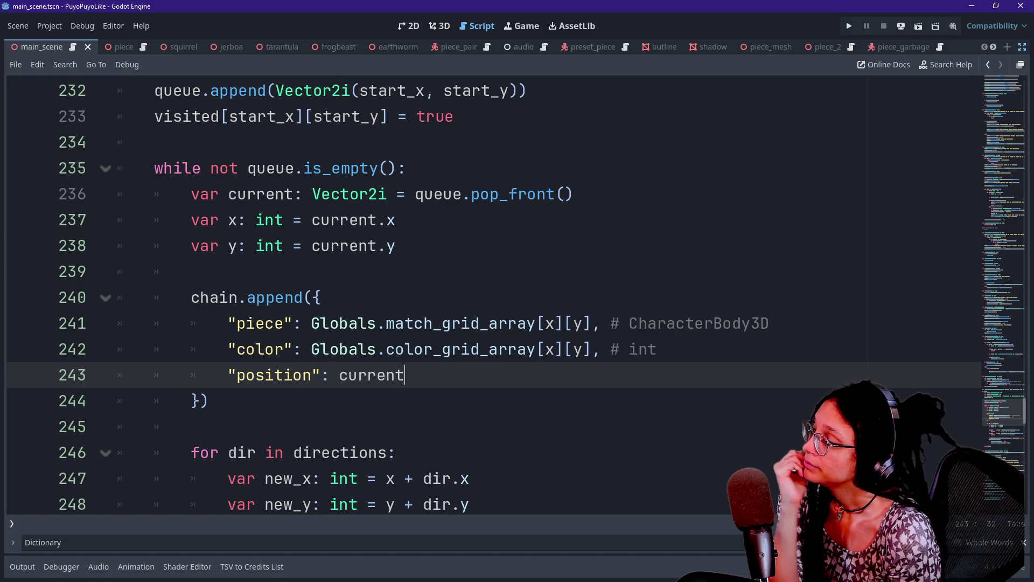
# Step: Review the flood-fill reference's visited-grid setup, bounds checks and chain.append dictionary block
pyautogui.press('Down')
pyautogui.press('Down')
pyautogui.press('Down')
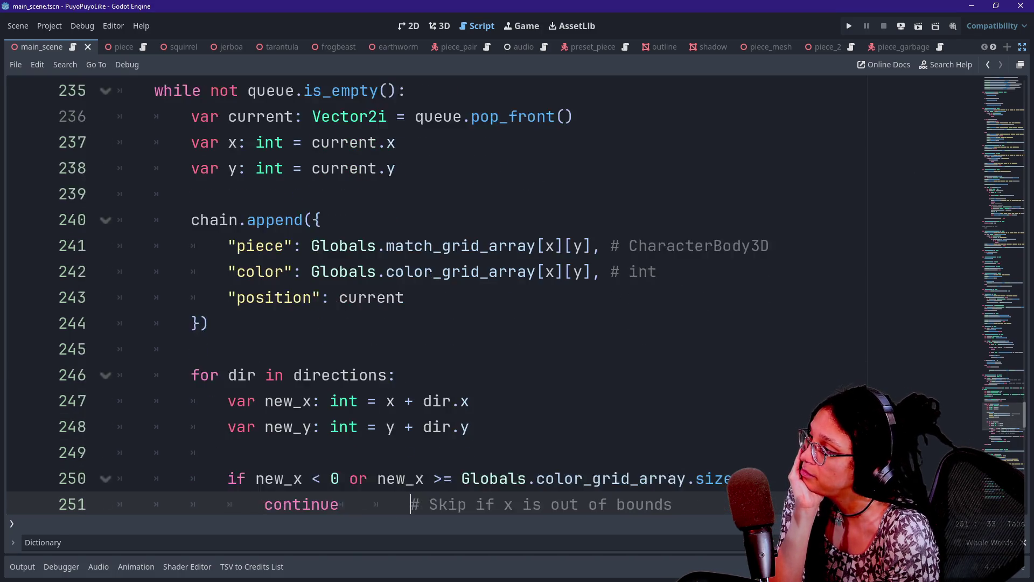
pyautogui.press('Down')
pyautogui.press('Up')
pyautogui.press('Up')
pyautogui.press('Up')
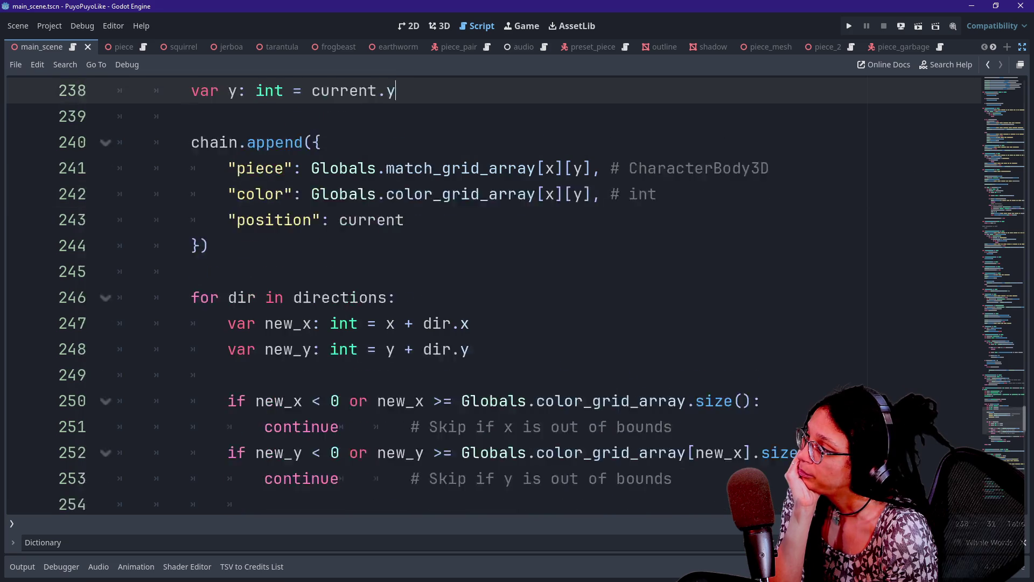
pyautogui.press('Up')
pyautogui.press('Up')
pyautogui.press('Up')
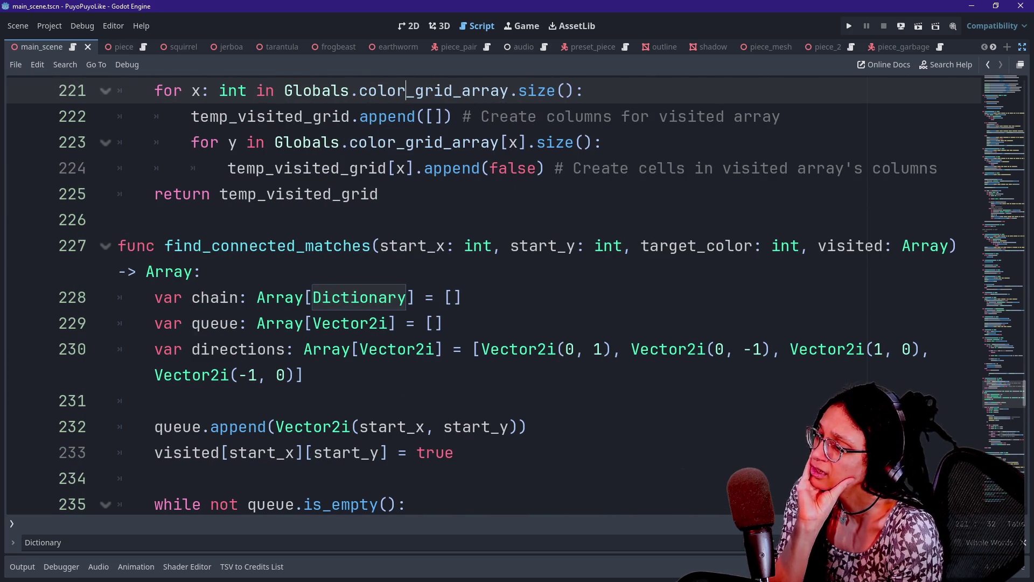
pyautogui.doubleClick(850, 245)
pyautogui.press('Down')
pyautogui.press('Down')
pyautogui.press('Down')
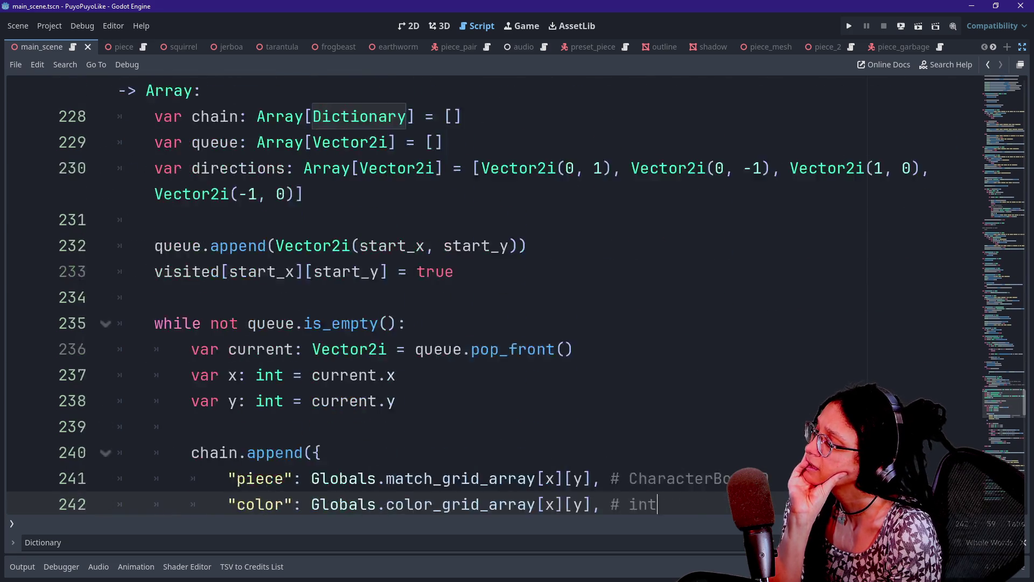
pyautogui.moveTo(209, 297); pyautogui.dragTo(228, 219)
pyautogui.click(209, 297)
pyautogui.press('Down')
pyautogui.press('Down')
pyautogui.press('Down')
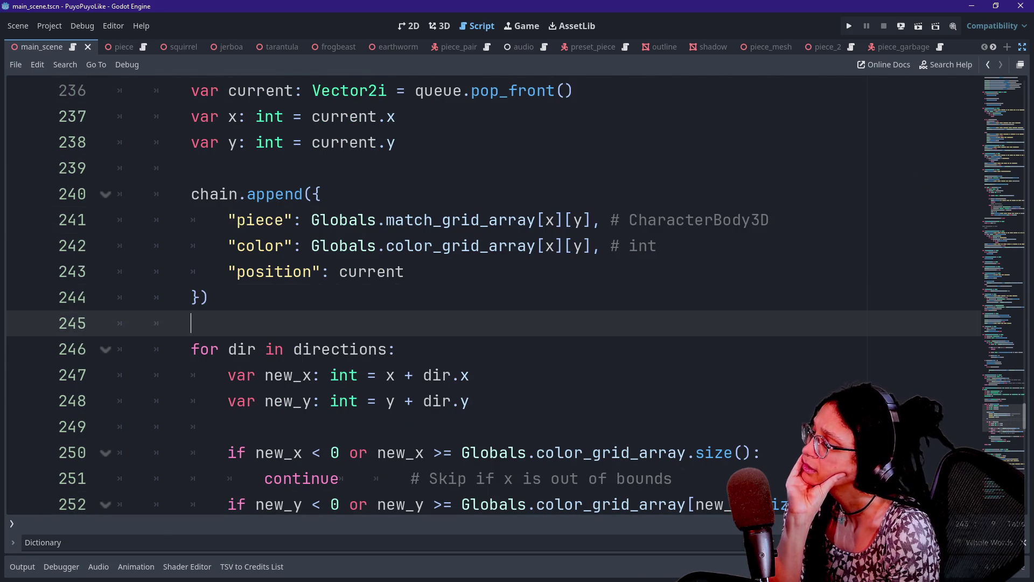
pyautogui.press('Down')
pyautogui.press('Down')
pyautogui.press('Down')
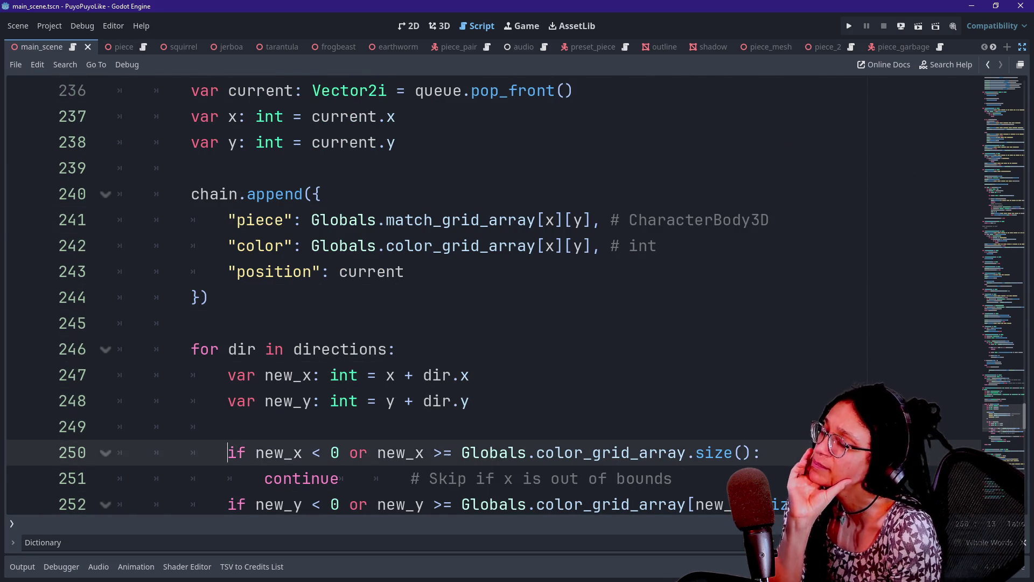
# Step: Inspect the colour-match condition, the visited assignment and the queue append lines
pyautogui.hotkey('ctrl', 'v')
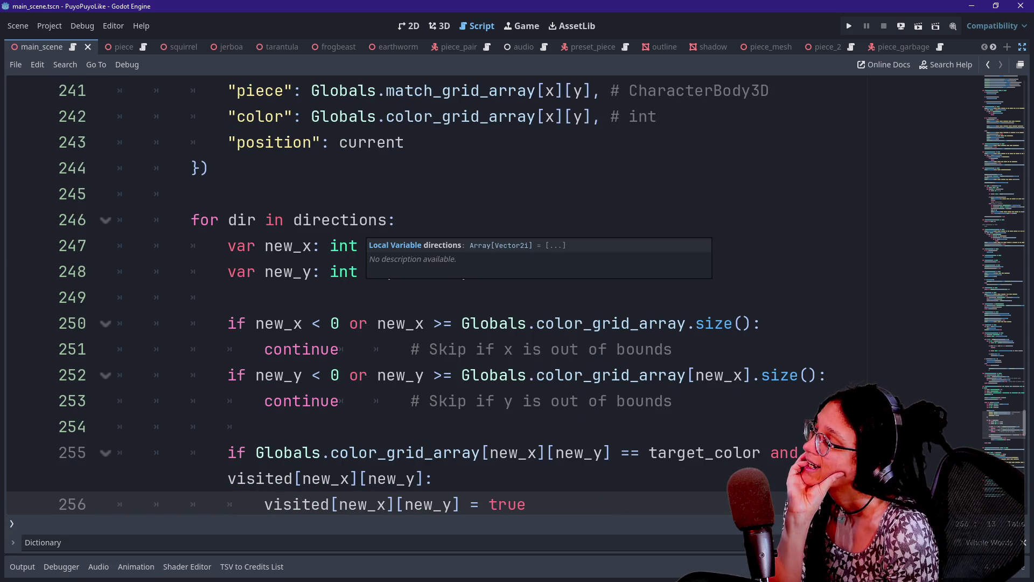
pyautogui.click(263, 245)
pyautogui.press('Down')
pyautogui.press('Down')
pyautogui.press('Down')
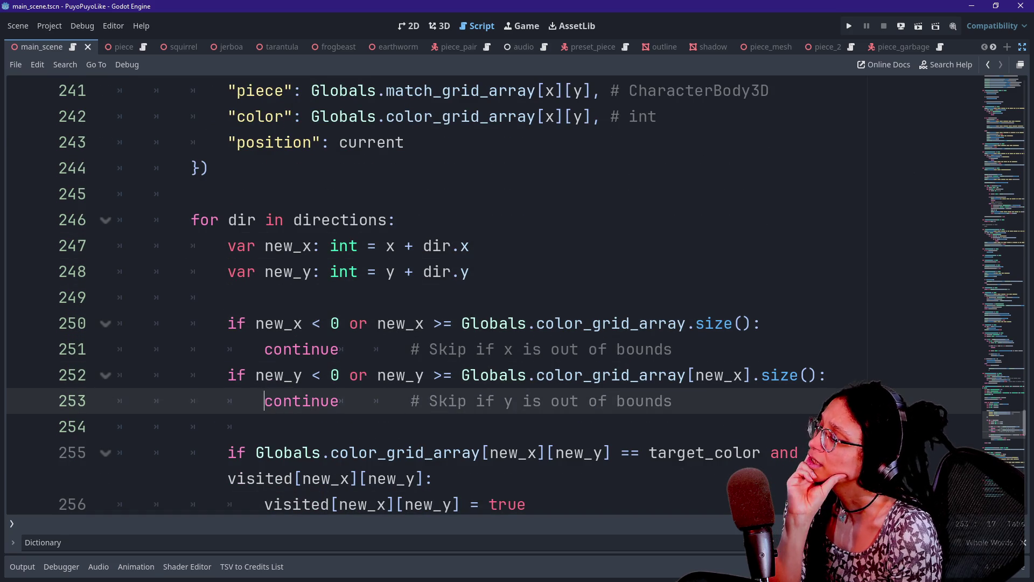
pyautogui.press('Down')
pyautogui.press('Down')
pyautogui.press('Down')
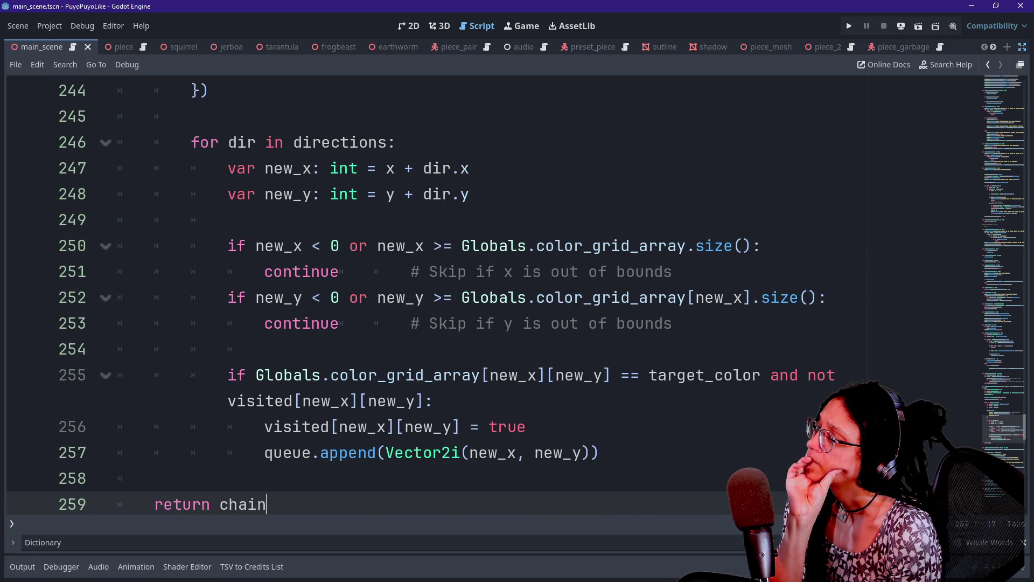
pyautogui.scroll(-2, 386, 245)
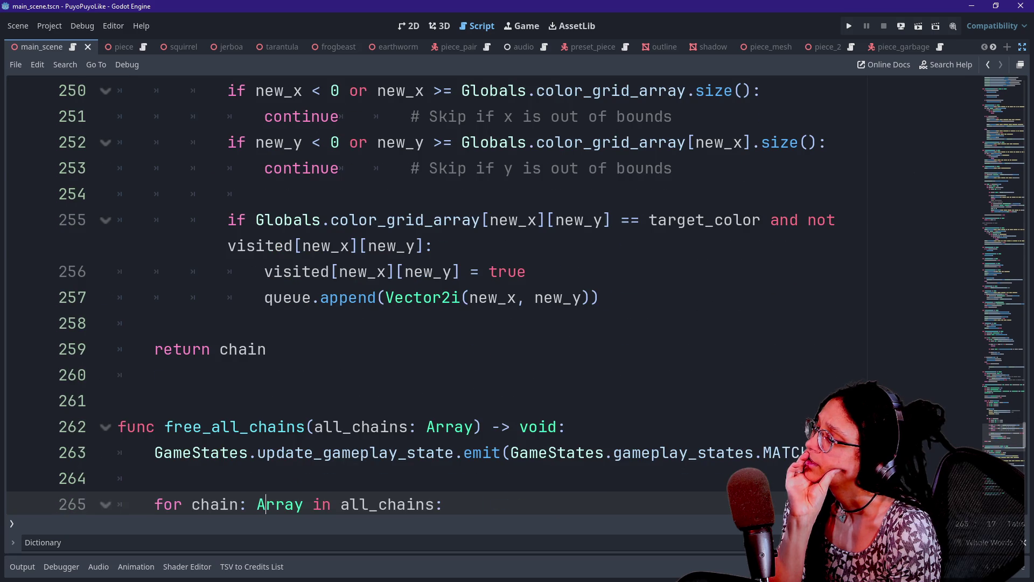
pyautogui.click(387, 245)
pyautogui.click(350, 219)
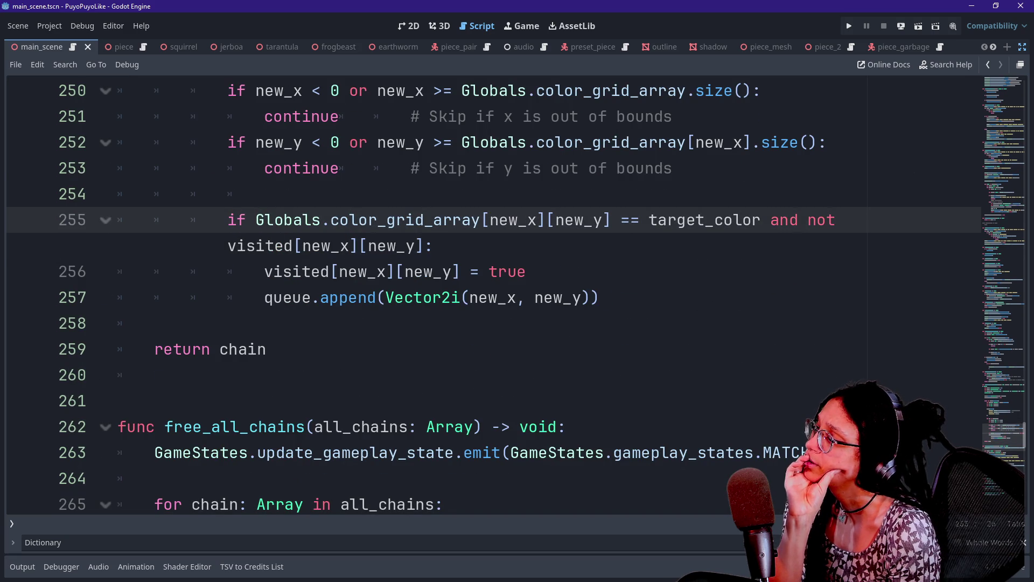
pyautogui.press('Down')
pyautogui.press('Down')
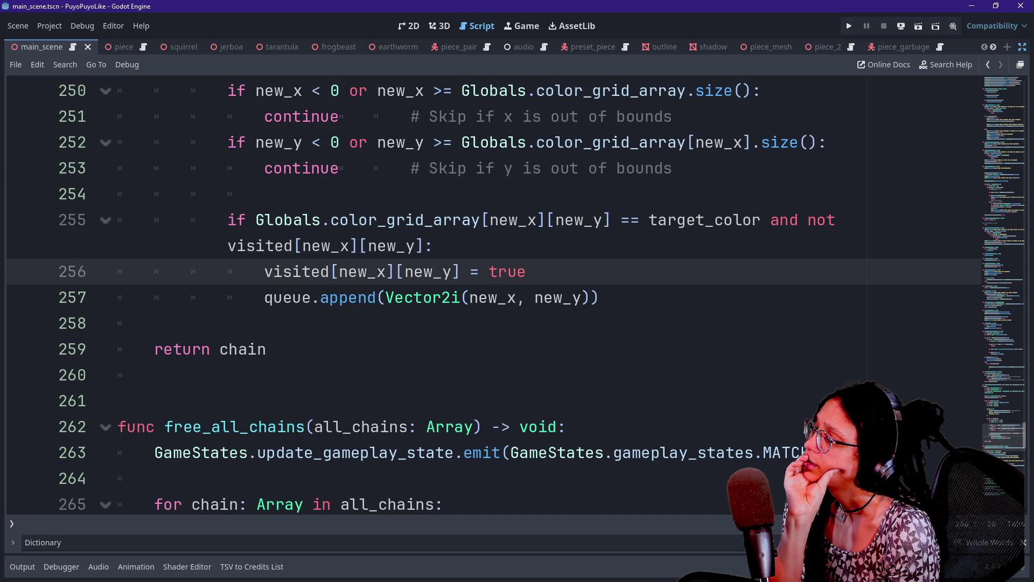
pyautogui.moveTo(273, 271); pyautogui.dragTo(386, 297)
pyautogui.click(395, 298)
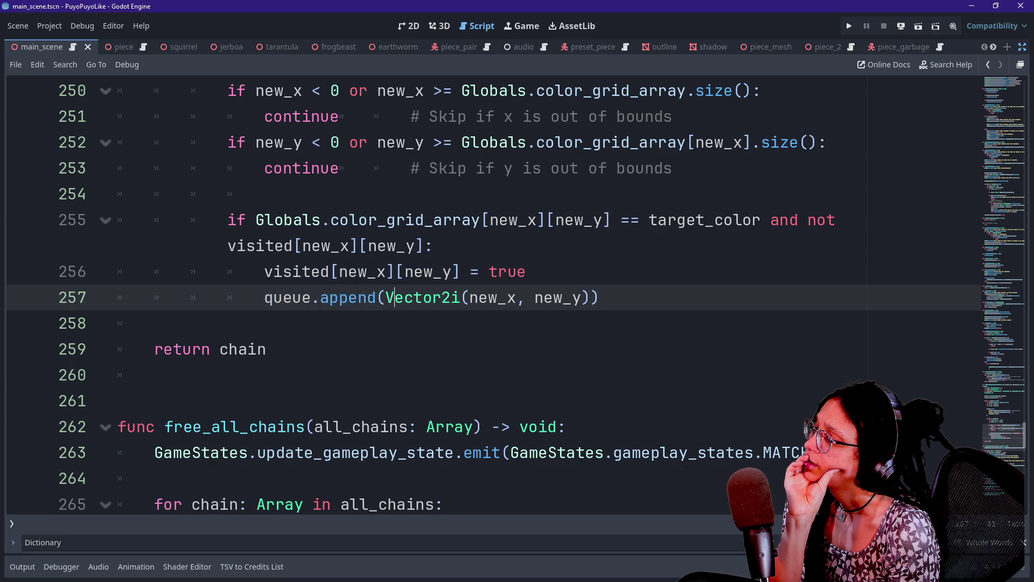
pyautogui.press('Down')
pyautogui.press('Down')
pyautogui.press('Down')
pyautogui.press('Down')
pyautogui.press('Up')
pyautogui.press('Up')
pyautogui.press('Up')
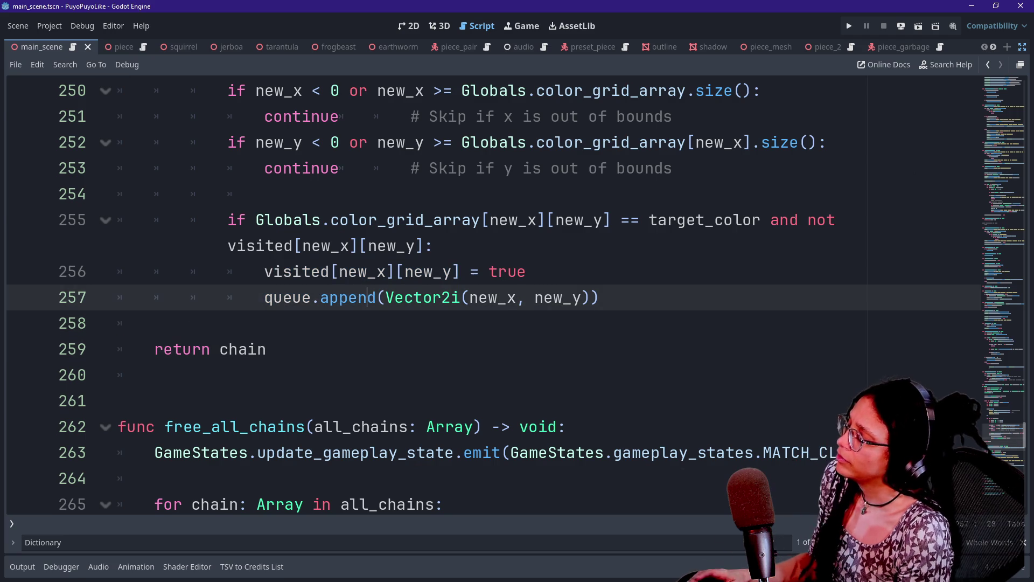
pyautogui.scroll(3, 484, 296)
# Step: In the roguelike managers script, delete line 4's Node2D list so _level_data reads []
pyautogui.hotkey('alt', 'Tab')
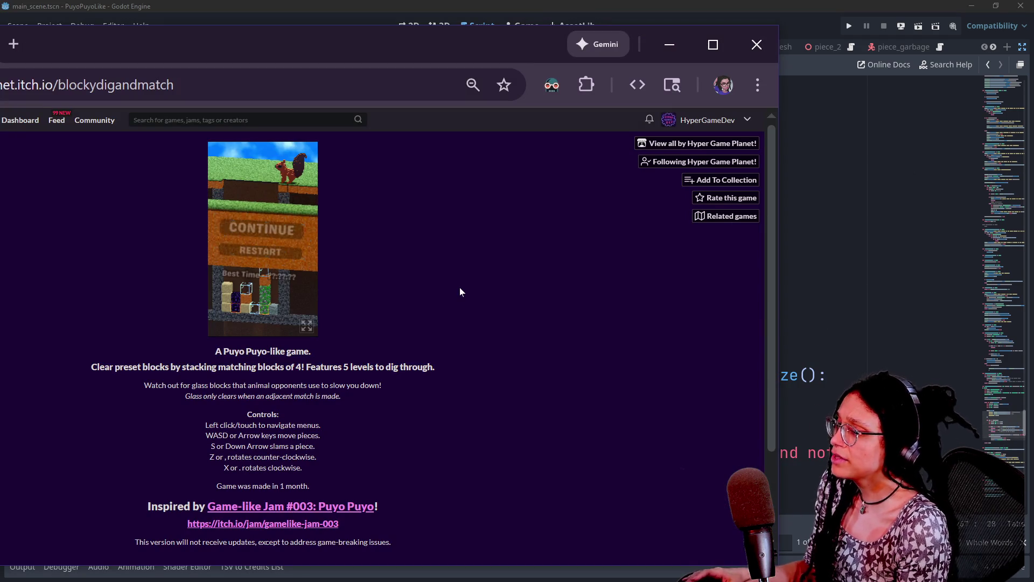
pyautogui.hotkey('alt', 'Tab')
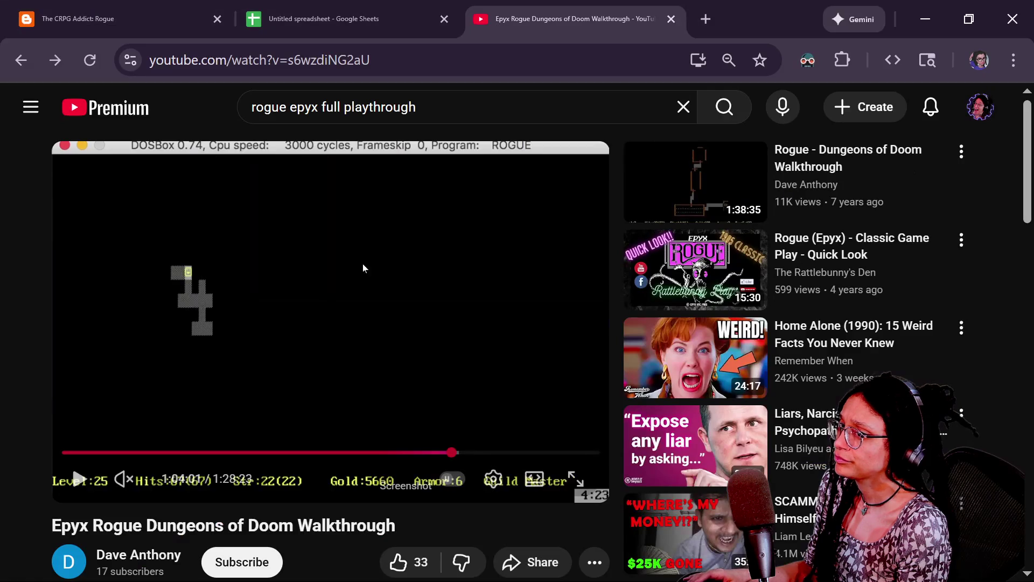
pyautogui.hotkey('alt', 'Tab')
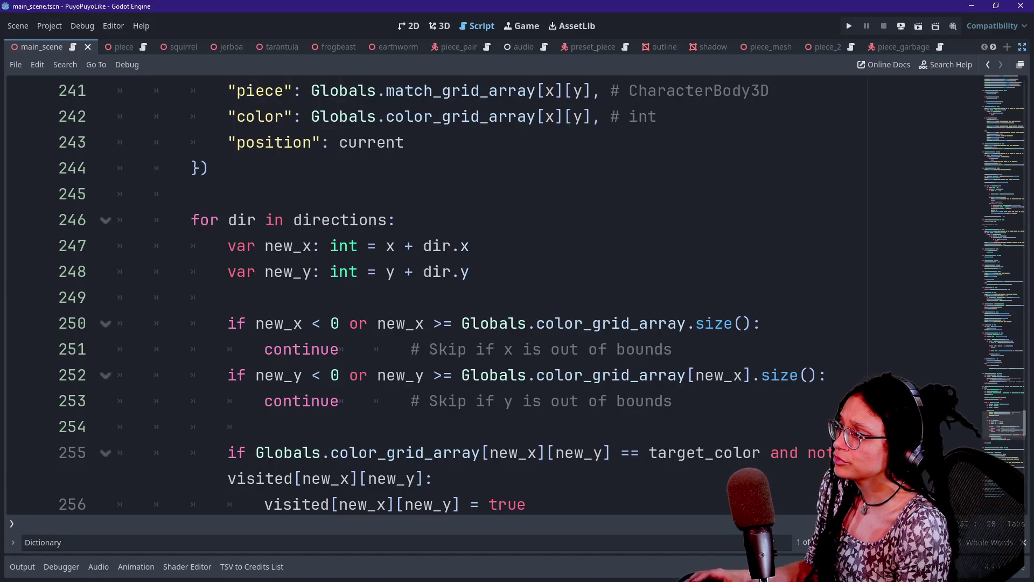
pyautogui.hotkey('alt', 'Tab')
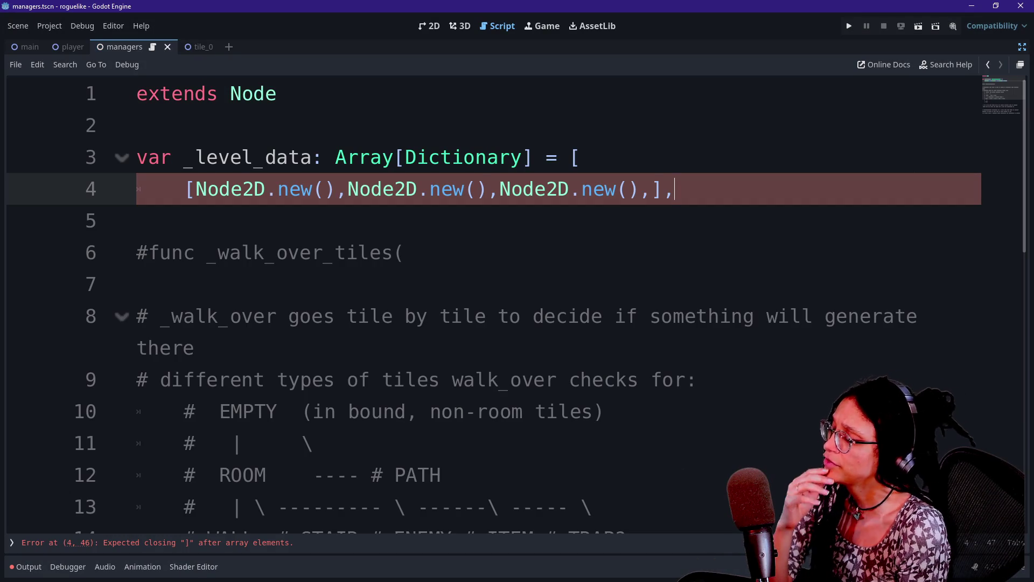
pyautogui.hotkey('shift', 'Left')
pyautogui.hotkey('shift', 'Left')
pyautogui.hotkey('shift', 'Left')
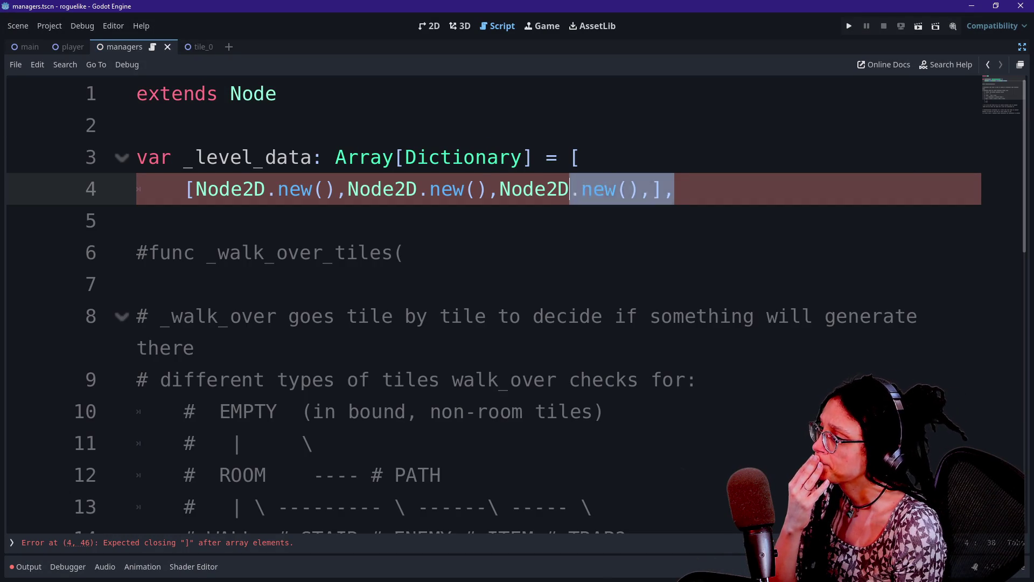
pyautogui.press('Up')
pyautogui.hotkey('shift', 'Down')
pyautogui.hotkey('shift', 'End')
pyautogui.hotkey('shift', 'Left')
pyautogui.hotkey('shift', 'Left')
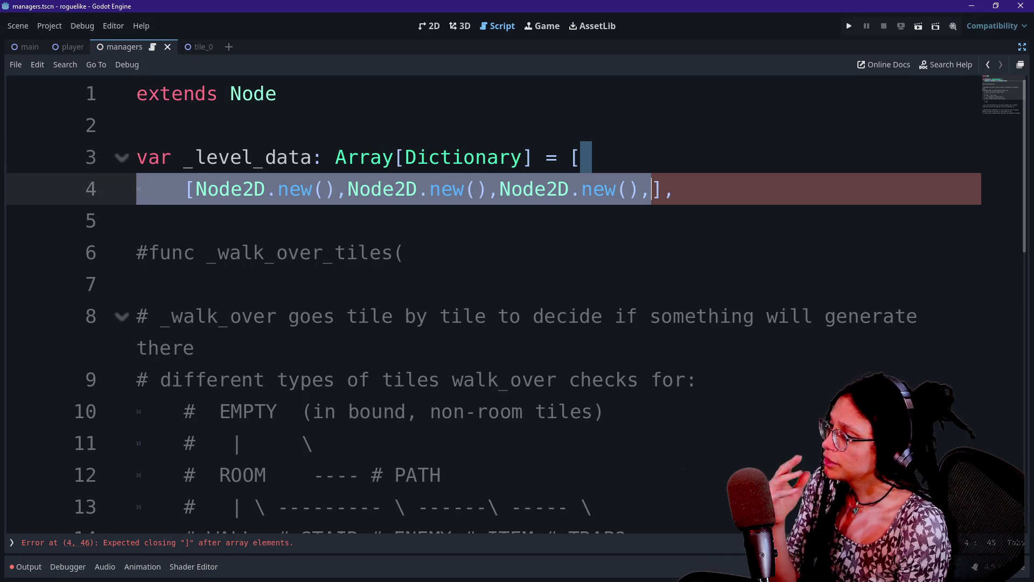
pyautogui.press('BackSpace')
# Step: Look over line 247 and the free_all_chains function in the PuyoPuyoLike script
pyautogui.hotkey('alt', 'Tab')
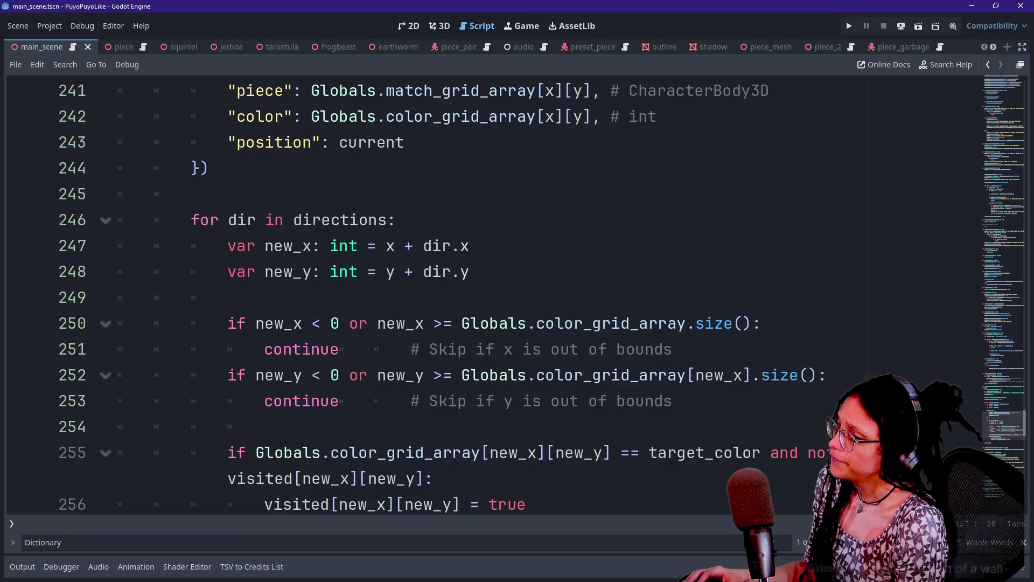
pyautogui.rightClick(226, 252)
pyautogui.press('Escape')
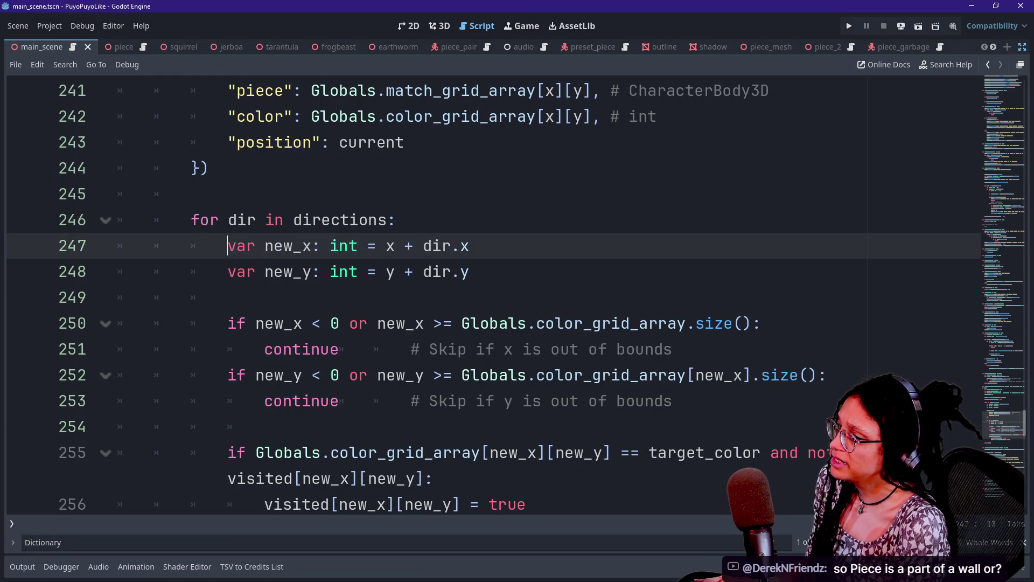
pyautogui.press('pagedown')
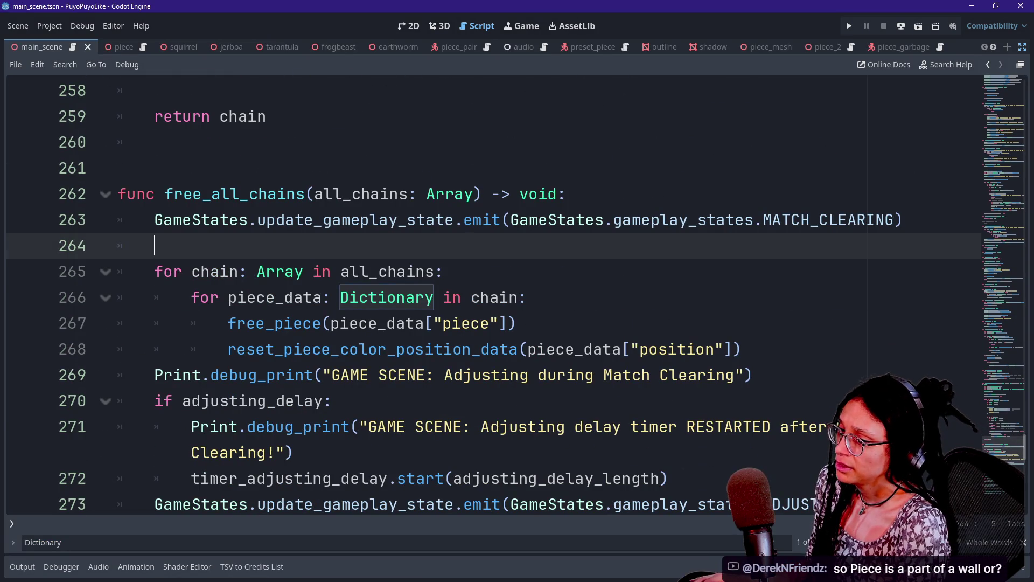
# Step: Bring the Blocky Dig And Match itch.io page forward and maximize the browser
pyautogui.hotkey('alt', 'Tab')
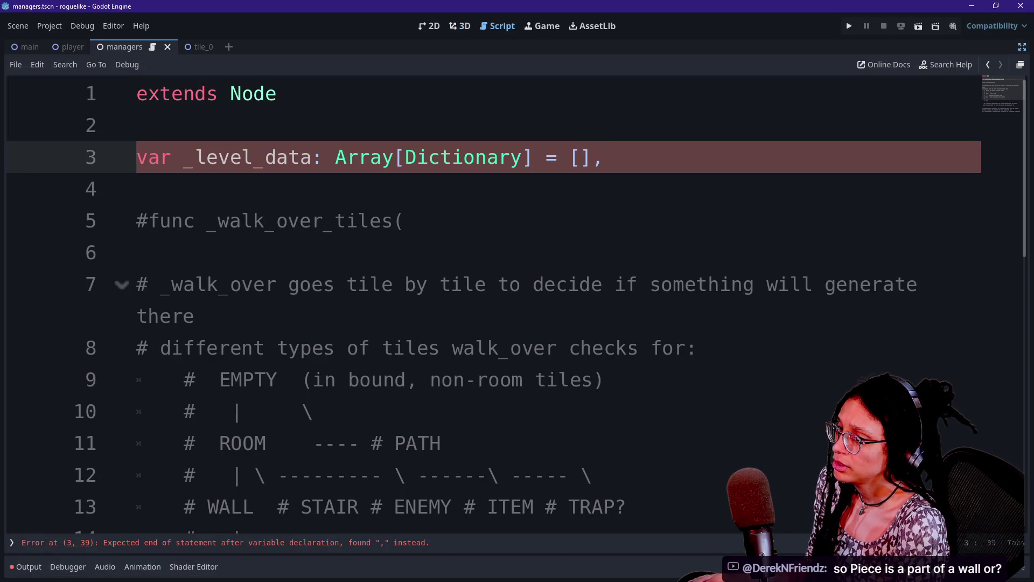
pyautogui.hotkey('alt', 'Tab')
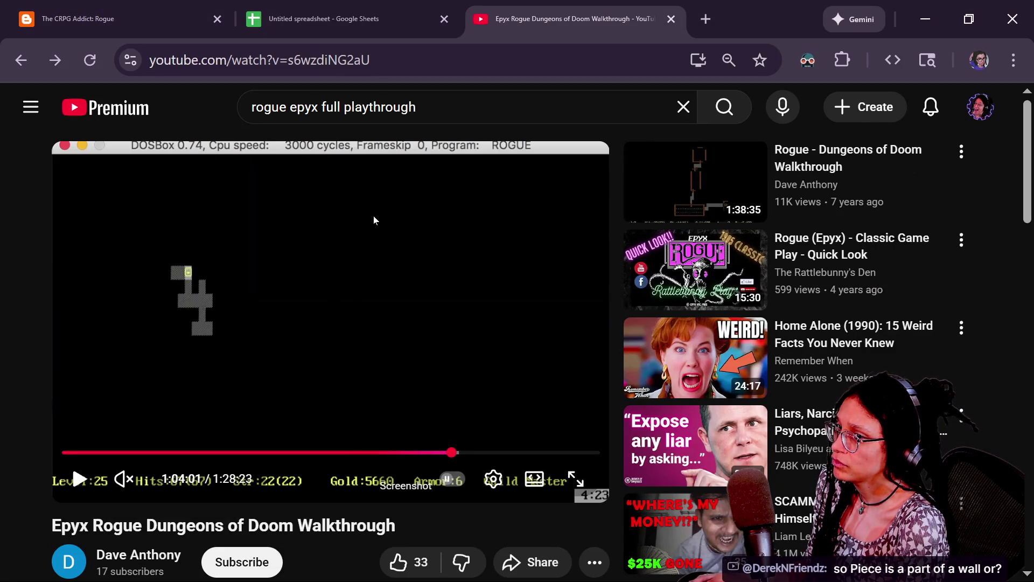
pyautogui.hotkey('alt', 'Tab')
pyautogui.doubleClick(325, 43)
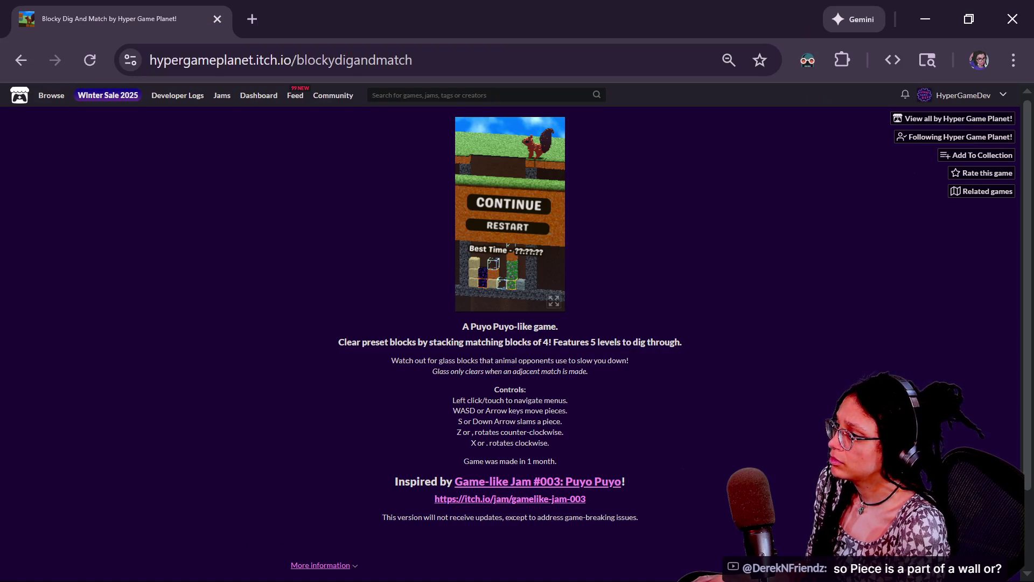
# Step: Resume the game full screen and drop the glass block onto the sand column
pyautogui.click(555, 302)
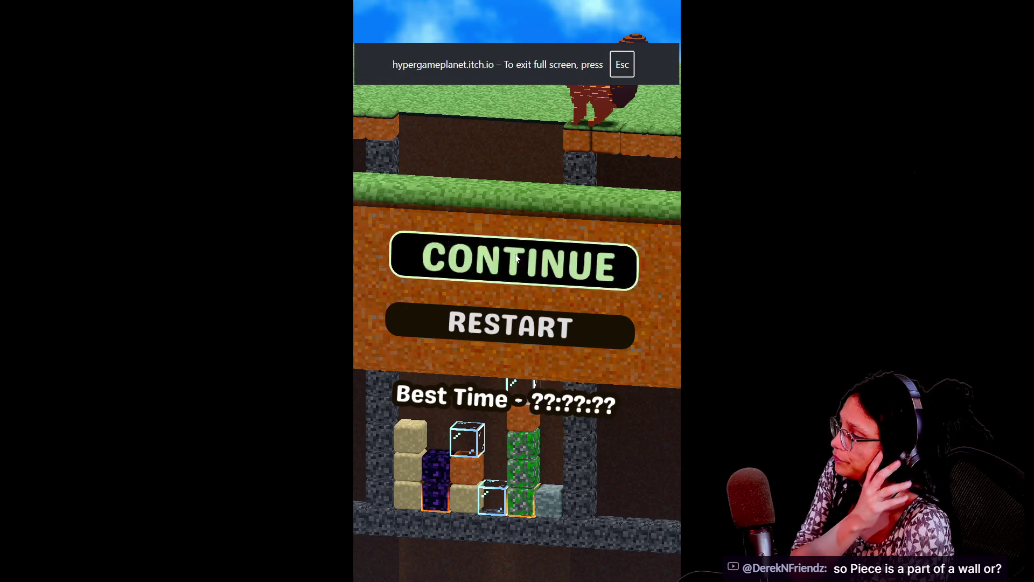
pyautogui.click(514, 254)
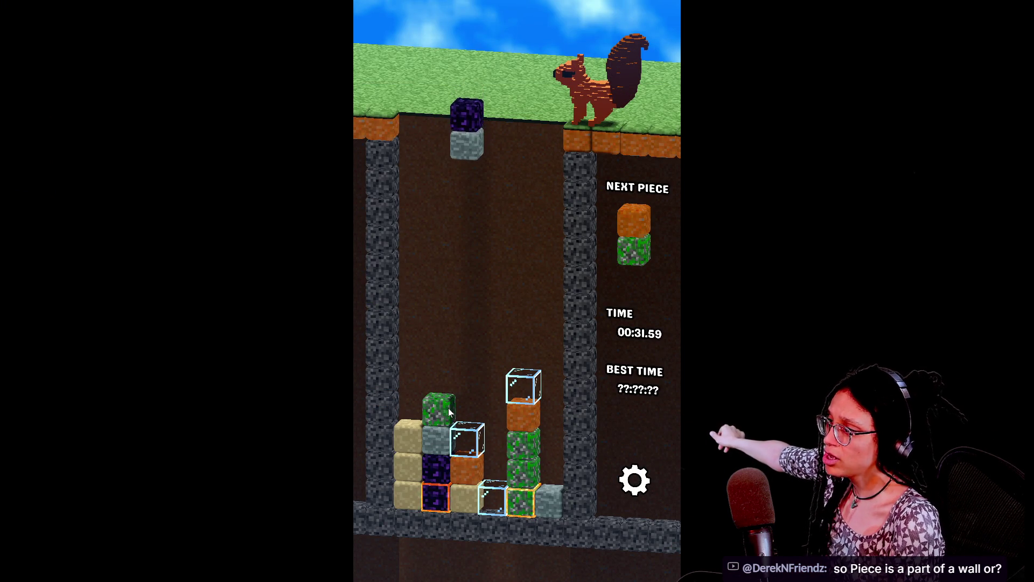
pyautogui.press('Left')
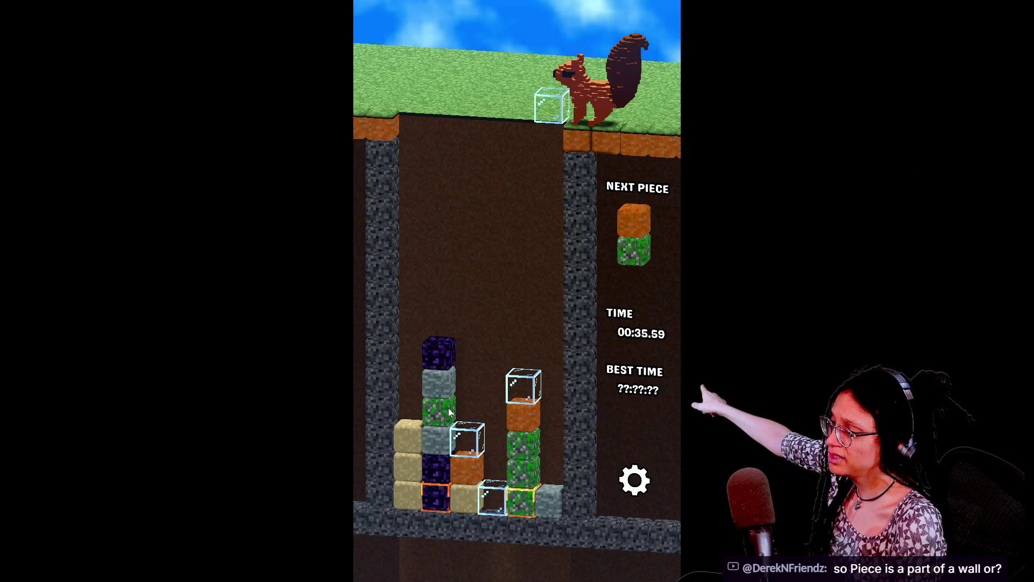
pyautogui.press('Left')
pyautogui.press('Left')
pyautogui.press('Left')
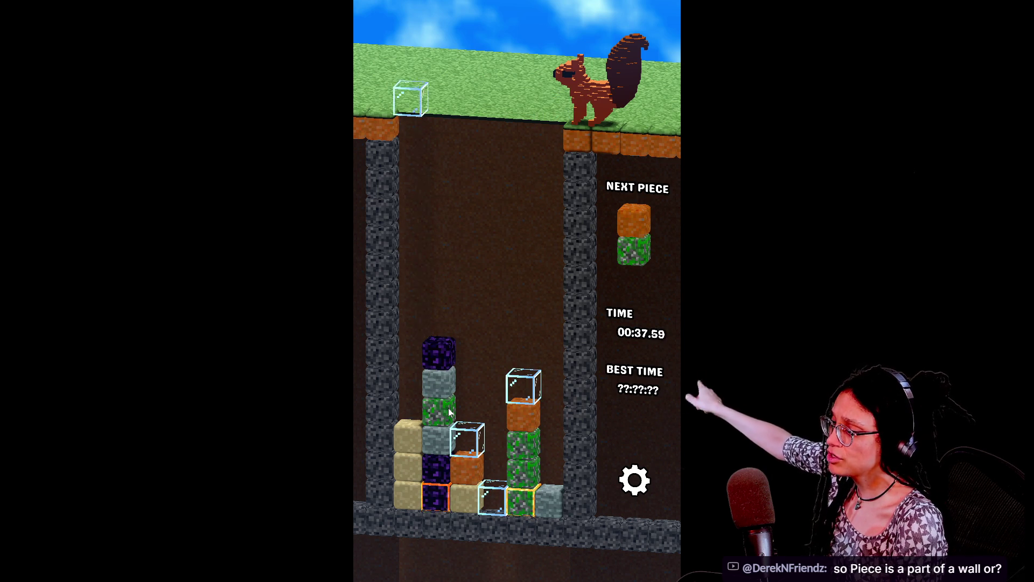
pyautogui.press('Down')
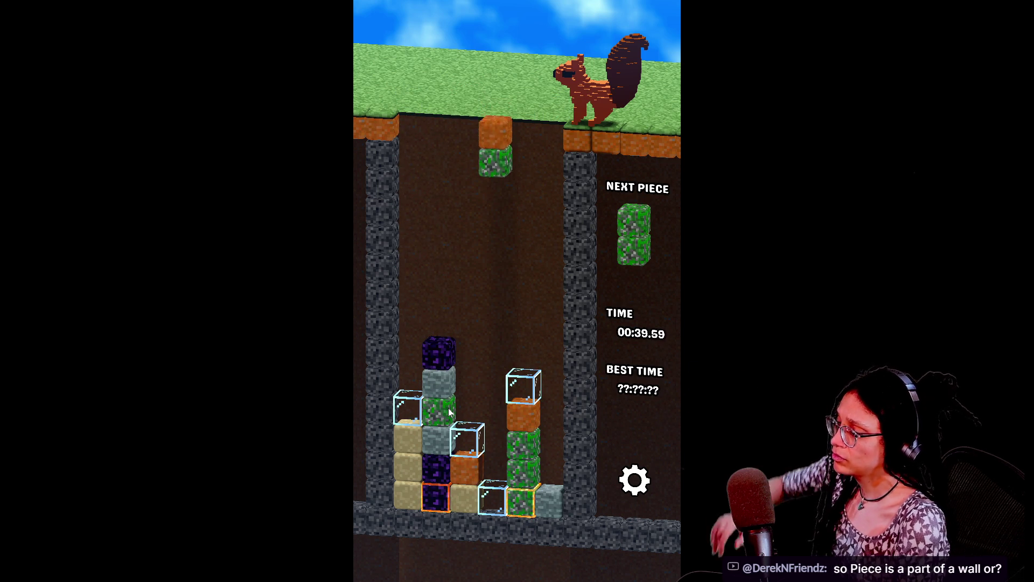
# Step: Rotate and drop the orange-green and green pieces, then shift the glass block left
pyautogui.press('Up')
pyautogui.press('Up')
pyautogui.press('Up')
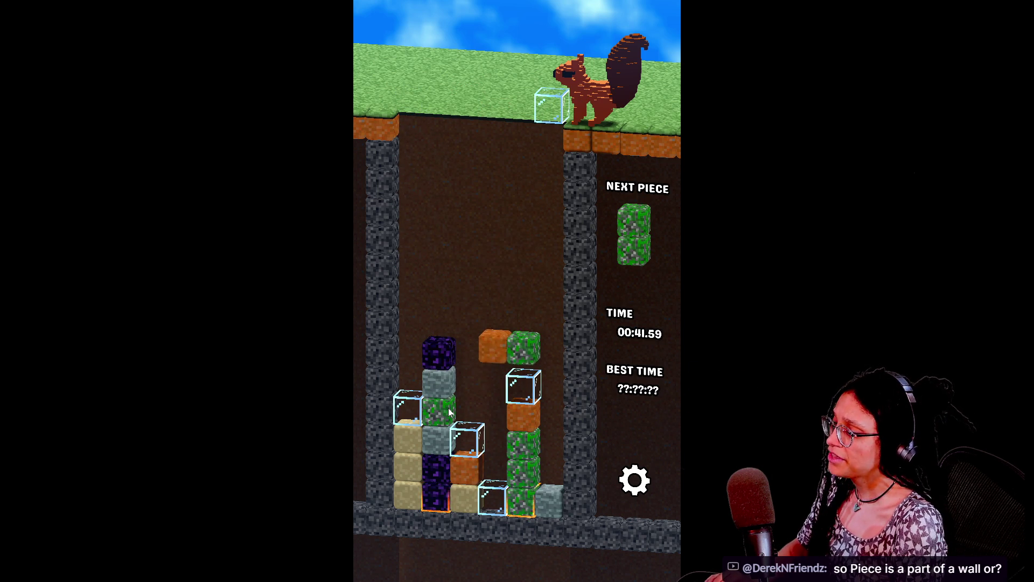
pyautogui.press('Down')
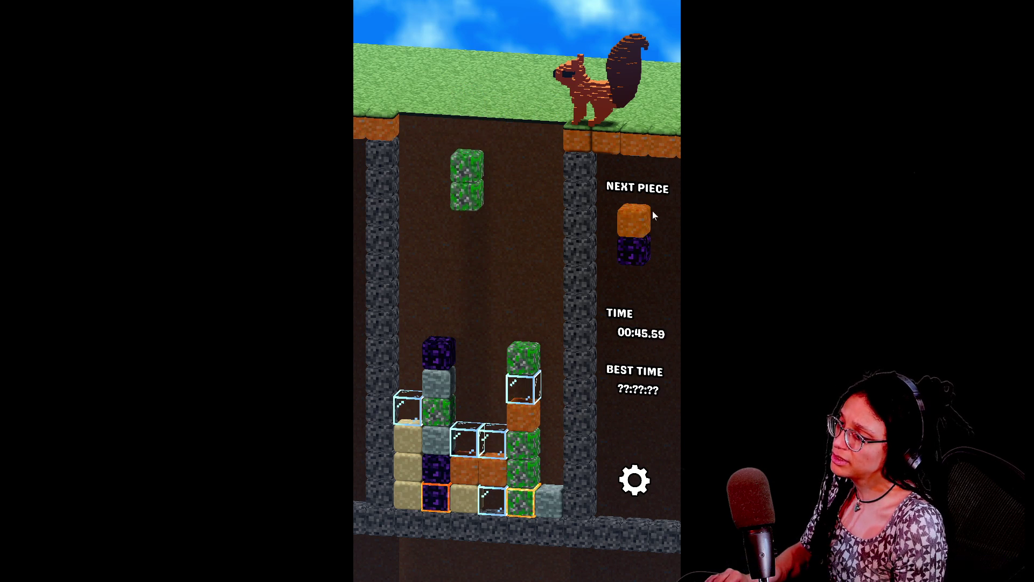
pyautogui.press('Up')
pyautogui.press('Up')
pyautogui.press('Down')
pyautogui.press('Left')
pyautogui.press('Left')
pyautogui.hotkey('alt', 'Tab')
pyautogui.hotkey('alt', 'Tab')
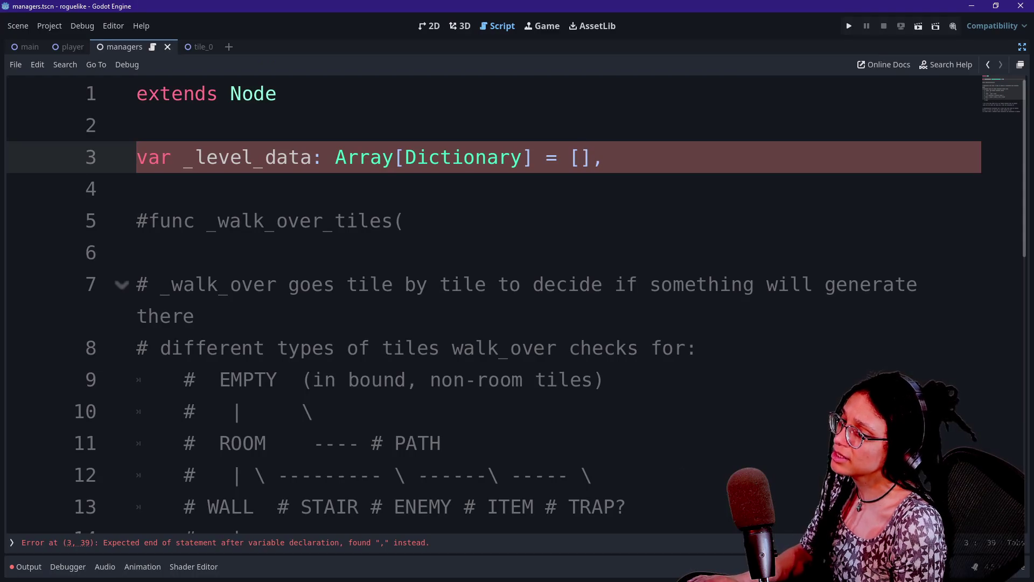
pyautogui.click(137, 252)
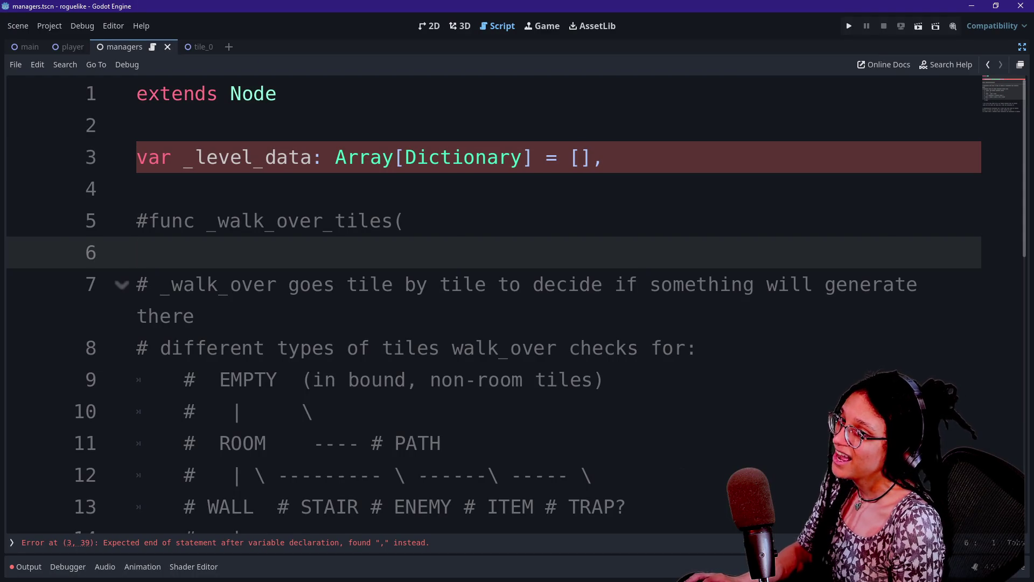
pyautogui.hotkey('alt', 'Tab')
pyautogui.hotkey('ctrl', 'f')
pyautogui.write('piece')
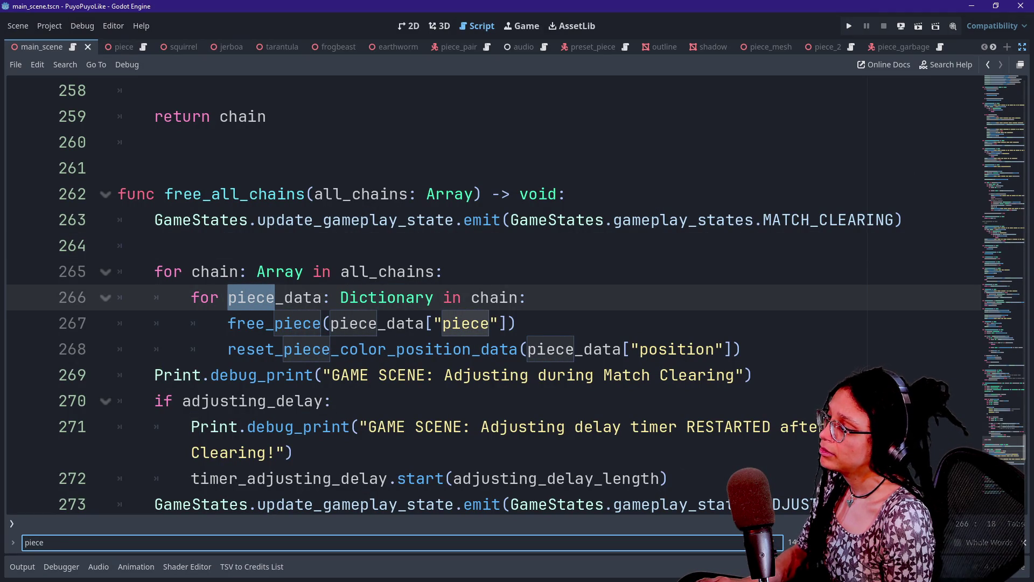
pyautogui.scroll(-1, 494, 291)
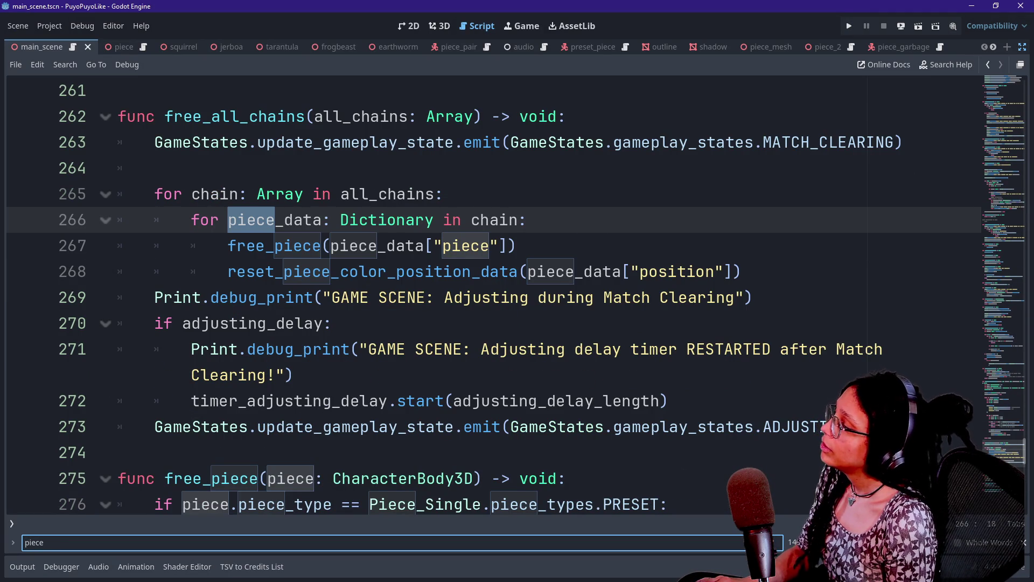
pyautogui.moveTo(257, 142)
pyautogui.mouseDown()
pyautogui.moveTo(740, 271)
pyautogui.moveTo(294, 374)
pyautogui.mouseUp()
pyautogui.click(294, 375)
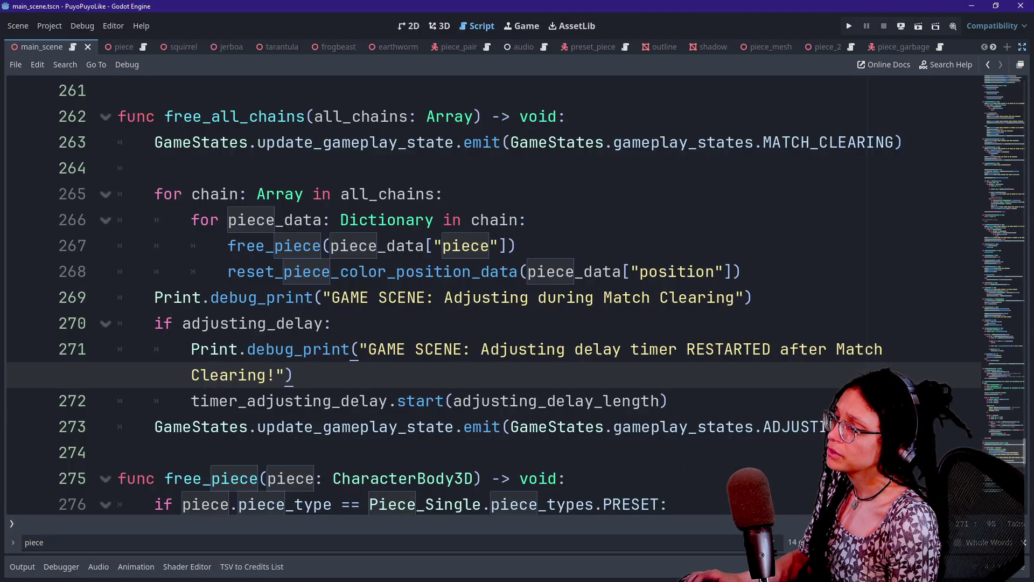
pyautogui.click(564, 271)
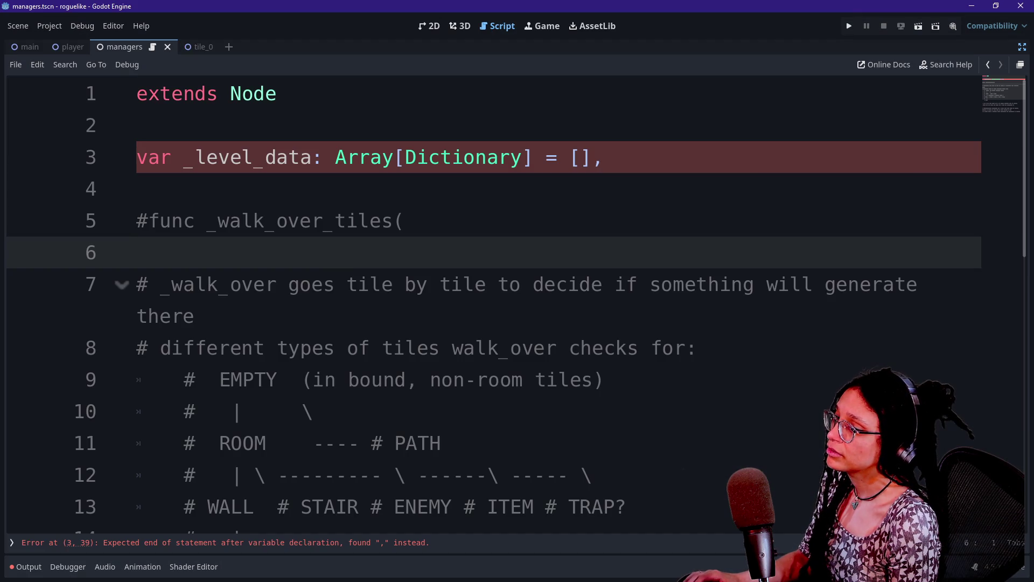
# Step: Split _level_data's empty array brackets onto separate lines in managers.gd
pyautogui.click(605, 156)
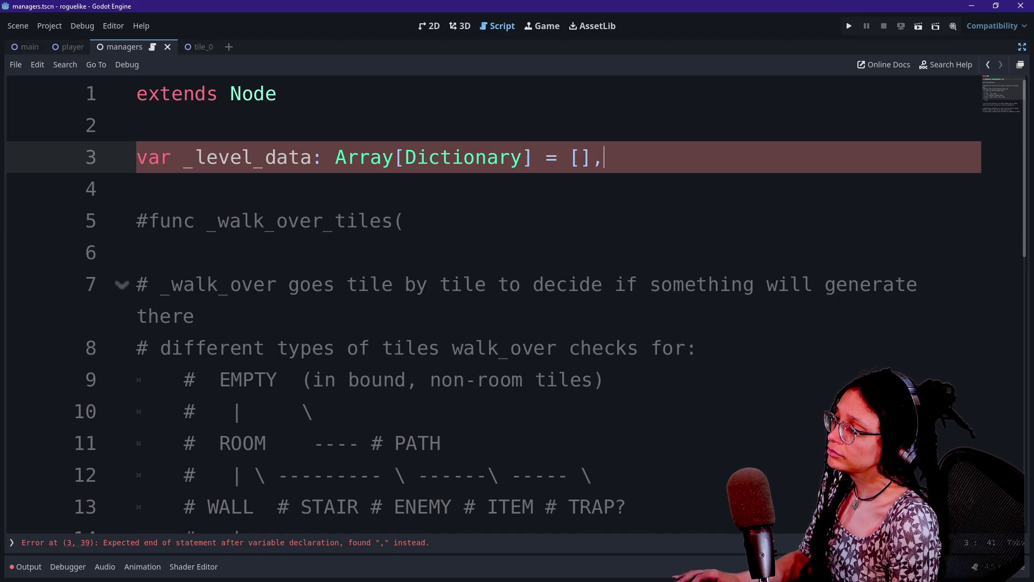
pyautogui.press('Return')
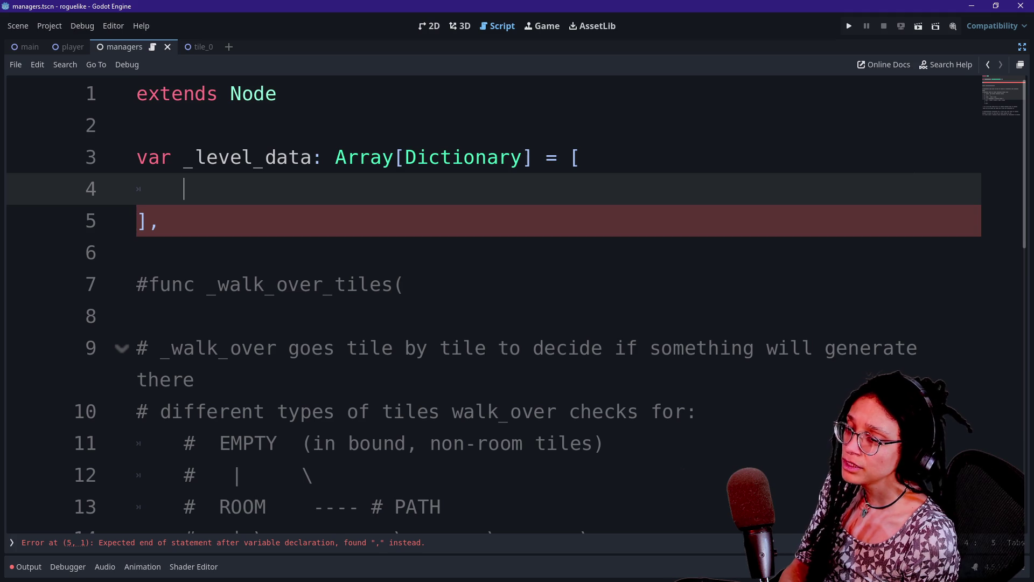
pyautogui.click(580, 157)
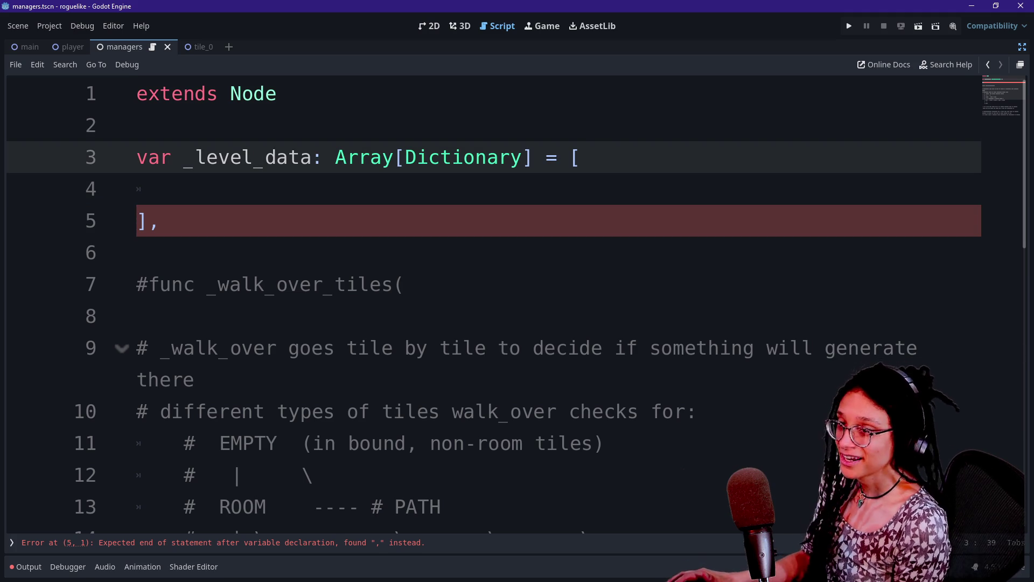
pyautogui.press('Down')
pyautogui.press('Down')
pyautogui.press('Up')
pyautogui.press('BackSpace')
pyautogui.press('BackSpace')
pyautogui.press('Return')
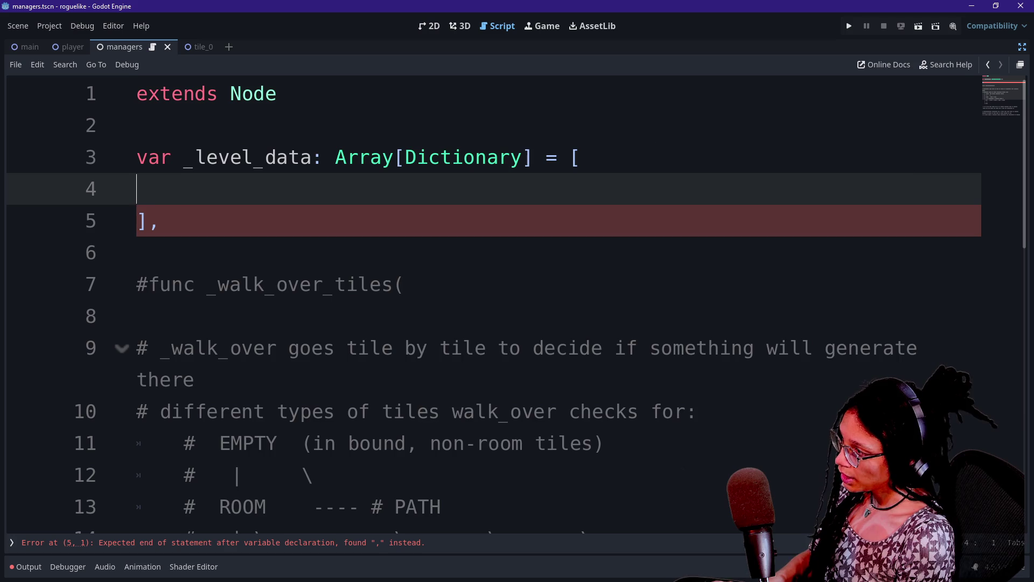
pyautogui.press('BackSpace')
pyautogui.press('BackSpace')
# Step: Drop the trailing comma after the closing bracket and add a blank line below the array
pyautogui.click(160, 189)
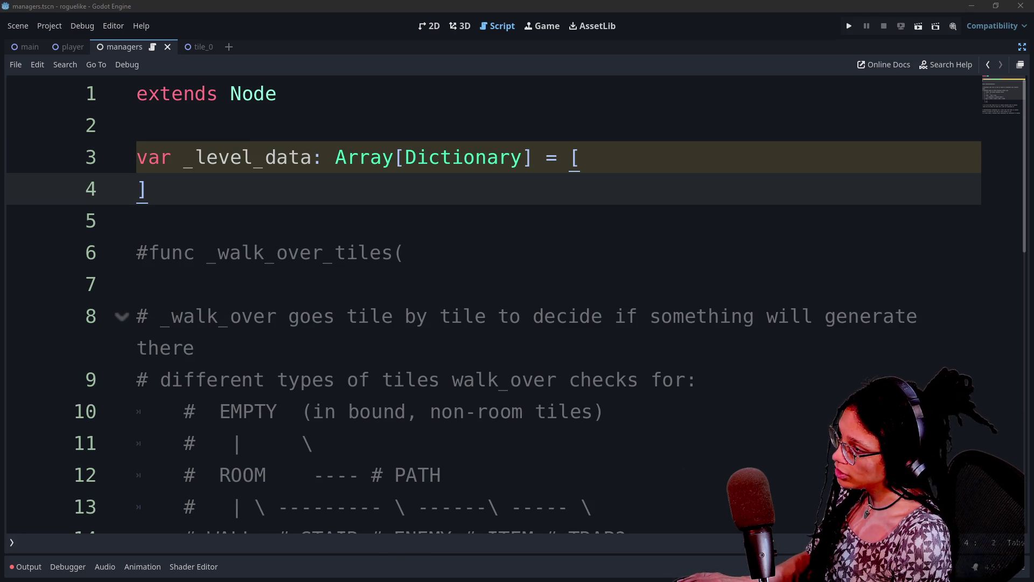
pyautogui.click(253, 157)
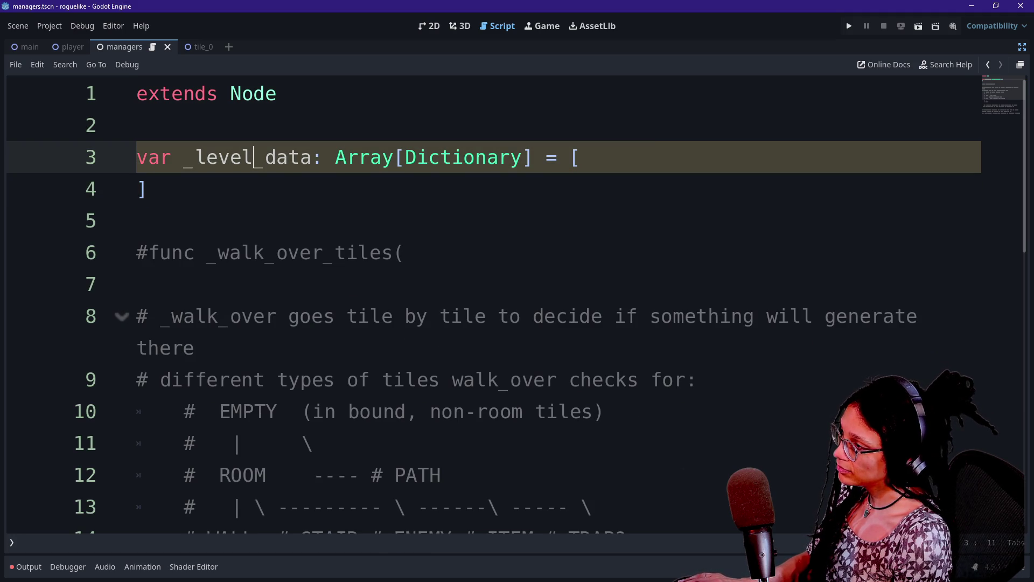
pyautogui.click(146, 188)
pyautogui.press('Return')
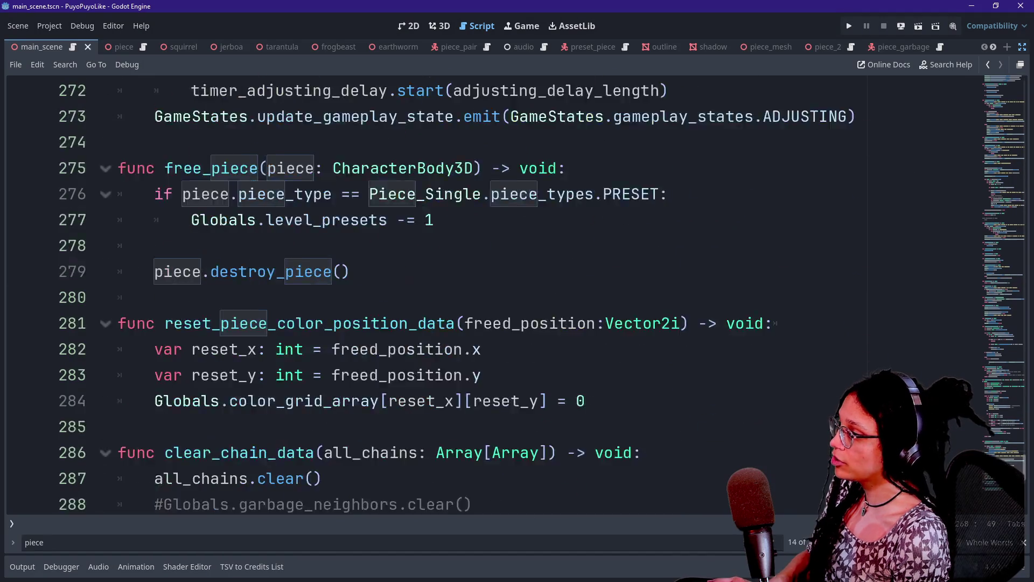
pyautogui.hotkey('ctrl', 'f')
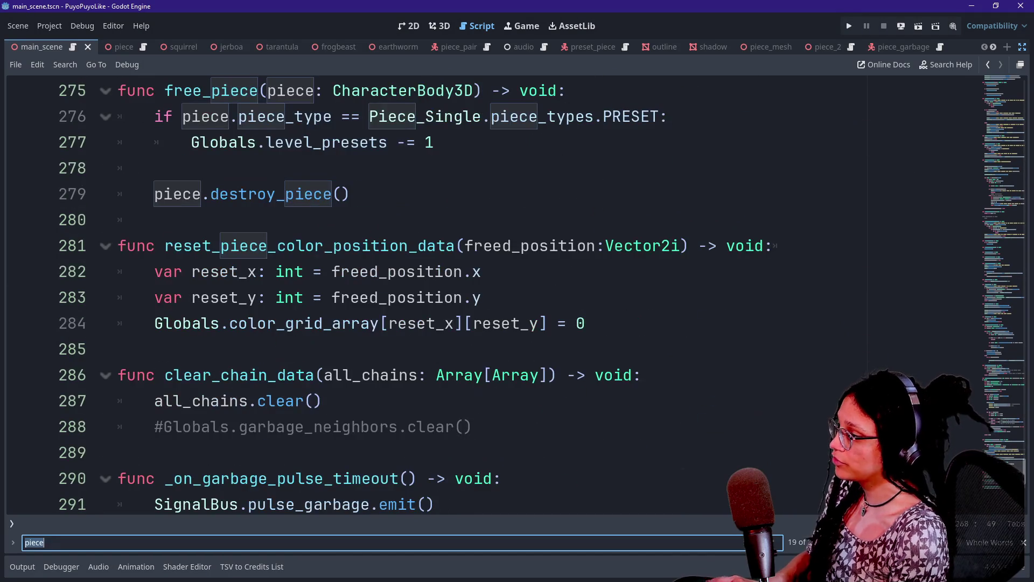
# Step: Search main_scene for 'dictionary' and trace the free_piece call's 'piece' key to its definition
pyautogui.write('d')
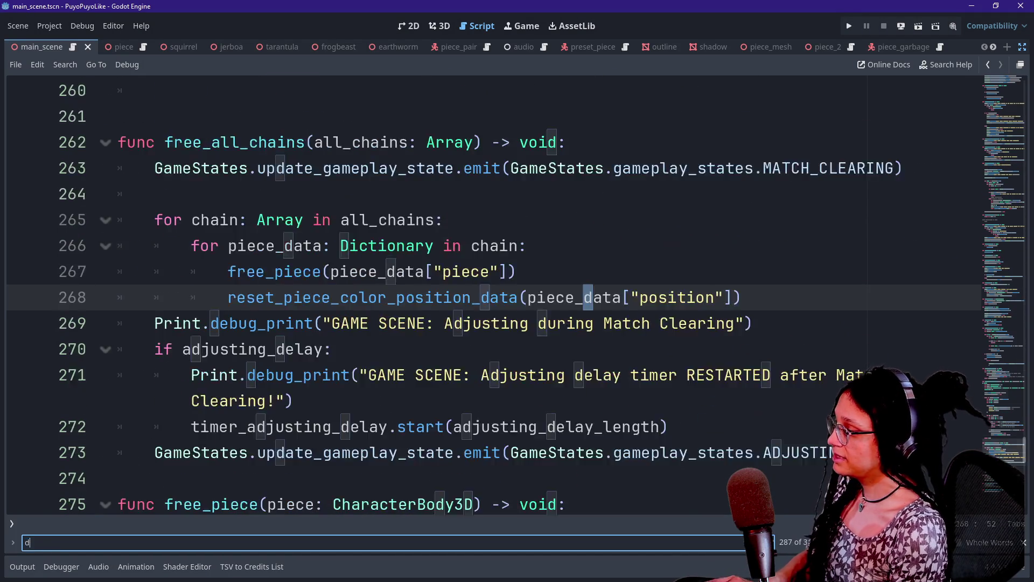
pyautogui.write('ictionary')
pyautogui.press('Return')
pyautogui.press('Return')
pyautogui.press('Return')
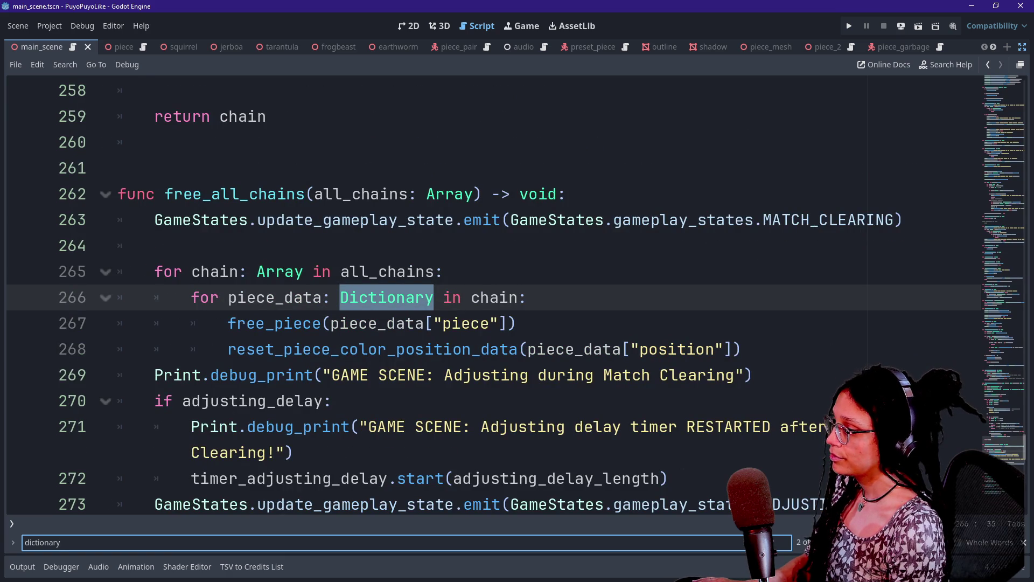
pyautogui.press('Return')
pyautogui.press('Return')
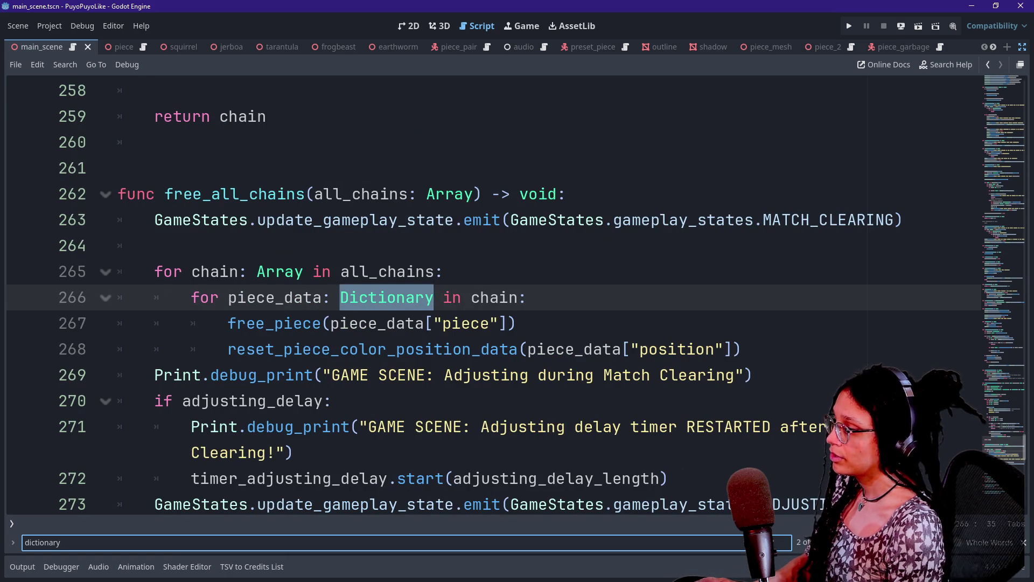
pyautogui.rightClick(409, 250)
pyautogui.click(376, 244)
pyautogui.moveTo(322, 323); pyautogui.dragTo(517, 323)
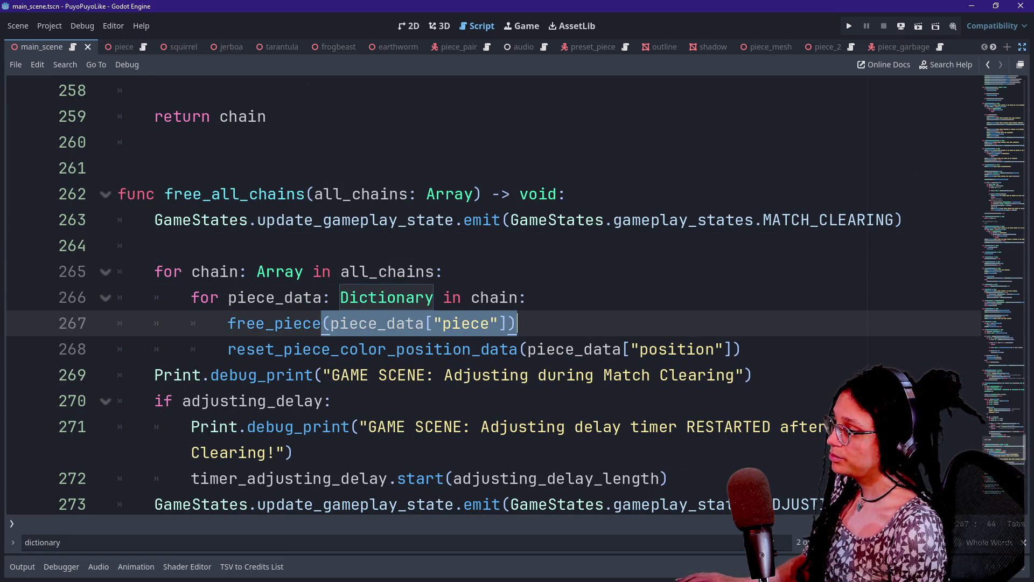
pyautogui.scroll(2, 461, 323)
pyautogui.scroll(-1, 461, 477)
pyautogui.moveTo(434, 401); pyautogui.dragTo(493, 401)
pyautogui.hotkey('ctrl', 'd')
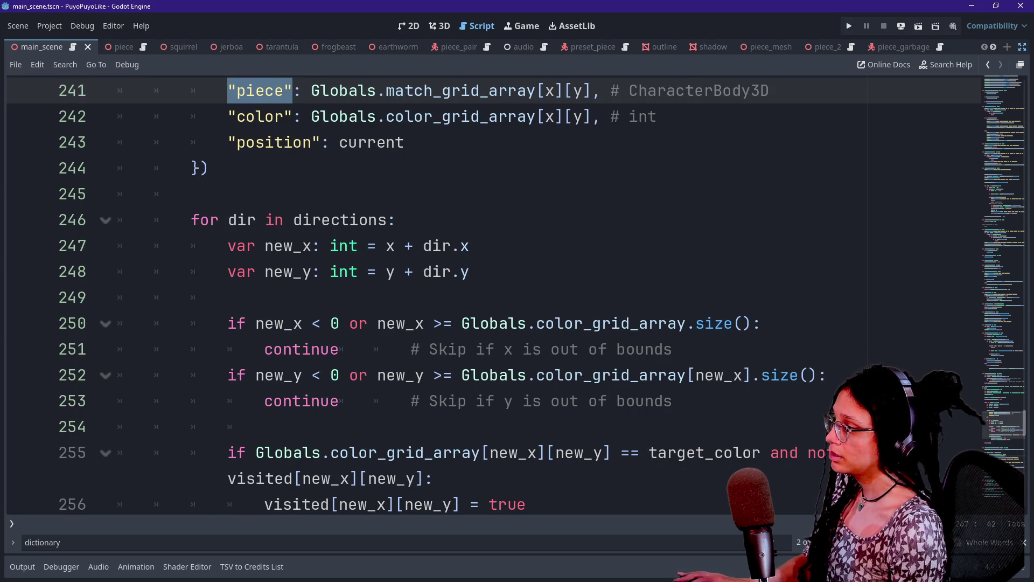
# Step: Inspect the chain dictionary's color entry and the Array documentation around line 242
pyautogui.scroll(2, 485, 296)
pyautogui.moveTo(191, 219); pyautogui.dragTo(349, 271)
pyautogui.click(349, 271)
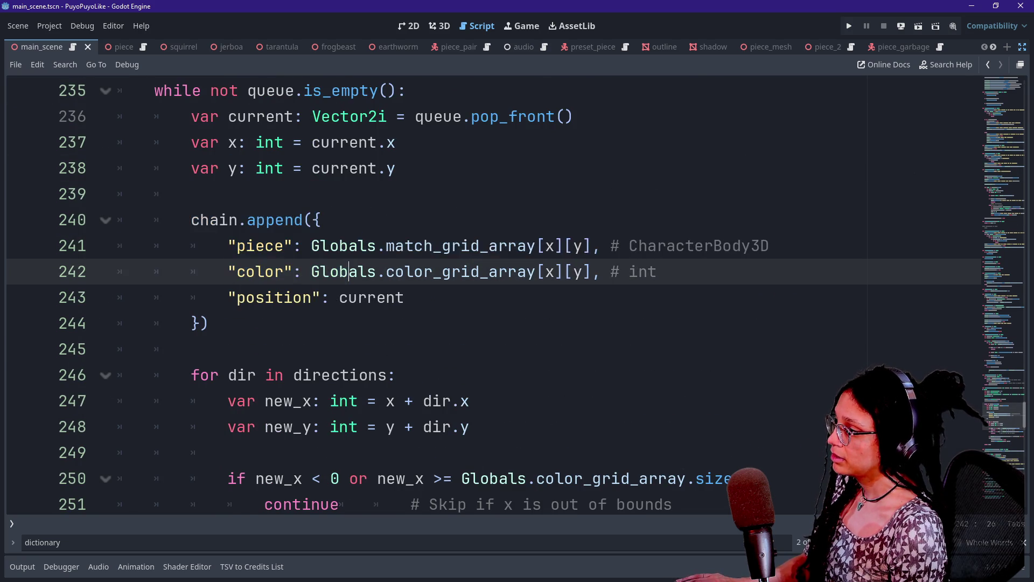
pyautogui.scroll(1, 485, 296)
pyautogui.moveTo(280, 297)
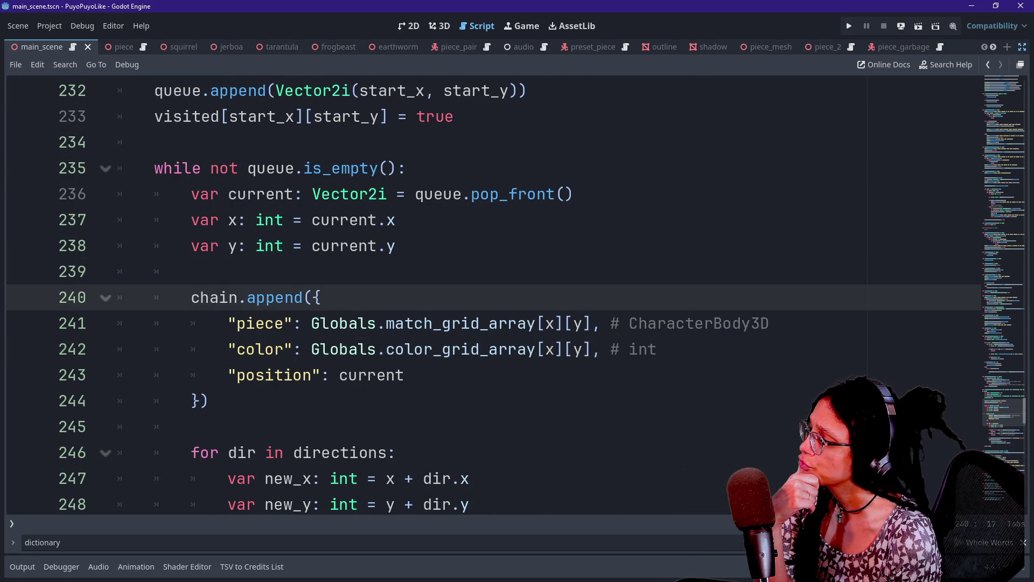
pyautogui.scroll(1, 485, 296)
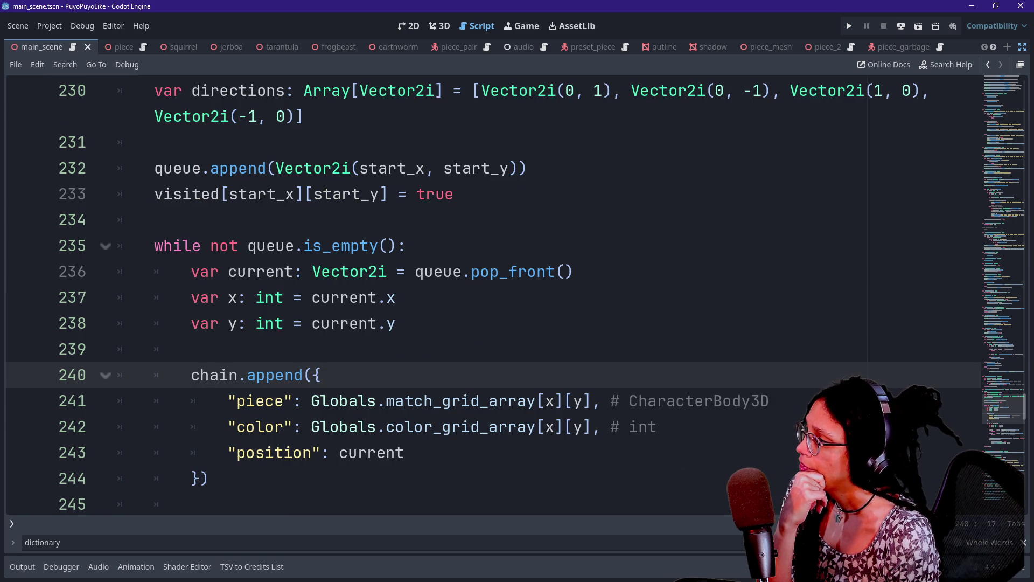
pyautogui.scroll(2, 485, 297)
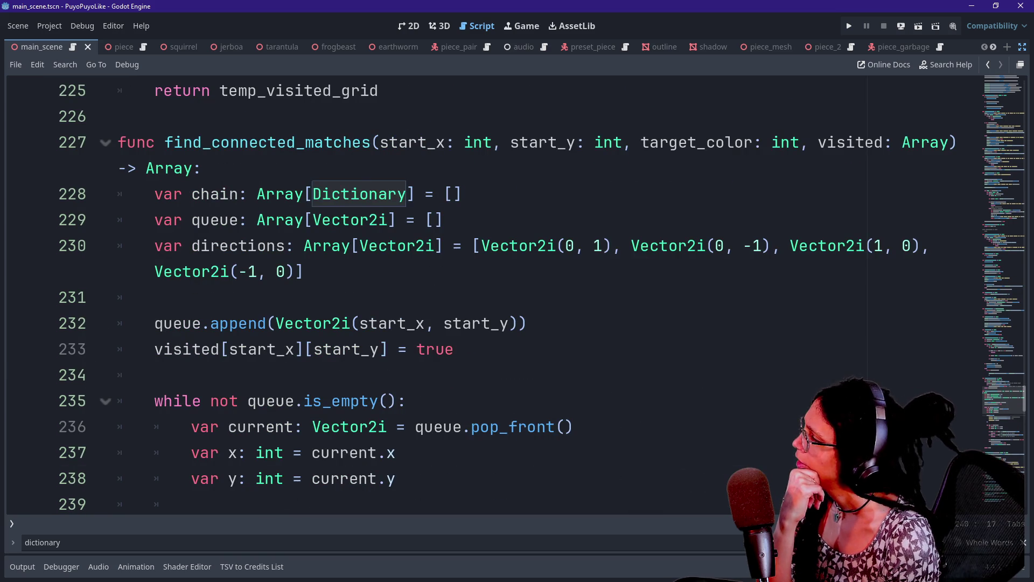
pyautogui.moveTo(277, 218)
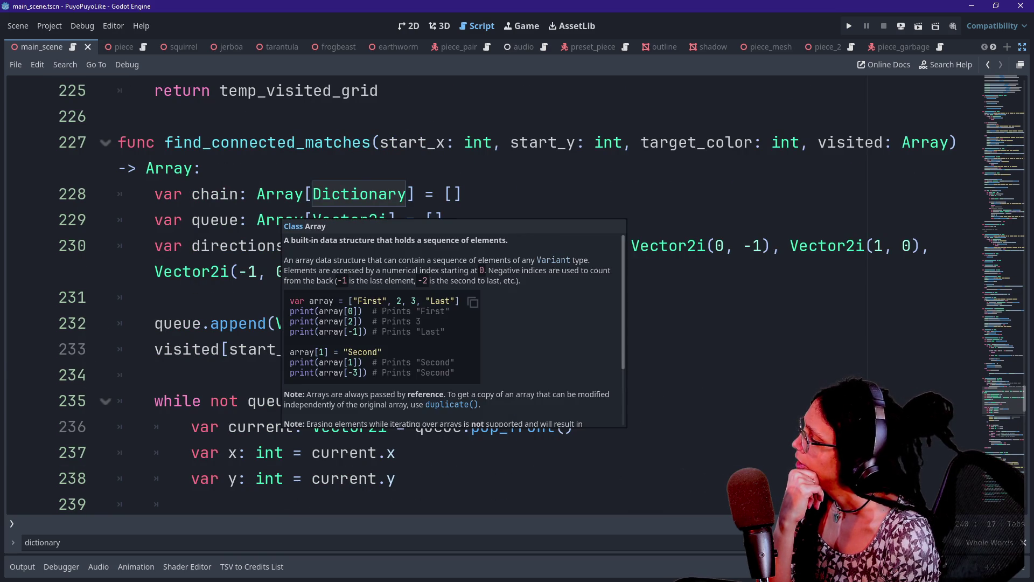
pyautogui.click(220, 349)
pyautogui.scroll(-2, 231, 409)
pyautogui.moveTo(227, 401); pyautogui.dragTo(275, 427)
pyautogui.click(312, 427)
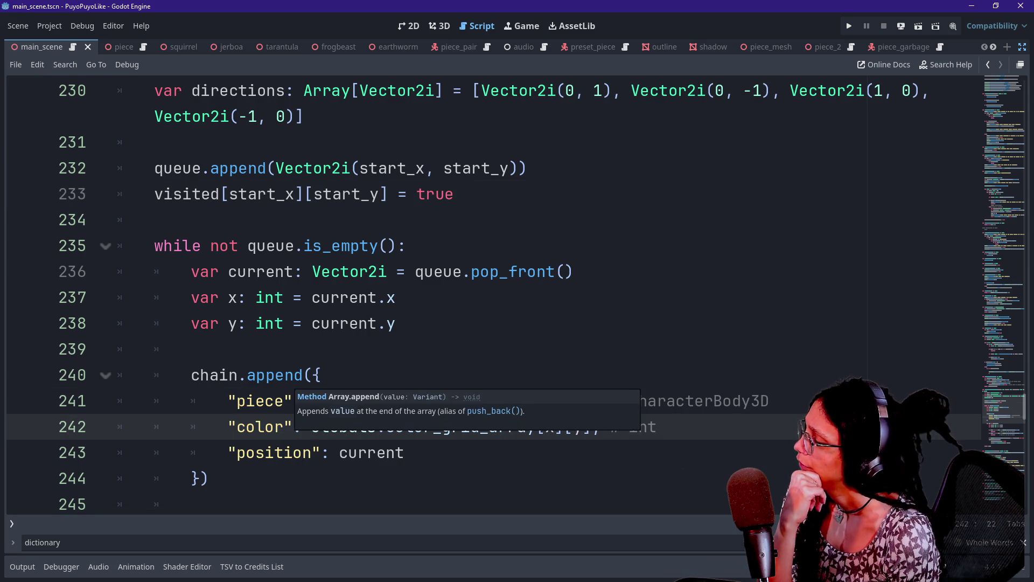
# Step: Select the piece, color and position entries inside the chain.append dictionary
pyautogui.moveTo(282, 377)
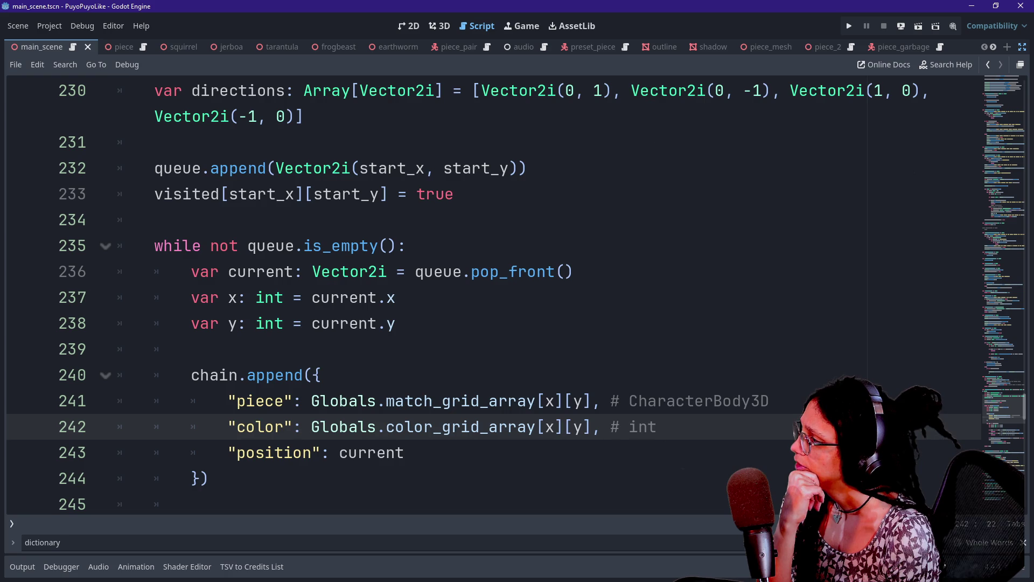
pyautogui.moveTo(231, 377)
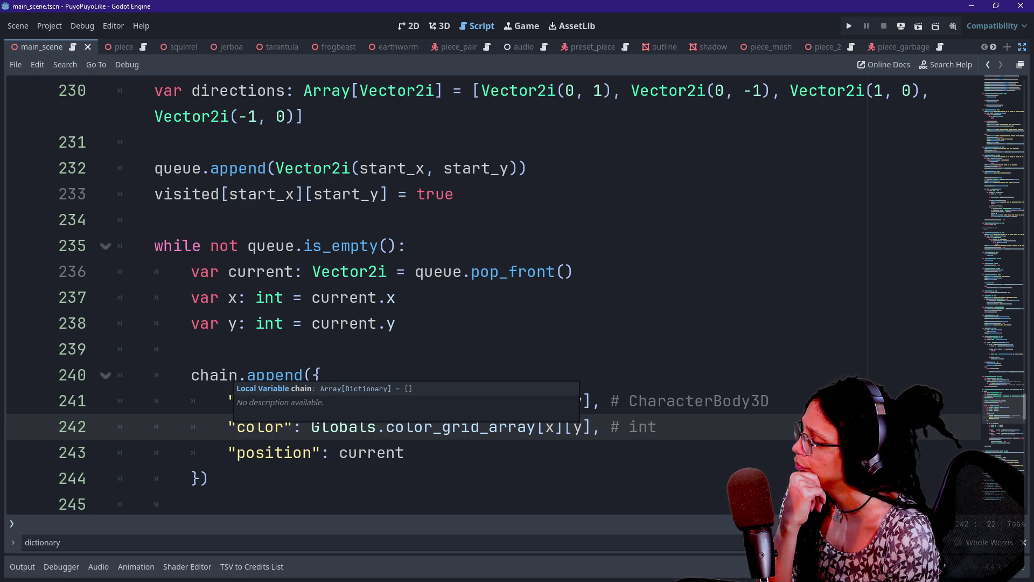
pyautogui.click(313, 349)
pyautogui.moveTo(315, 375)
pyautogui.mouseDown()
pyautogui.moveTo(592, 426)
pyautogui.moveTo(210, 478)
pyautogui.moveTo(358, 427)
pyautogui.moveTo(358, 400)
pyautogui.mouseUp()
pyautogui.click(191, 453)
pyautogui.click(207, 479)
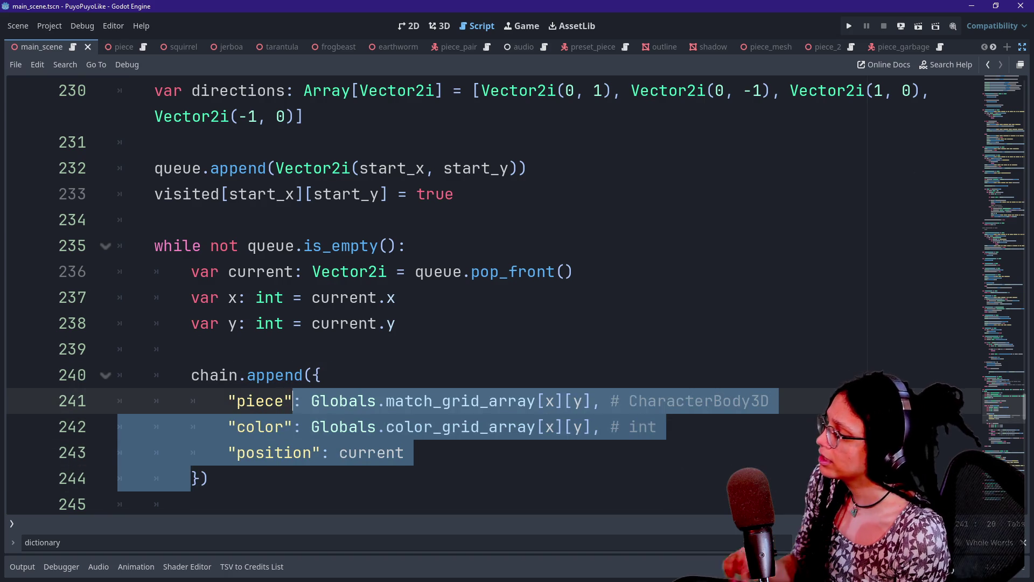
pyautogui.click(293, 401)
pyautogui.moveTo(313, 375)
pyautogui.mouseDown()
pyautogui.moveTo(161, 452)
pyautogui.moveTo(199, 478)
pyautogui.mouseUp()
pyautogui.hotkey('ctrl', 'c')
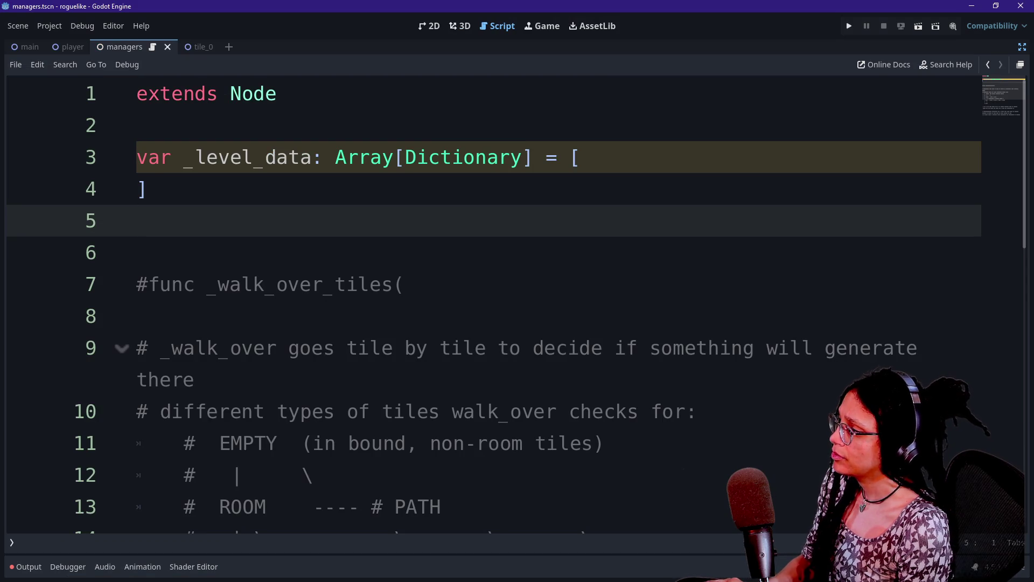
# Step: Start a new line 6 below the _level_data array beginning with 'var'
pyautogui.press('Return')
pyautogui.write('var')
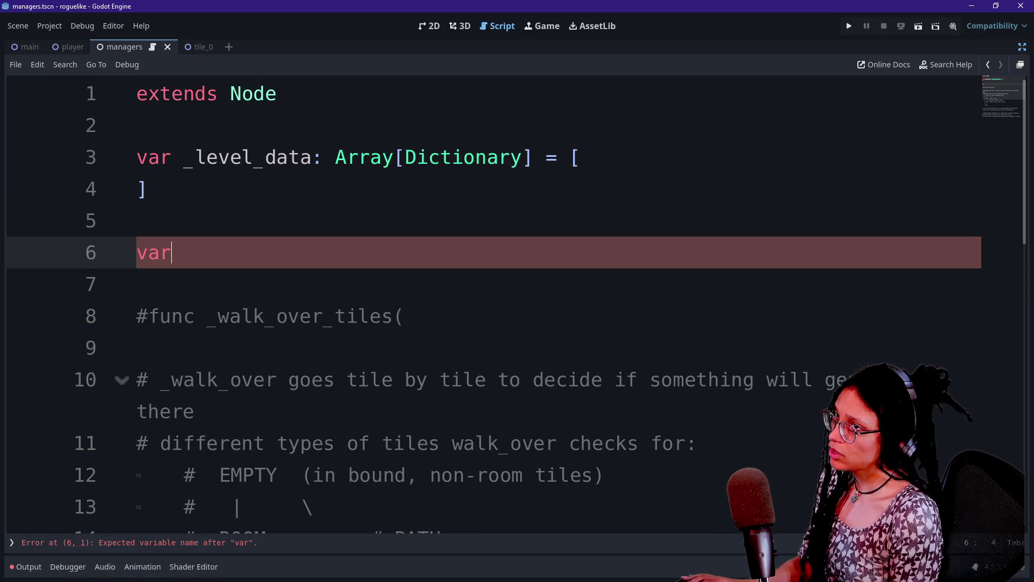
pyautogui.hotkey('alt', 'Tab')
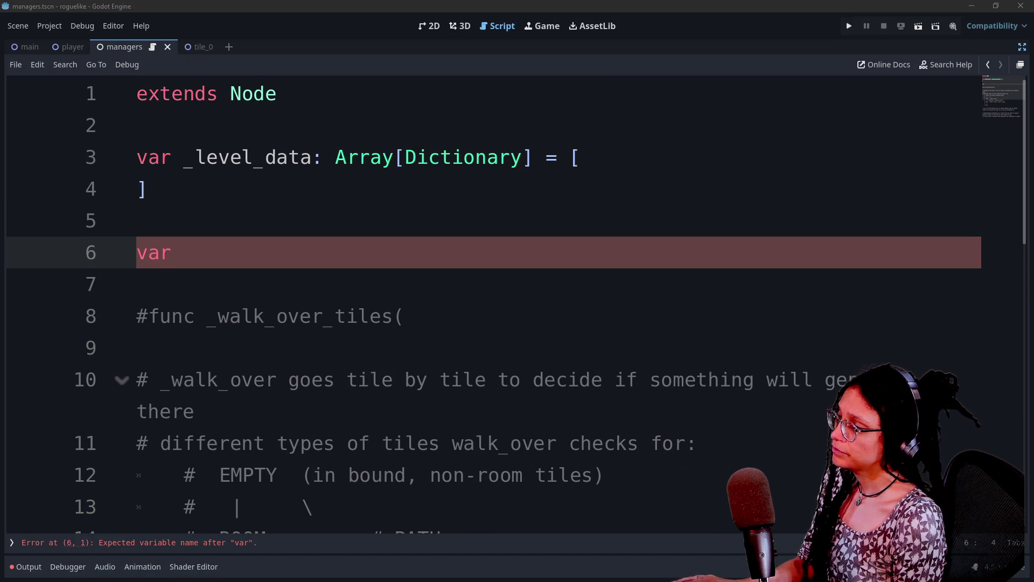
pyautogui.click(146, 188)
pyautogui.click(410, 156)
pyautogui.click(172, 252)
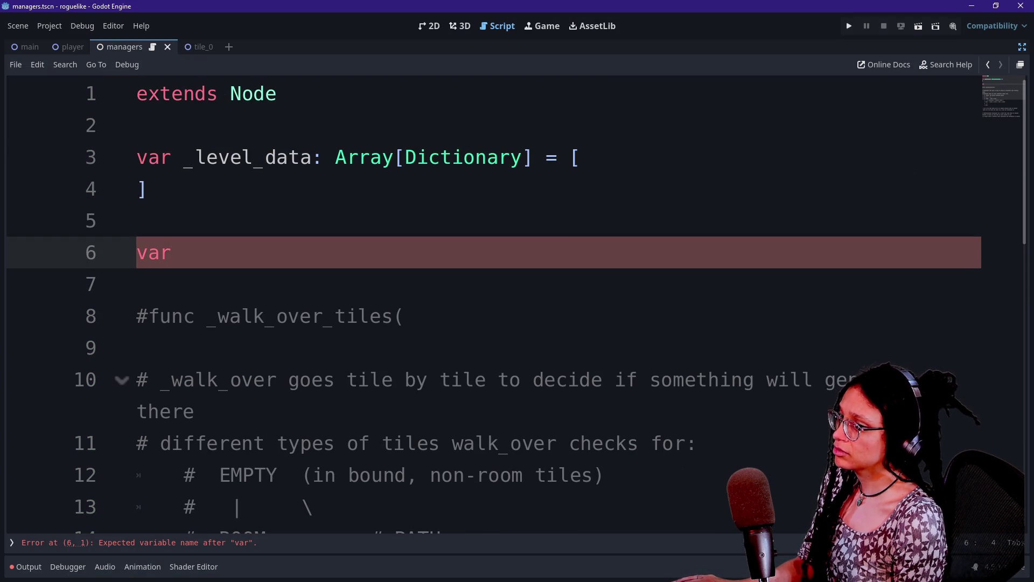
pyautogui.hotkey('alt', 'Tab')
pyautogui.hotkey('alt', 'Tab')
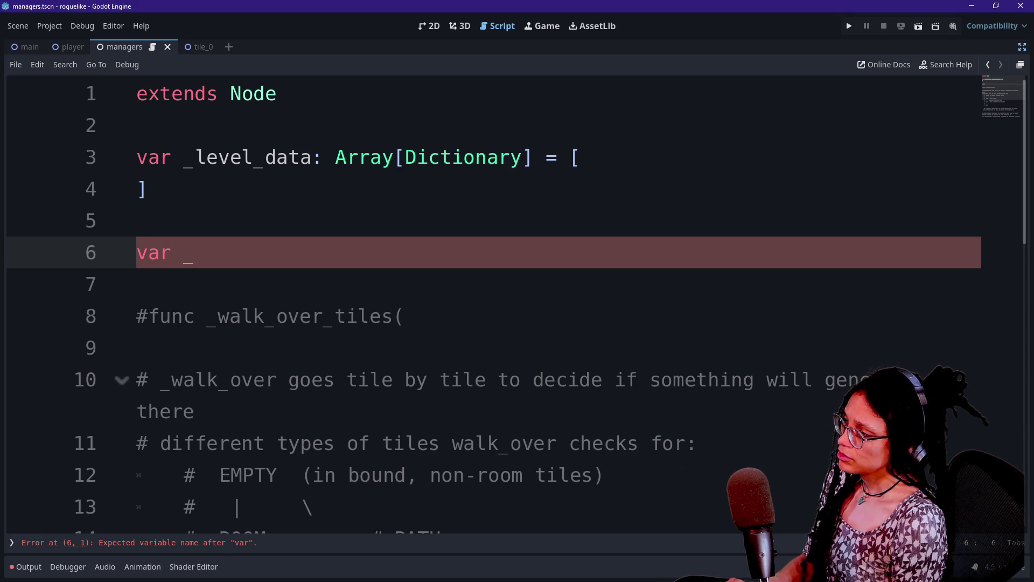
# Step: Complete it as _tile_data_template: Dictionary = and paste the piece, color, position dictionary
pyautogui.write('tile_')
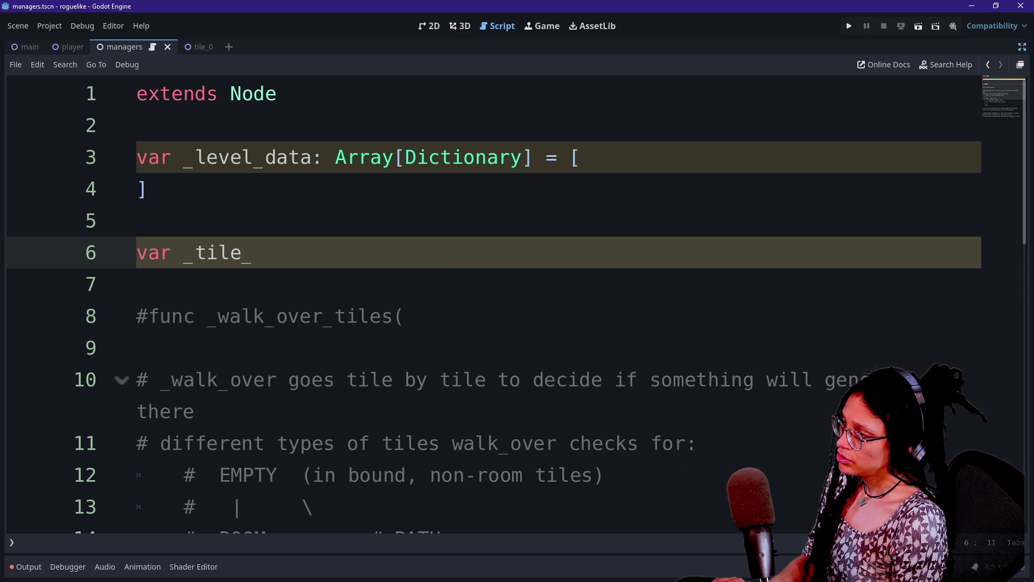
pyautogui.write('data:')
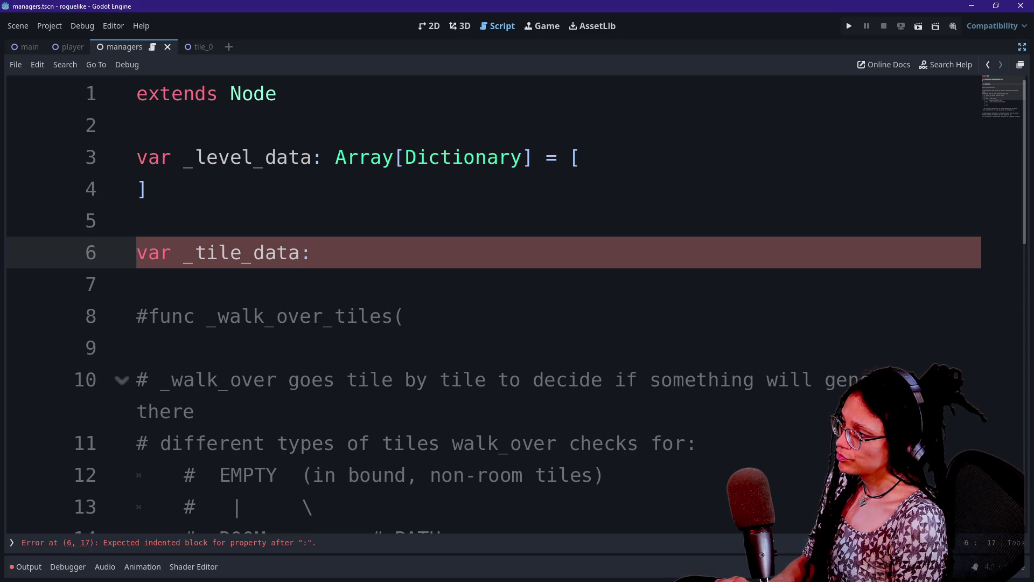
pyautogui.write('tmp')
pyautogui.press('BackSpace')
pyautogui.press('BackSpace')
pyautogui.write('empla')
pyautogui.press('BackSpace')
pyautogui.write('late:')
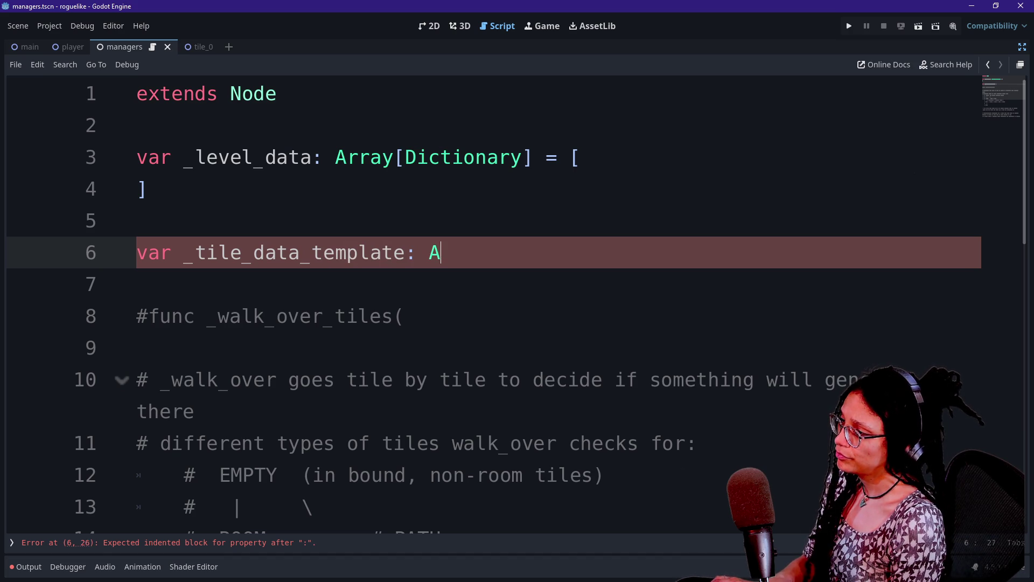
pyautogui.press('BackSpace')
pyautogui.write('Dictionary =')
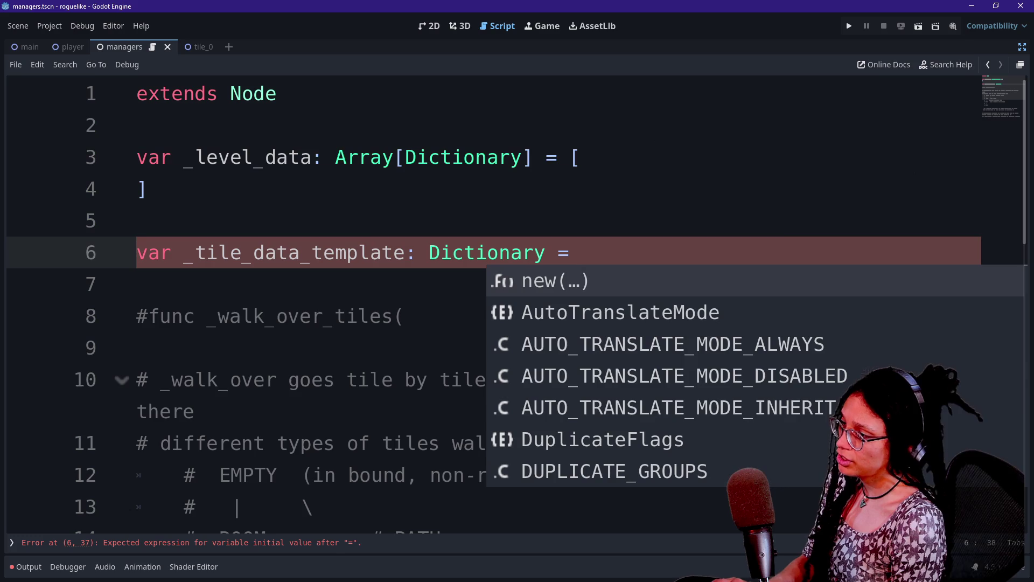
pyautogui.hotkey('ctrl', 'v')
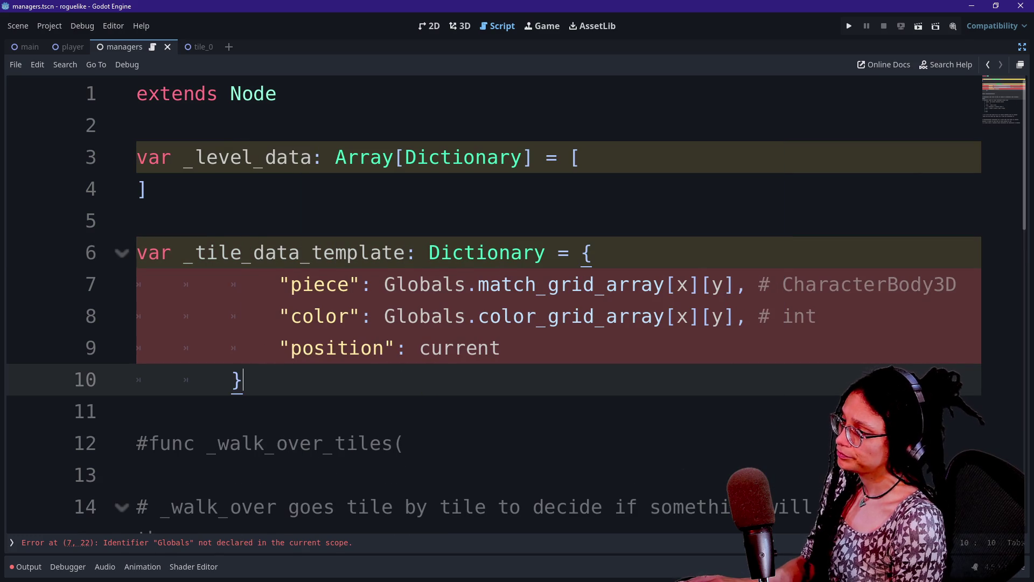
# Step: Dedent the piece, color and position entries and the closing brace one level
pyautogui.moveTo(302, 284)
pyautogui.mouseDown()
pyautogui.moveTo(139, 347)
pyautogui.moveTo(327, 348)
pyautogui.mouseUp()
pyautogui.hotkey('shift', 'Tab')
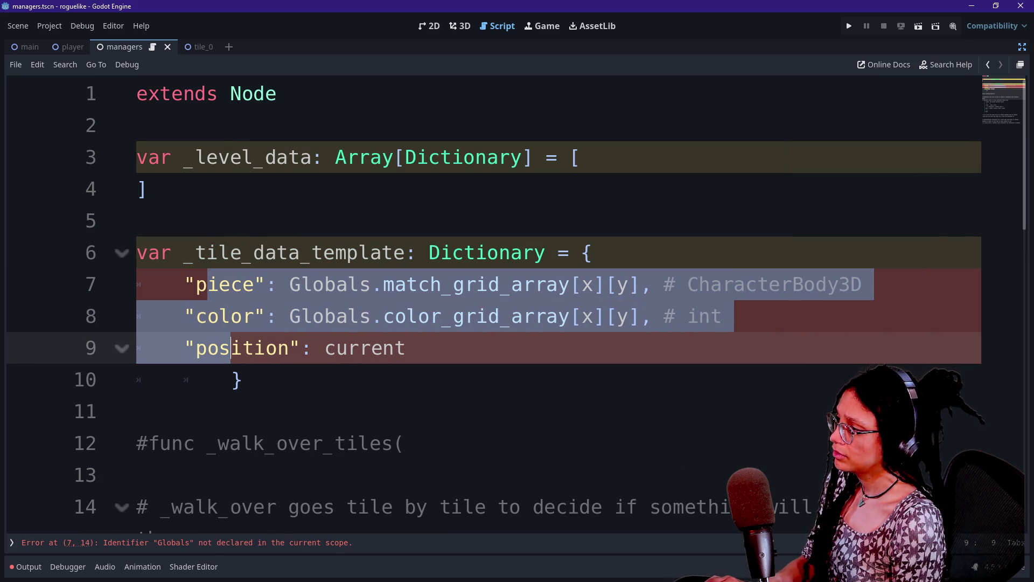
pyautogui.press('Down')
pyautogui.hotkey('shift', 'Tab')
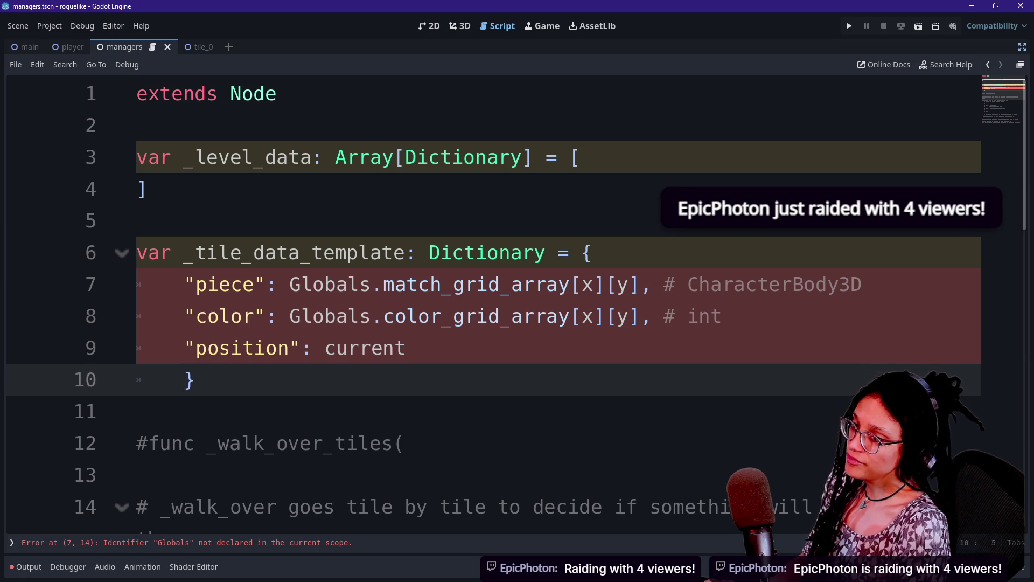
# Step: Review the color and position entries of the _tile_data_template dictionary
pyautogui.moveTo(498, 253)
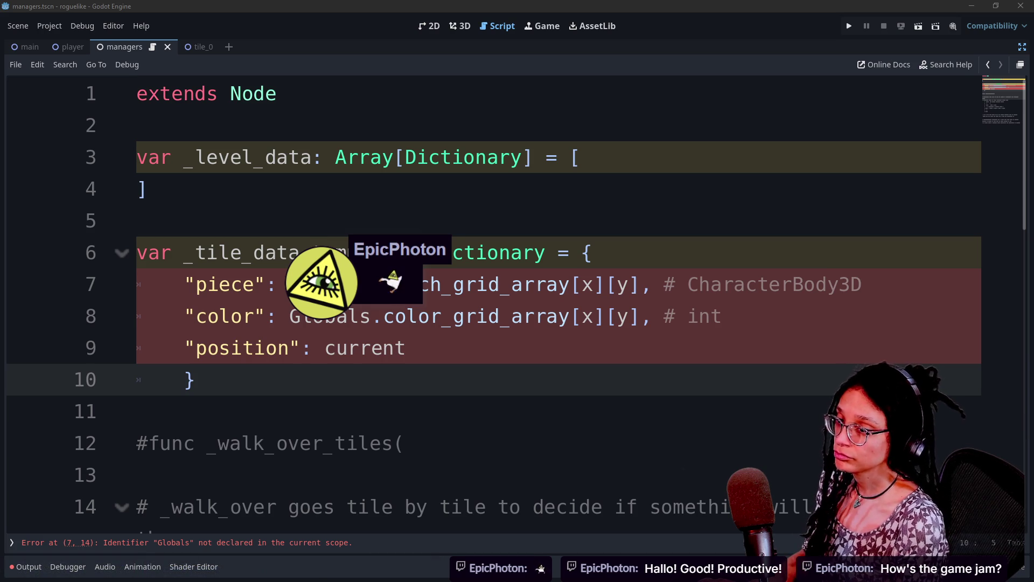
pyautogui.click(407, 347)
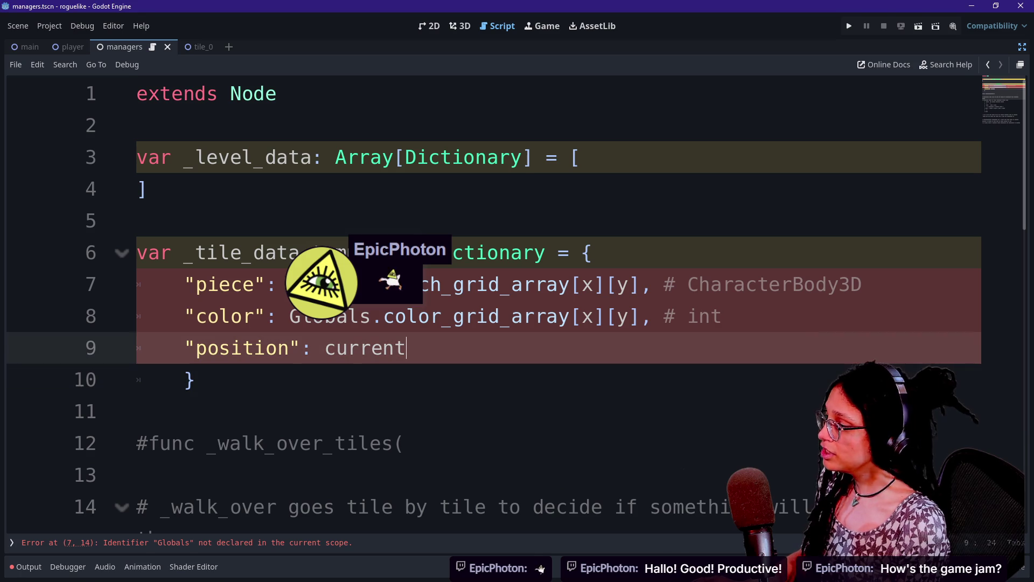
pyautogui.click(196, 379)
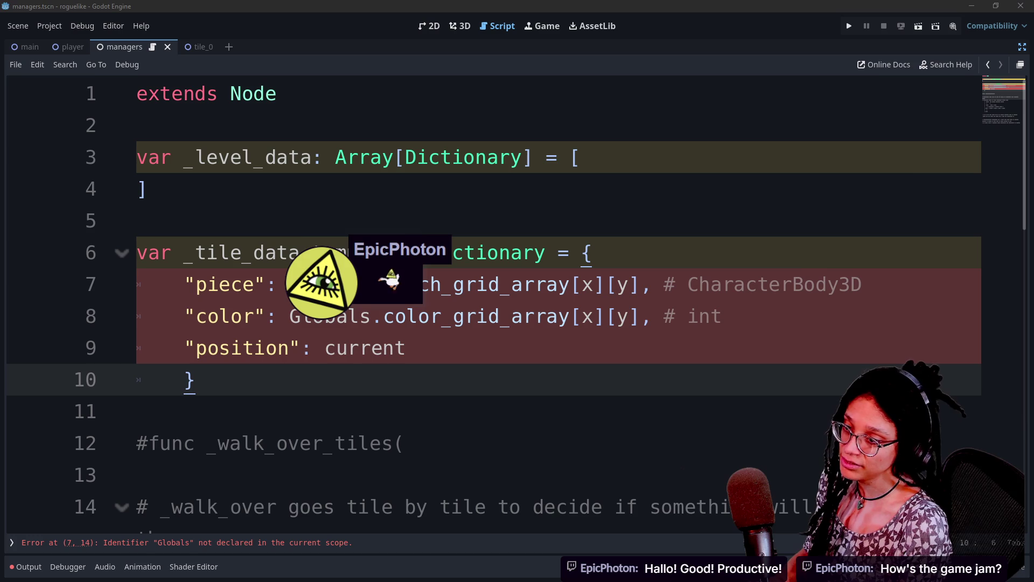
pyautogui.click(488, 316)
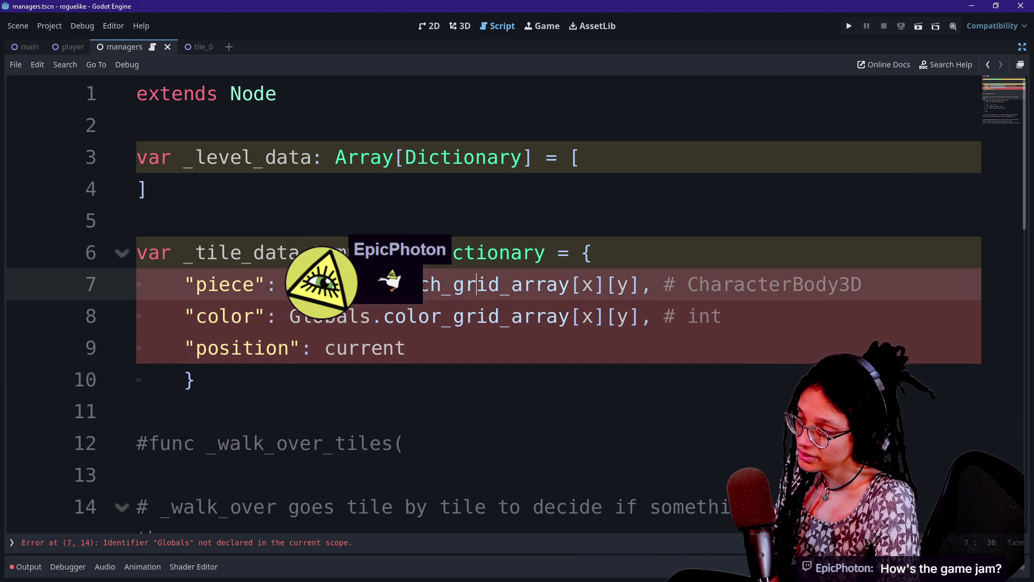
pyautogui.moveTo(452, 316); pyautogui.dragTo(407, 348)
pyautogui.click(407, 347)
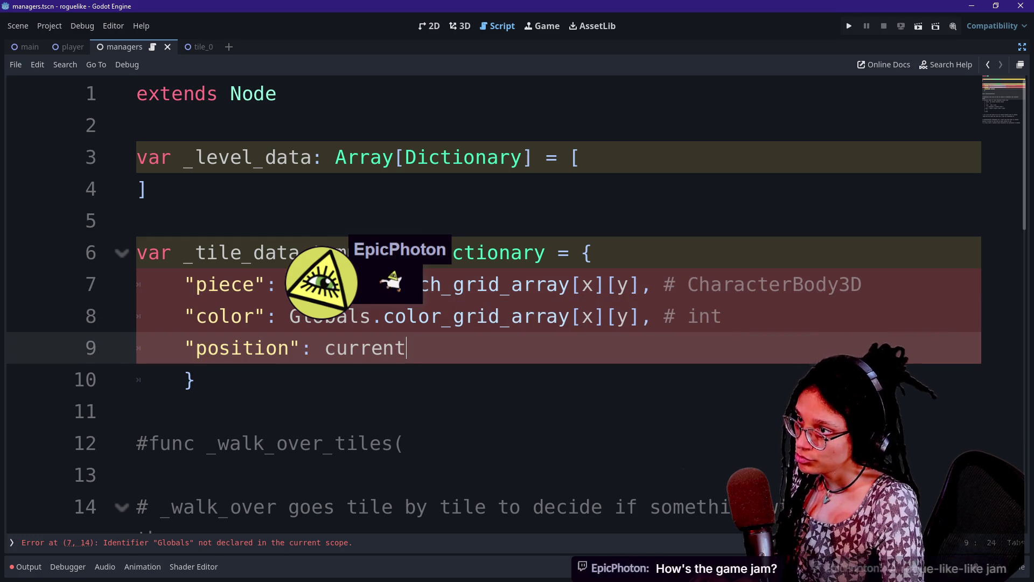
# Step: Return to the running block game and drop, shift and rotate the falling pieces
pyautogui.hotkey('alt', 'Tab')
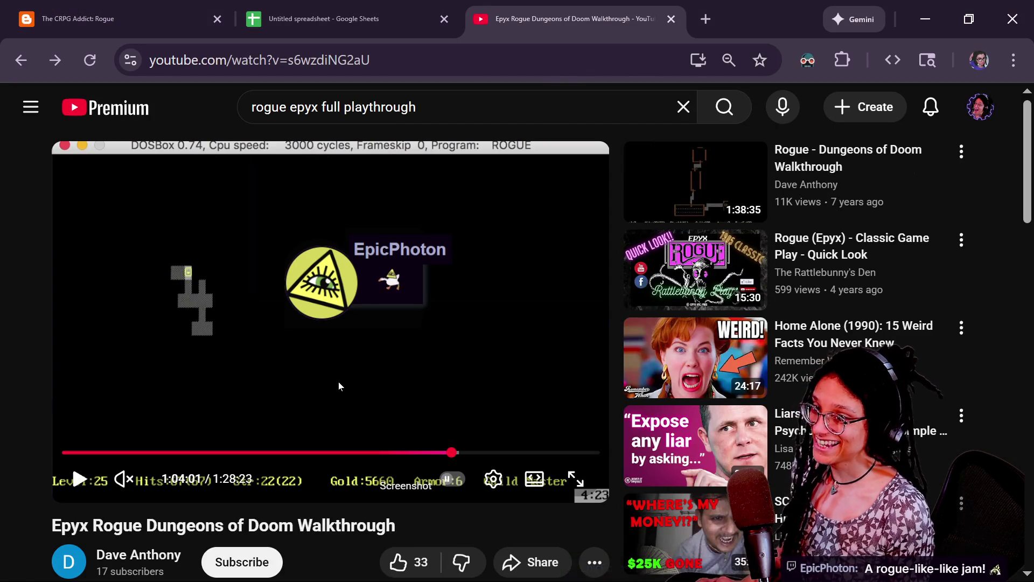
pyautogui.hotkey('alt', 'Tab')
pyautogui.press('Down')
pyautogui.press('Right')
pyautogui.press('Right')
pyautogui.press('Left')
pyautogui.press('Up')
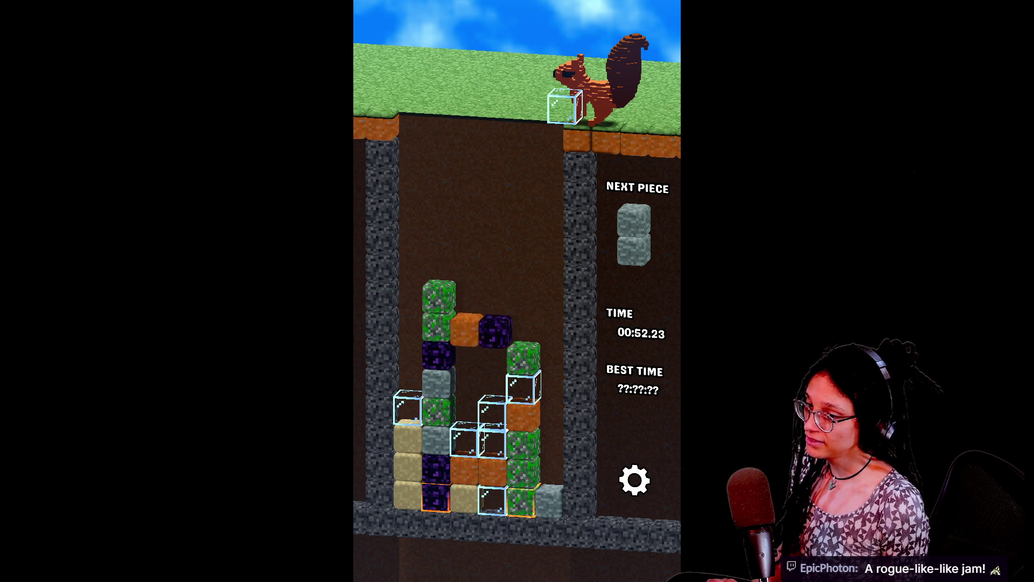
# Step: Drop the glass piece two columns left, the grey piece on the right, and the purple-grey piece
pyautogui.press('Left')
pyautogui.press('Left')
pyautogui.press('Down')
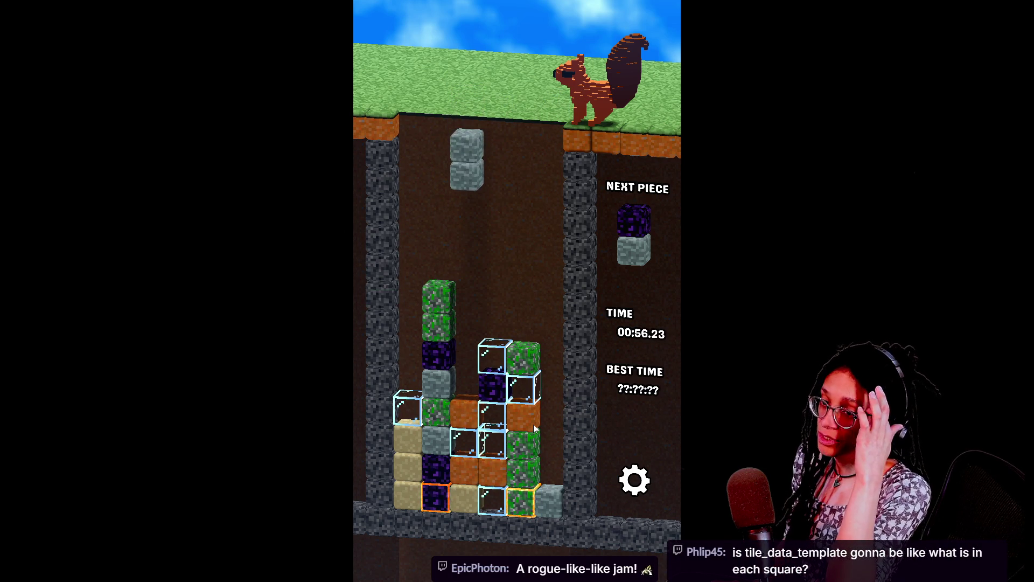
pyautogui.press('Right')
pyautogui.press('Down')
pyautogui.press('Right')
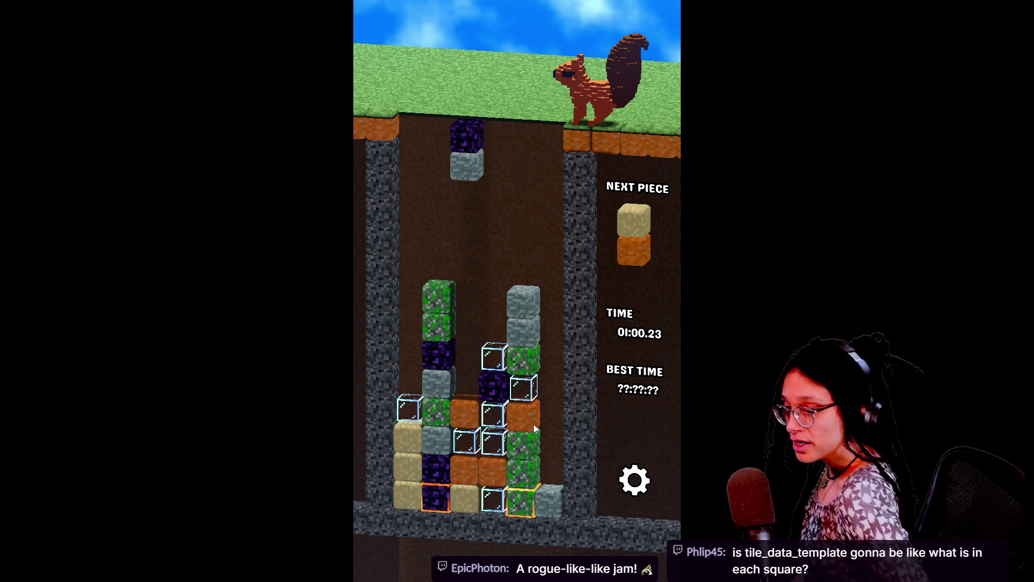
pyautogui.press('Down')
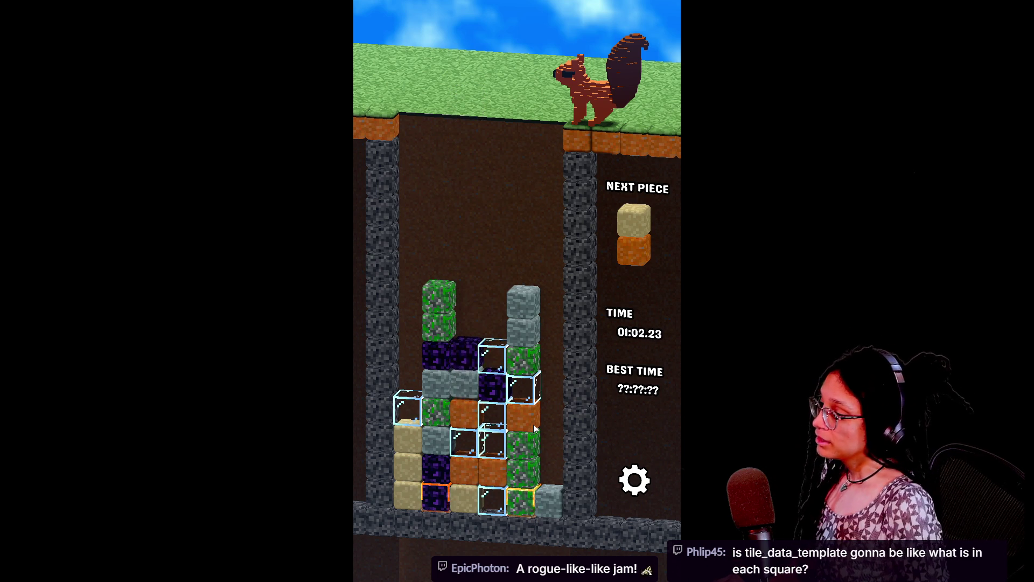
# Step: Stack the rotated sand-orange, glass and orange-green pieces, then return to the Chrome walkthrough
pyautogui.press('Up')
pyautogui.press('Left')
pyautogui.press('Left')
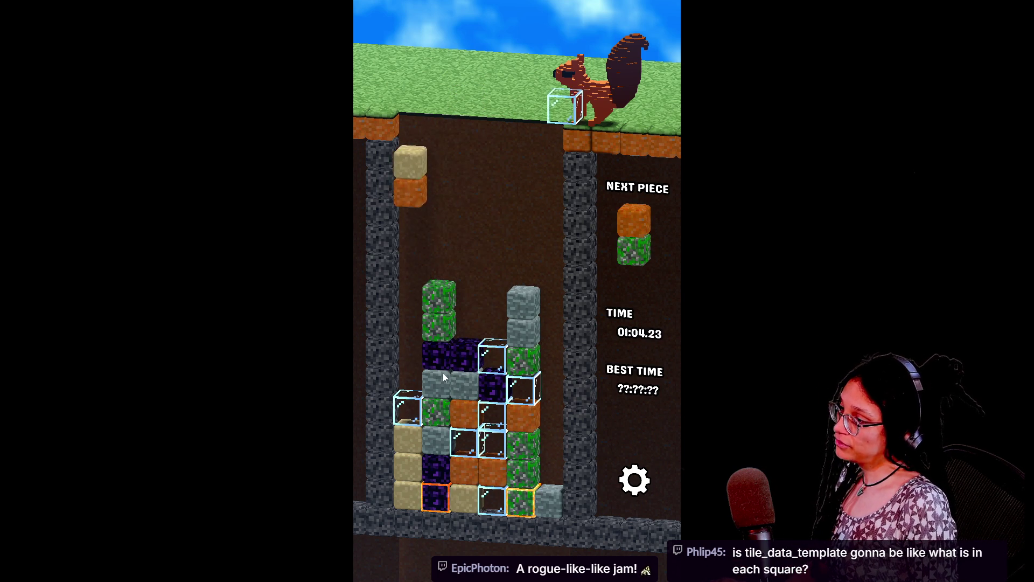
pyautogui.press('Down')
pyautogui.press('Left')
pyautogui.press('Down')
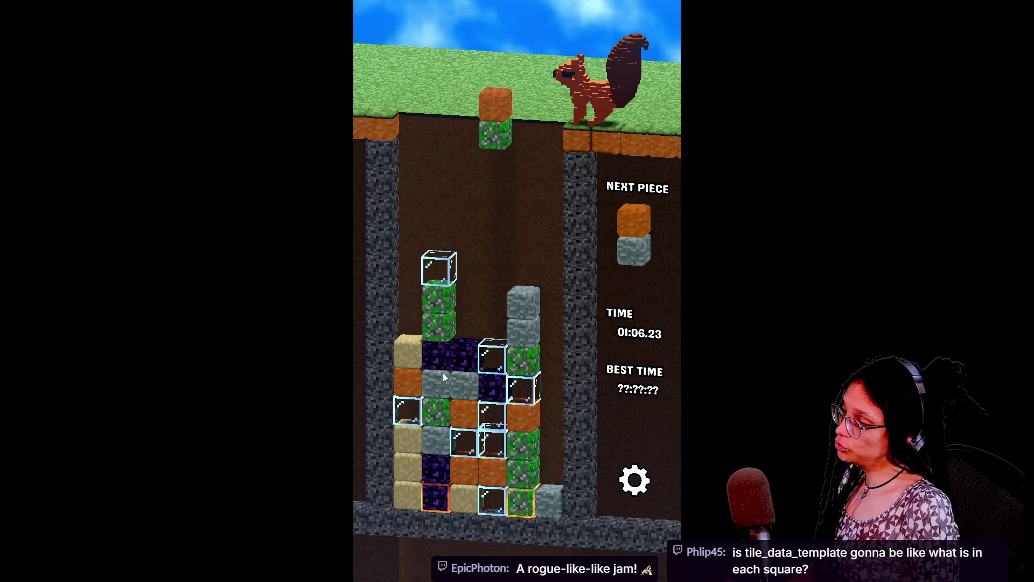
pyautogui.press('Up')
pyautogui.press('Up')
pyautogui.press('Left')
pyautogui.press('Down')
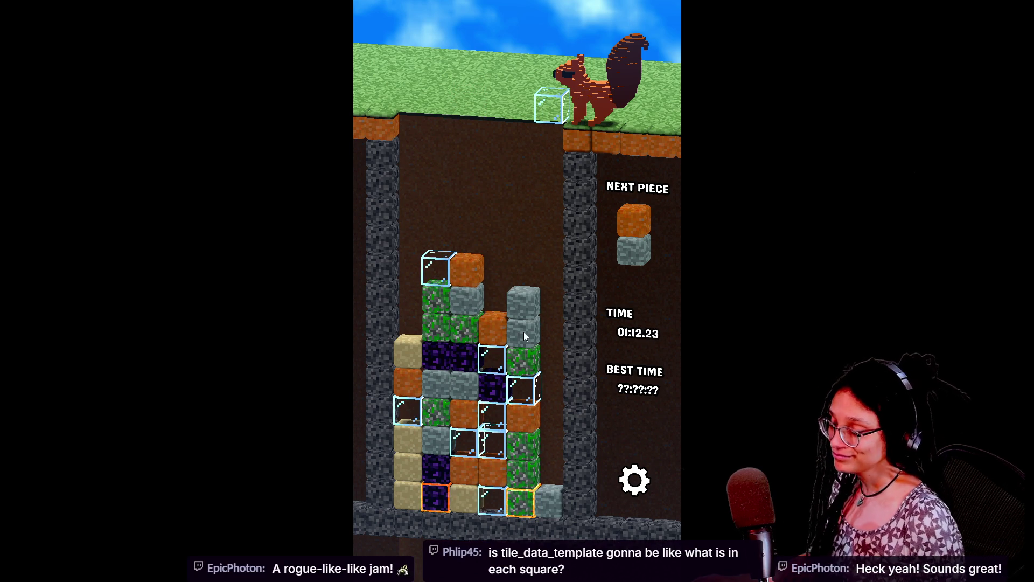
pyautogui.hotkey('alt', 'Tab')
pyautogui.hotkey('alt', 'Tab')
pyautogui.hotkey('alt', 'Tab')
# Step: In a new tab, load the streamer's twitch.tv channel page, correcting the 'tgv' typo
pyautogui.hotkey('ctrl', 't')
pyautogui.write('twitch.tgv')
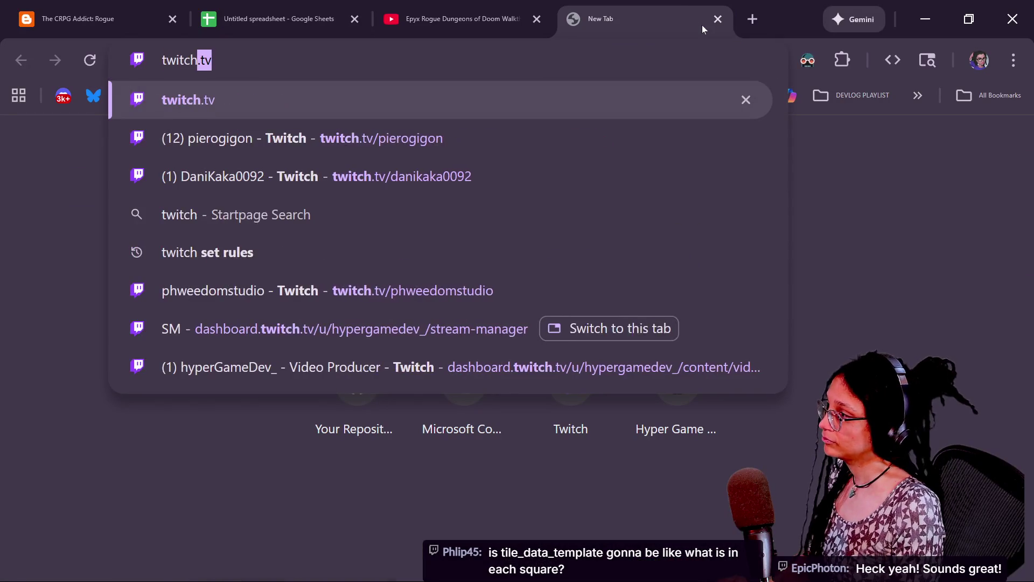
pyautogui.press('BackSpace')
pyautogui.press('BackSpace')
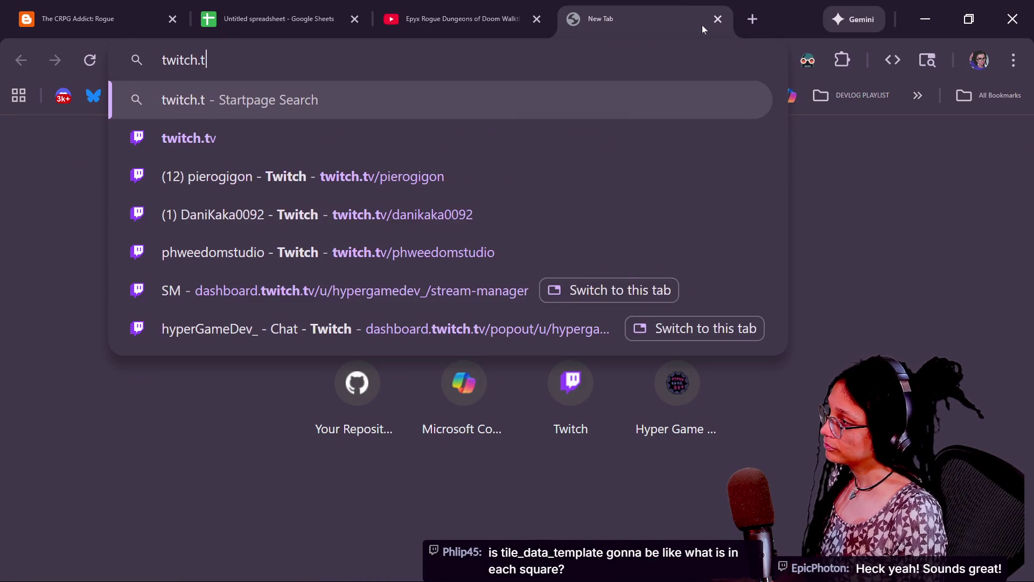
pyautogui.write('v')
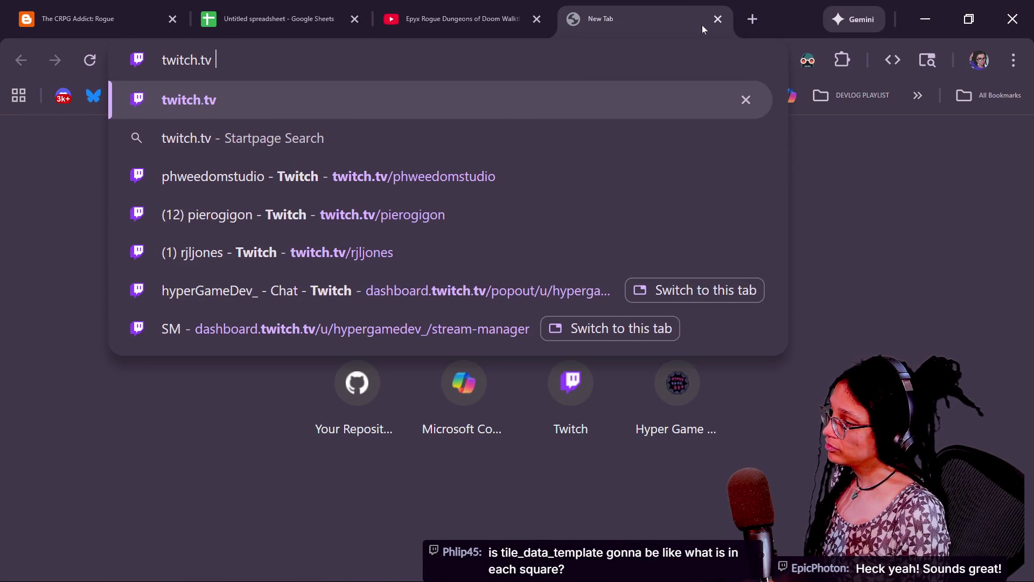
pyautogui.write('/')
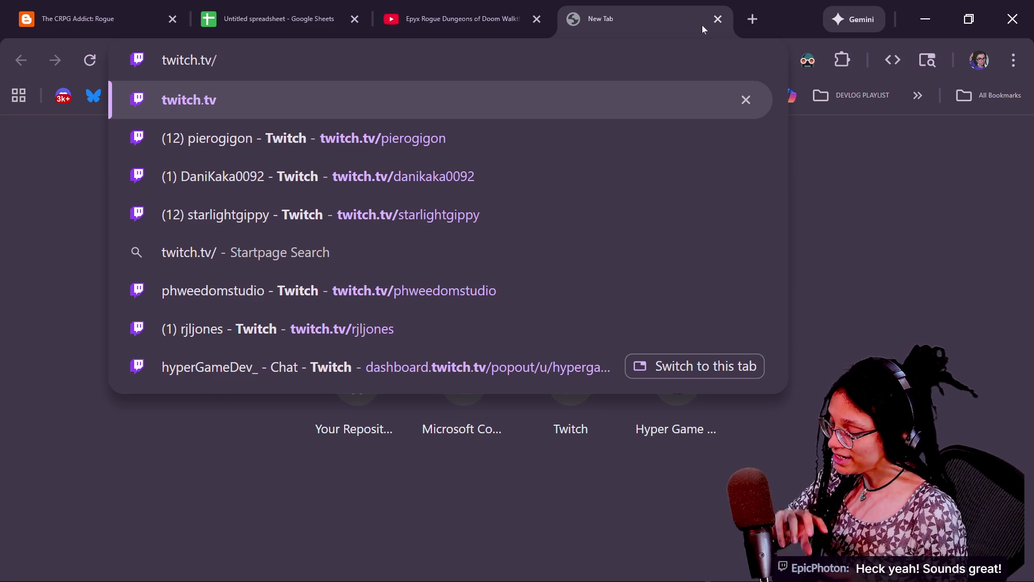
pyautogui.write('E')
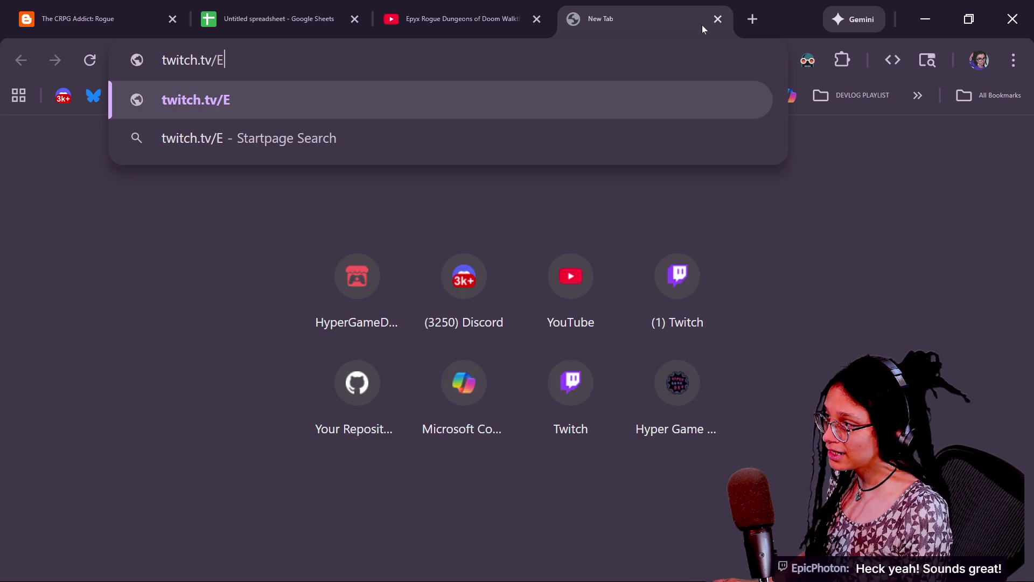
pyautogui.write('picPhoton')
pyautogui.press('Return')
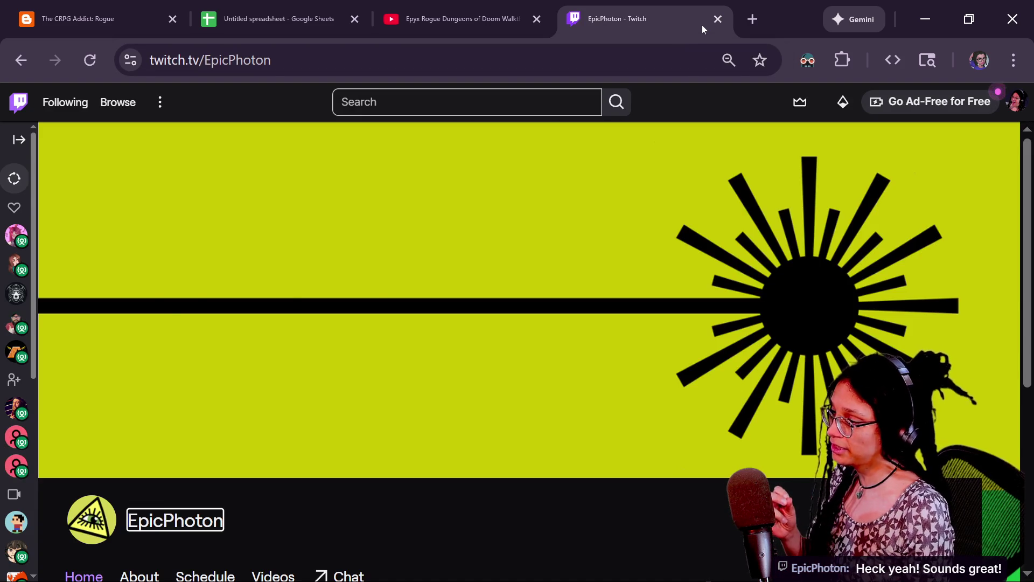
# Step: Scroll through the Twitch channel page and reload it
pyautogui.scroll(-2, 483, 351)
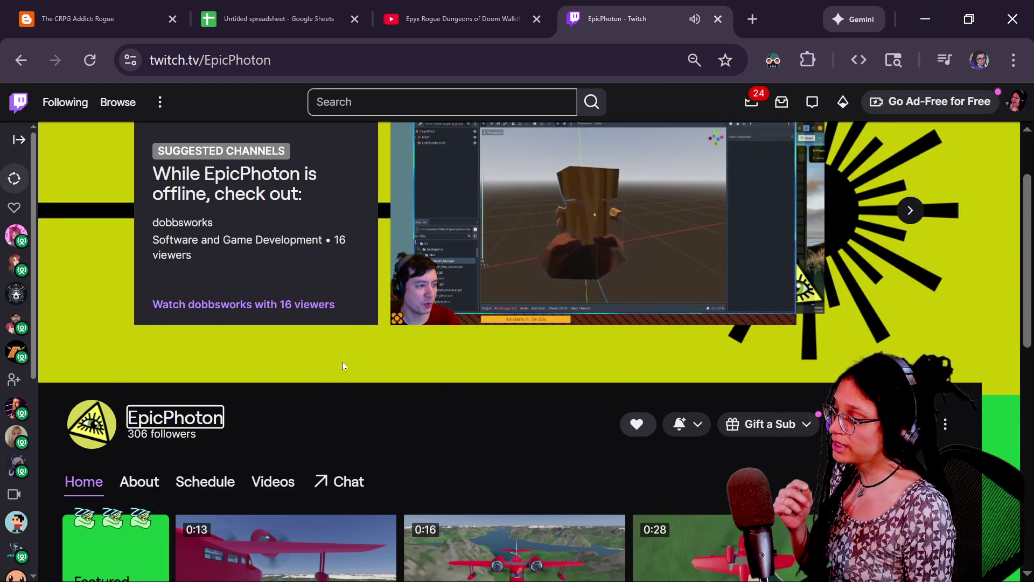
pyautogui.scroll(-4, 342, 361)
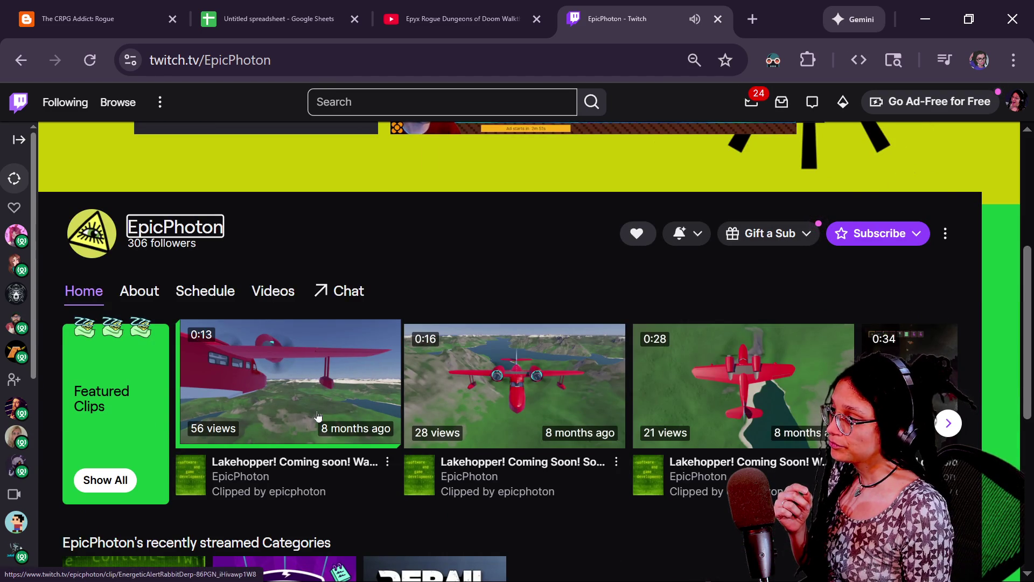
pyautogui.scroll(6, 308, 383)
pyautogui.click(90, 59)
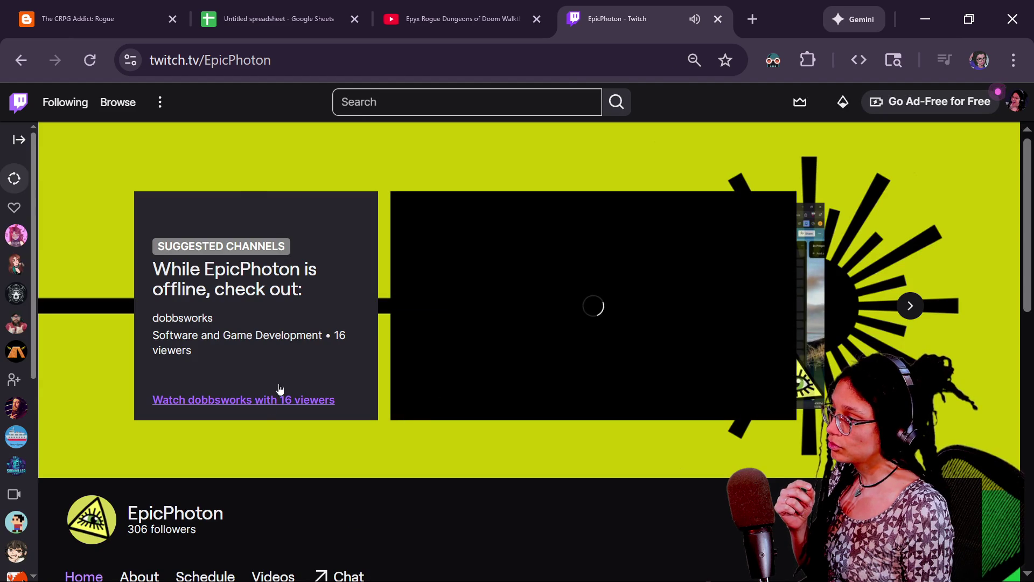
# Step: Open the channel's Videos list and play the first featured seaplane clip
pyautogui.scroll(-3, 383, 370)
pyautogui.scroll(-5, 272, 404)
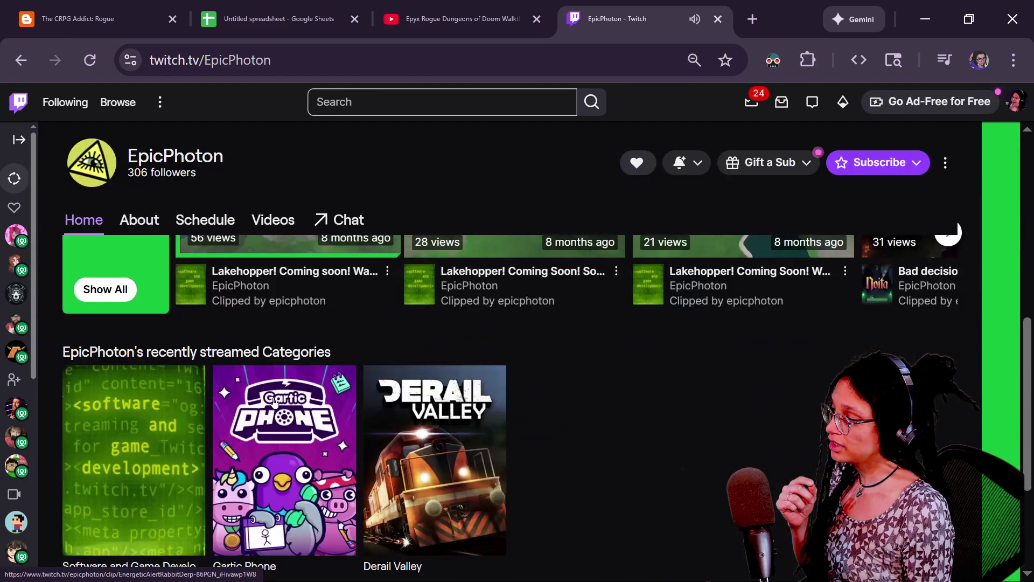
pyautogui.scroll(10, 273, 404)
pyautogui.scroll(-2, 272, 404)
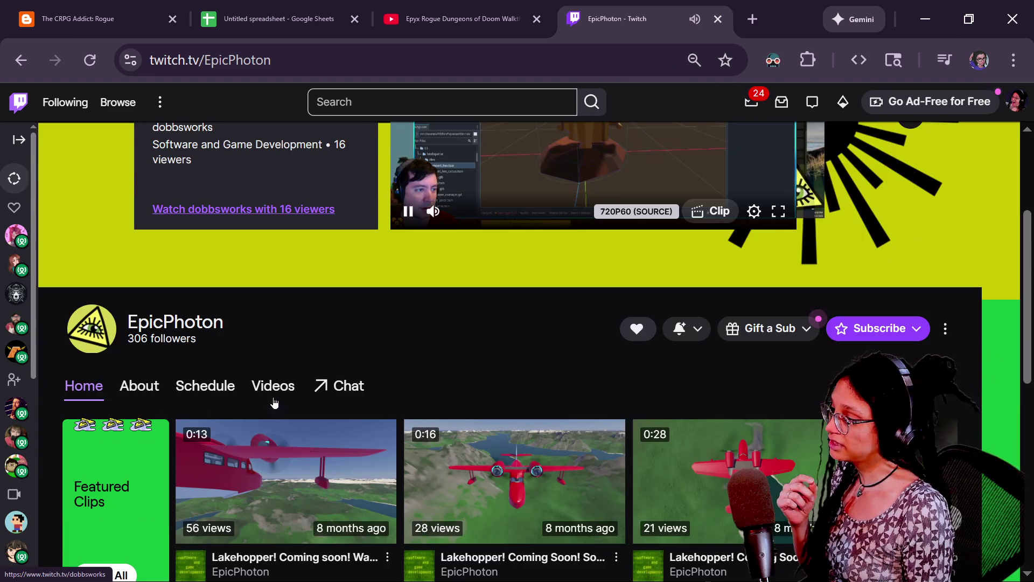
pyautogui.click(276, 386)
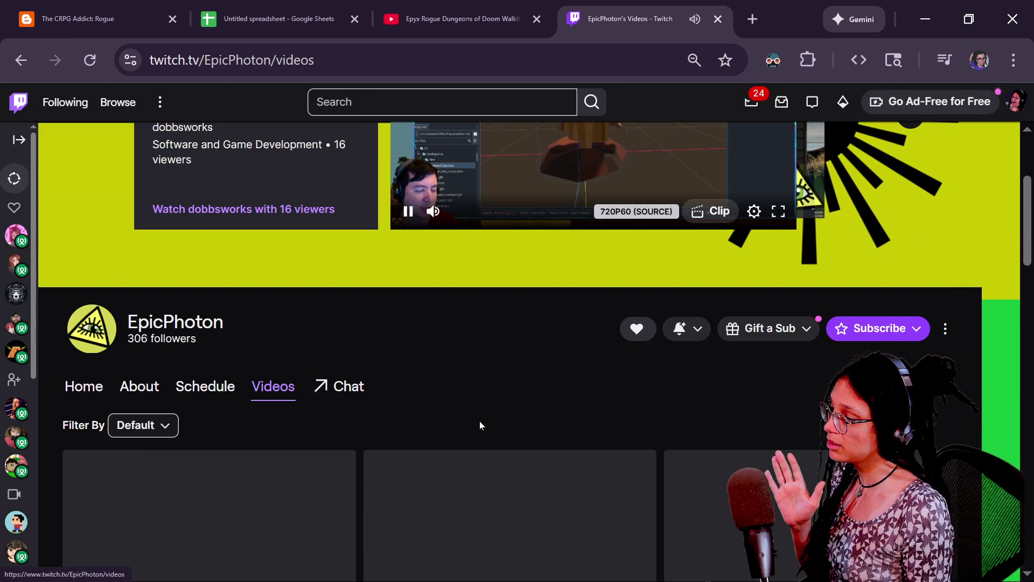
pyautogui.scroll(-3, 348, 429)
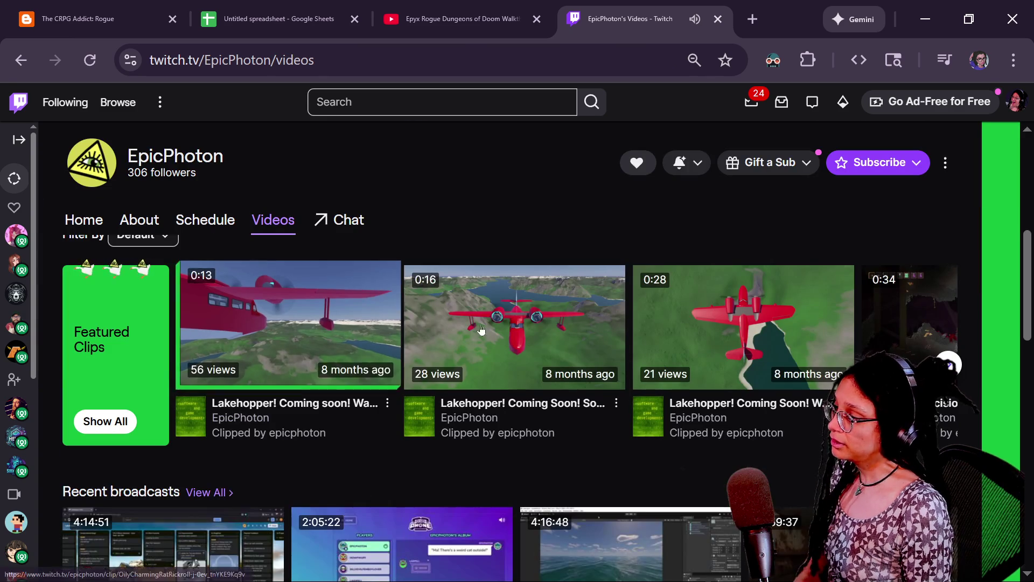
pyautogui.click(274, 334)
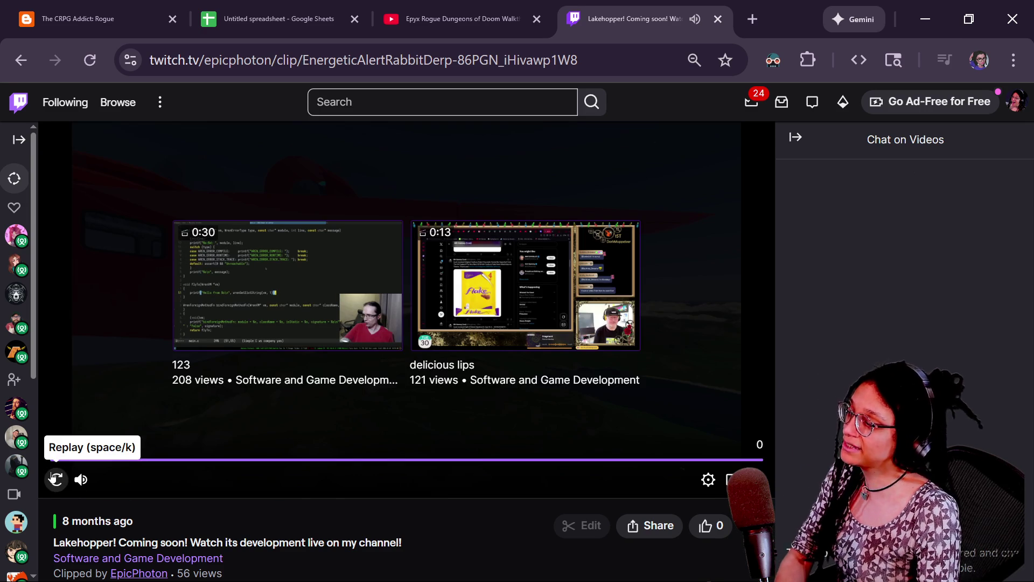
# Step: Replay the seaplane clip from the start, then go back to the orange spreadsheet mockup
pyautogui.click(56, 479)
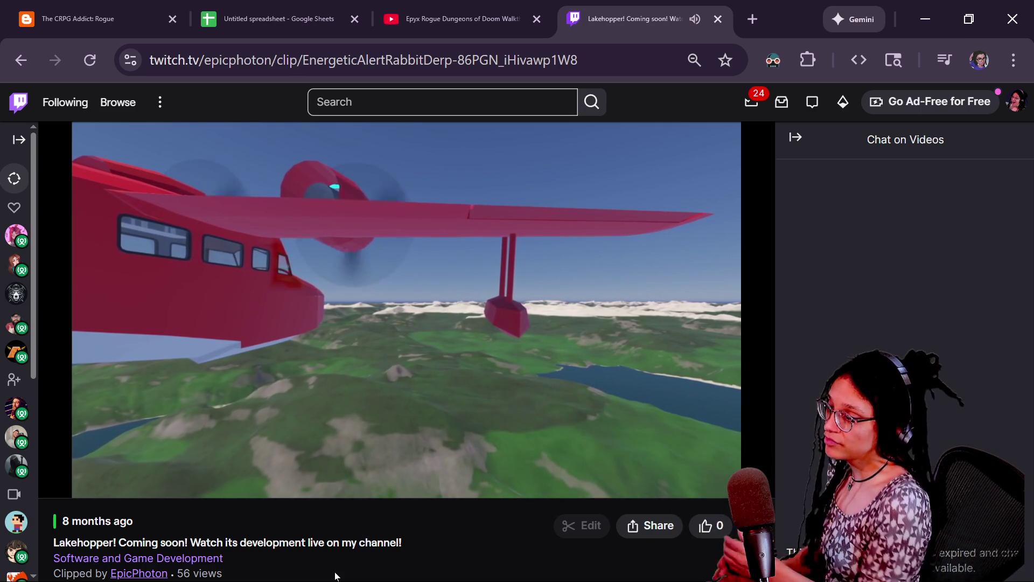
pyautogui.moveTo(282, 346)
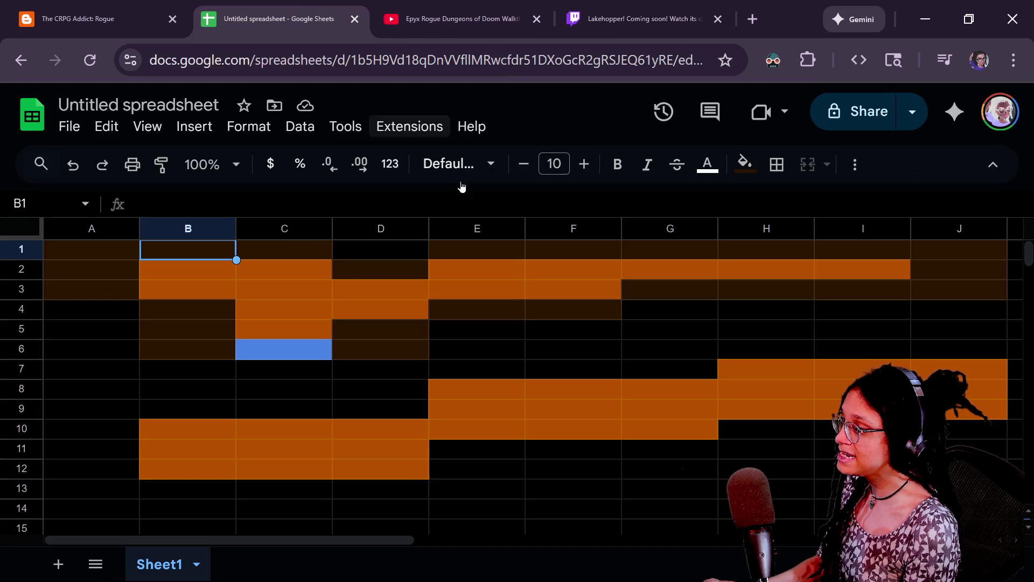
# Step: Clear all fill colours from the whole coloured mockup A1:J12
pyautogui.click(325, 323)
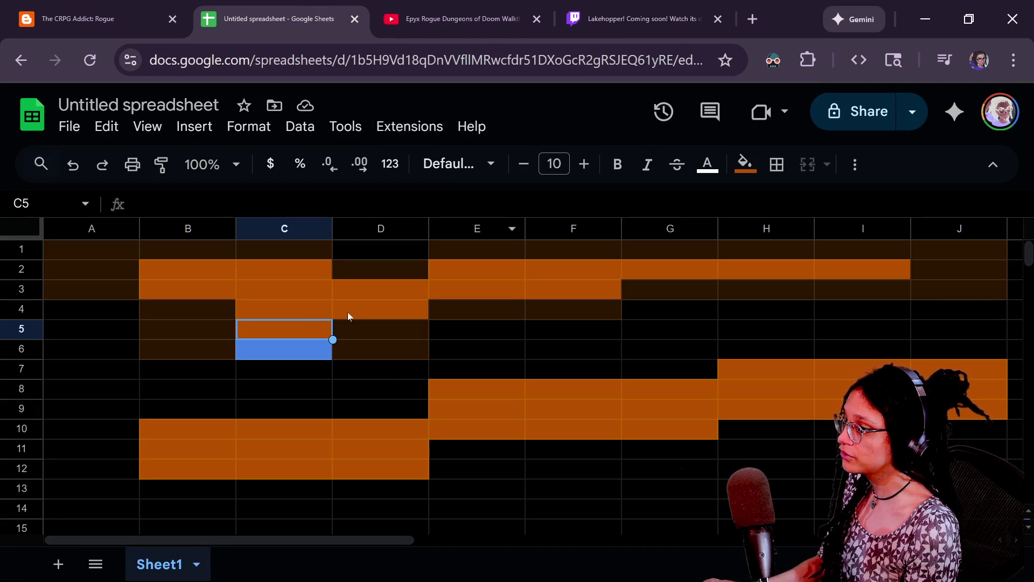
pyautogui.click(122, 254)
pyautogui.hotkey('ctrl', 'a')
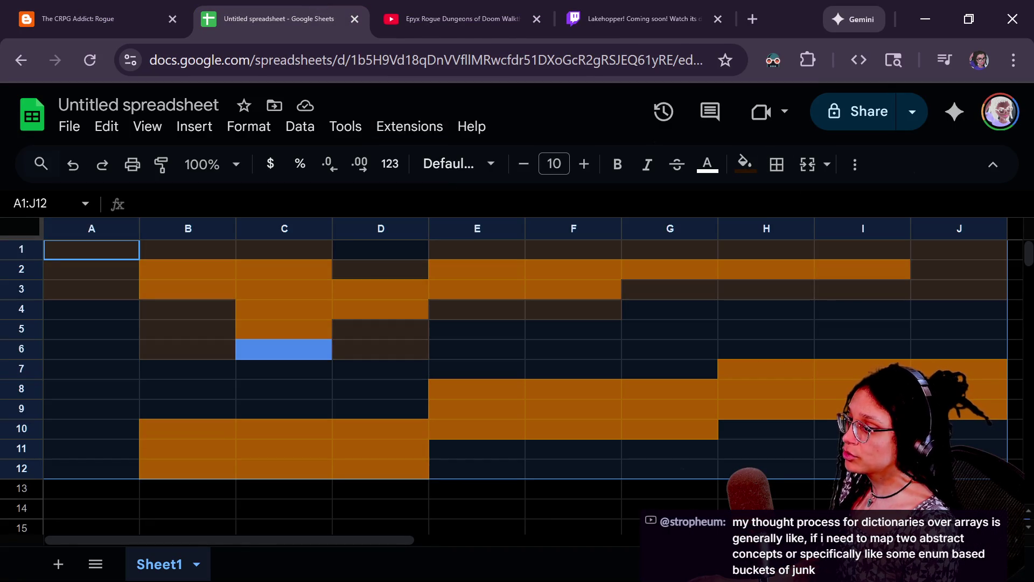
pyautogui.click(744, 163)
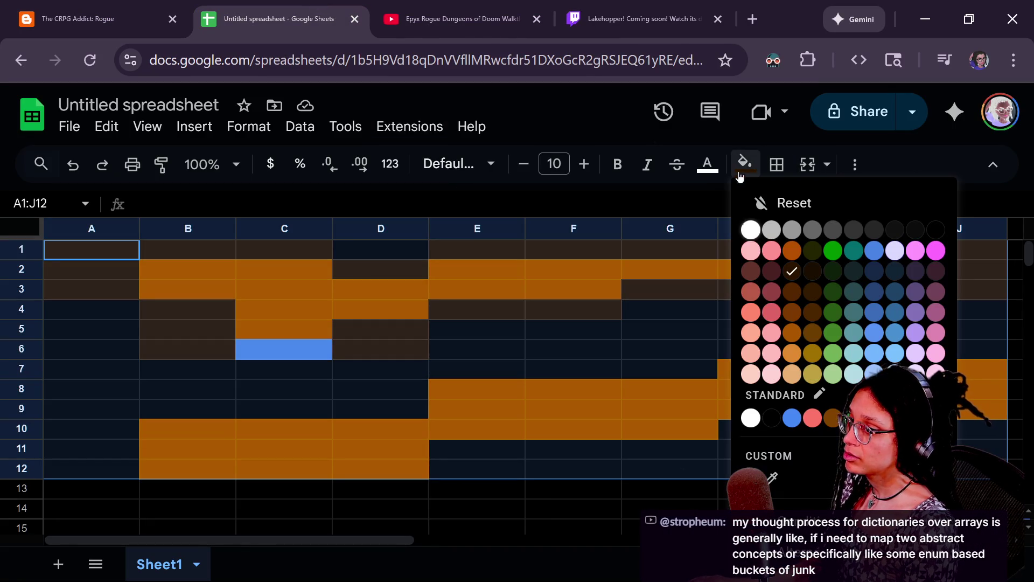
pyautogui.click(770, 228)
pyautogui.click(381, 329)
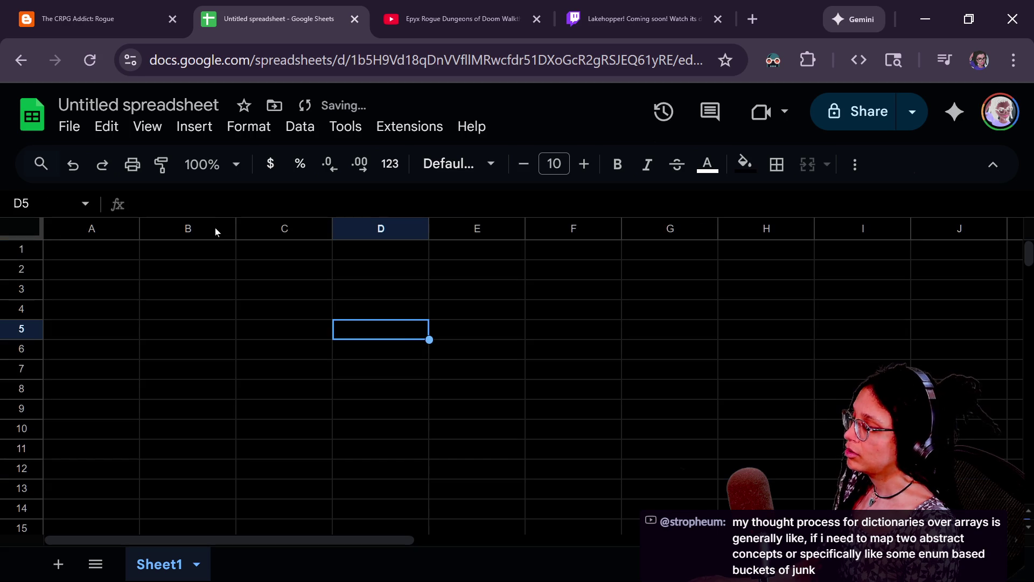
# Step: Check the top-row cells A1, B1, C1, F1, E1, G1 and J1
pyautogui.click(74, 249)
pyautogui.click(185, 250)
pyautogui.click(263, 254)
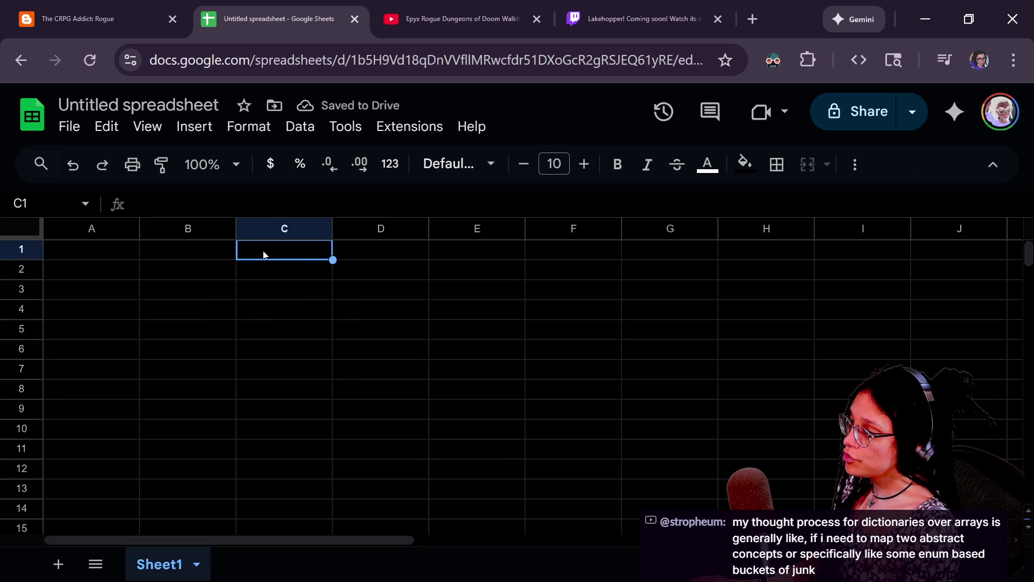
pyautogui.click(542, 251)
pyautogui.click(512, 251)
pyautogui.click(673, 250)
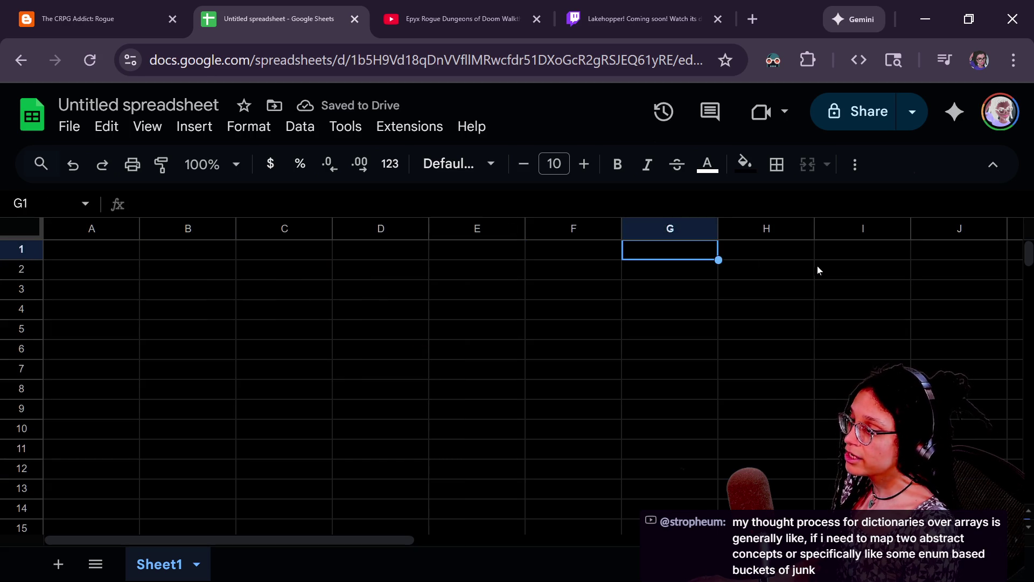
pyautogui.click(925, 267)
pyautogui.press('Up')
# Step: Step across row 1 again from A1 through J1
pyautogui.click(124, 248)
pyautogui.click(217, 260)
pyautogui.click(291, 259)
pyautogui.click(388, 258)
pyautogui.click(485, 256)
pyautogui.click(644, 254)
pyautogui.click(765, 254)
pyautogui.click(887, 257)
pyautogui.click(964, 250)
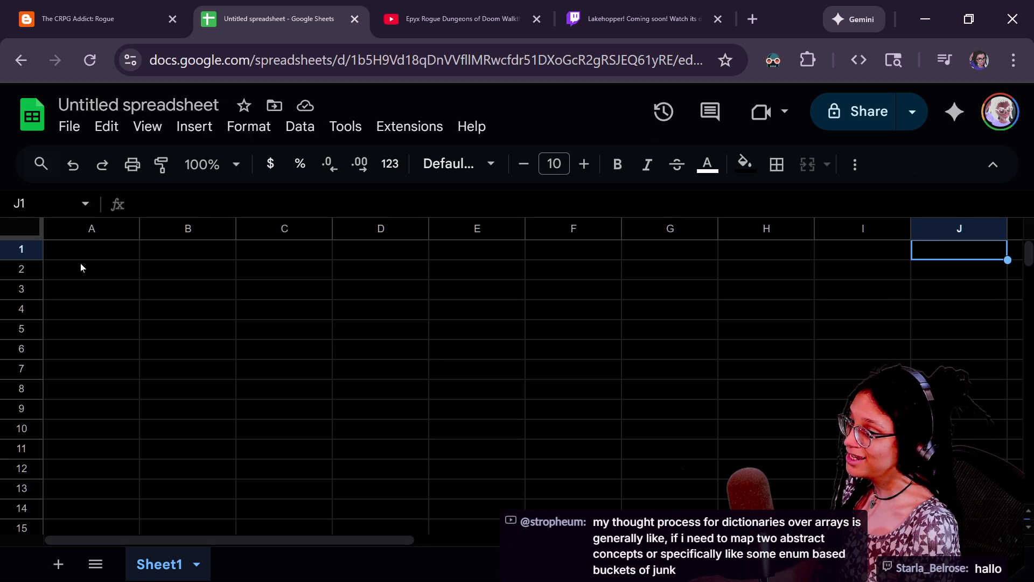
# Step: Step across row 2 cells A2 through I2
pyautogui.click(58, 266)
pyautogui.click(188, 270)
pyautogui.click(284, 272)
pyautogui.click(482, 272)
pyautogui.click(578, 274)
pyautogui.click(641, 272)
pyautogui.click(765, 267)
pyautogui.click(869, 266)
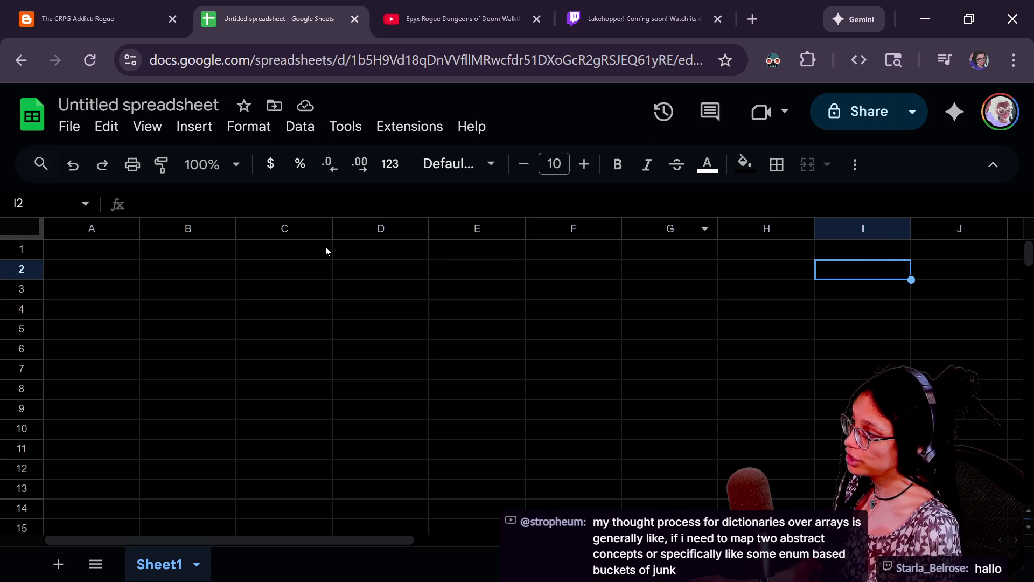
# Step: Fill the three-by-three block A1:C3 with orange
pyautogui.click(105, 251)
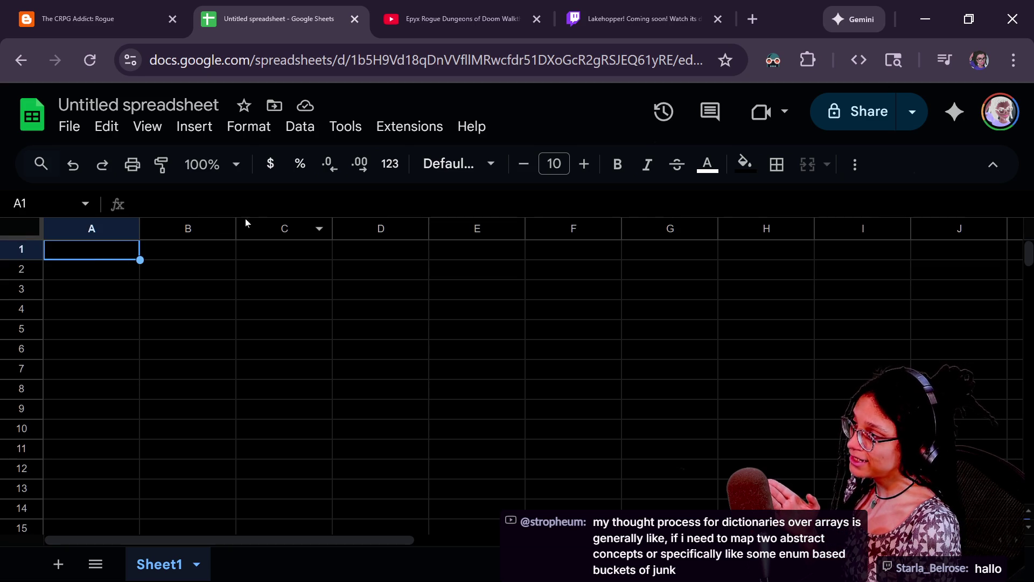
pyautogui.keyDown('shift'); pyautogui.click(260, 290); pyautogui.keyUp('shift')
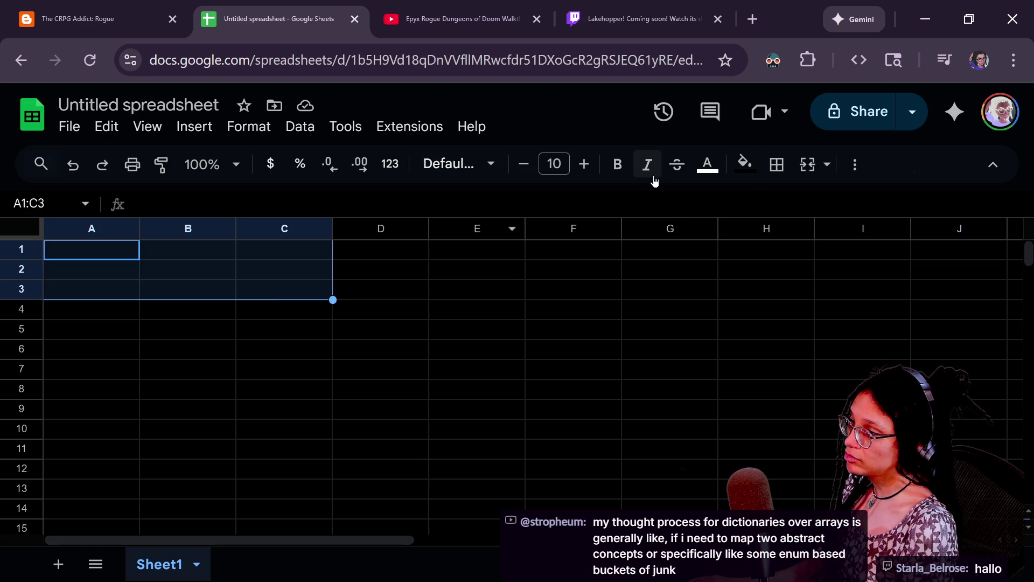
pyautogui.click(748, 165)
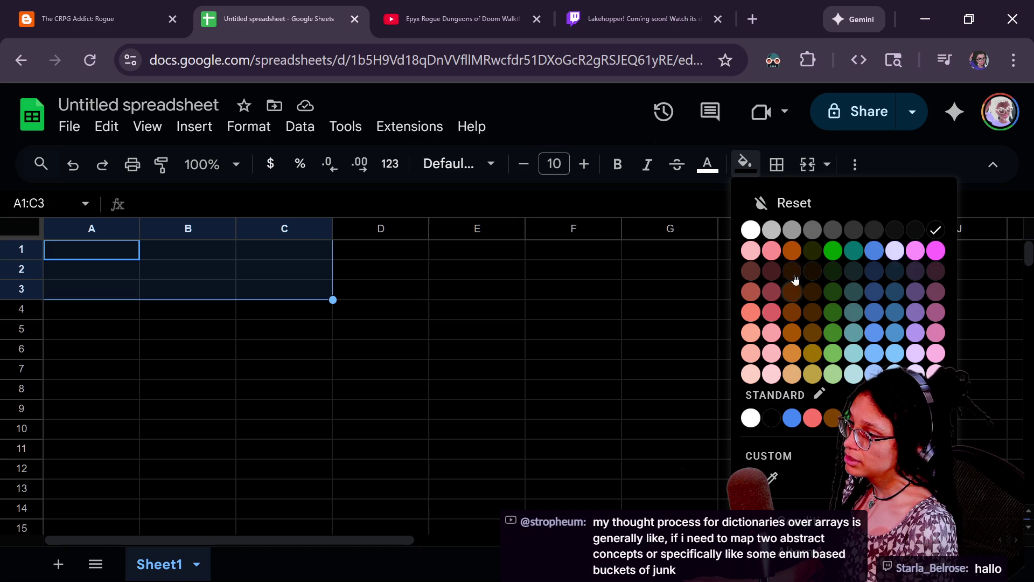
pyautogui.click(796, 255)
# Step: Copy the orange A1:C3 tile block
pyautogui.click(132, 250)
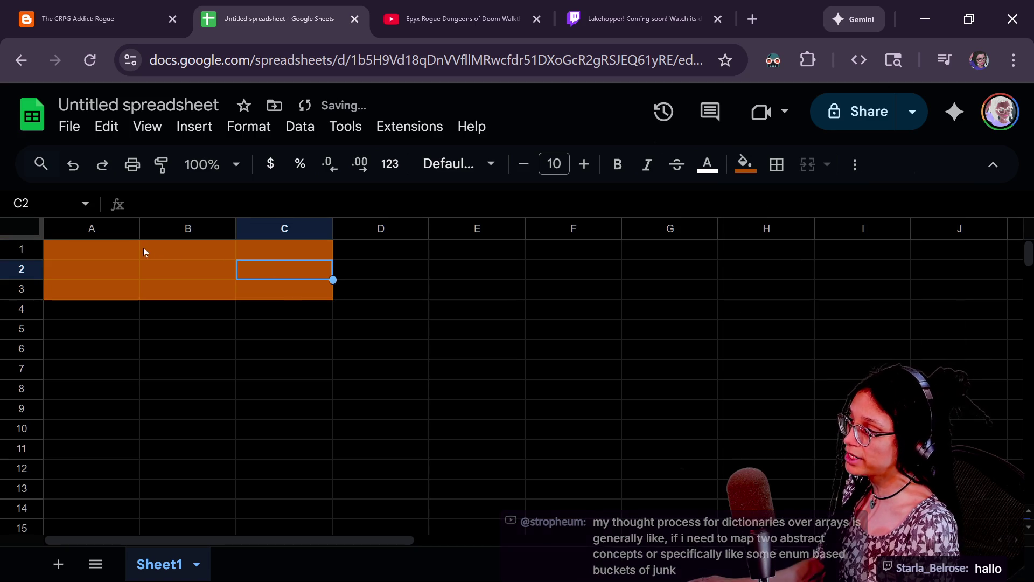
pyautogui.keyDown('shift'); pyautogui.click(284, 289); pyautogui.keyUp('shift')
pyautogui.hotkey('ctrl', 'c')
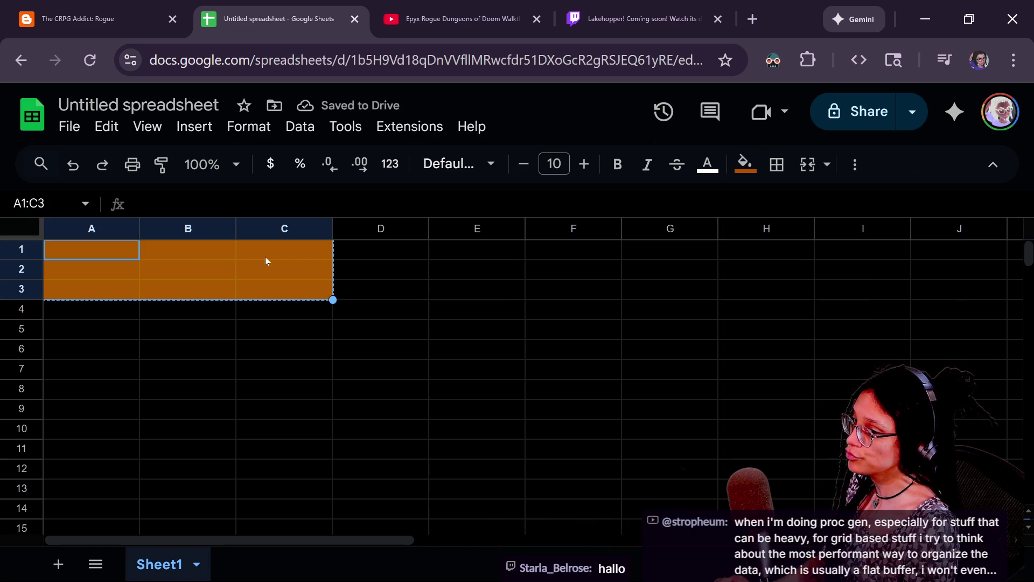
pyautogui.click(132, 290)
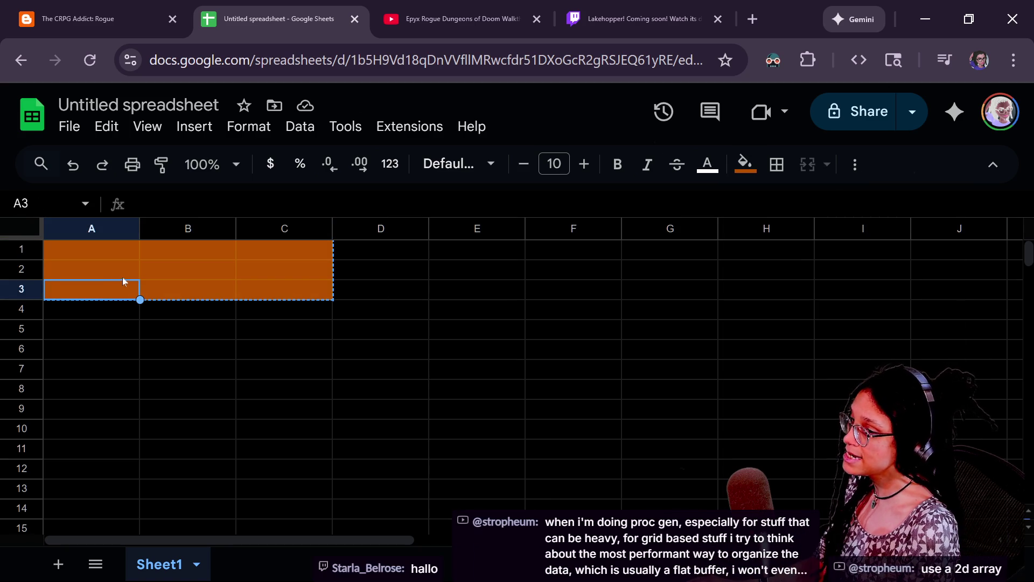
pyautogui.click(124, 271)
# Step: Fill the top row A1:C1 with dark brown
pyautogui.click(135, 255)
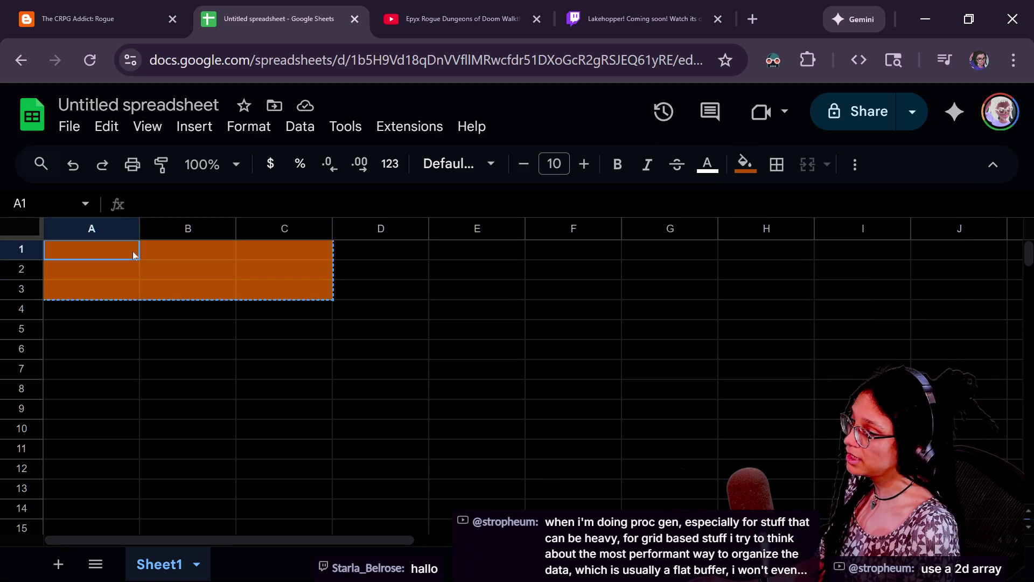
pyautogui.keyDown('shift'); pyautogui.click(260, 259); pyautogui.keyUp('shift')
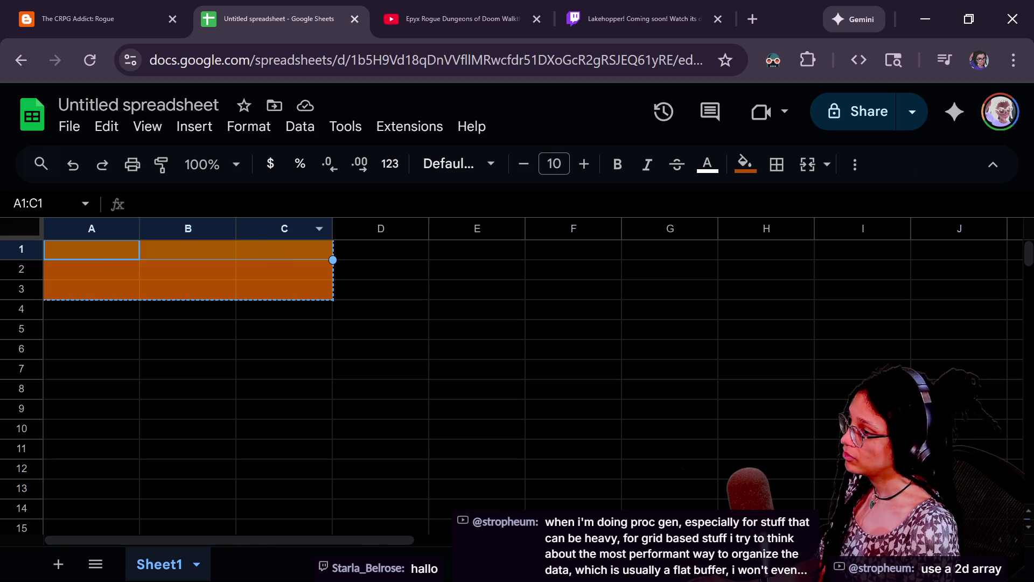
pyautogui.click(737, 167)
pyautogui.click(737, 167)
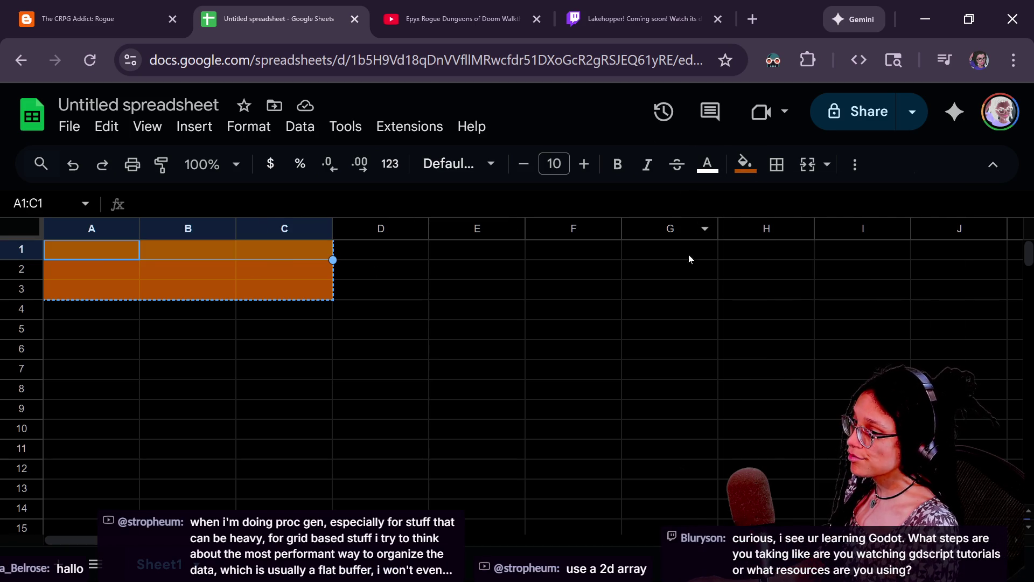
pyautogui.click(746, 167)
pyautogui.click(789, 280)
pyautogui.click(134, 291)
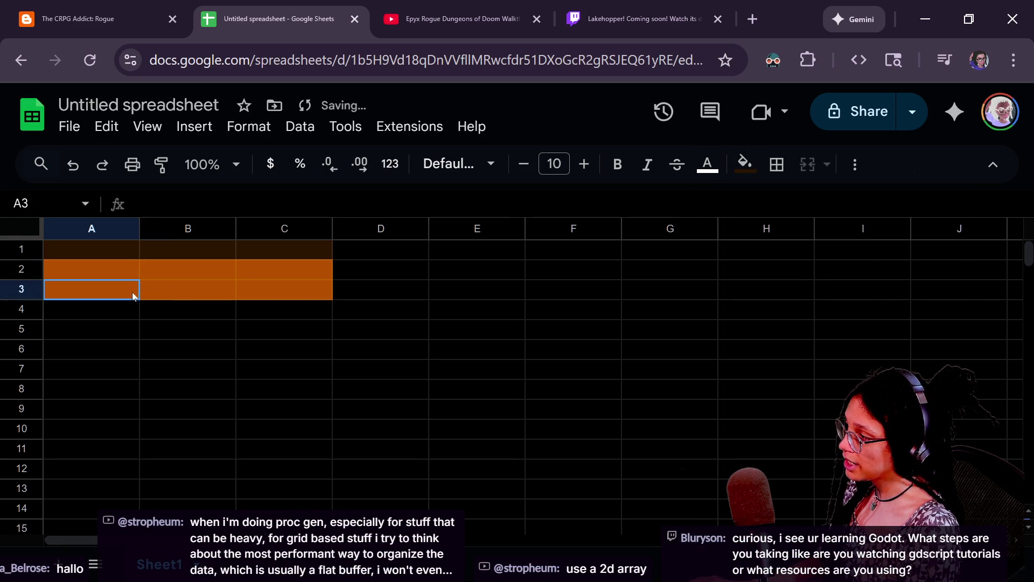
pyautogui.keyDown('shift'); pyautogui.click(138, 263); pyautogui.keyUp('shift')
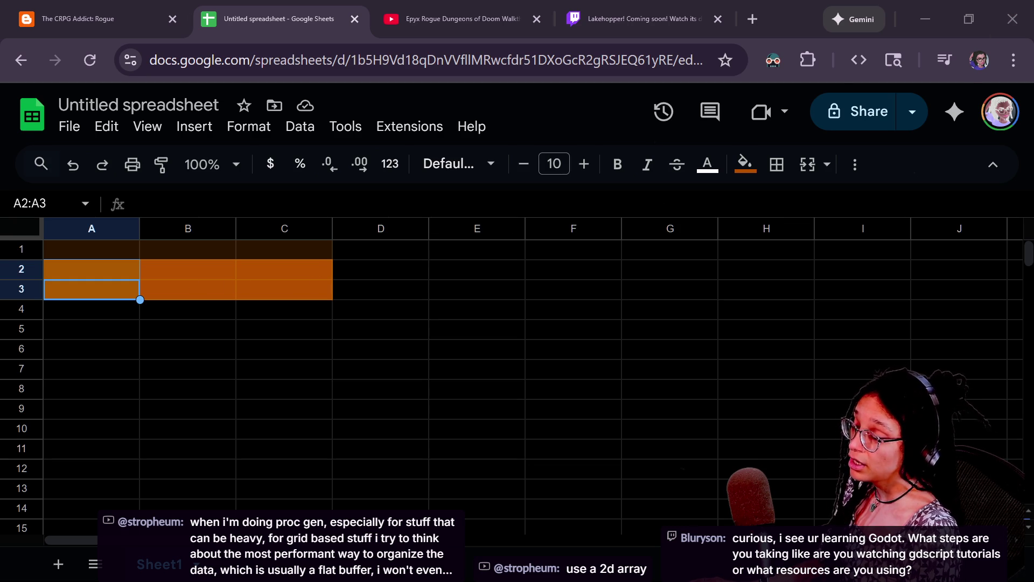
# Step: Fill A2:A3, B3:C3 and C2 with dark brown, leaving centre cell B2 orange
pyautogui.click(744, 163)
pyautogui.click(786, 272)
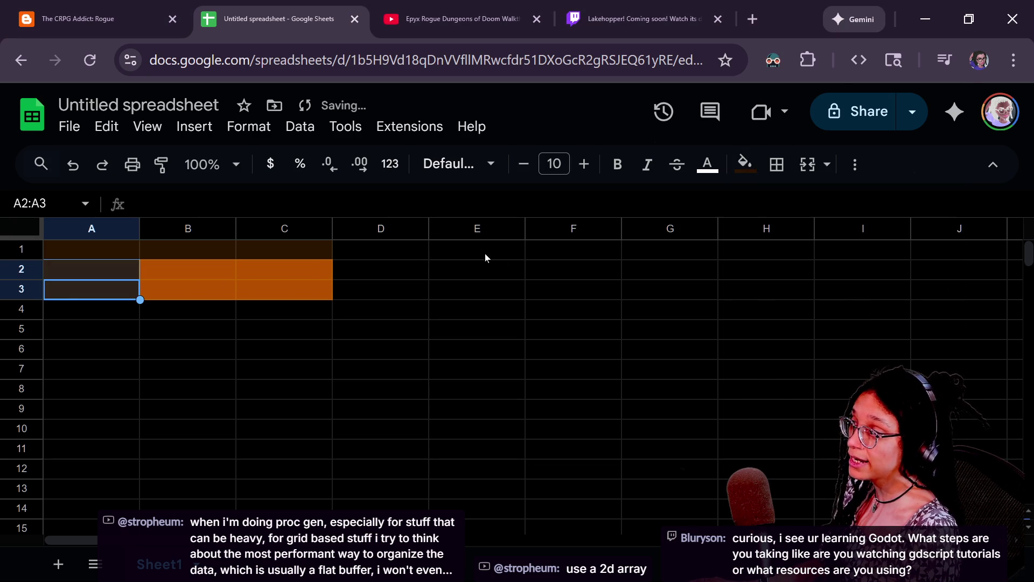
pyautogui.moveTo(189, 289); pyautogui.dragTo(302, 287)
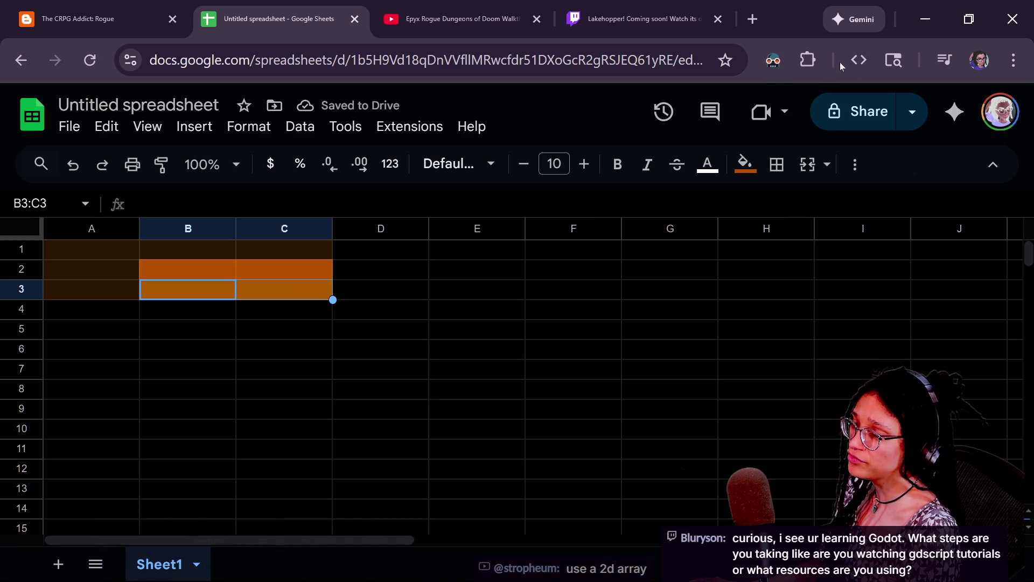
pyautogui.click(745, 163)
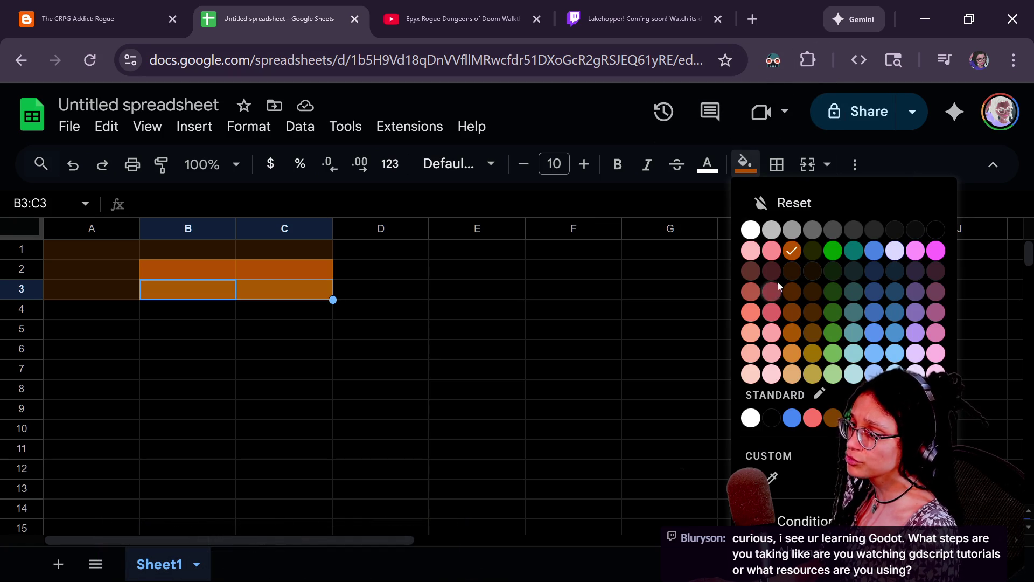
pyautogui.click(793, 273)
pyautogui.click(296, 267)
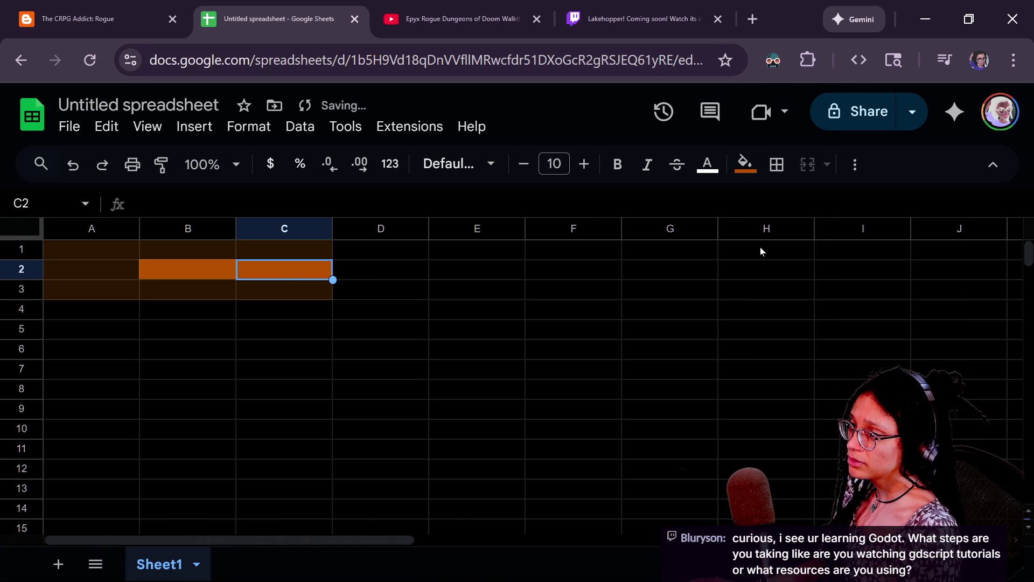
pyautogui.click(745, 163)
pyautogui.click(793, 274)
pyautogui.click(476, 308)
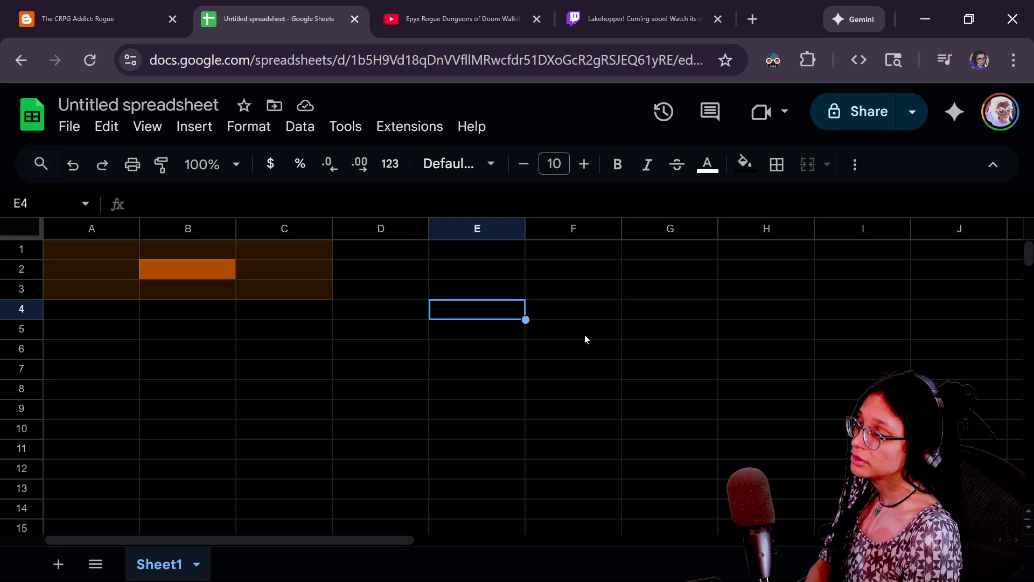
pyautogui.click(242, 254)
# Step: Select cell C2, then return to the Godot managers script
pyautogui.click(245, 272)
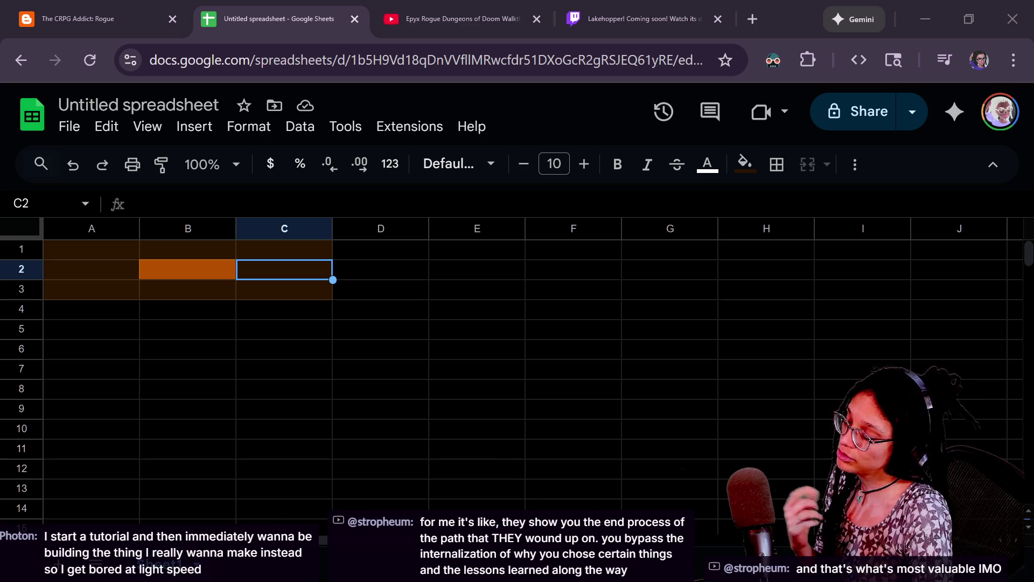
pyautogui.hotkey('alt', 'Tab')
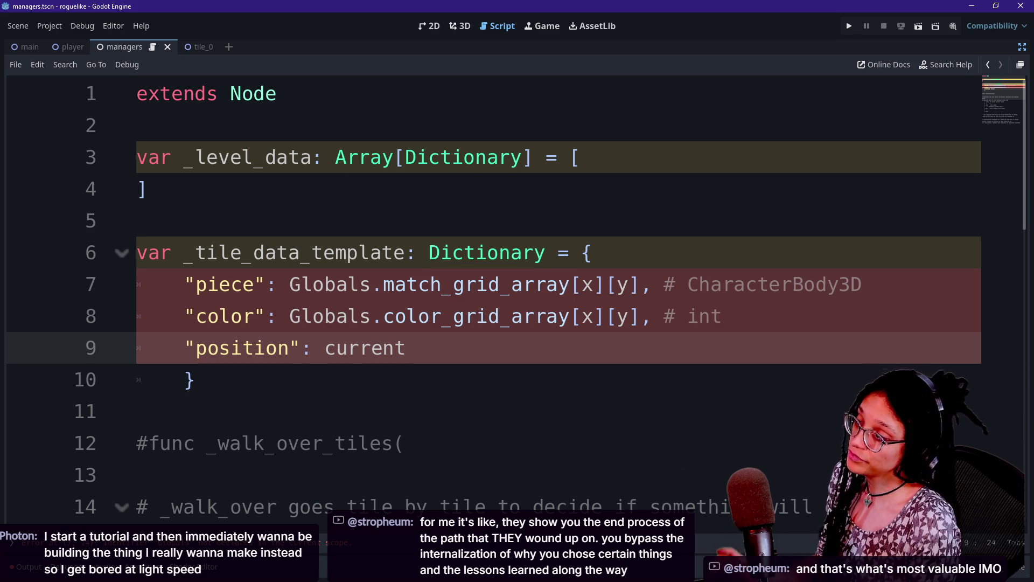
# Step: Open the Array class reference from line 3 and read the duplicate() method description
pyautogui.keyDown('ctrl'); pyautogui.click(362, 159); pyautogui.keyUp('ctrl')
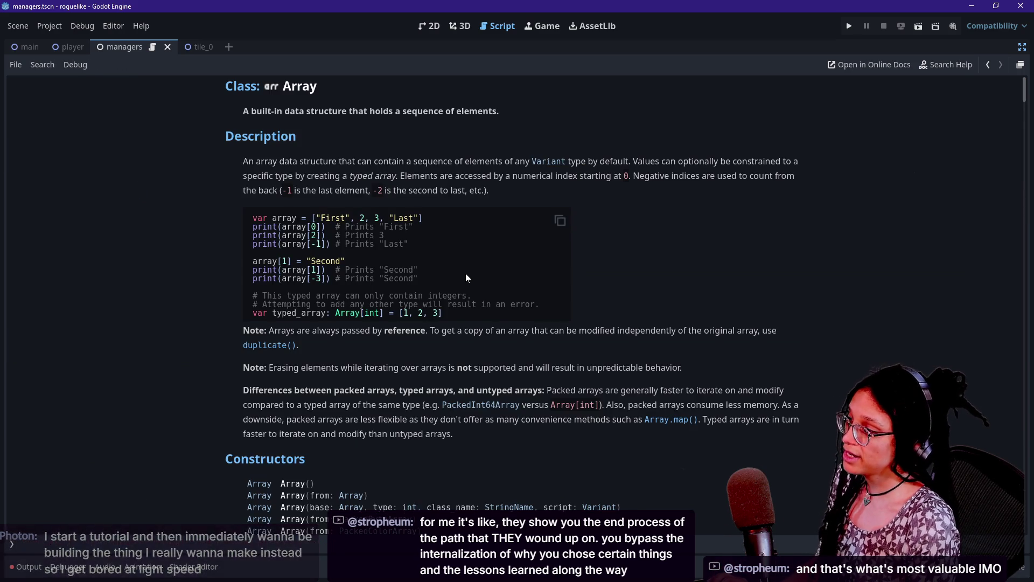
pyautogui.scroll(-5, 466, 276)
pyautogui.scroll(-4, 466, 277)
pyautogui.scroll(2, 289, 181)
pyautogui.scroll(-1, 289, 181)
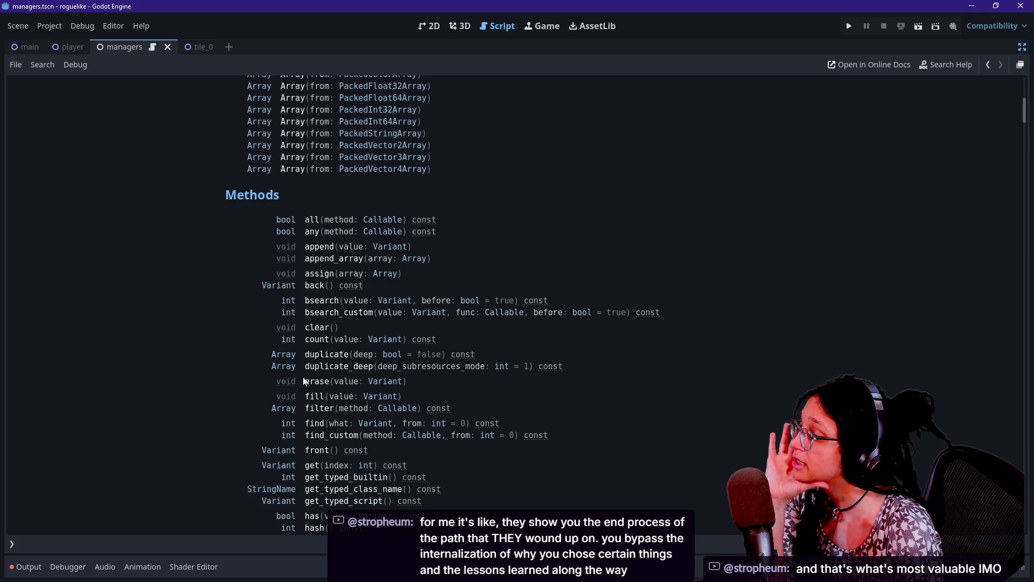
pyautogui.click(309, 354)
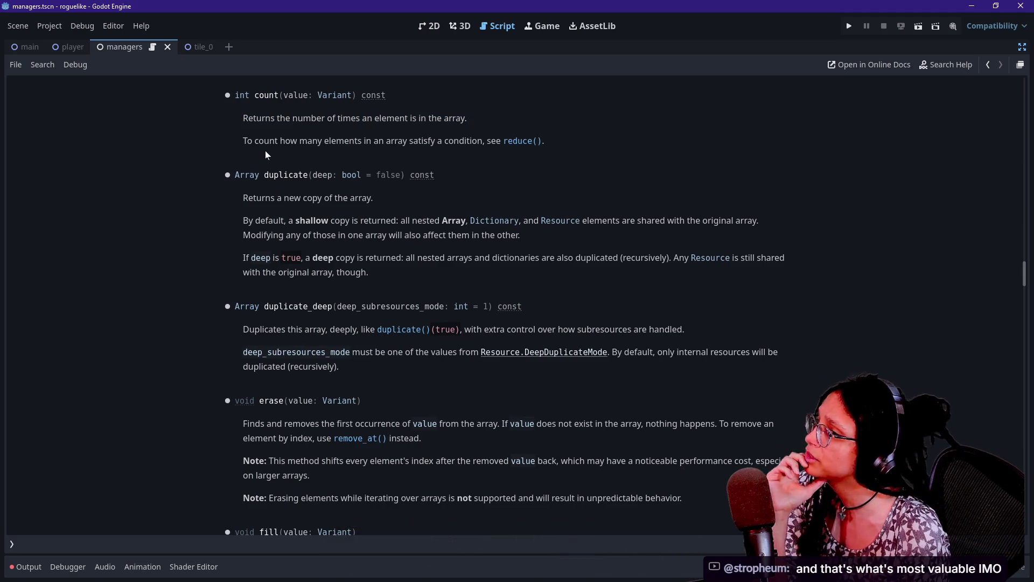
pyautogui.scroll(1, 265, 150)
pyautogui.scroll(20, 265, 150)
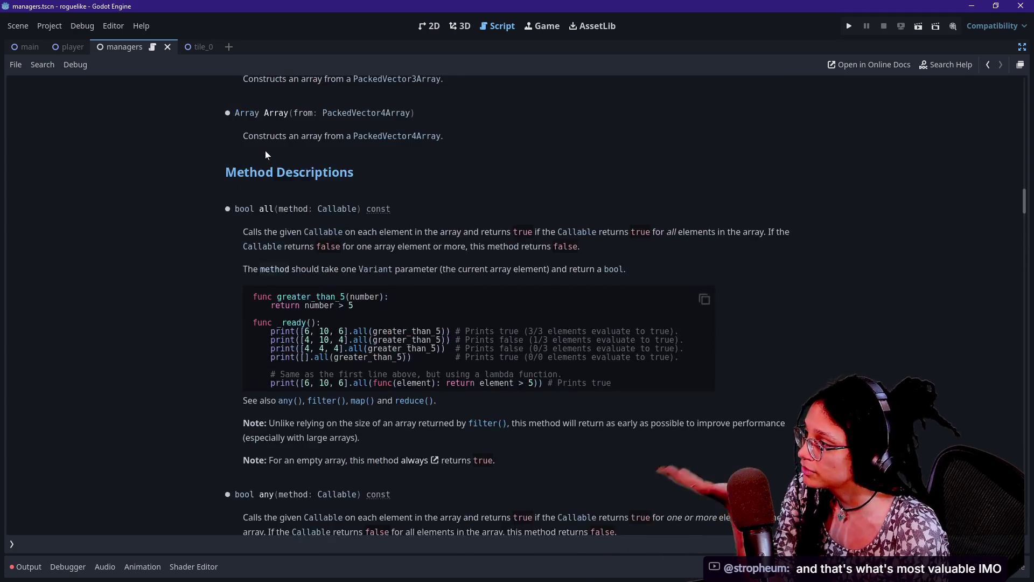
pyautogui.scroll(20, 265, 153)
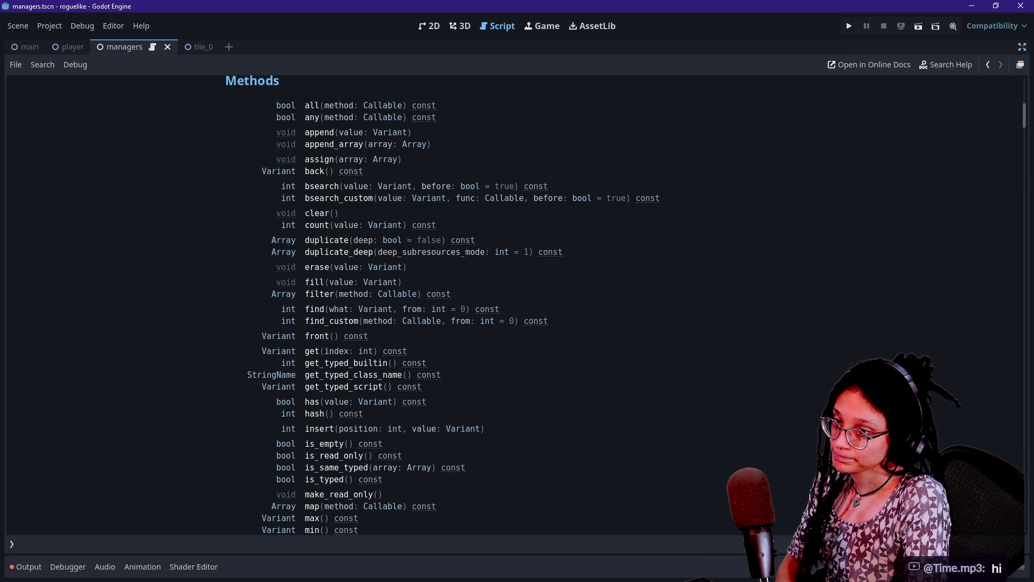
pyautogui.hotkey('alt', 'Tab')
# Step: Move the StreamerBot chat window up-left and scroll down to its newest tutorial replies
pyautogui.moveTo(549, 187)
pyautogui.mouseDown()
pyautogui.moveTo(515, 138)
pyautogui.moveTo(452, 118)
pyautogui.mouseUp()
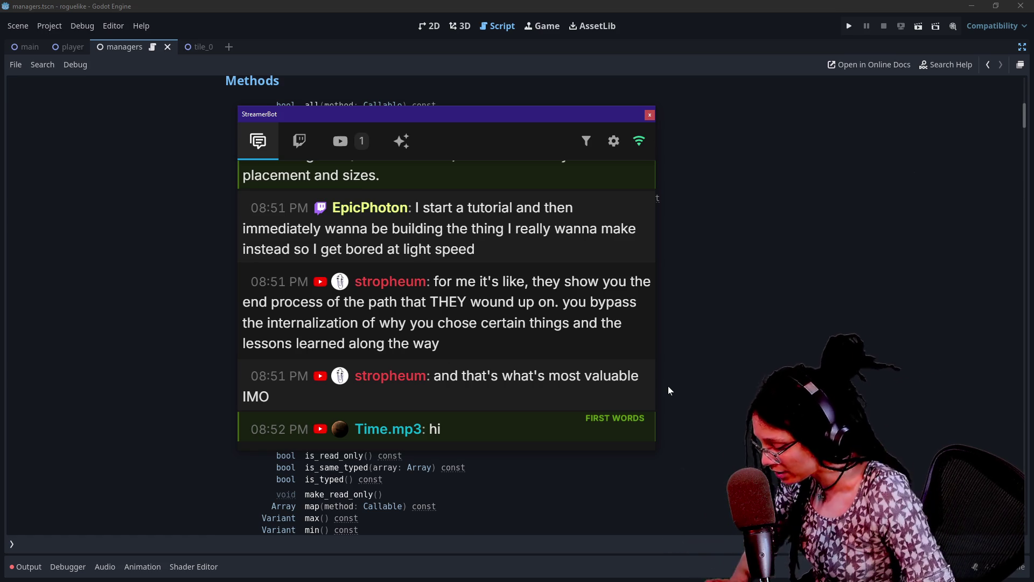
pyautogui.scroll(2, 497, 263)
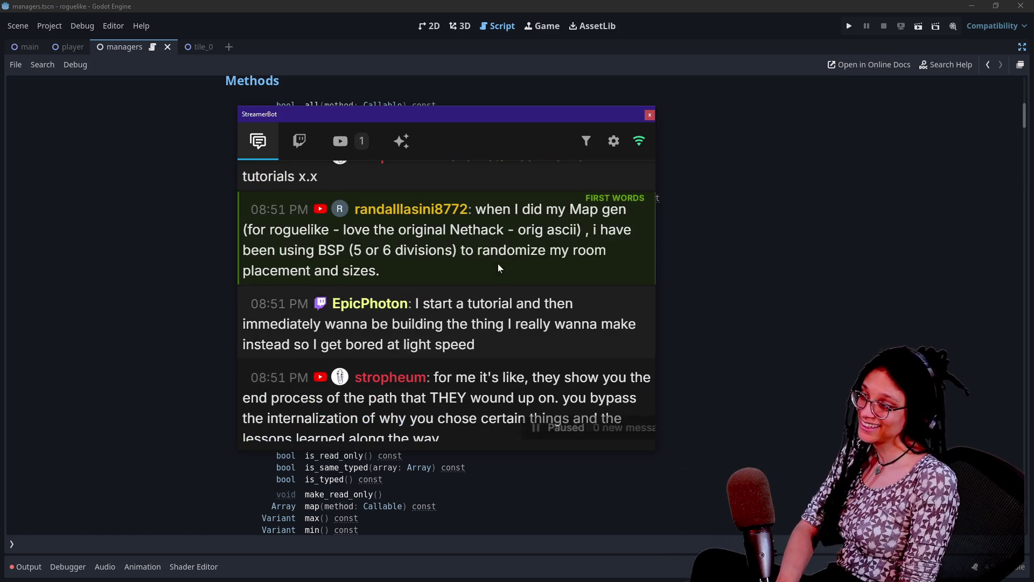
pyautogui.scroll(-2, 525, 241)
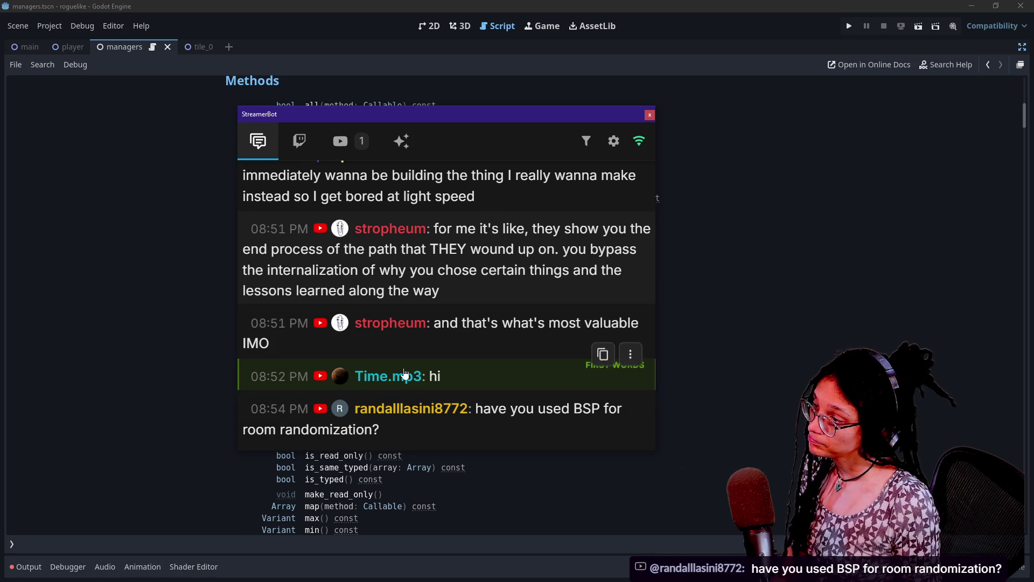
pyautogui.scroll(10, 405, 373)
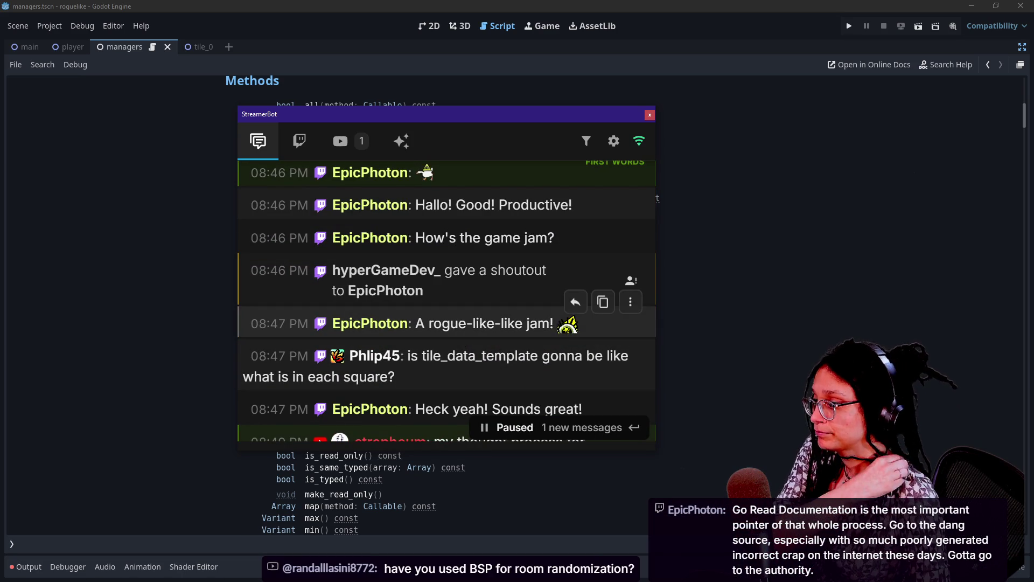
pyautogui.scroll(-3, 489, 340)
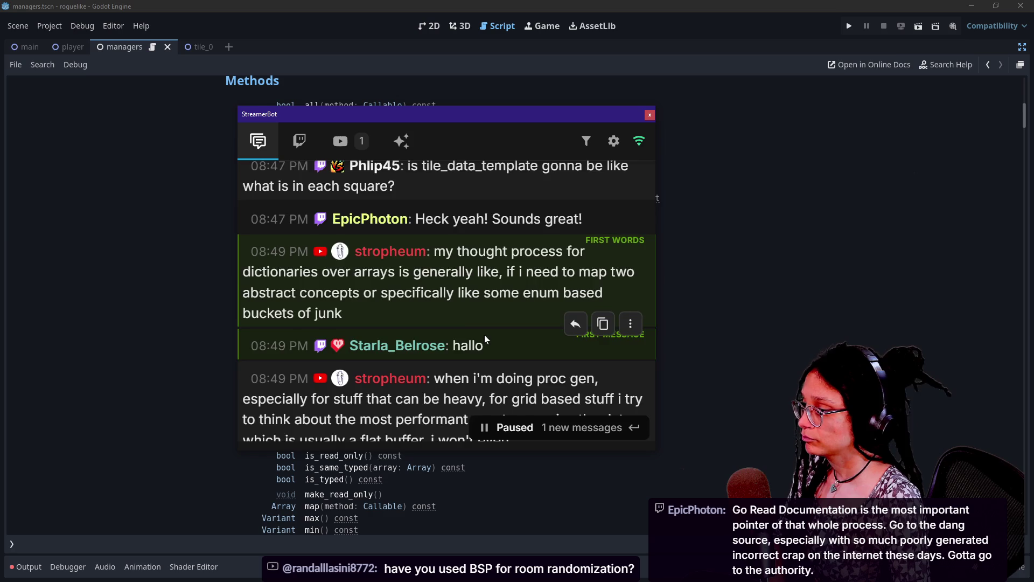
pyautogui.scroll(-2, 485, 335)
pyautogui.scroll(-4, 525, 328)
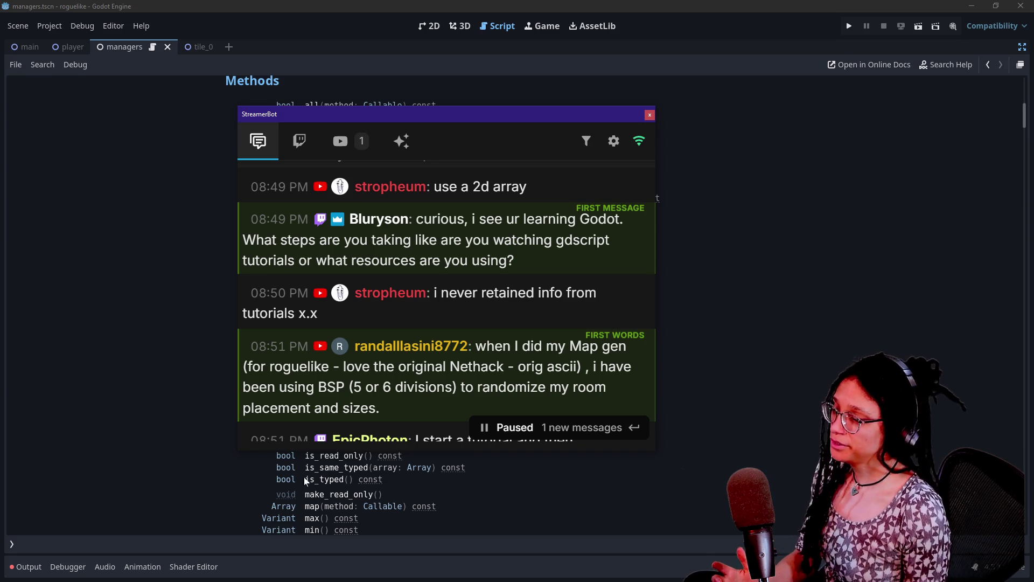
pyautogui.scroll(-2, 412, 334)
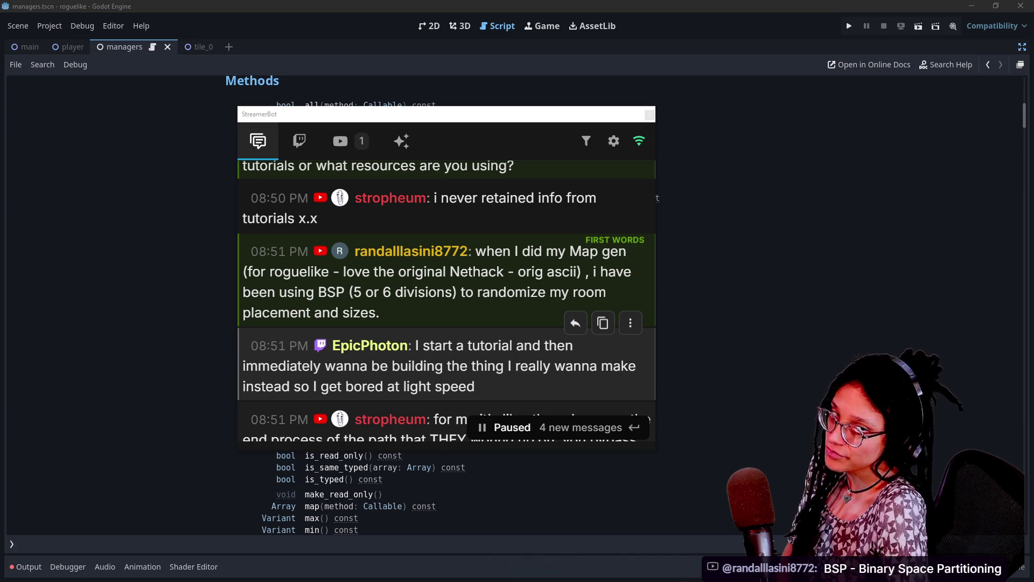
pyautogui.scroll(-2, 447, 280)
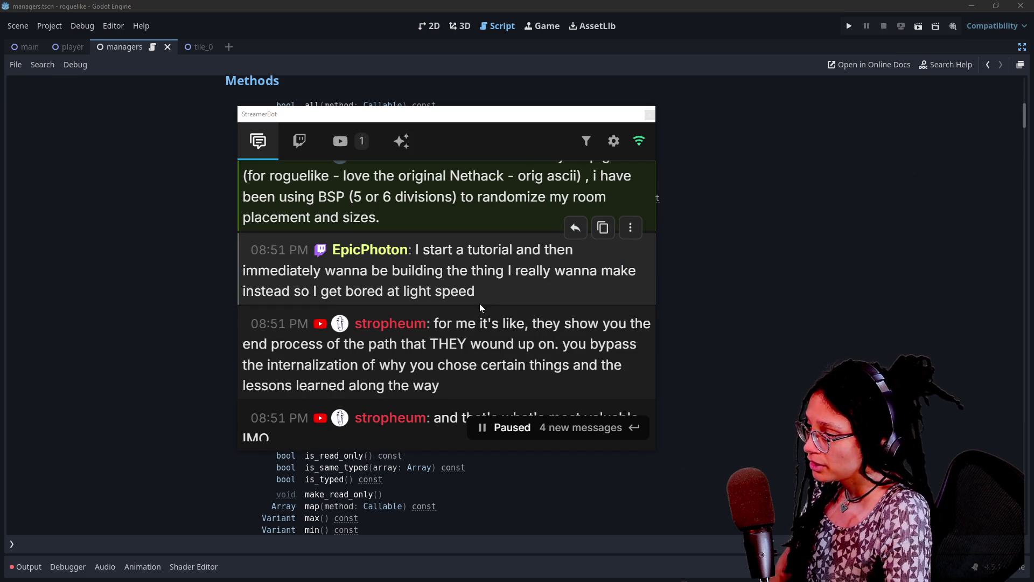
pyautogui.scroll(-5, 518, 272)
pyautogui.scroll(5, 428, 236)
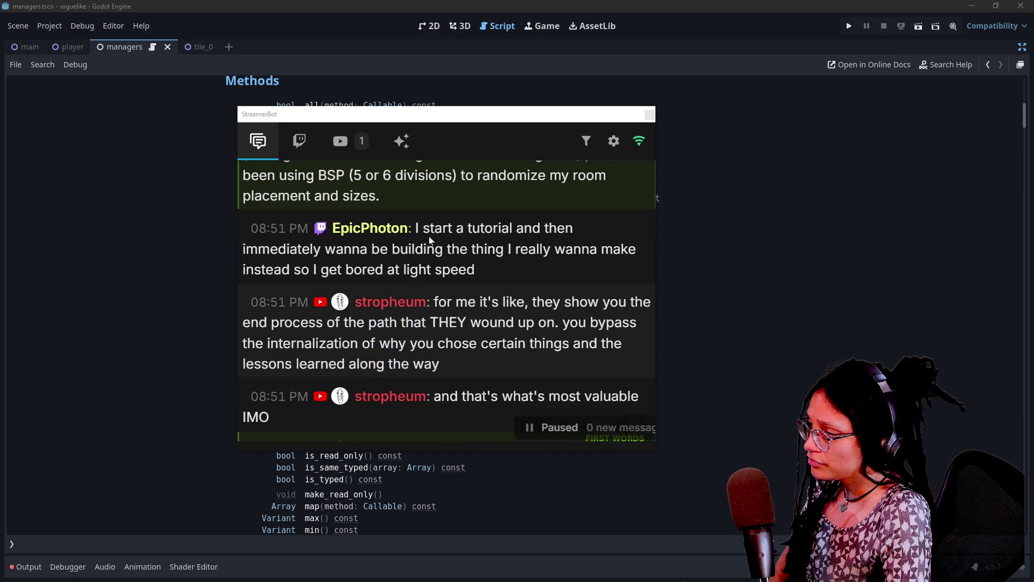
# Step: Highlight phrases in the chat replies about tutorials and the end process of the path
pyautogui.moveTo(422, 322); pyautogui.dragTo(468, 322)
pyautogui.moveTo(472, 375)
pyautogui.mouseDown()
pyautogui.moveTo(539, 302)
pyautogui.moveTo(431, 395)
pyautogui.moveTo(472, 375)
pyautogui.mouseUp()
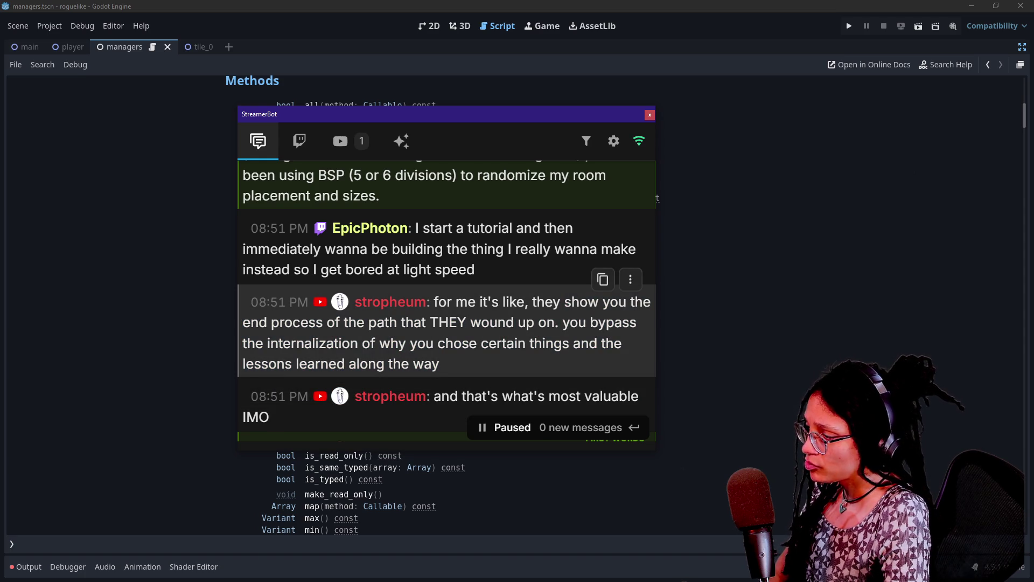
pyautogui.moveTo(271, 323)
pyautogui.mouseDown()
pyautogui.moveTo(401, 322)
pyautogui.moveTo(441, 439)
pyautogui.mouseUp()
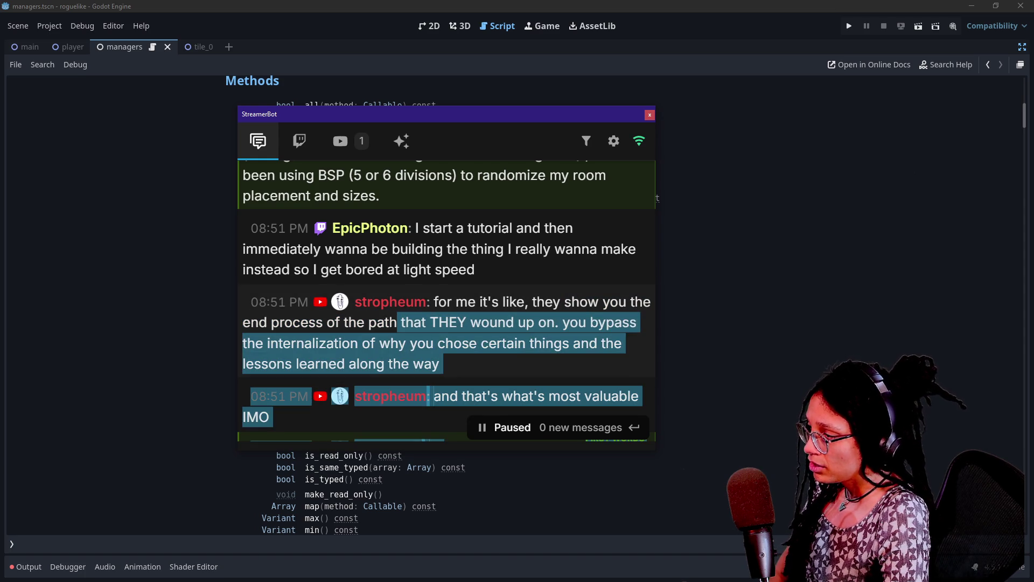
pyautogui.moveTo(397, 322); pyautogui.dragTo(242, 322)
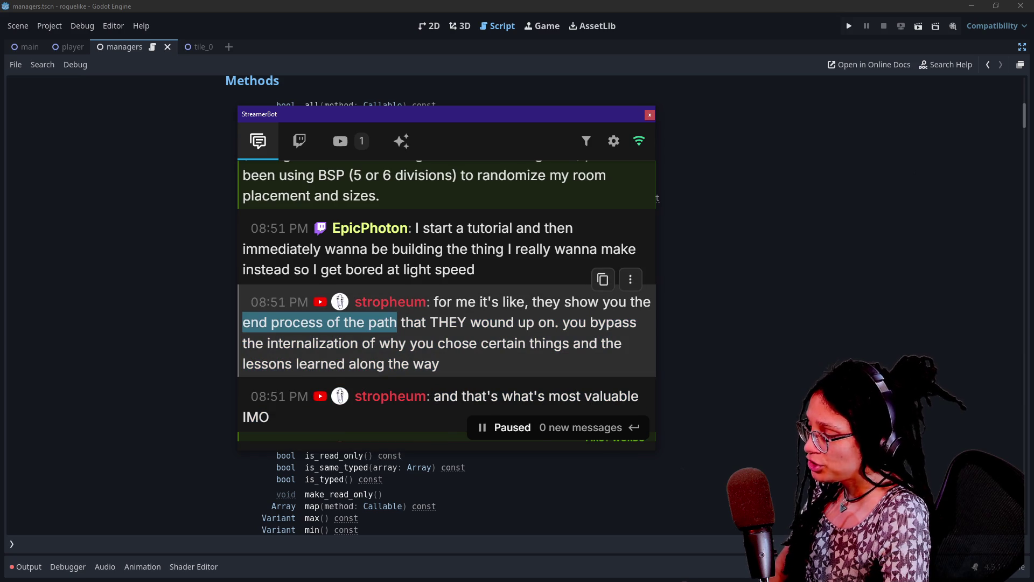
pyautogui.click(537, 300)
pyautogui.moveTo(439, 364)
pyautogui.mouseDown()
pyautogui.moveTo(389, 364)
pyautogui.moveTo(398, 343)
pyautogui.moveTo(389, 322)
pyautogui.moveTo(561, 302)
pyautogui.mouseUp()
pyautogui.click(397, 341)
pyautogui.click(560, 302)
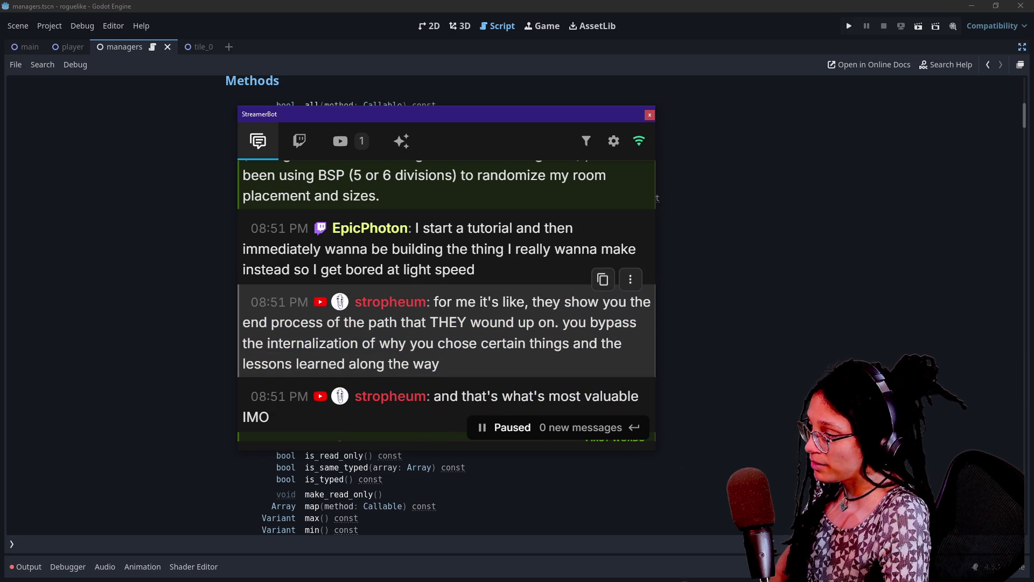
pyautogui.moveTo(350, 343)
pyautogui.mouseDown()
pyautogui.moveTo(496, 345)
pyautogui.moveTo(509, 324)
pyautogui.moveTo(505, 333)
pyautogui.mouseUp()
pyautogui.click(505, 333)
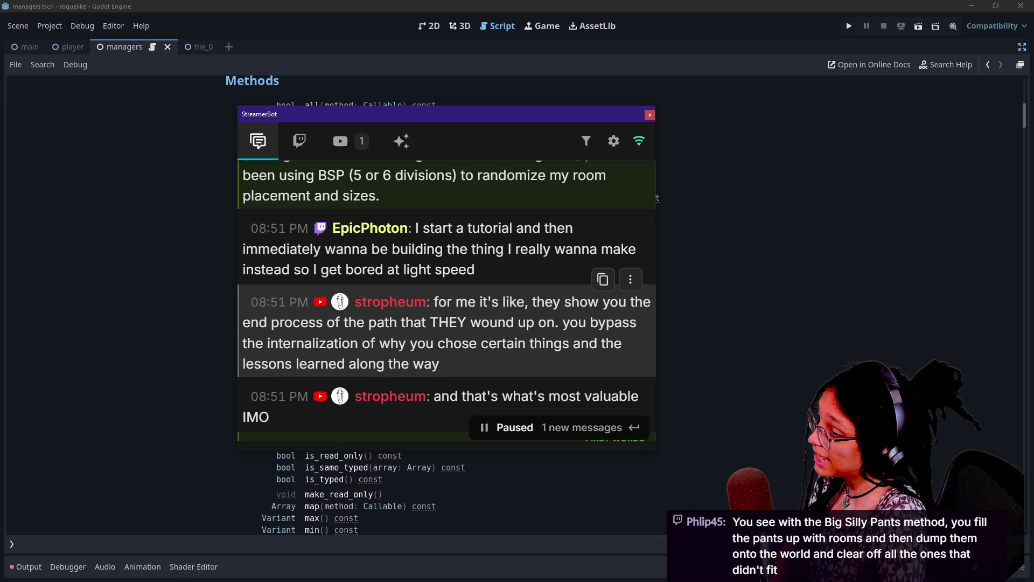
# Step: Highlight parts of the streamer's chat messages, including the sentence about poorly generated content
pyautogui.scroll(-2, 605, 317)
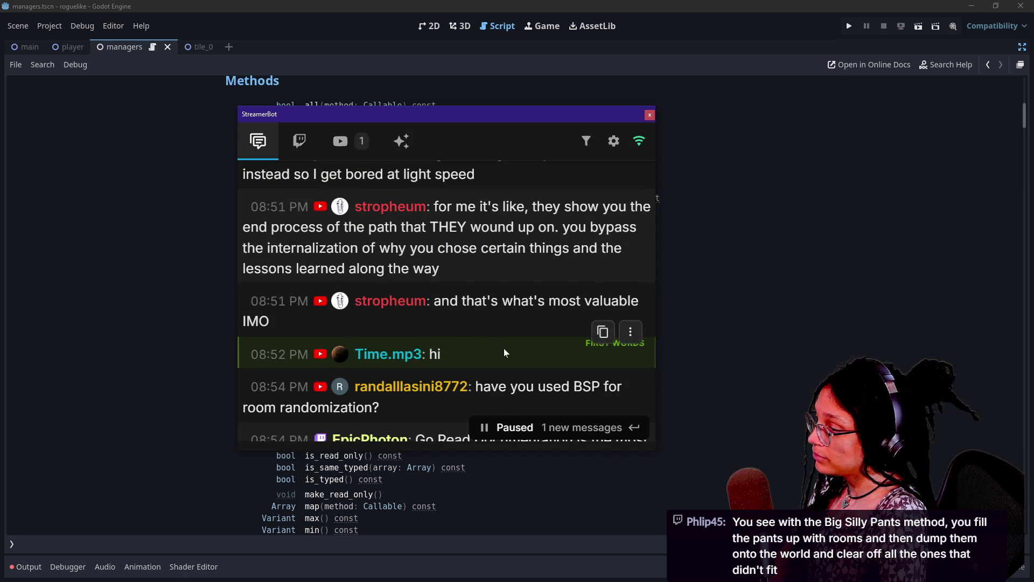
pyautogui.scroll(-5, 504, 350)
pyautogui.scroll(2, 504, 350)
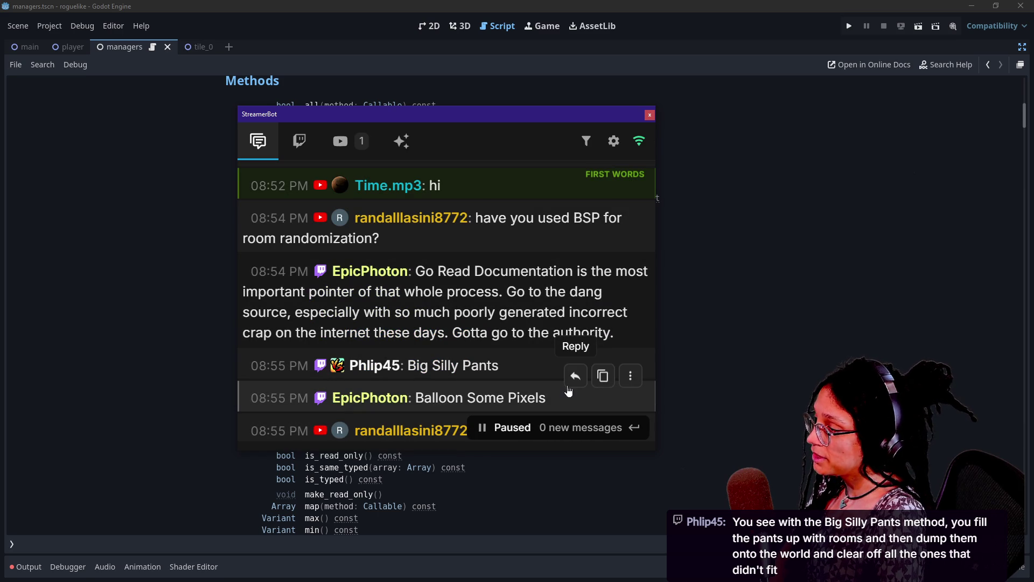
pyautogui.moveTo(415, 271); pyautogui.dragTo(620, 298)
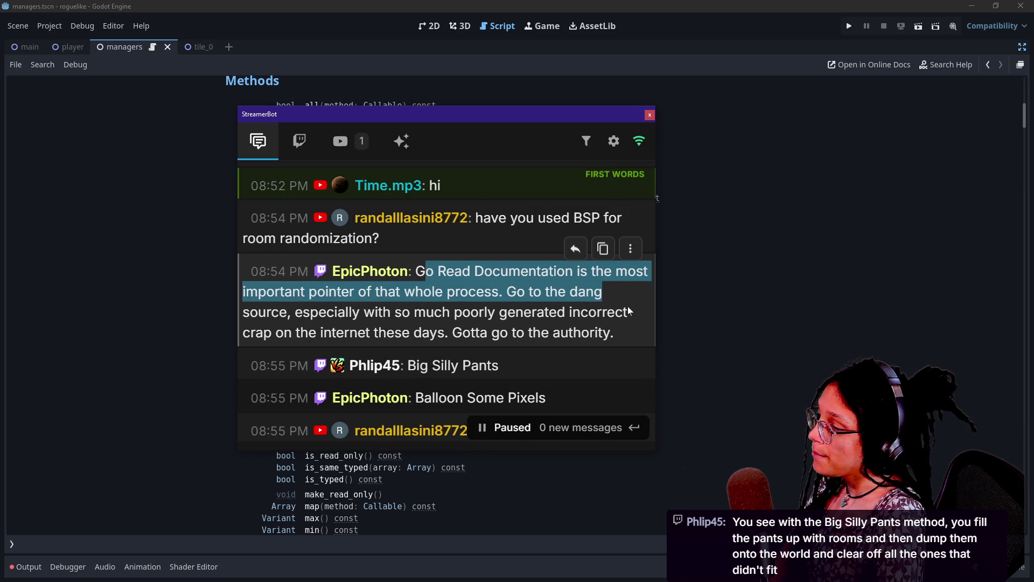
pyautogui.click(628, 305)
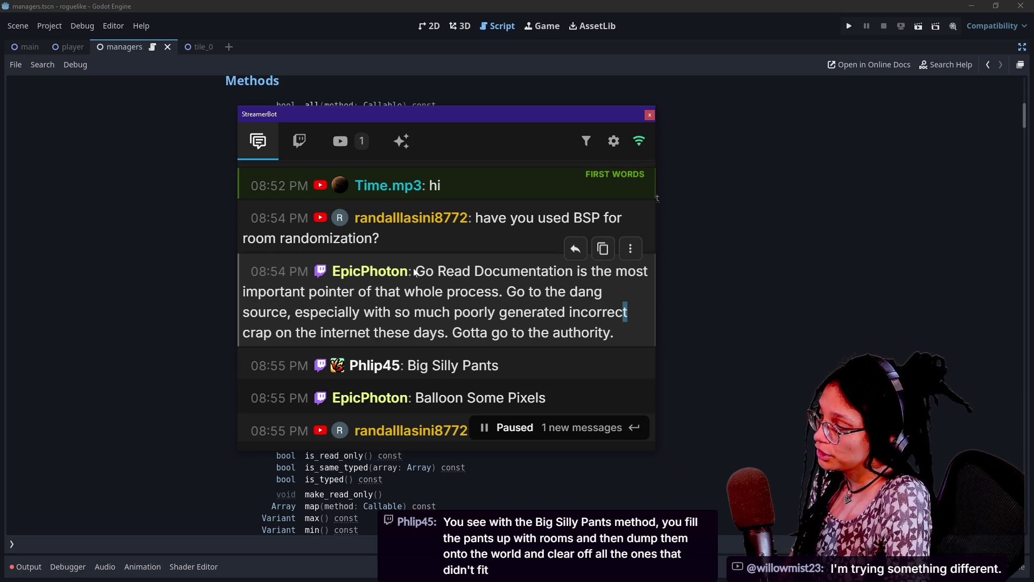
pyautogui.moveTo(293, 312)
pyautogui.mouseDown()
pyautogui.moveTo(469, 270)
pyautogui.moveTo(506, 291)
pyautogui.mouseUp()
pyautogui.click(506, 294)
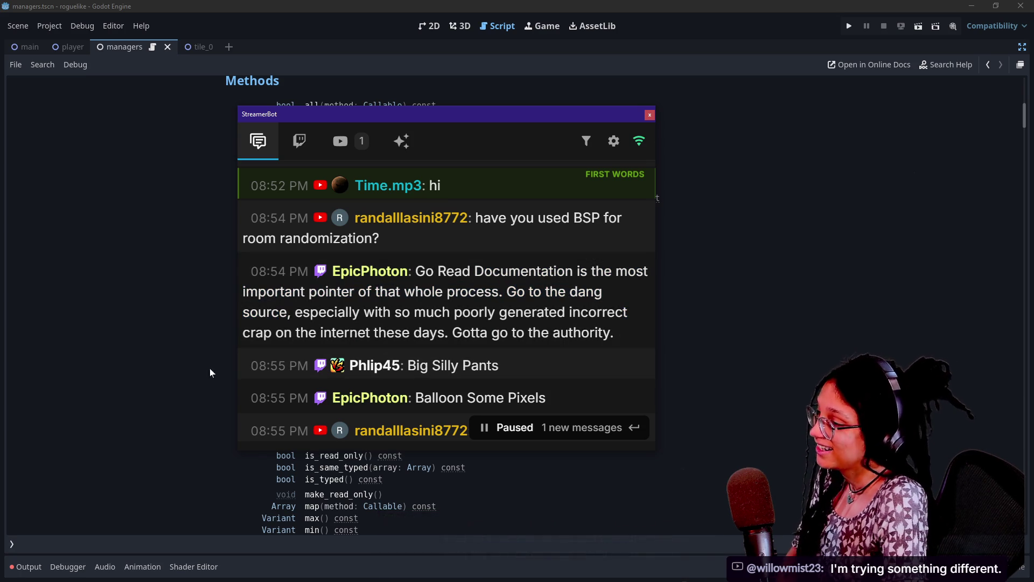
pyautogui.moveTo(392, 313); pyautogui.dragTo(552, 332)
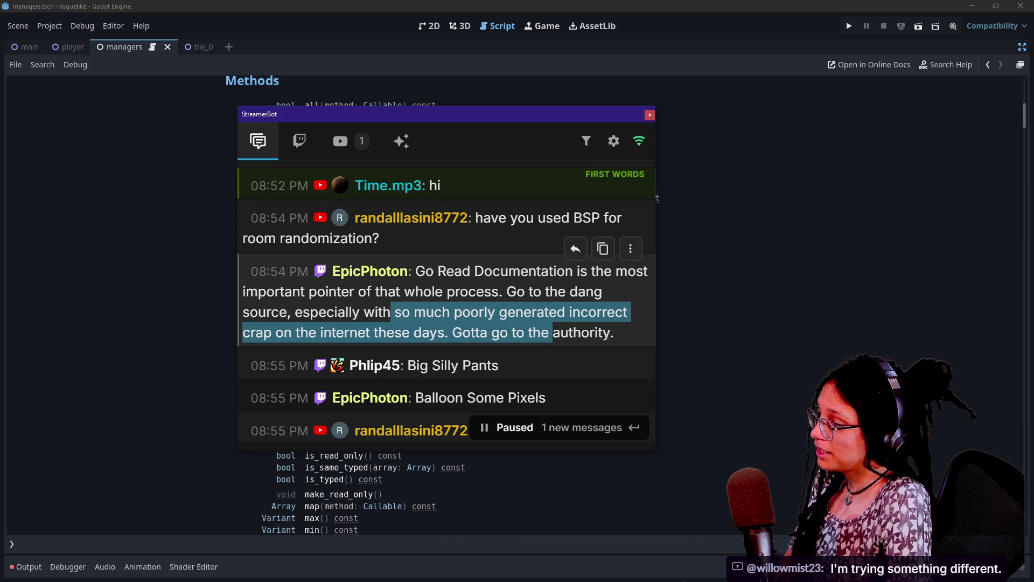
# Step: Drag the chat window off the editor and go back from Array help to the managers script
pyautogui.scroll(-3, 538, 315)
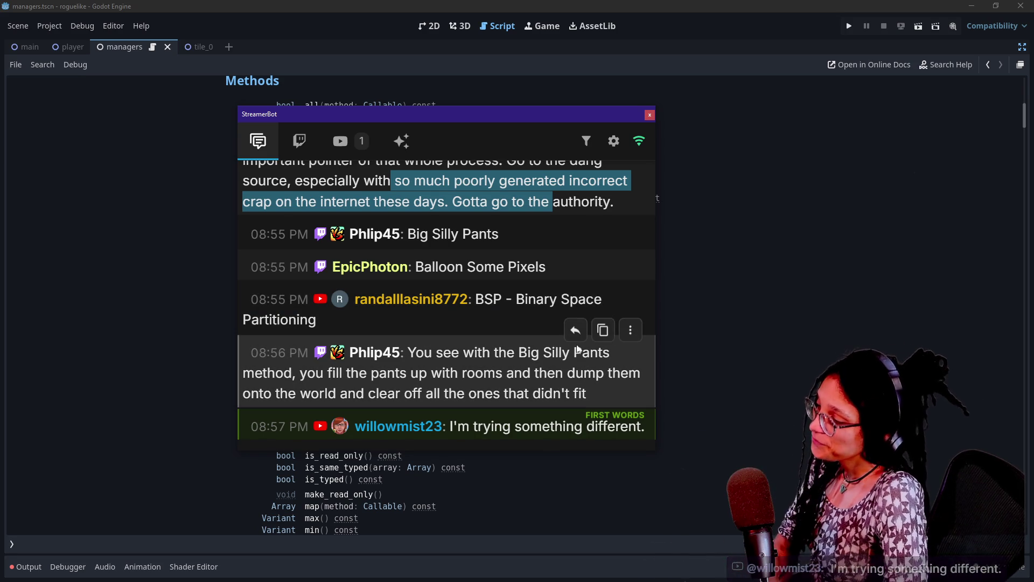
pyautogui.moveTo(286, 109)
pyautogui.mouseDown()
pyautogui.moveTo(800, 184)
pyautogui.moveTo(1033, 188)
pyautogui.mouseUp()
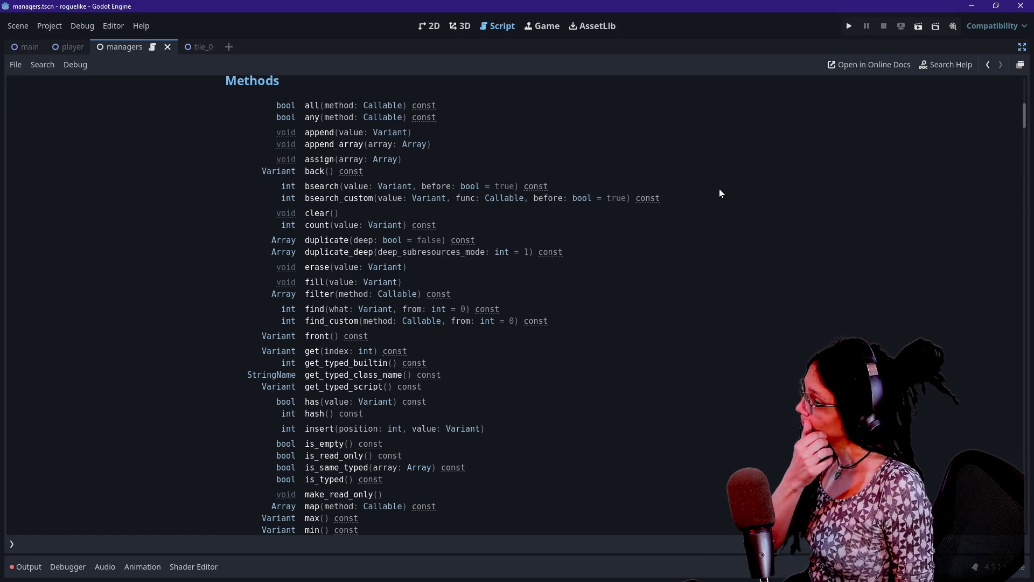
pyautogui.click(984, 69)
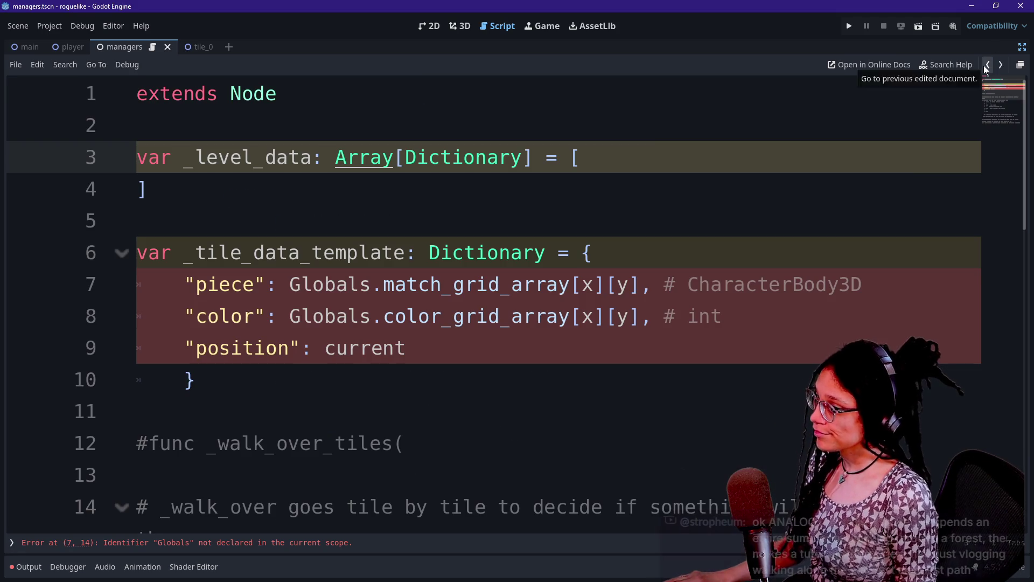
pyautogui.click(138, 221)
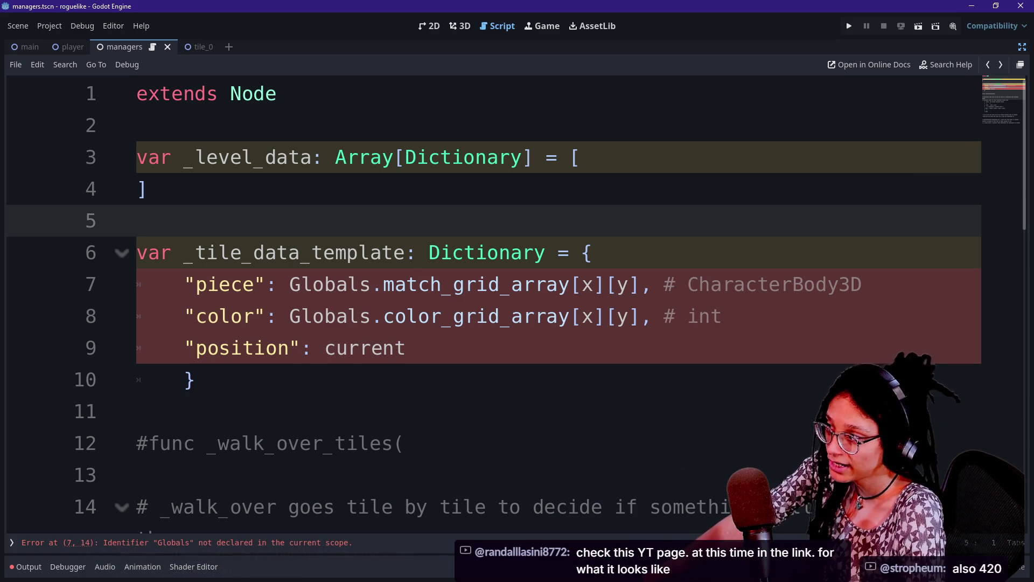
pyautogui.click(585, 157)
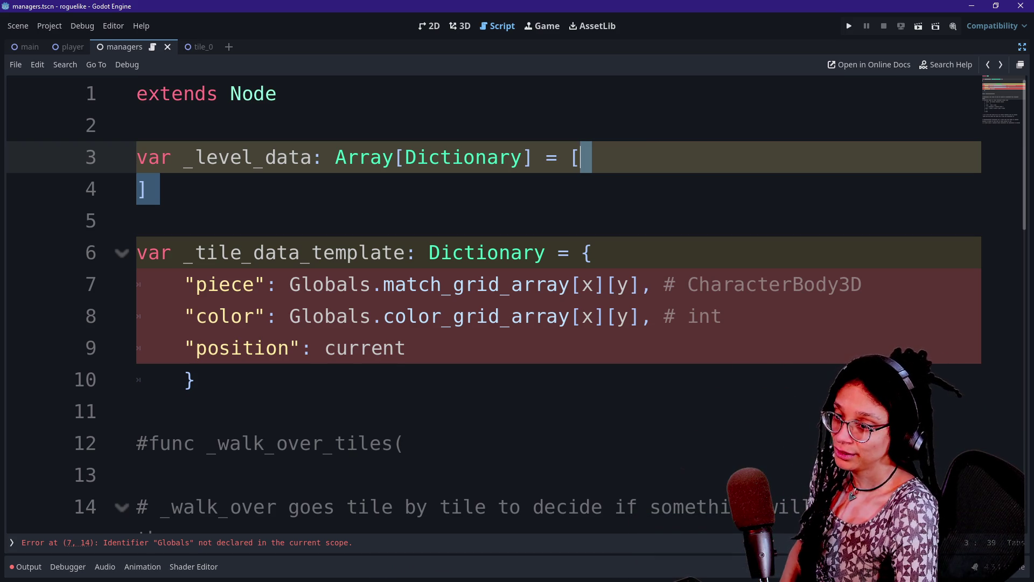
# Step: Show the built-in int documentation from the line 8 comment of _tile_data_template
pyautogui.press('Down')
pyautogui.press('Down')
pyautogui.press('Down')
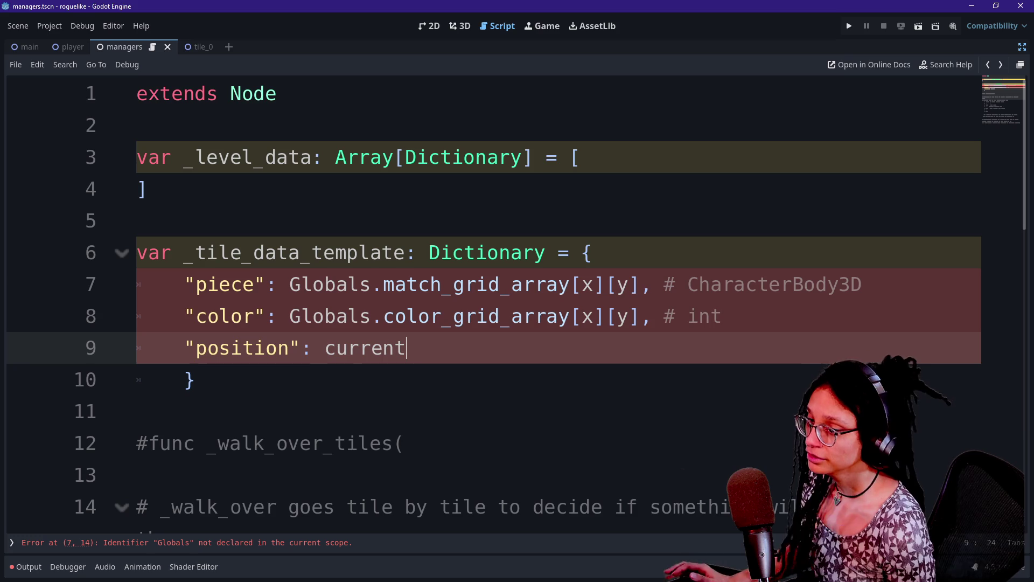
pyautogui.press('Up')
pyautogui.press('Up')
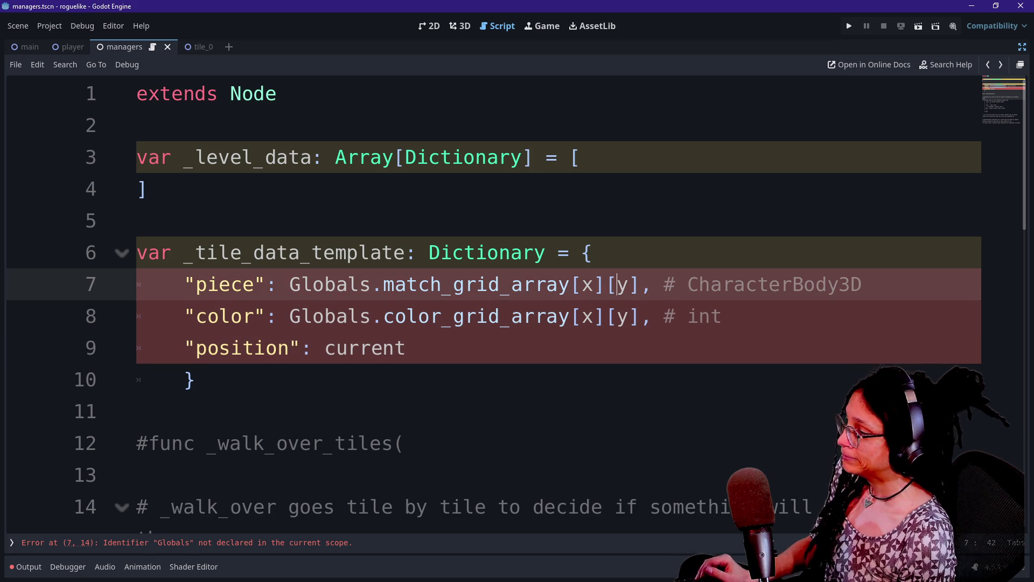
pyautogui.click(688, 317)
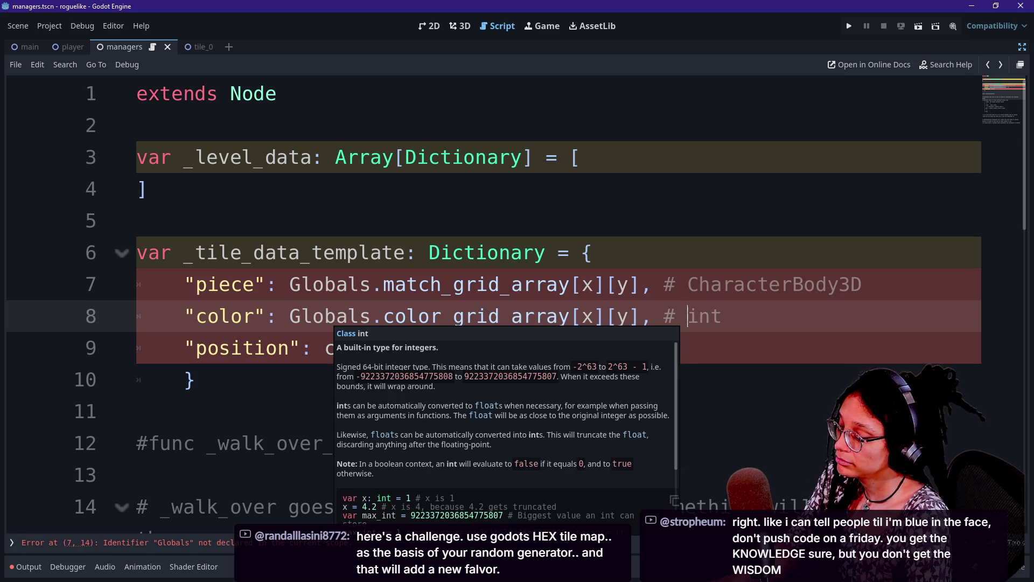
pyautogui.click(137, 220)
# Step: Close the int docs popup, moving the caret among the piece, color, position and closing-brace lines
pyautogui.click(196, 380)
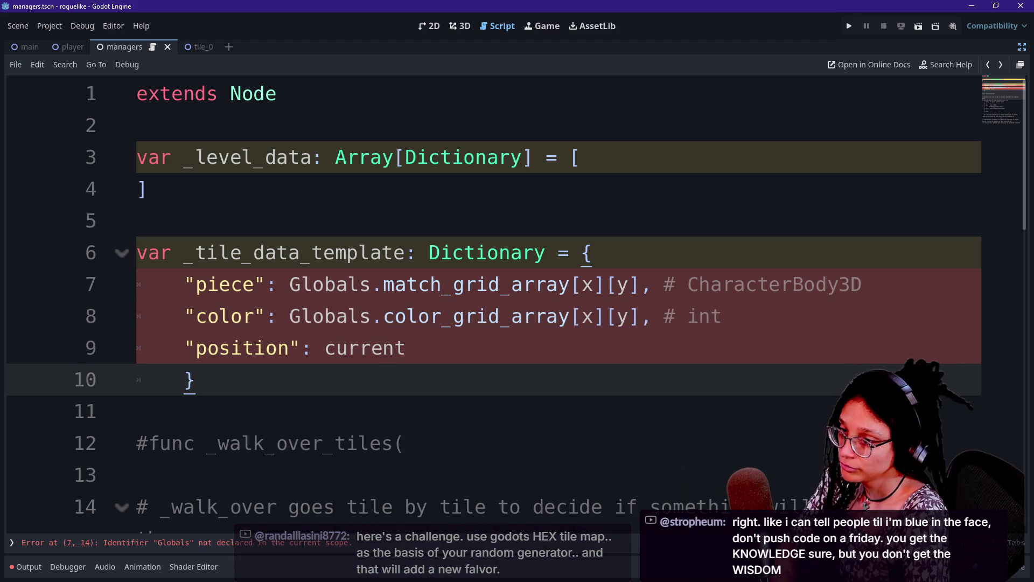
pyautogui.click(730, 284)
pyautogui.click(722, 316)
pyautogui.click(196, 380)
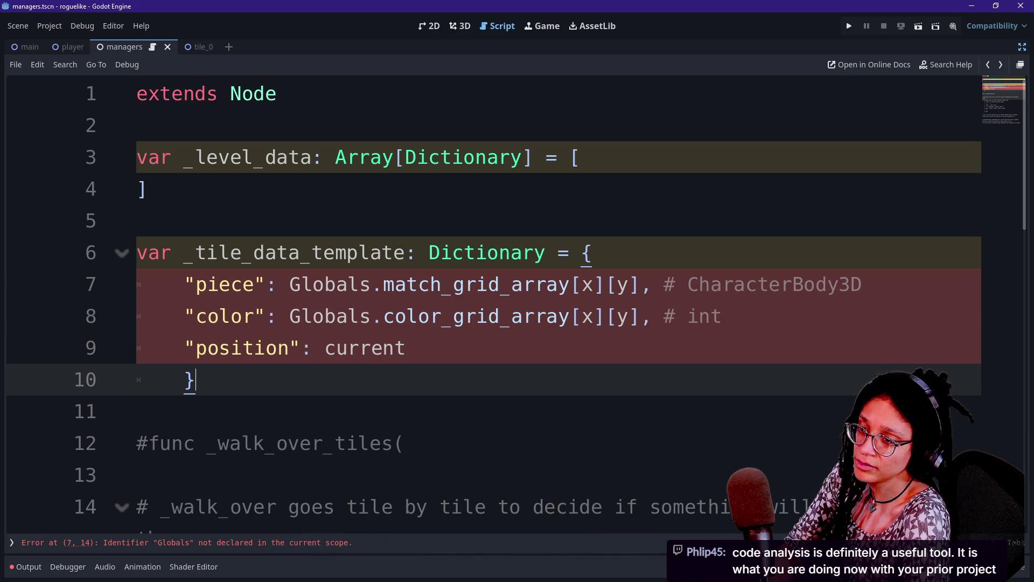
pyautogui.click(196, 348)
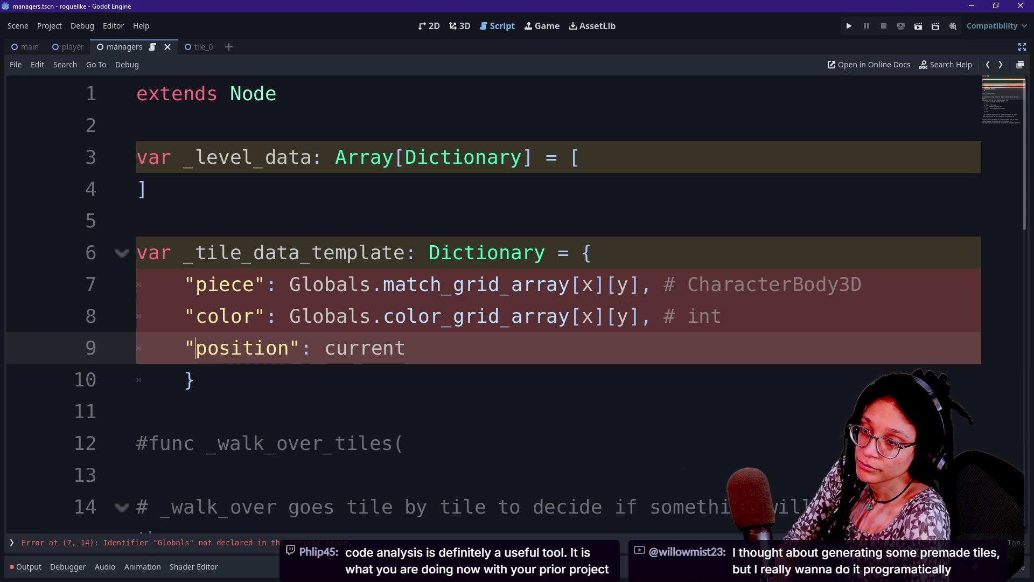
# Step: Look over the _tile_data_template dictionary's piece, color and position entries
pyautogui.click(195, 380)
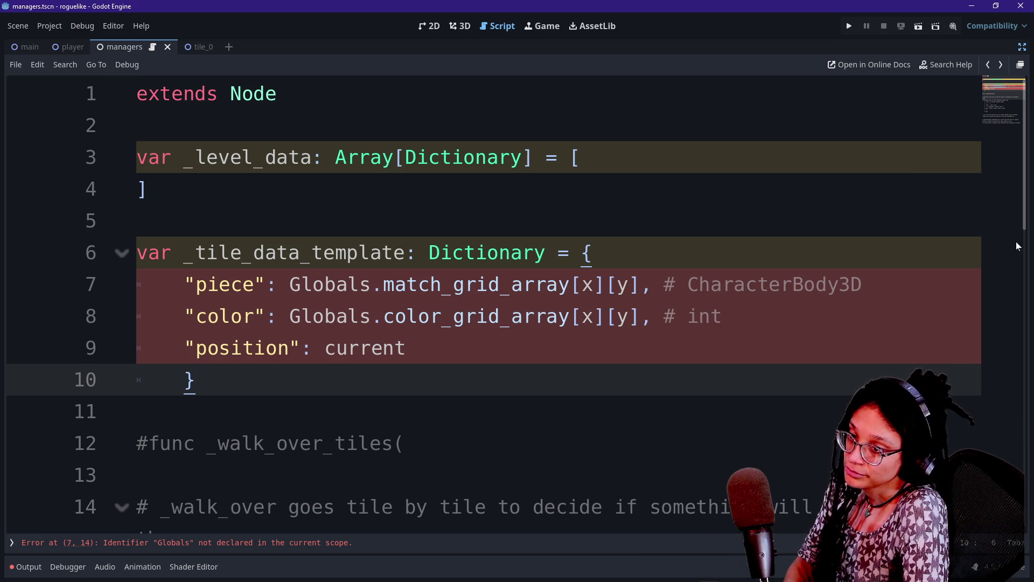
pyautogui.press('Up')
pyautogui.press('Up')
pyautogui.press('Up')
pyautogui.press('Down')
pyautogui.press('Down')
pyautogui.press('Down')
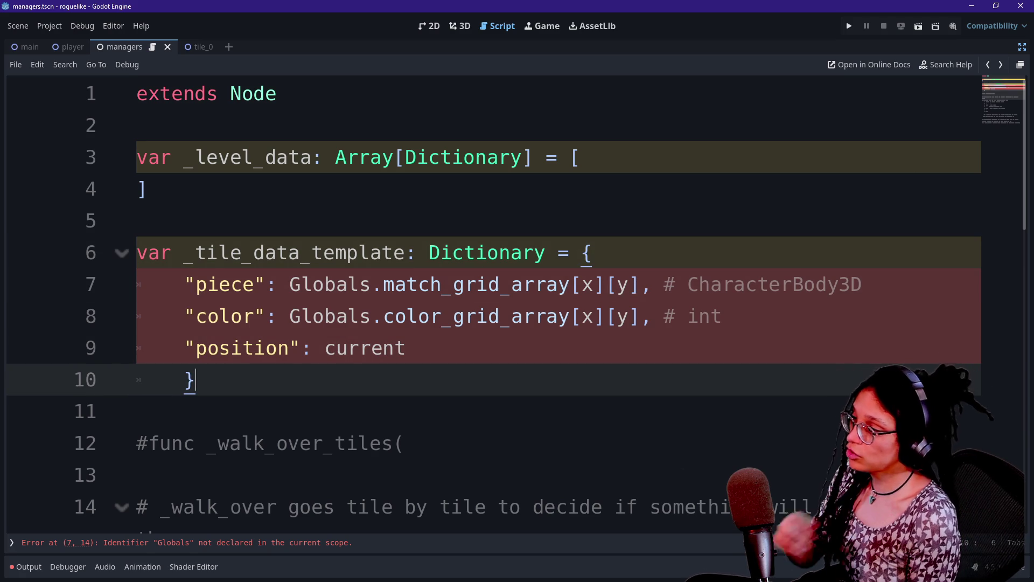
# Step: Remove the Globals.match_grid_array value from the piece entry
pyautogui.press('Up')
pyautogui.press('Up')
pyautogui.press('Up')
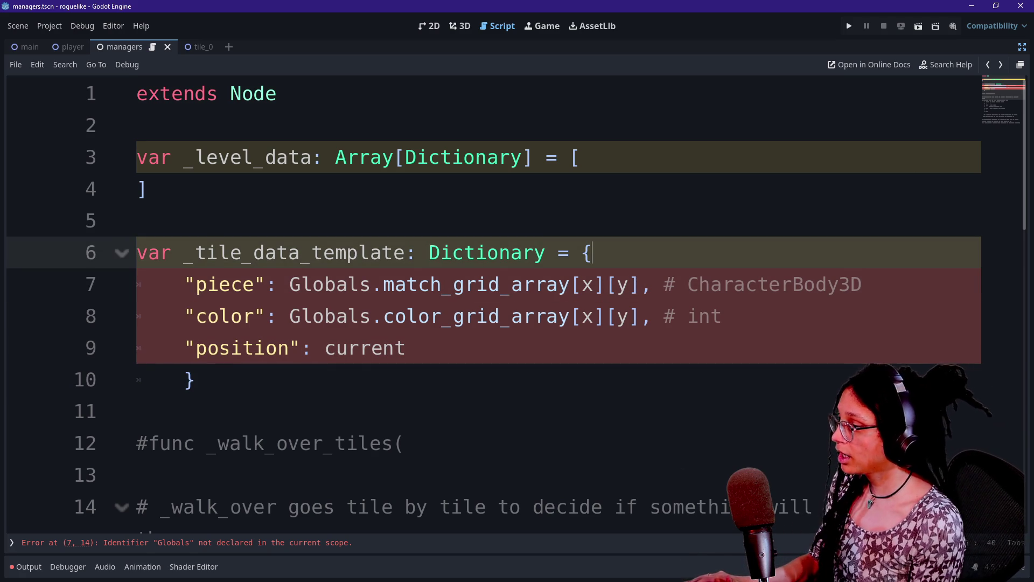
pyautogui.click(466, 316)
pyautogui.press('Down')
pyautogui.press('Up')
pyautogui.click(533, 252)
pyautogui.moveTo(313, 284); pyautogui.dragTo(406, 284)
pyautogui.click(196, 284)
pyautogui.doubleClick(231, 283)
pyautogui.moveTo(289, 283); pyautogui.dragTo(606, 284)
pyautogui.hotkey('shift', 'End')
pyautogui.press('BackSpace')
pyautogui.press('BackSpace')
# Step: Delete the color value and the position value 'current', leaving bare keys
pyautogui.hotkey('shift', 'Down')
pyautogui.hotkey('shift', 'End')
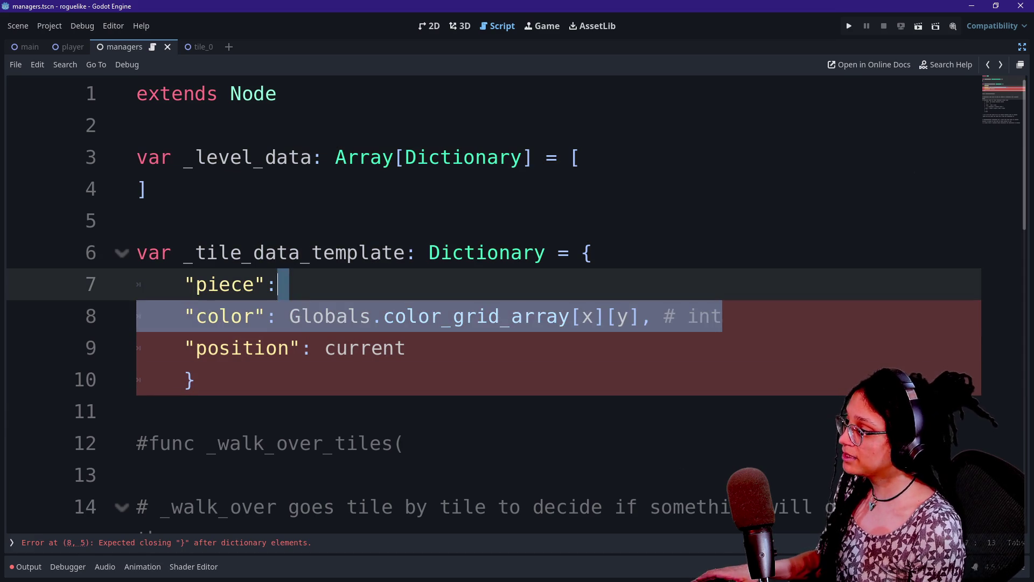
pyautogui.moveTo(289, 315); pyautogui.dragTo(722, 315)
pyautogui.press('BackSpace')
pyautogui.press('BackSpace')
pyautogui.click(405, 348)
pyautogui.moveTo(405, 348); pyautogui.dragTo(313, 347)
pyautogui.press('BackSpace')
pyautogui.moveTo(241, 284); pyautogui.dragTo(254, 316)
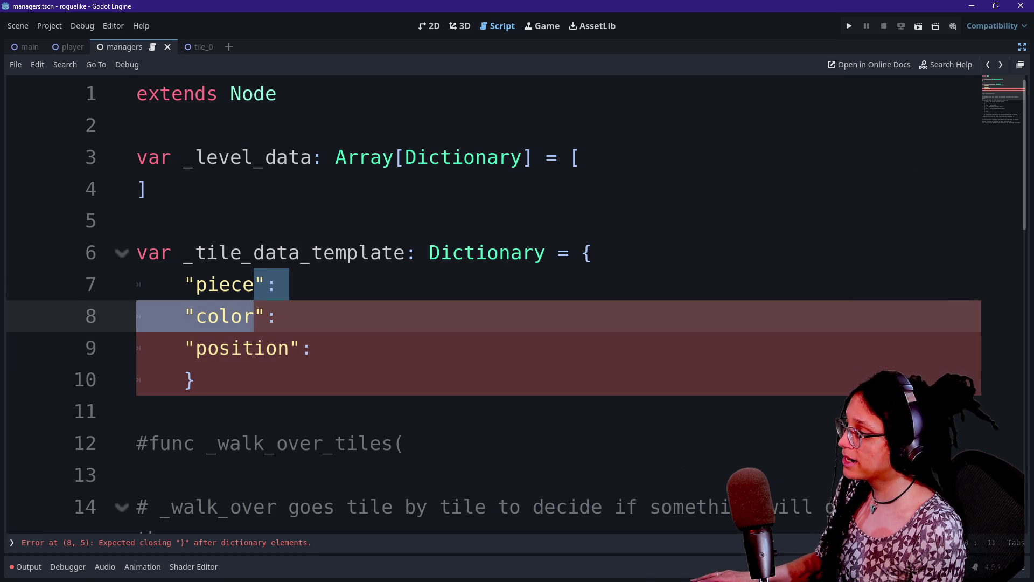
pyautogui.click(219, 284)
# Step: Rename the template's first key from piece to node
pyautogui.doubleClick(220, 285)
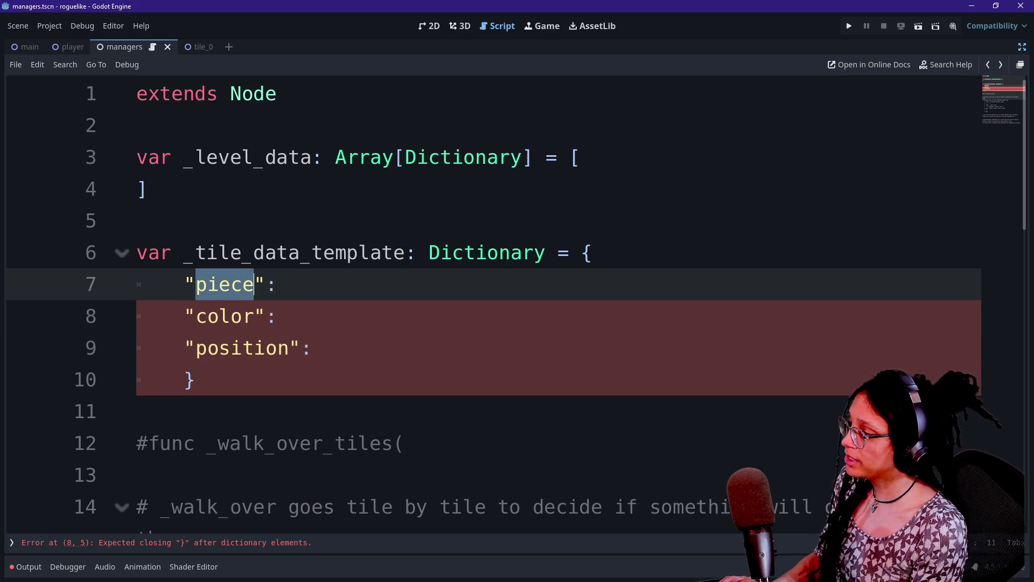
pyautogui.write('N')
pyautogui.press('BackSpace')
pyautogui.write('tile_node')
pyautogui.press('BackSpace')
pyautogui.press('BackSpace')
pyautogui.press('BackSpace')
pyautogui.write('node":')
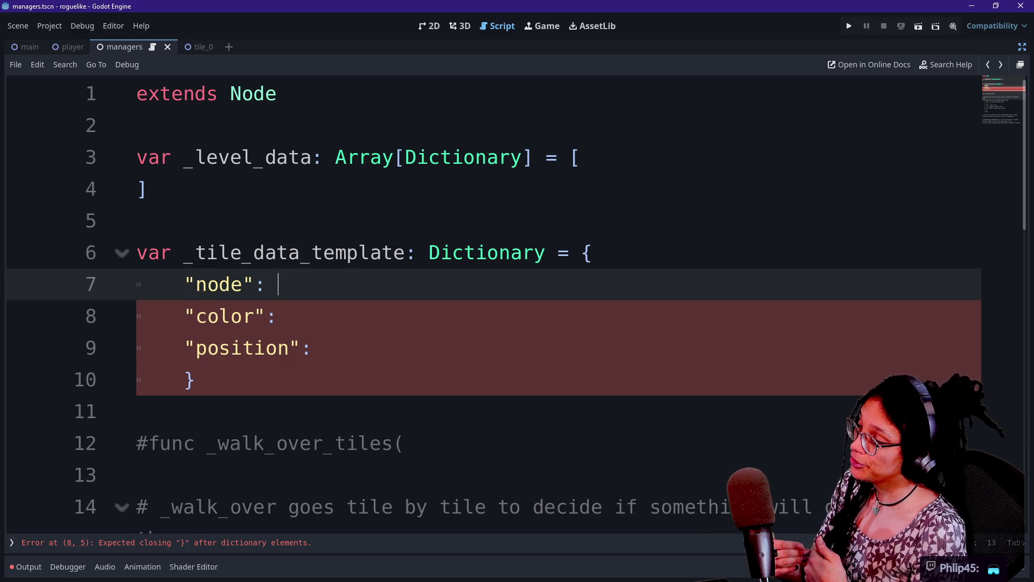
# Step: Begin a Node2D value after the node key
pyautogui.click(137, 220)
pyautogui.moveTo(137, 221); pyautogui.dragTo(311, 348)
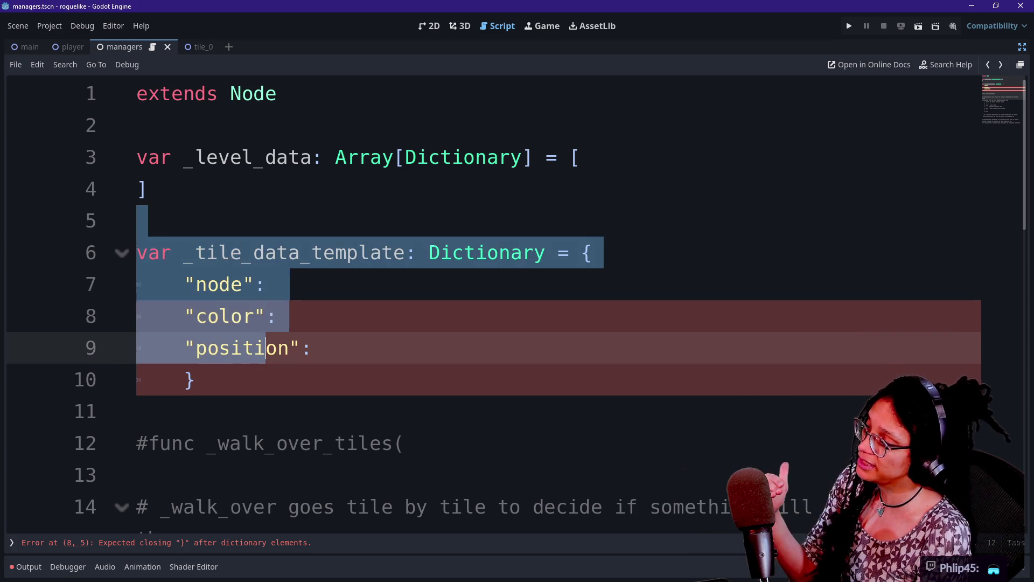
pyautogui.click(195, 380)
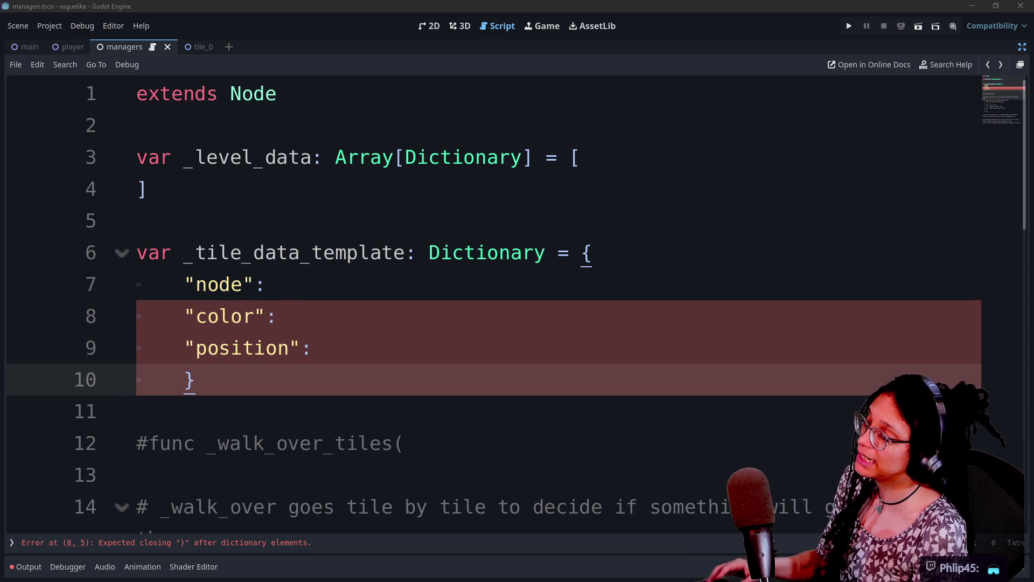
pyautogui.click(279, 284)
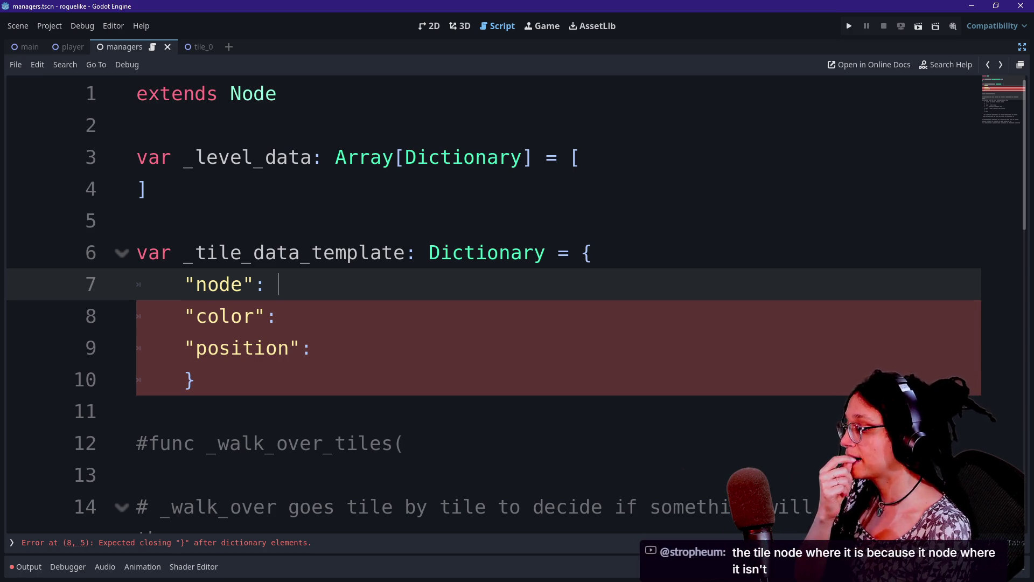
pyautogui.write('Node2D')
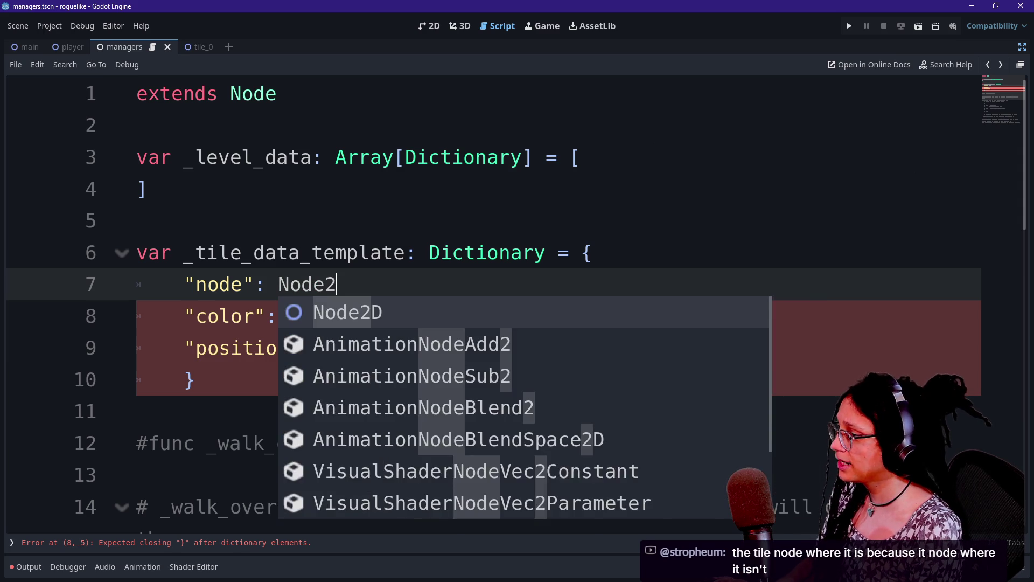
pyautogui.click(253, 252)
pyautogui.click(349, 284)
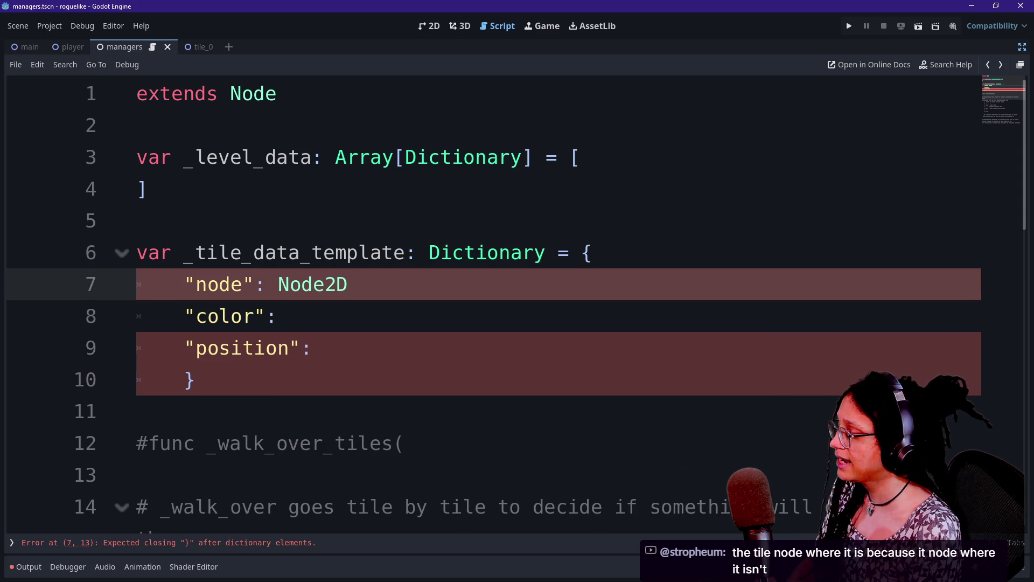
pyautogui.press('BackSpace')
pyautogui.press('BackSpace')
pyautogui.press('BackSpace')
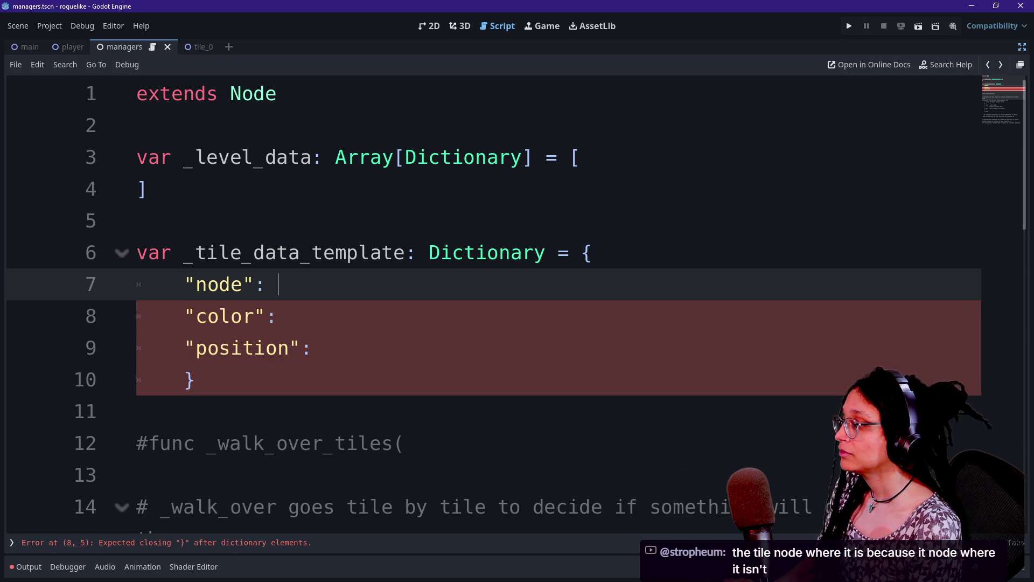
pyautogui.moveTo(193, 379); pyautogui.dragTo(276, 316)
# Step: Rename the color key to walked, then to visited
pyautogui.doubleClick(226, 316)
pyautogui.press('BackSpace')
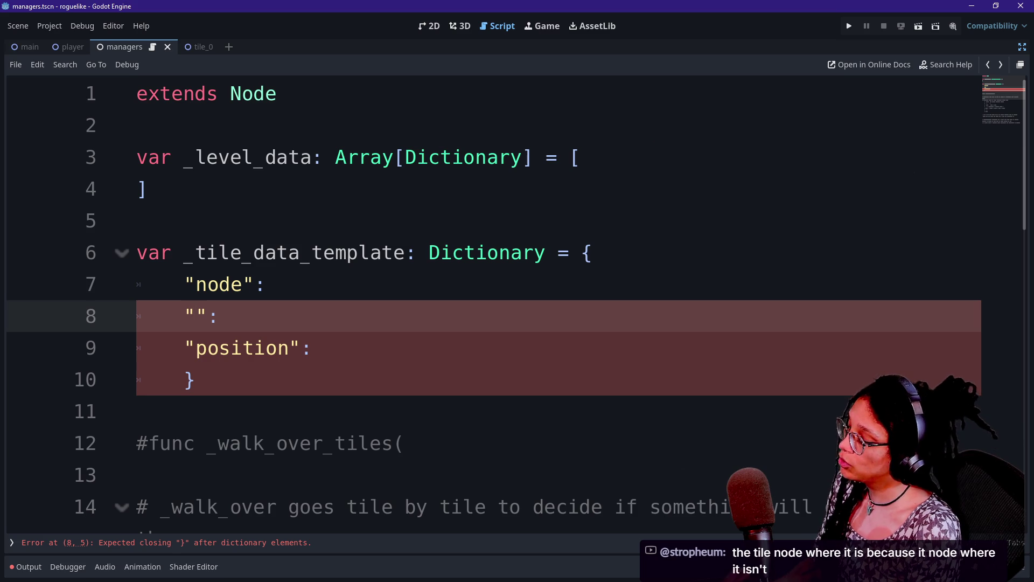
pyautogui.write('walked')
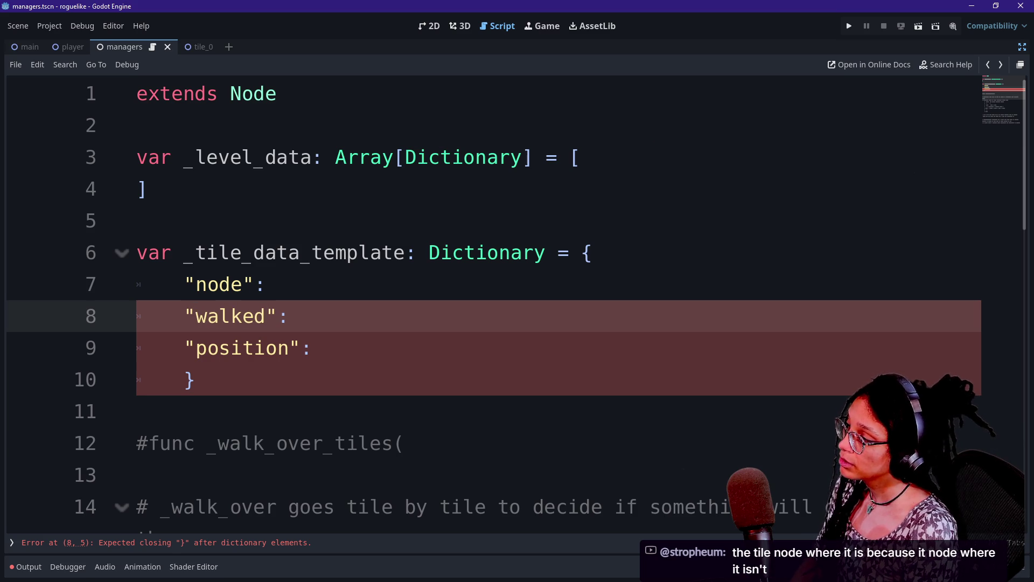
pyautogui.press('Down')
pyautogui.doubleClick(266, 347)
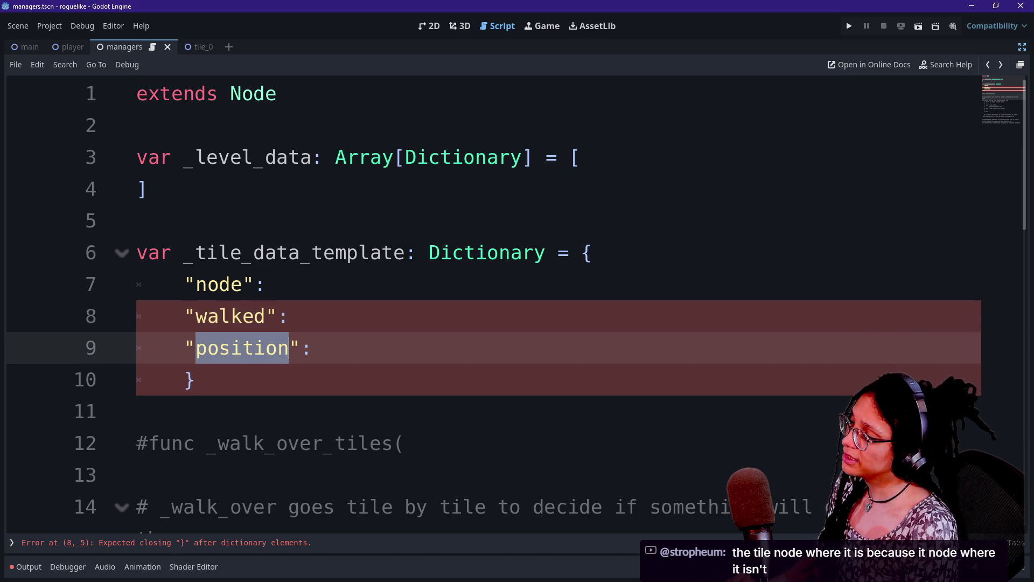
pyautogui.click(232, 316)
pyautogui.doubleClick(232, 316)
pyautogui.write('visited')
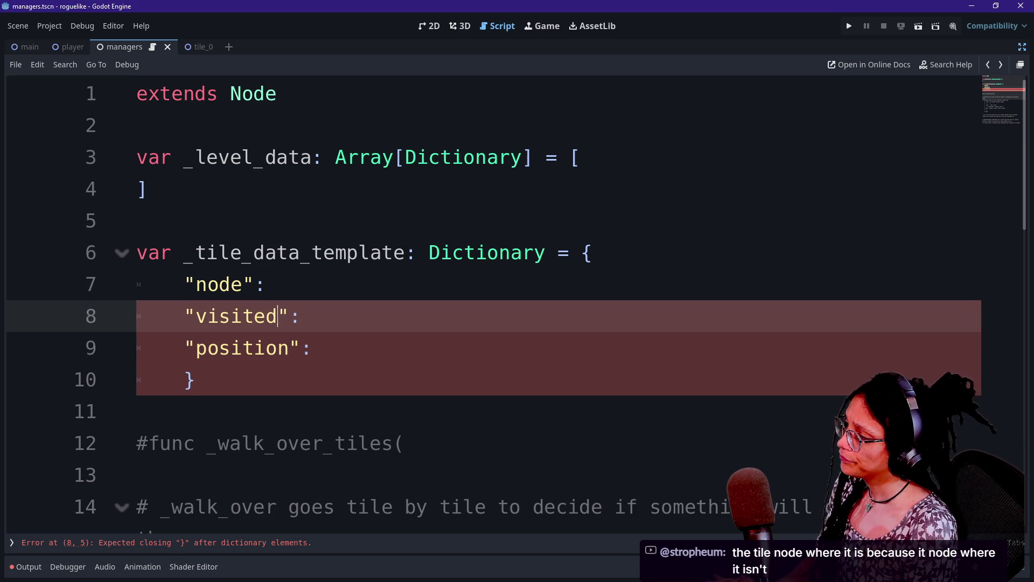
# Step: Select the position key text on line 9
pyautogui.click(231, 348)
pyautogui.doubleClick(232, 347)
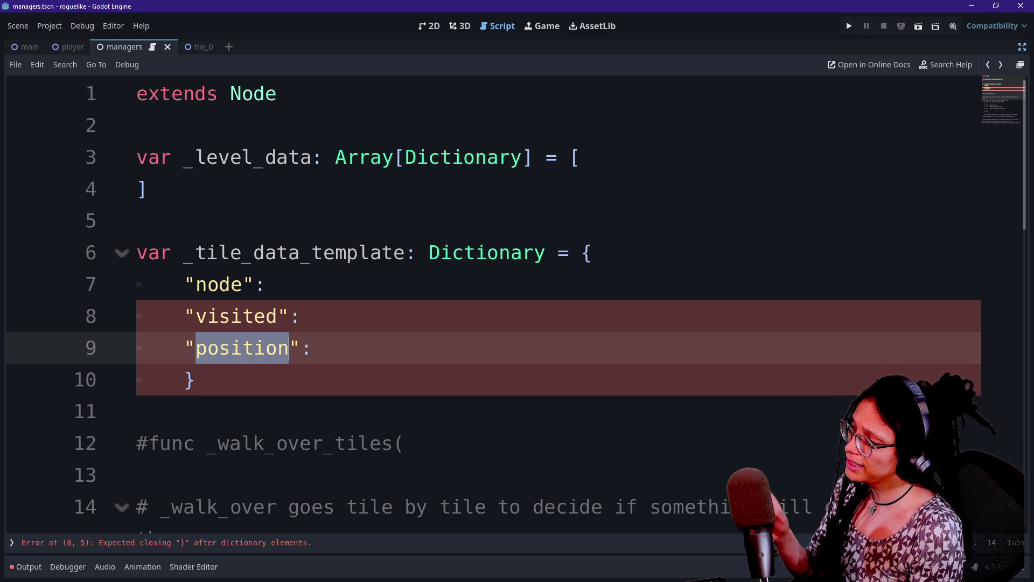
pyautogui.click(290, 347)
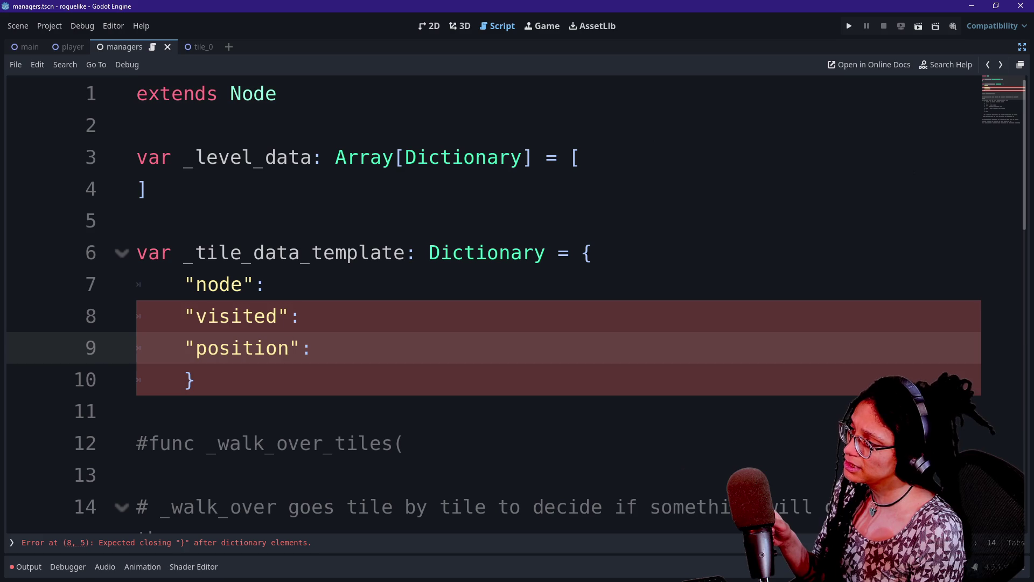
pyautogui.doubleClick(218, 284)
pyautogui.doubleClick(242, 348)
pyautogui.click(277, 347)
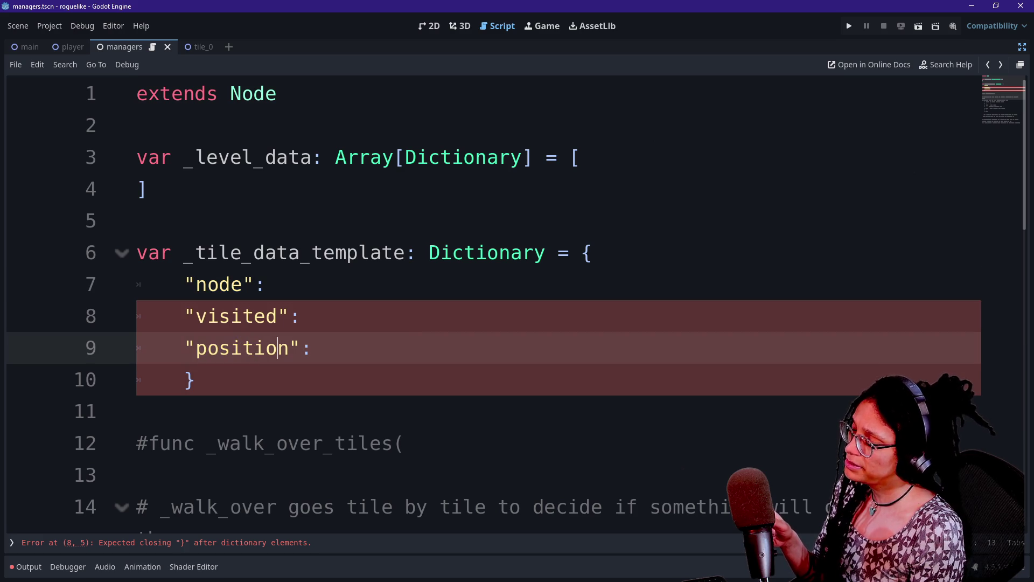
pyautogui.press('Right')
pyautogui.hotkey('shift', 'Left')
pyautogui.hotkey('shift', 'Left')
pyautogui.hotkey('shift', 'Left')
pyautogui.press('Left')
pyautogui.hotkey('shift', 'Right')
pyautogui.hotkey('shift', 'Right')
pyautogui.hotkey('shift', 'Right')
pyautogui.press('Right')
pyautogui.hotkey('shift', 'Home')
# Step: Switch to the PuyoPuyoLike project script and search for vector2i
pyautogui.hotkey('shift', 'Right')
pyautogui.hotkey('alt', 'Tab')
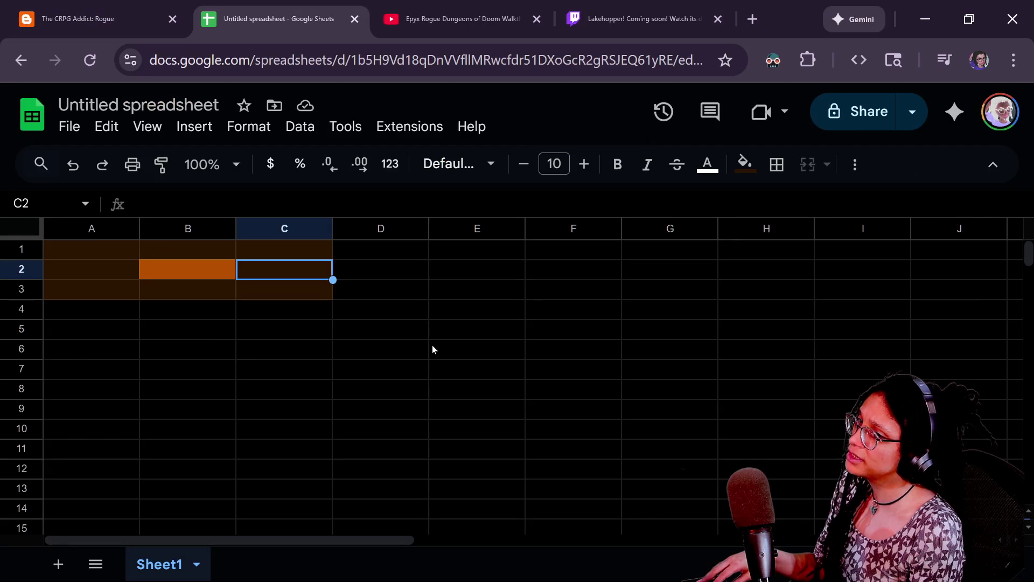
pyautogui.hotkey('alt', 'Tab')
pyautogui.click(367, 194)
pyautogui.hotkey('ctrl', 'f')
pyautogui.write('vect')
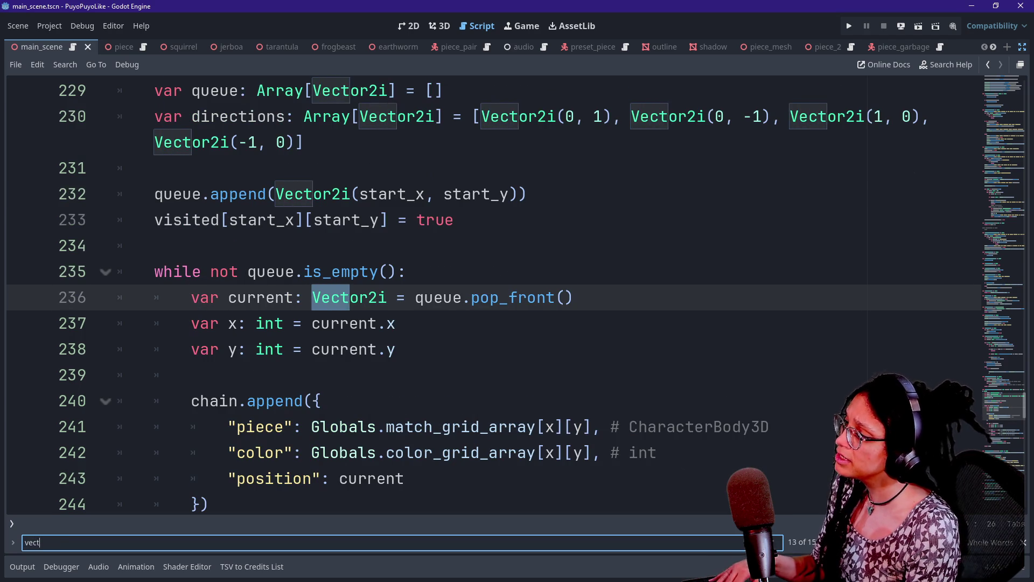
pyautogui.write('or2i')
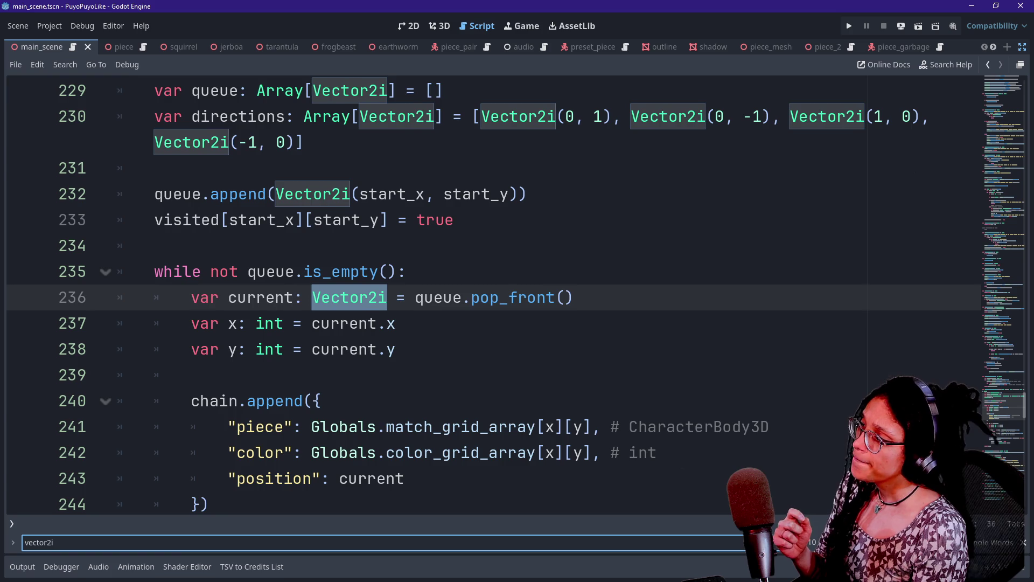
# Step: Review the flood-fill code on lines 229–239, then resume the fullscreen itch.io game
pyautogui.moveTo(313, 91); pyautogui.dragTo(397, 272)
pyautogui.click(395, 323)
pyautogui.click(154, 168)
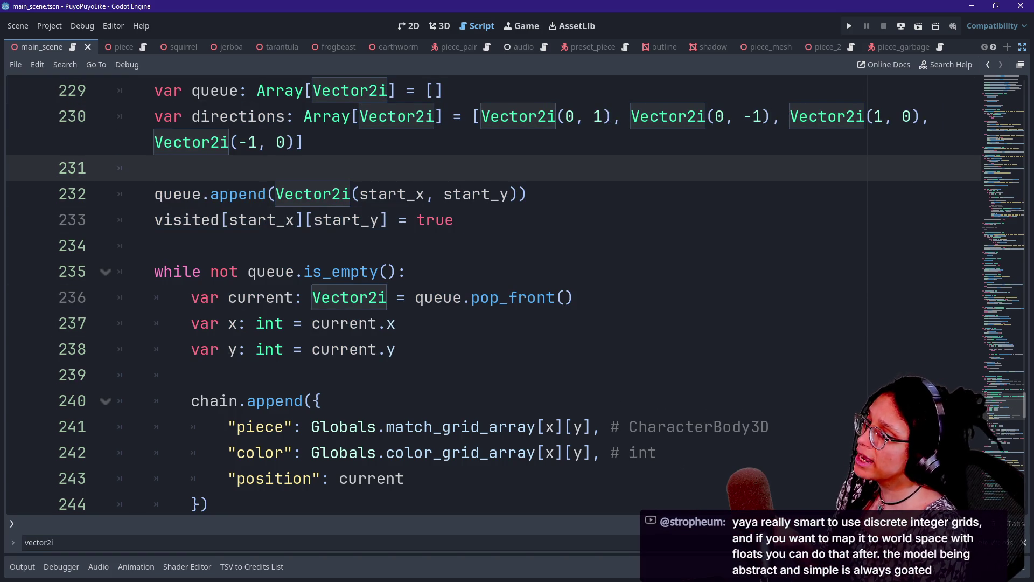
pyautogui.click(395, 348)
pyautogui.moveTo(407, 272); pyautogui.dragTo(192, 374)
pyautogui.click(527, 194)
pyautogui.click(191, 375)
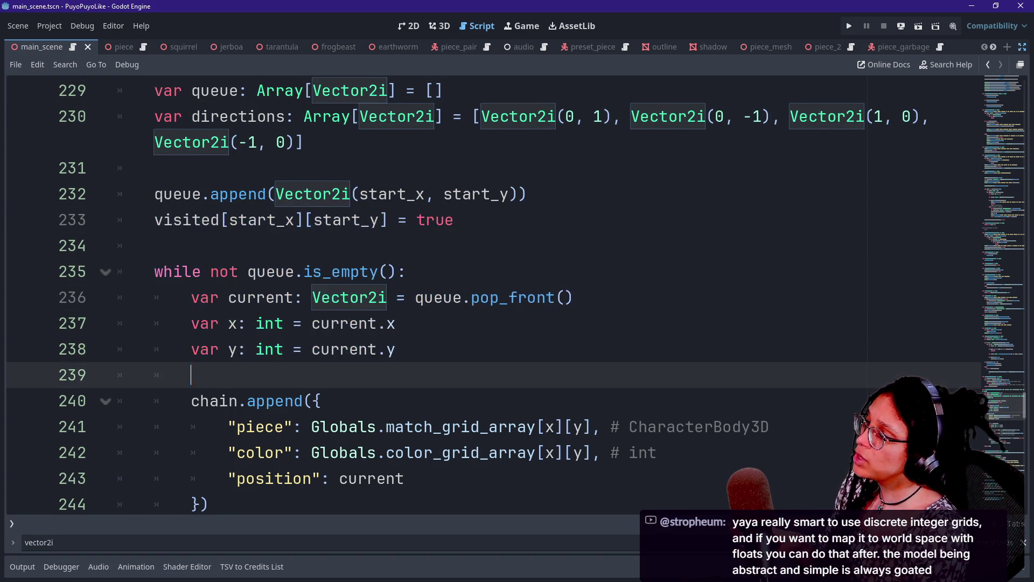
pyautogui.click(155, 168)
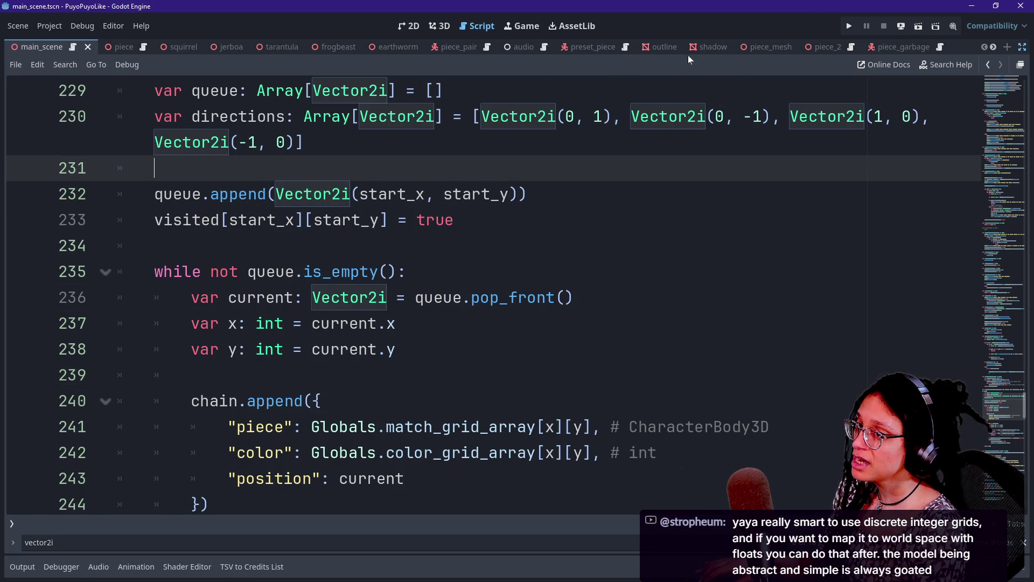
pyautogui.hotkey('alt', 'Tab')
pyautogui.click(557, 280)
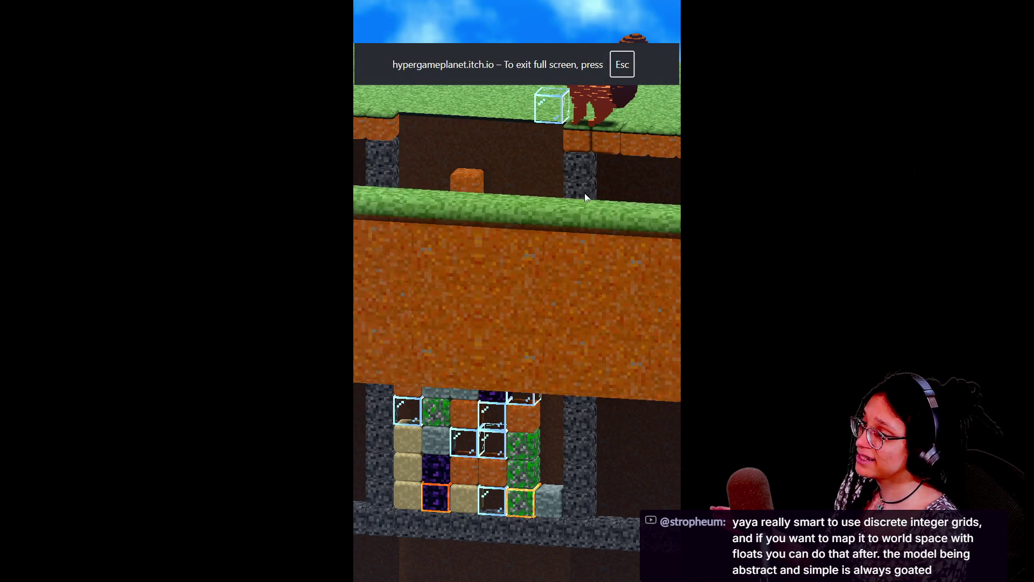
# Step: Place the glass, green and green-sand pieces, clearing rows on the right
pyautogui.press('Left')
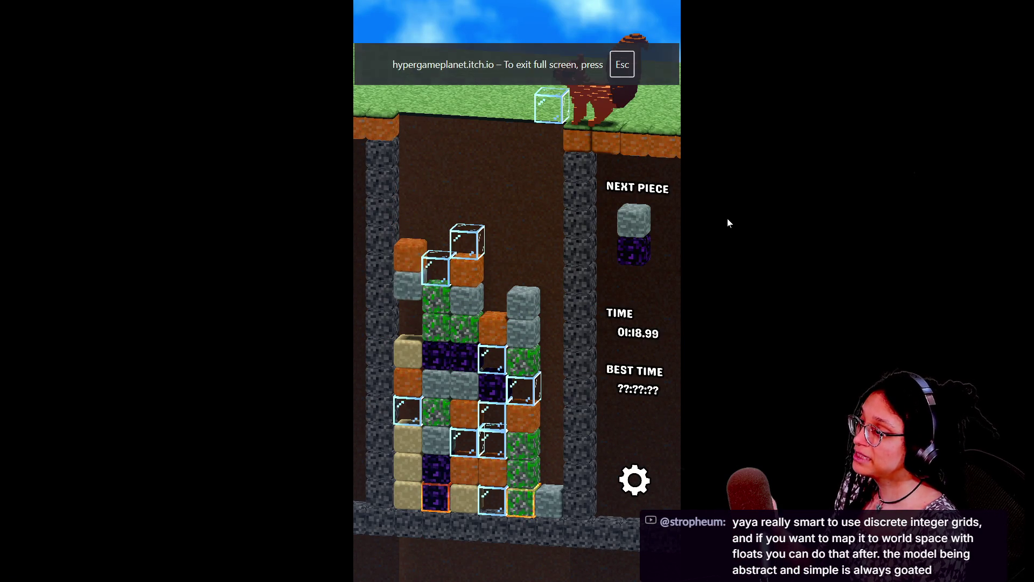
pyautogui.press('Left')
pyautogui.press('Left')
pyautogui.press('Left')
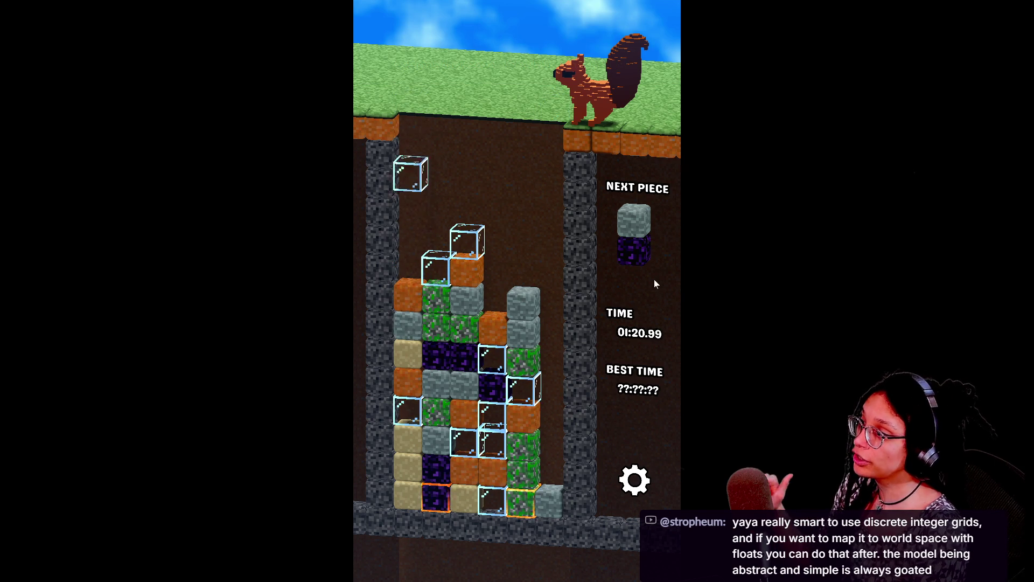
pyautogui.press('Right')
pyautogui.press('Right')
pyautogui.press('Up')
pyautogui.press('Up')
pyautogui.press('Up')
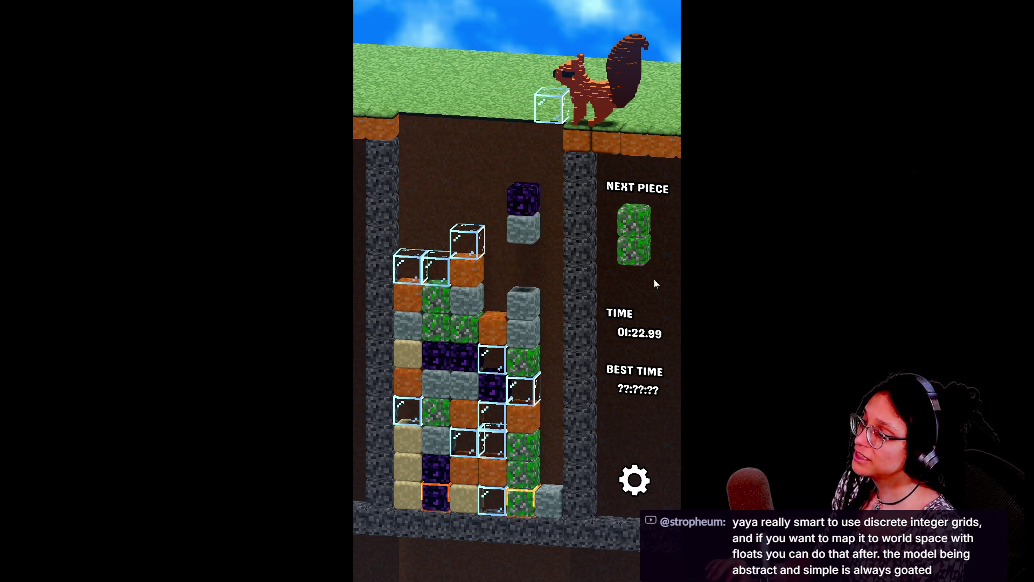
pyautogui.press('Left')
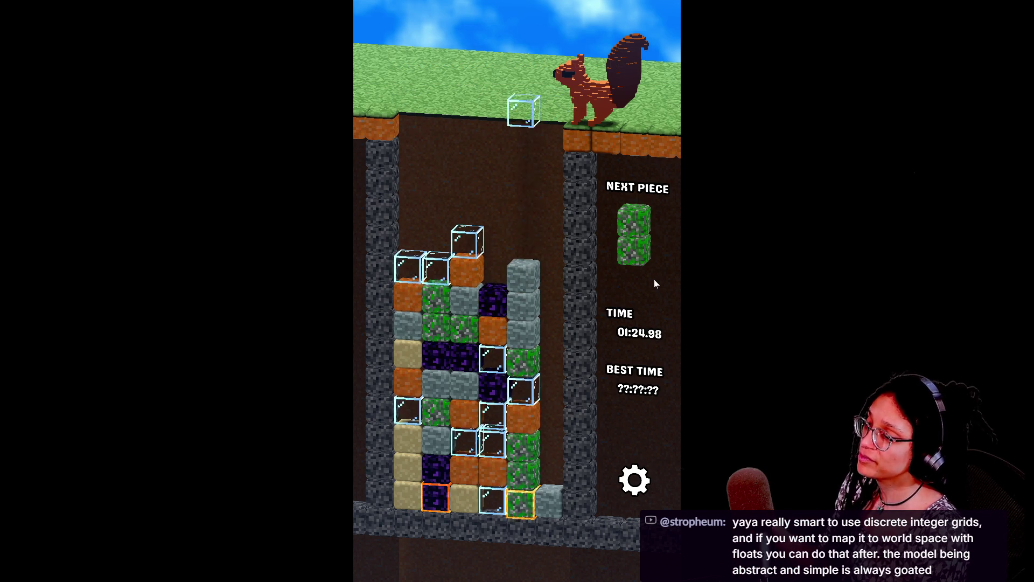
pyautogui.press('Down')
pyautogui.press('Right')
pyautogui.press('Right')
pyautogui.press('Right')
pyautogui.press('Down')
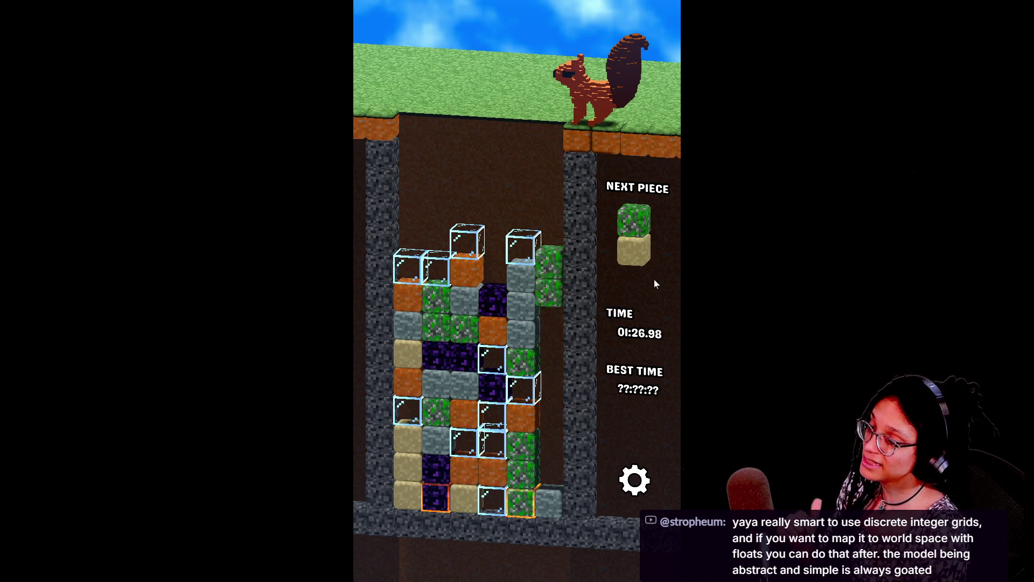
pyautogui.press('Right')
pyautogui.press('Up')
pyautogui.press('Right')
pyautogui.press('Down')
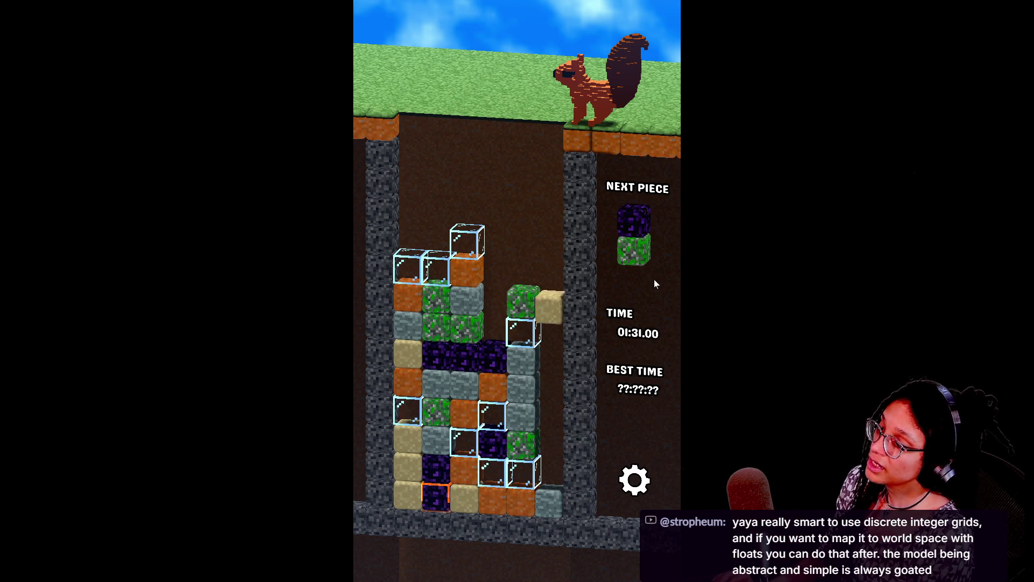
# Step: Stack the obsidian-green, sand-green and orange pieces into columns 2 and 4
pyautogui.press('Up')
pyautogui.press('Up')
pyautogui.press('Left')
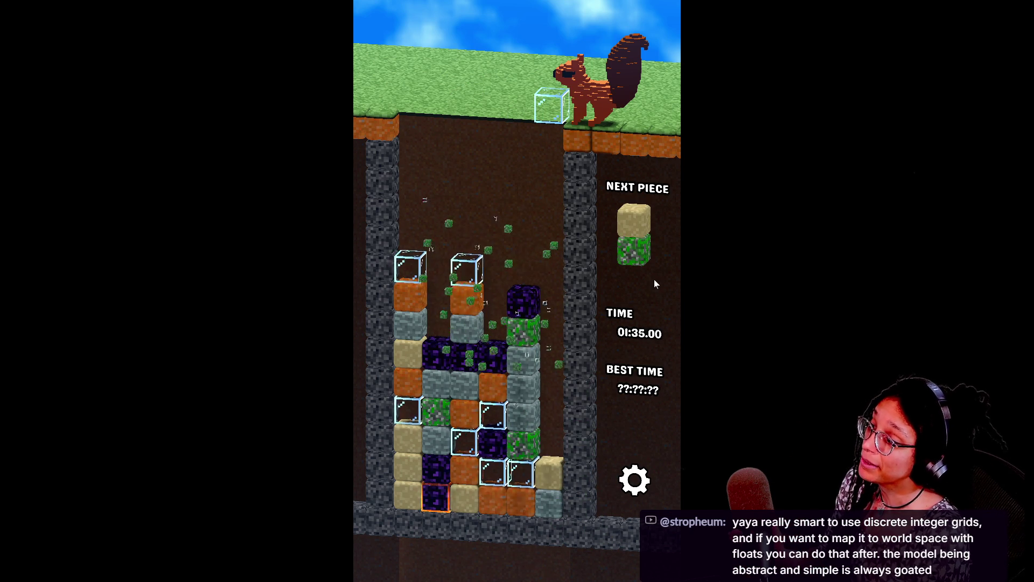
pyautogui.press('Right')
pyautogui.press('Right')
pyautogui.press('Right')
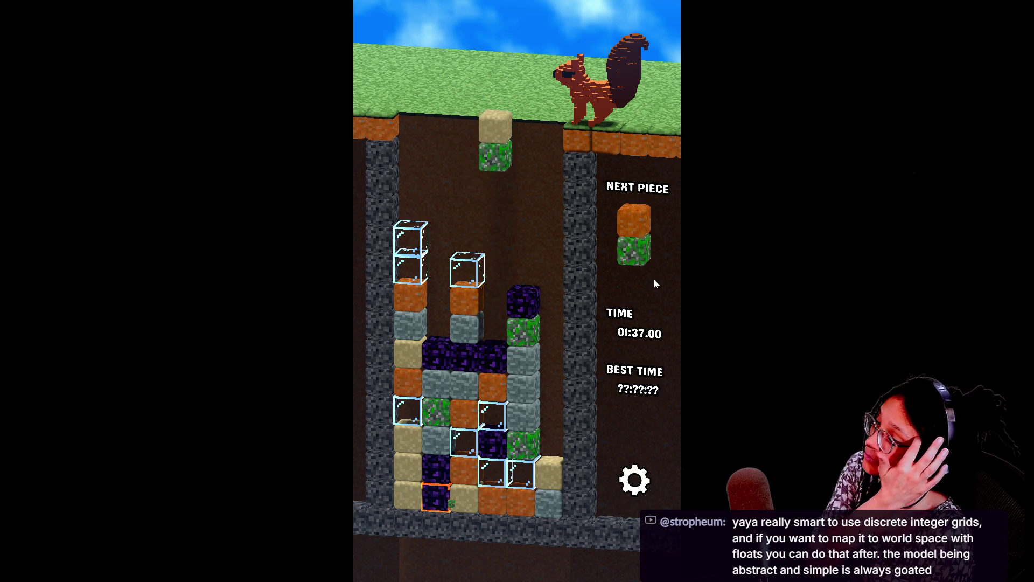
pyautogui.press('Up')
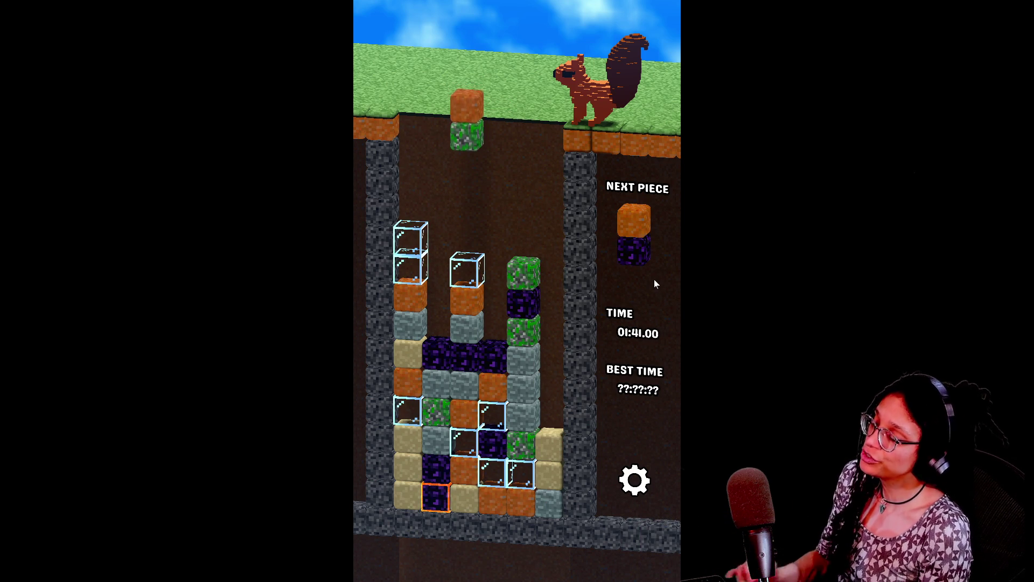
pyautogui.press('Right')
pyautogui.press('Up')
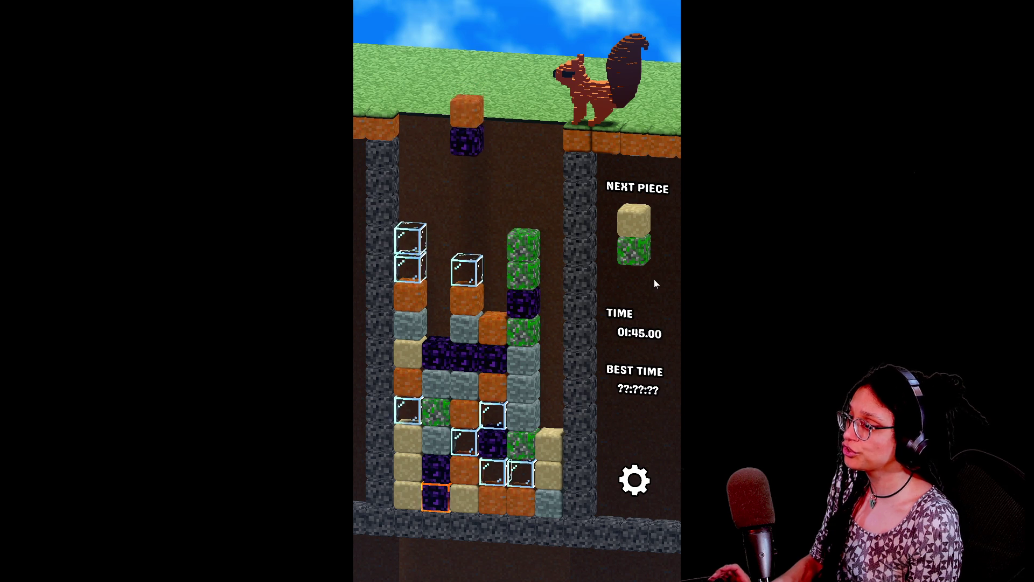
pyautogui.press('Left')
pyautogui.press('Down')
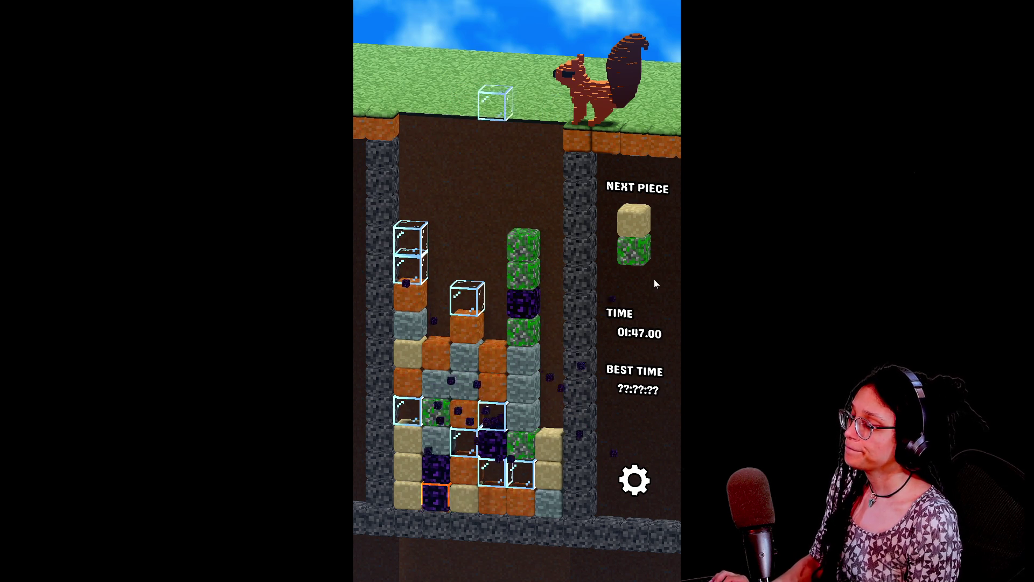
pyautogui.press('Right')
pyautogui.press('Down')
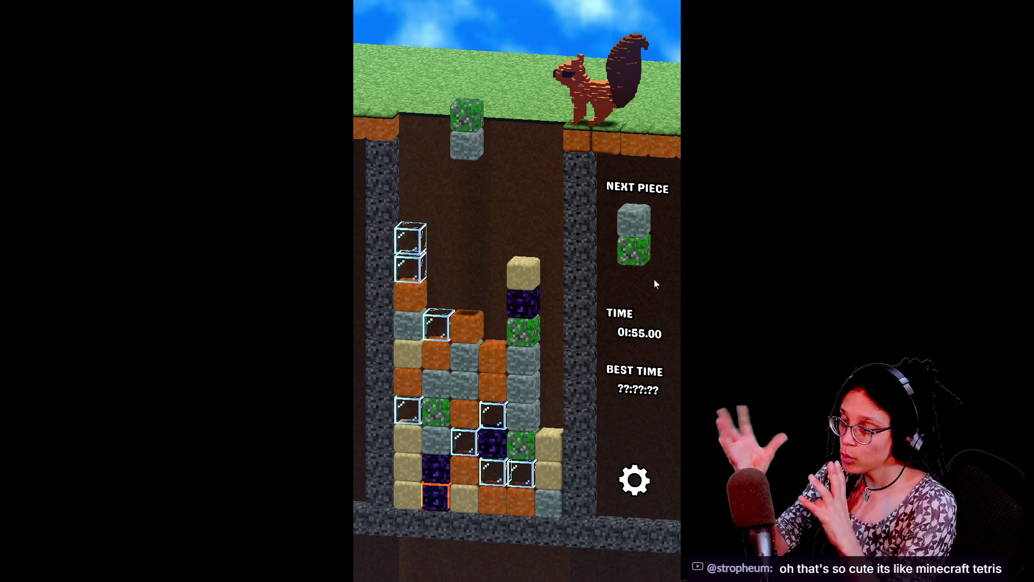
# Step: Slam the grey-green, sand and orange-sand pieces into column 4, then exit fullscreen
pyautogui.press('Left')
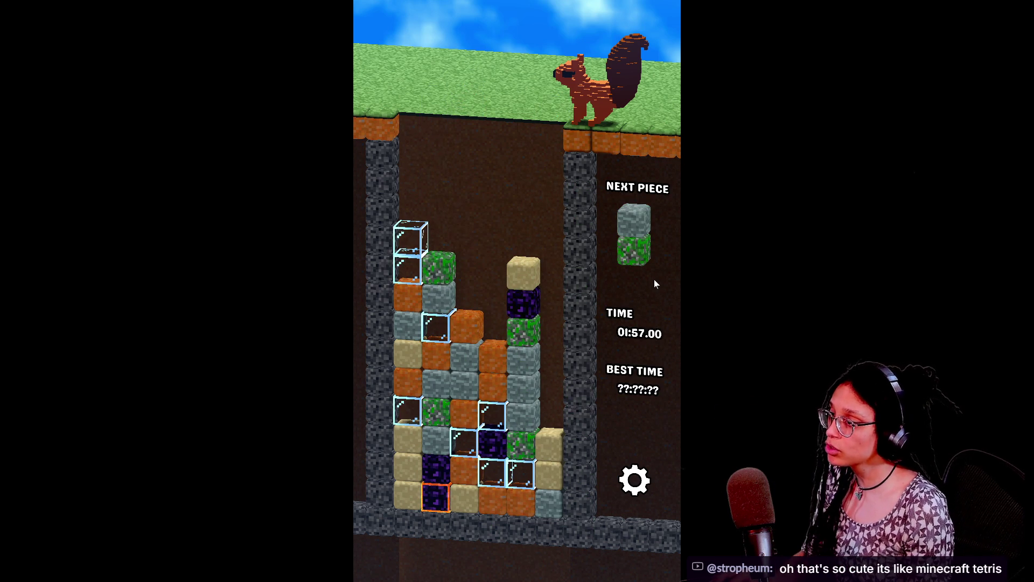
pyautogui.press('Up')
pyautogui.press('Up')
pyautogui.press('Up')
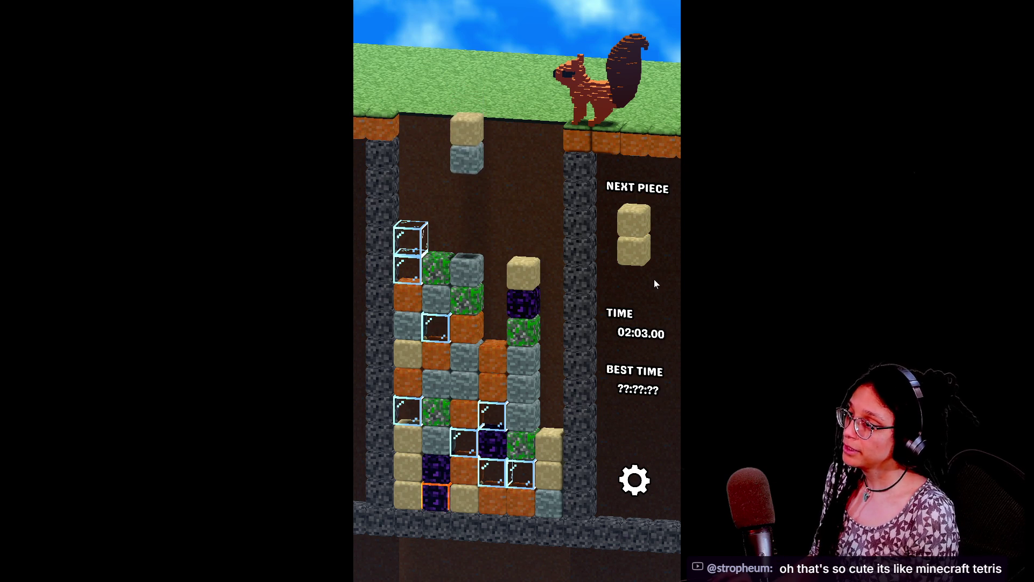
pyautogui.press('Down')
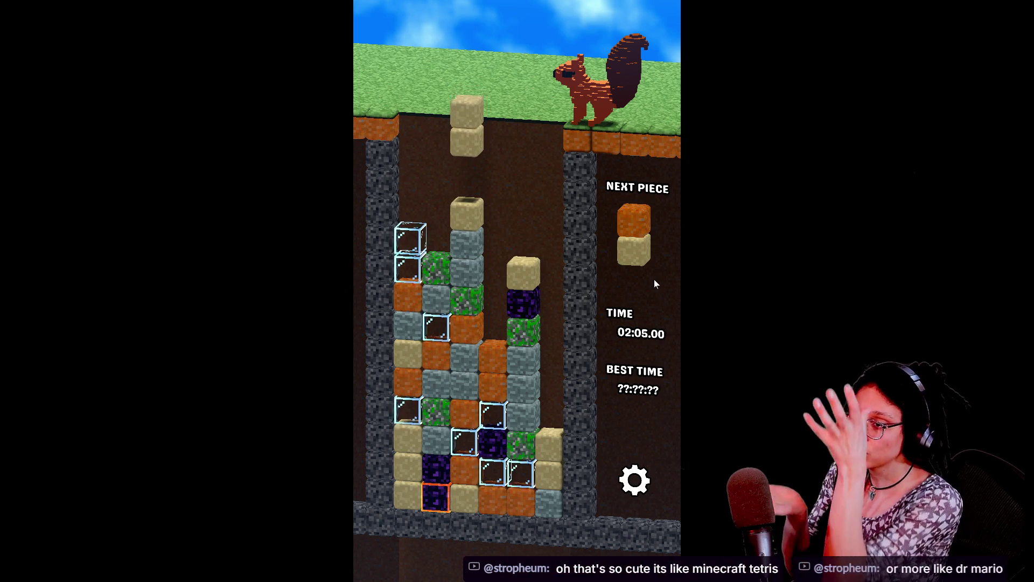
pyautogui.press('Right')
pyautogui.press('Right')
pyautogui.press('Left')
pyautogui.press('Down')
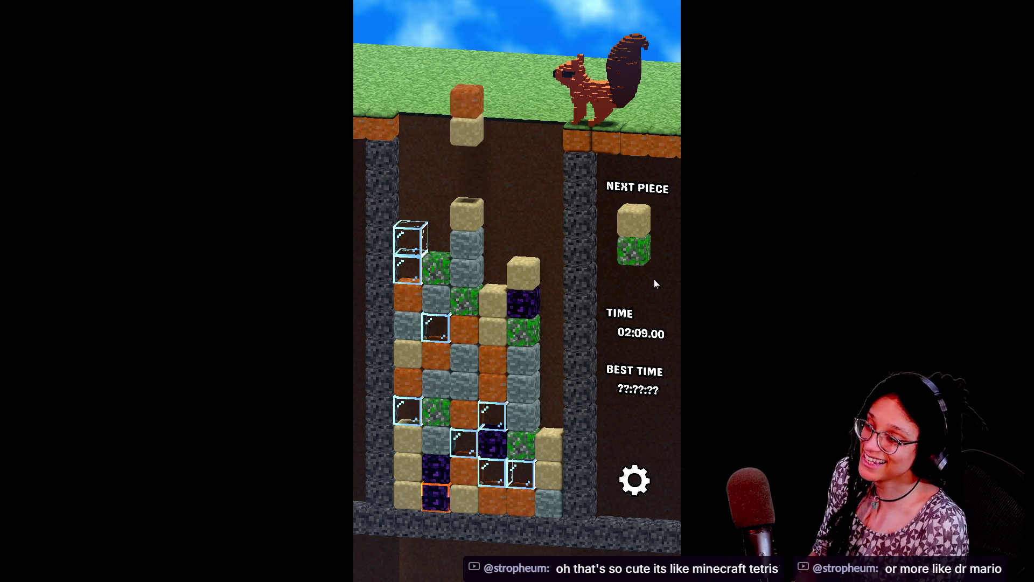
pyautogui.press('Down')
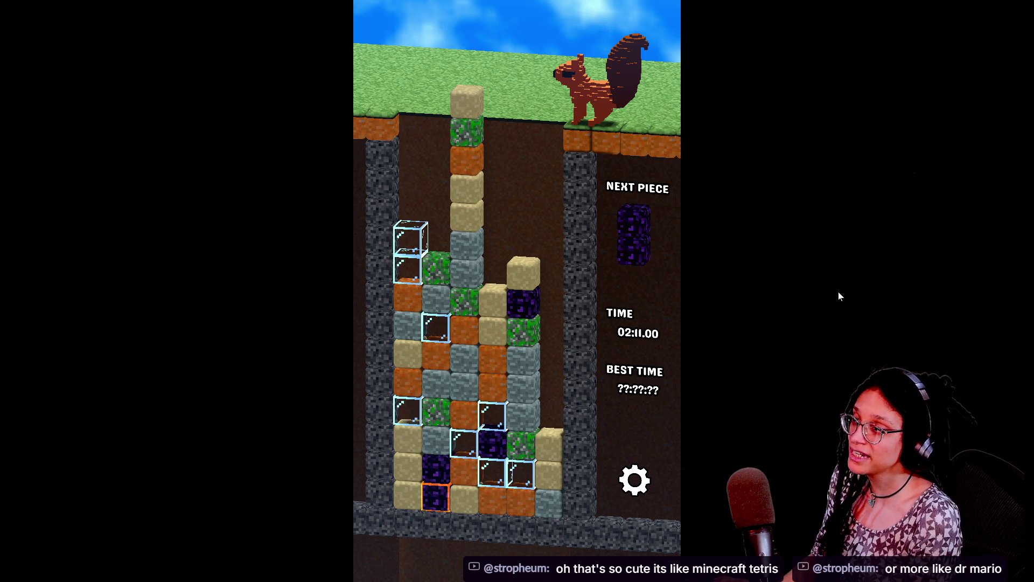
pyautogui.moveTo(544, 4)
pyautogui.click(523, 54)
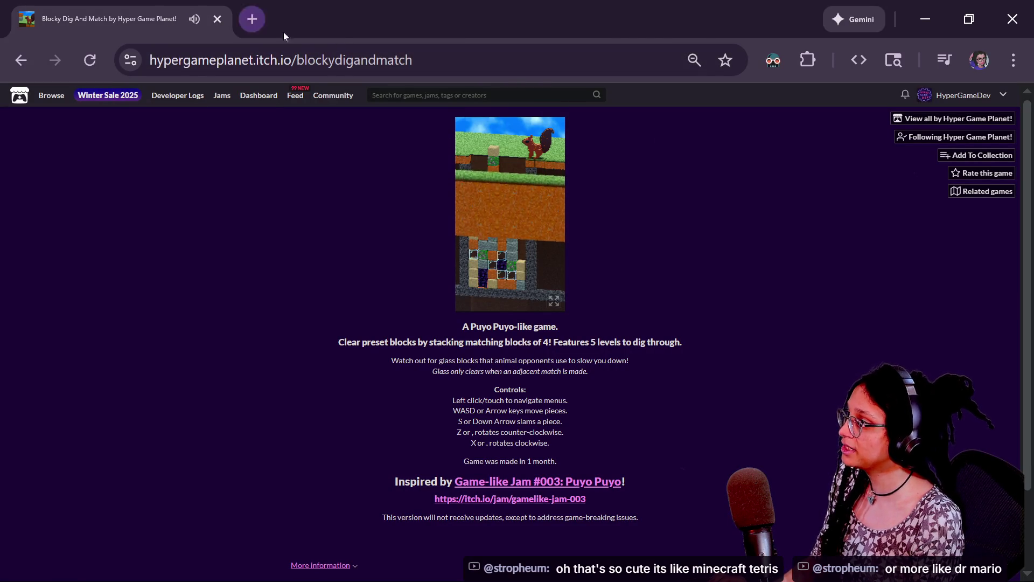
# Step: Open the Game-like Jam #003 page in a new tab and check its start and end dates
pyautogui.middleClick(485, 481)
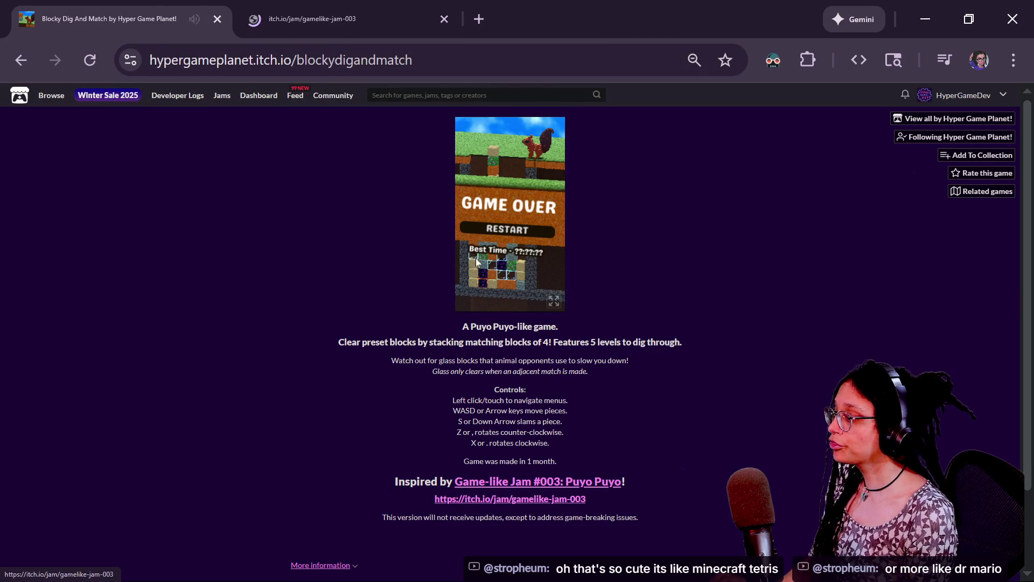
pyautogui.click(323, 19)
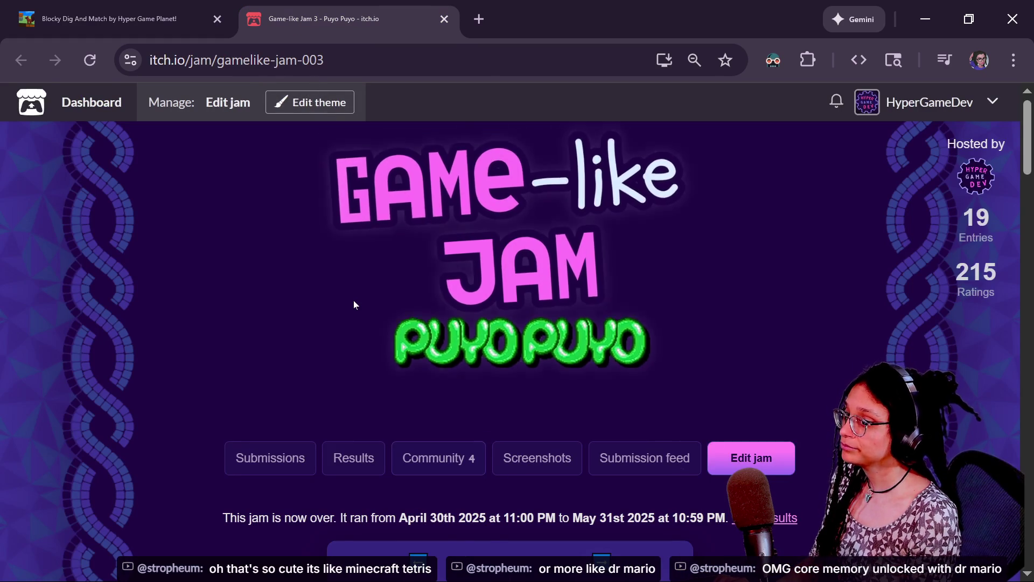
pyautogui.scroll(-2, 353, 301)
pyautogui.moveTo(650, 259); pyautogui.dragTo(311, 176)
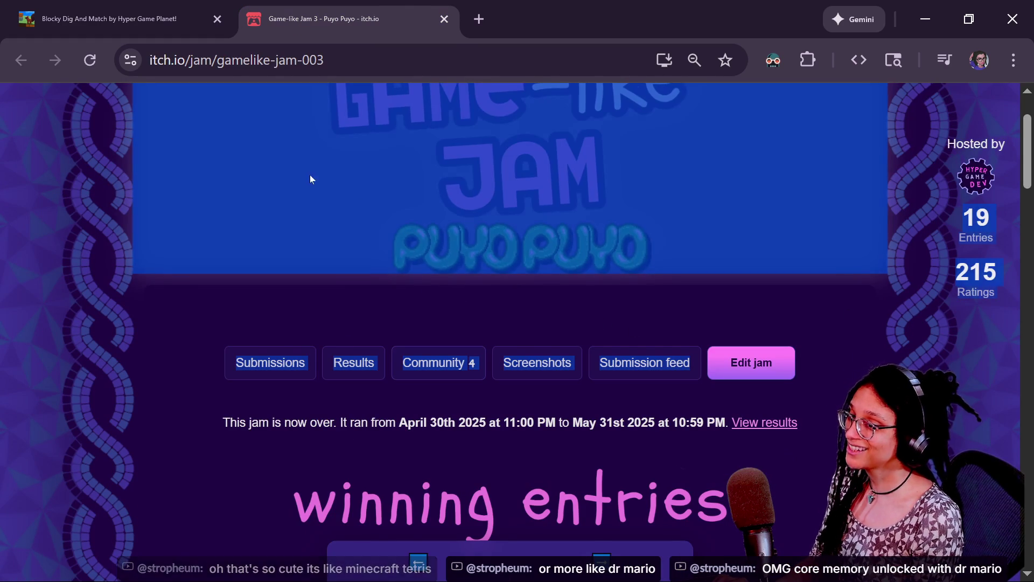
pyautogui.click(348, 325)
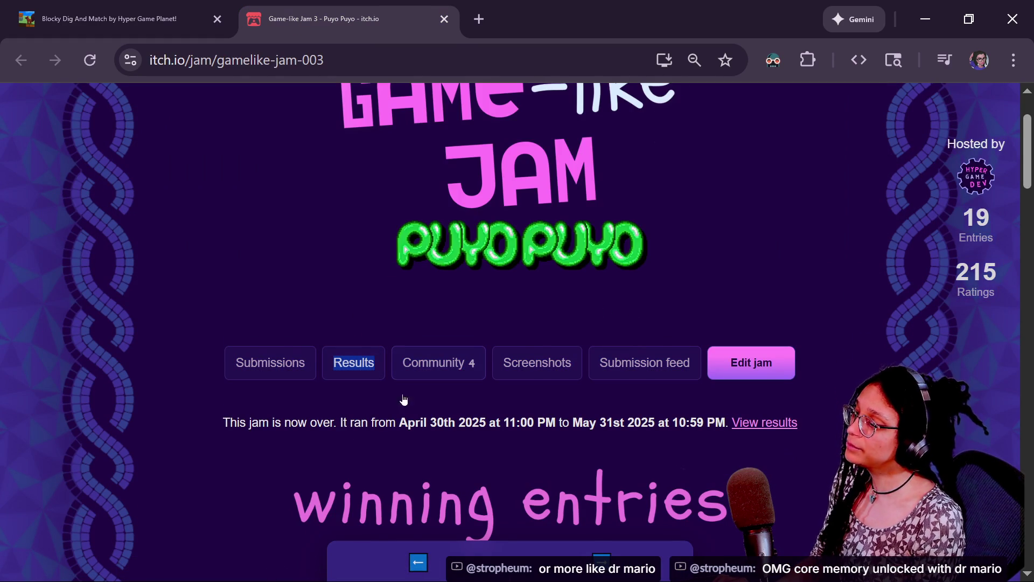
pyautogui.moveTo(398, 425); pyautogui.dragTo(405, 429)
pyautogui.moveTo(675, 409); pyautogui.dragTo(725, 425)
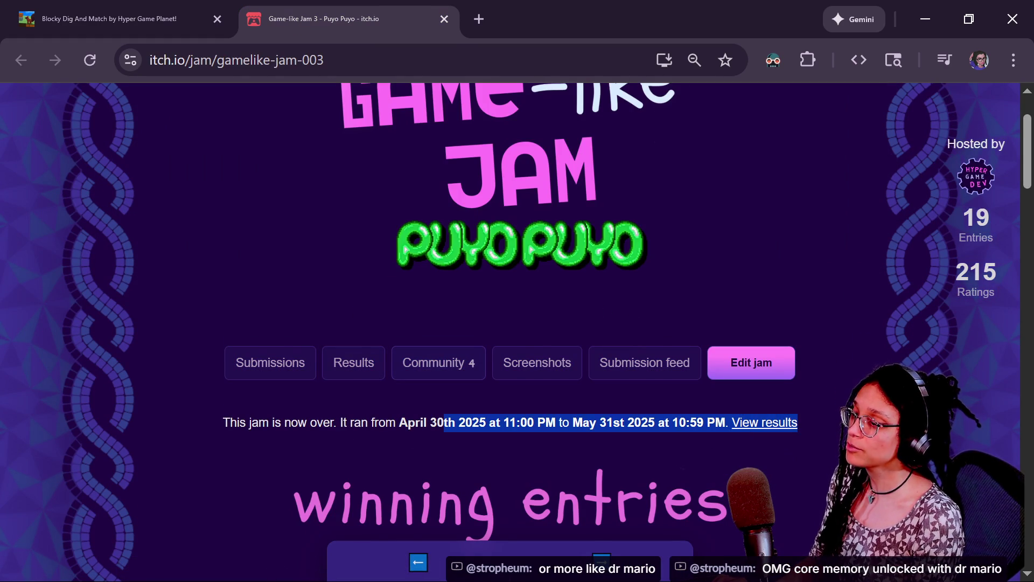
pyautogui.click(349, 301)
# Step: Scroll through the Puyo Puyo jam page, then return to the Sheets tile mockup
pyautogui.scroll(2, 391, 303)
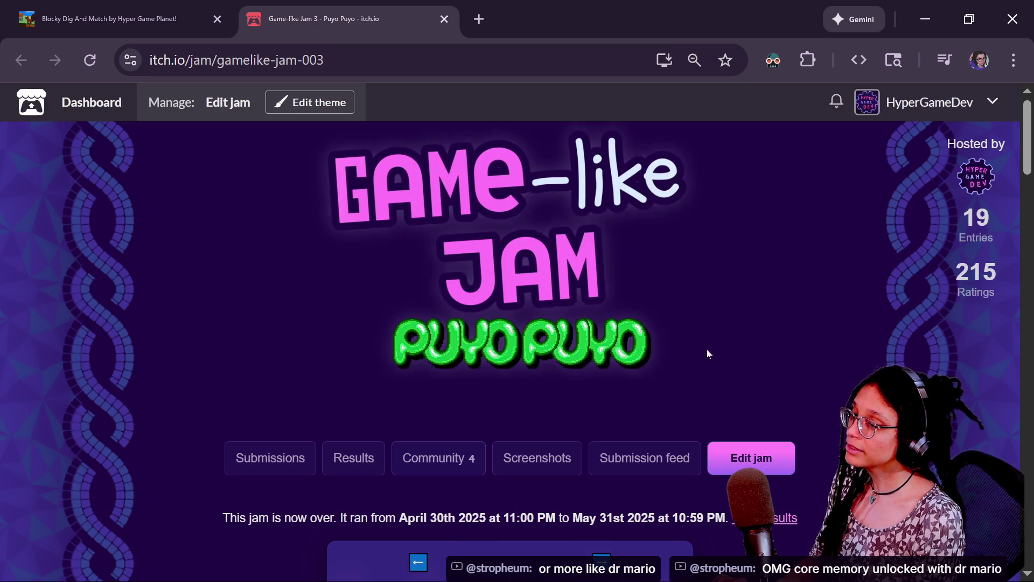
pyautogui.scroll(-1, 722, 354)
pyautogui.scroll(1, 723, 354)
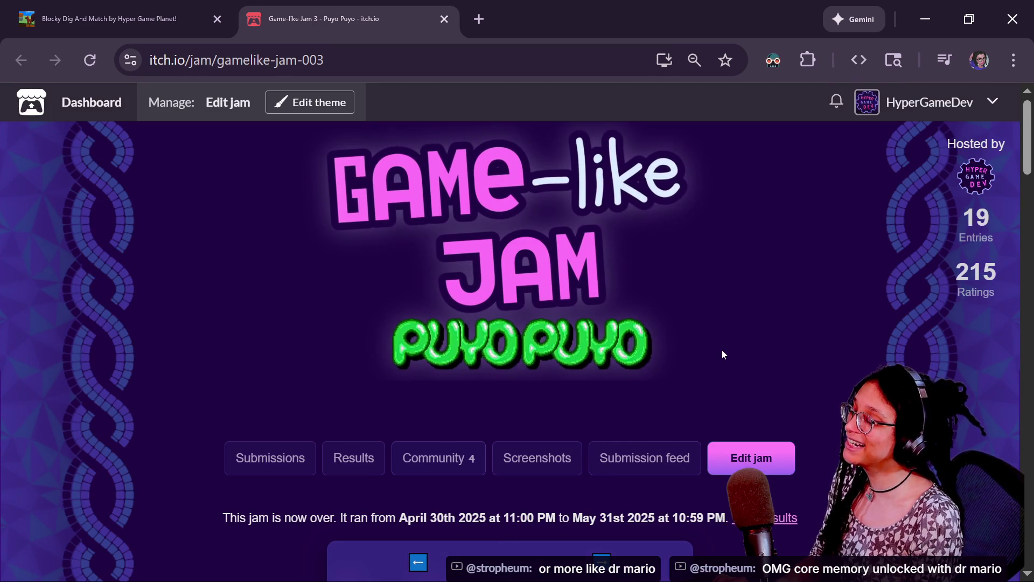
pyautogui.scroll(-1, 723, 354)
pyautogui.scroll(1, 723, 354)
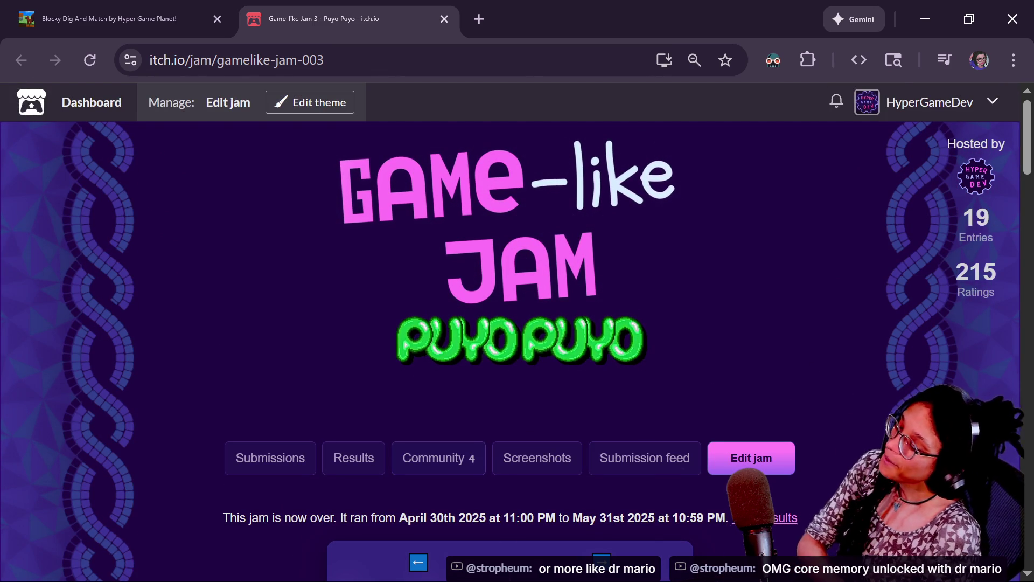
pyautogui.scroll(-1, 723, 353)
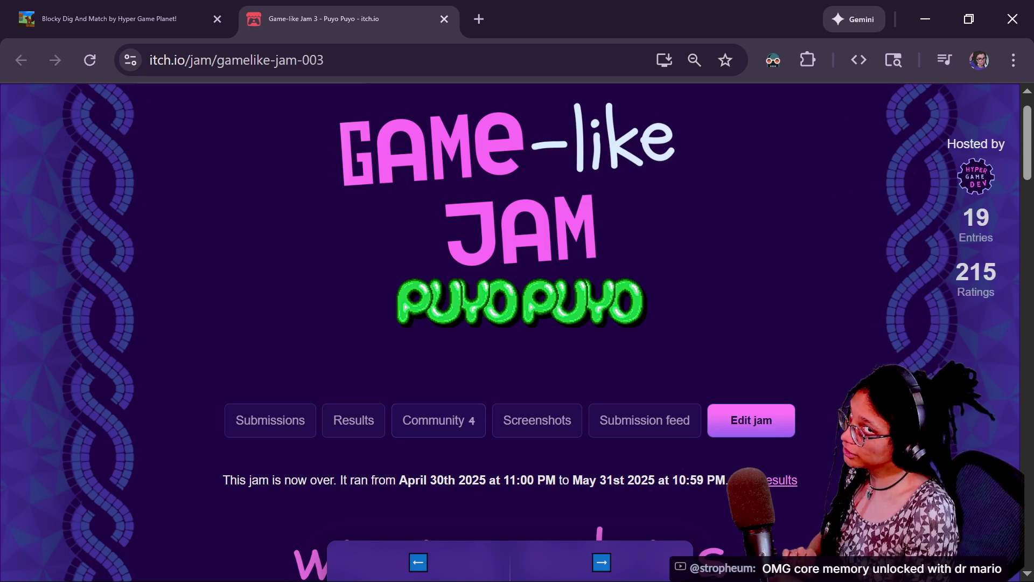
pyautogui.scroll(-3, 459, 356)
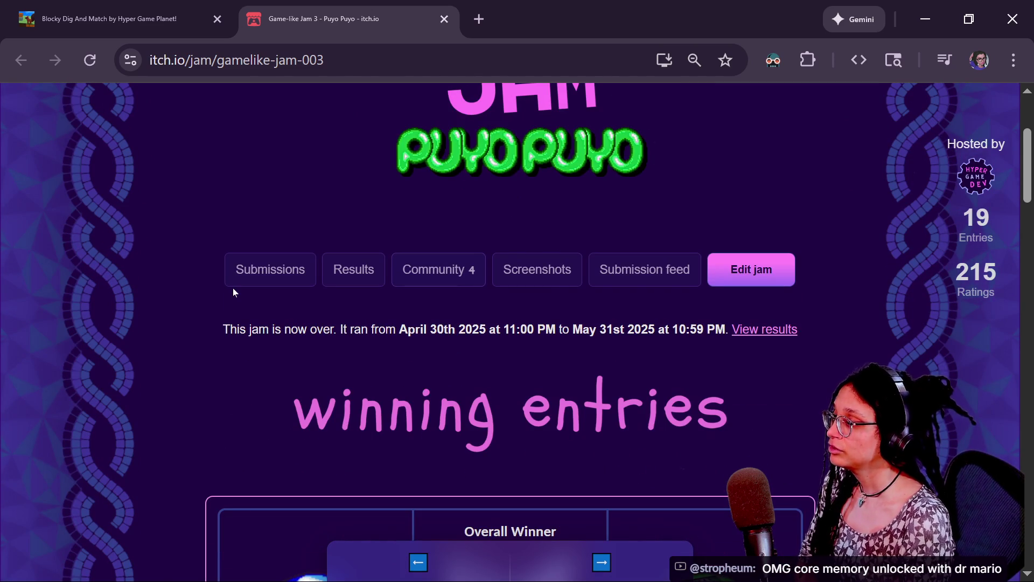
pyautogui.scroll(4, 233, 287)
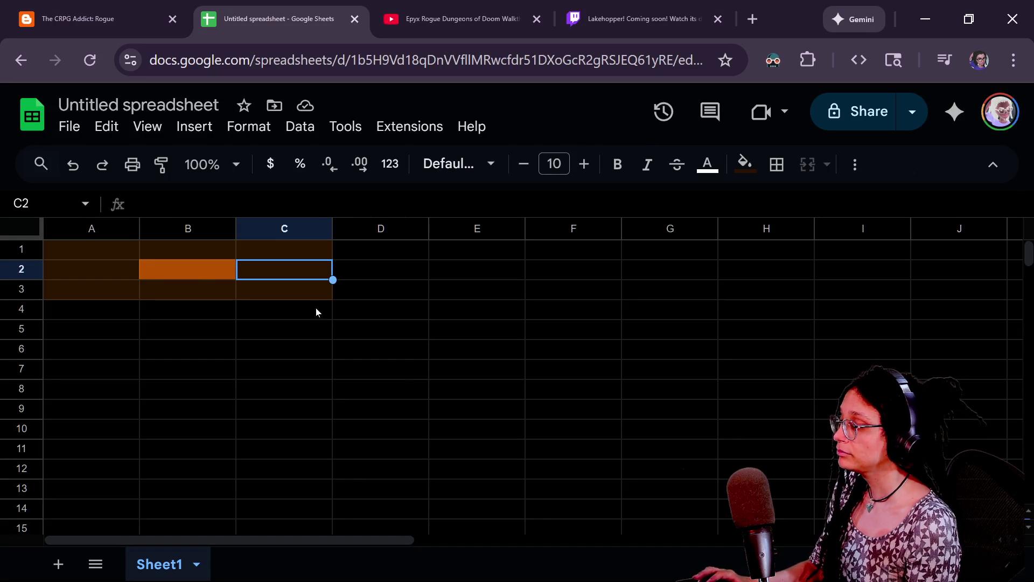
pyautogui.press('Left')
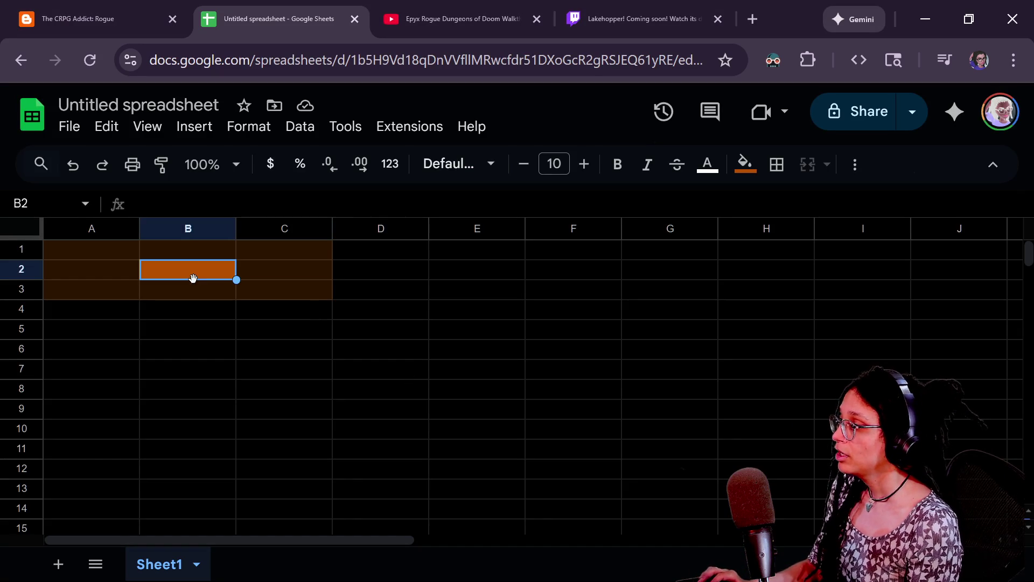
# Step: Paste the orange tile colour into A1:C3, copy that block, then clear its fill
pyautogui.press('Up')
pyautogui.press('Left')
pyautogui.keyDown('shift'); pyautogui.click(305, 285); pyautogui.keyUp('shift')
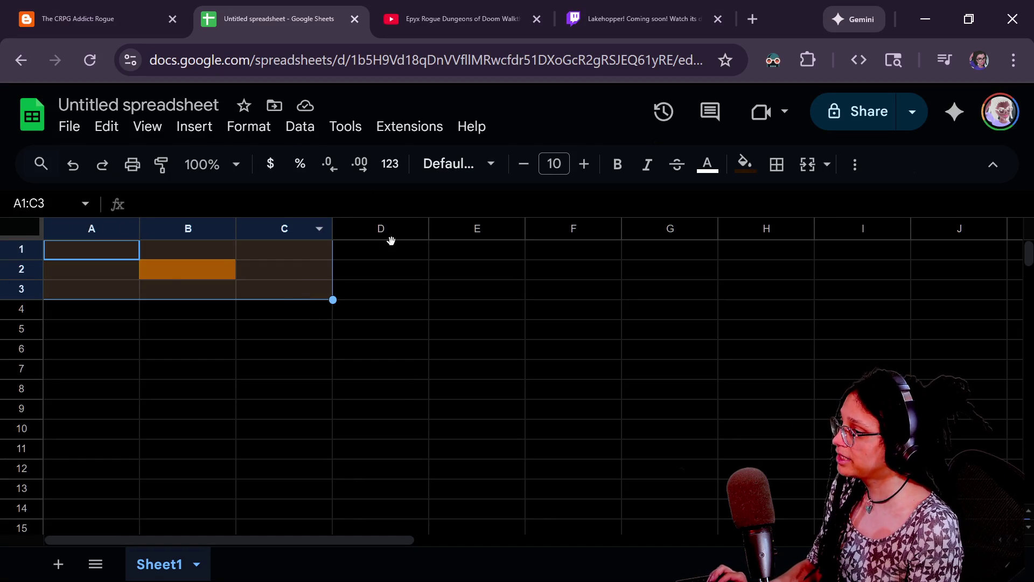
pyautogui.hotkey('ctrl', 'v')
pyautogui.moveTo(110, 259)
pyautogui.mouseDown()
pyautogui.moveTo(309, 292)
pyautogui.moveTo(209, 294)
pyautogui.mouseUp()
pyautogui.hotkey('ctrl', 'c')
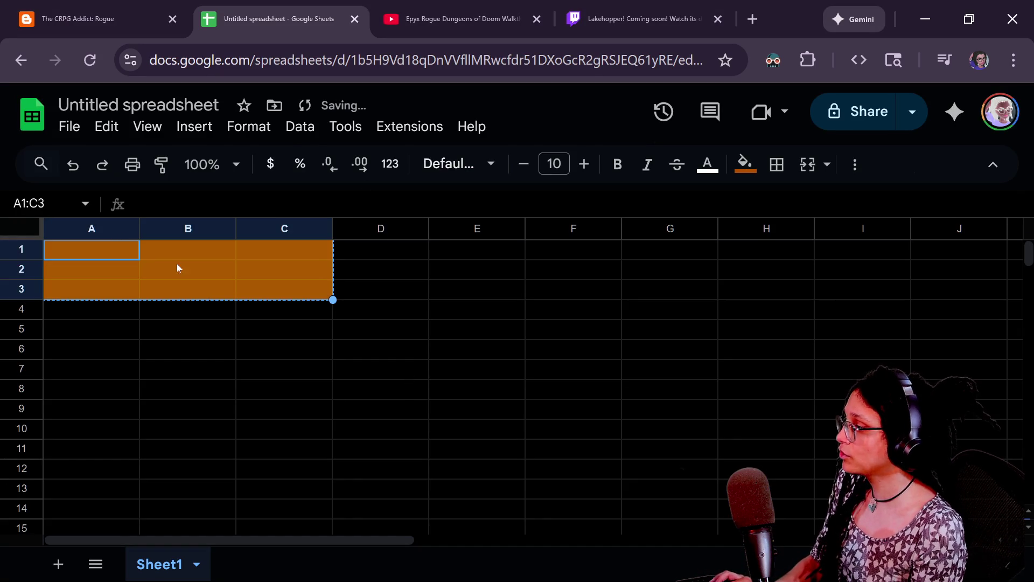
pyautogui.click(744, 163)
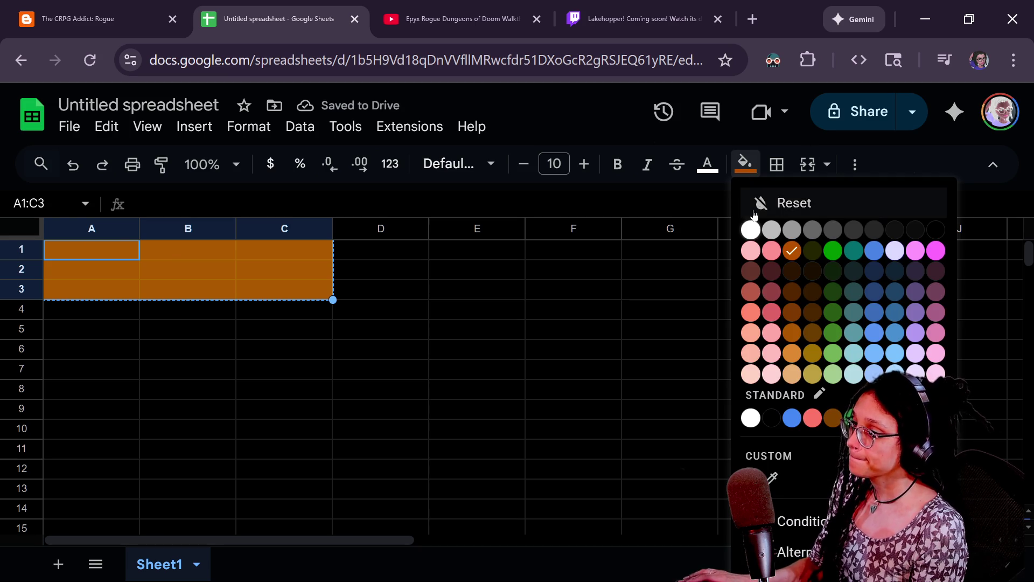
pyautogui.click(775, 203)
pyautogui.click(245, 233)
# Step: Step across rows 1–5 of the sheet to lay out the new tile area
pyautogui.click(127, 247)
pyautogui.press('Right')
pyautogui.press('Right')
pyautogui.press('Right')
pyautogui.press('Right')
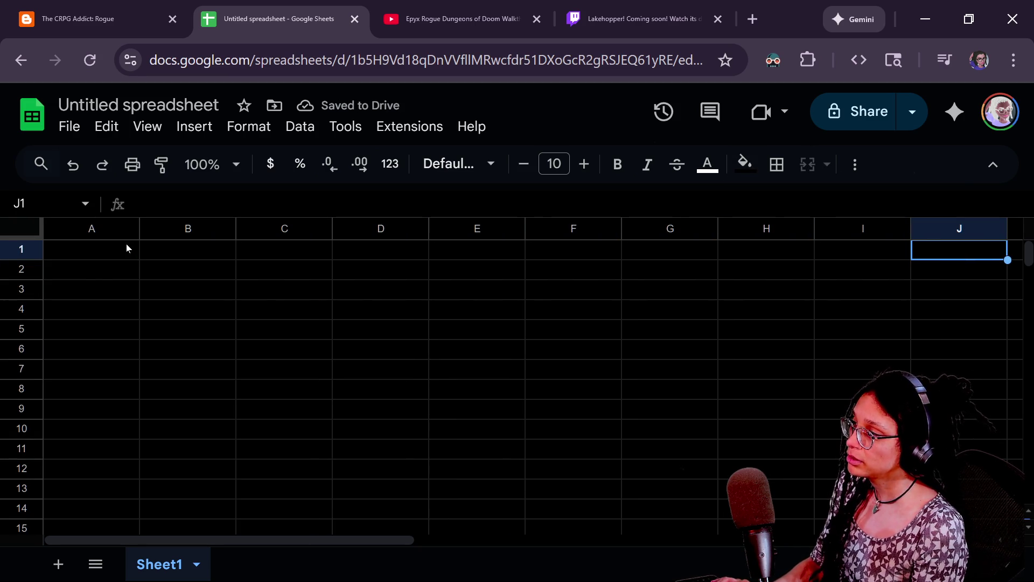
pyautogui.click(94, 272)
pyautogui.press('Right')
pyautogui.press('Right')
pyautogui.press('Right')
pyautogui.press('Right')
pyautogui.press('Right')
pyautogui.press('Right')
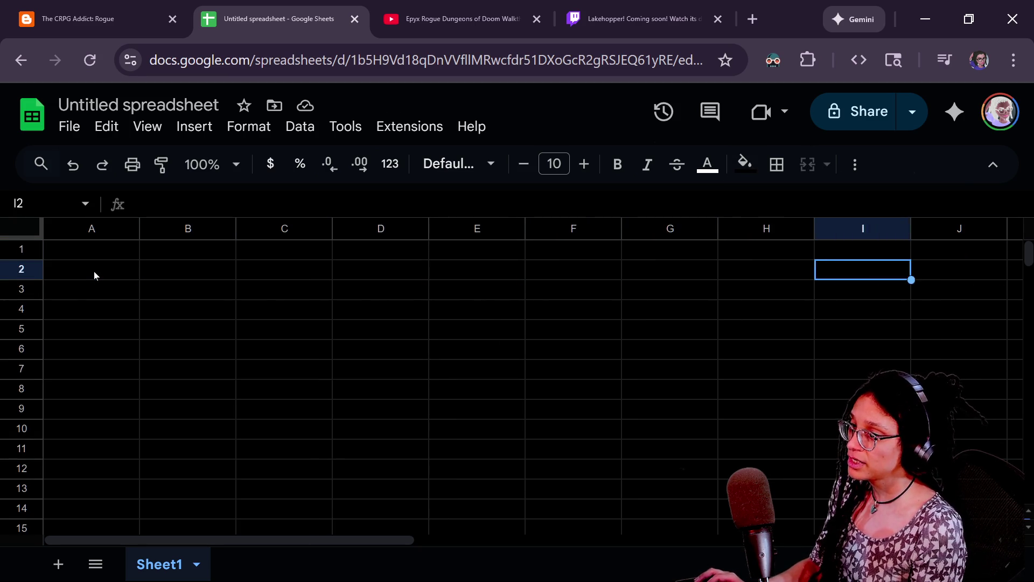
pyautogui.click(81, 295)
pyautogui.press('Right')
pyautogui.press('Right')
pyautogui.press('Right')
pyautogui.press('Right')
pyautogui.press('Right')
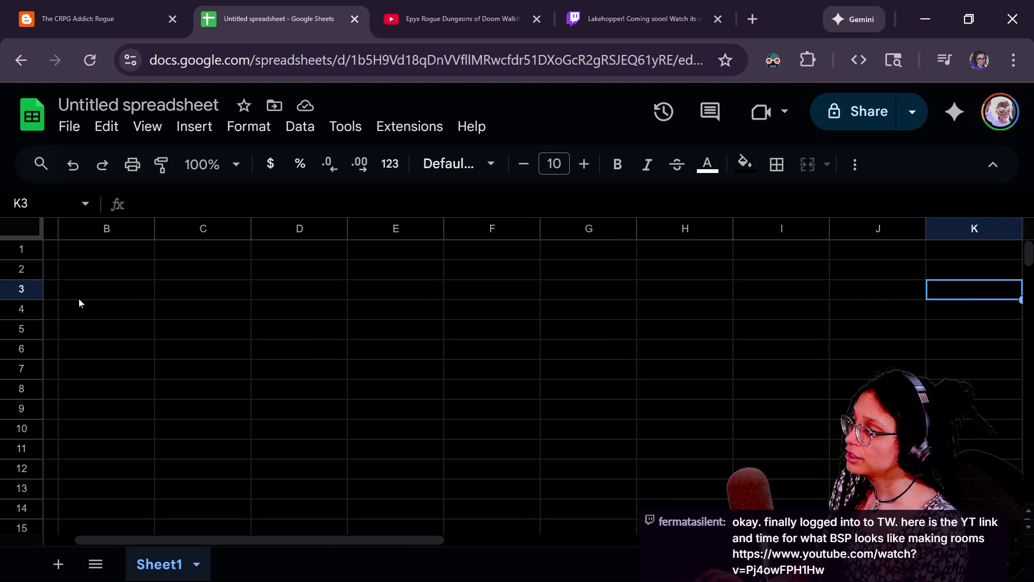
pyautogui.click(79, 299)
pyautogui.press('Right')
pyautogui.press('Right')
pyautogui.press('Right')
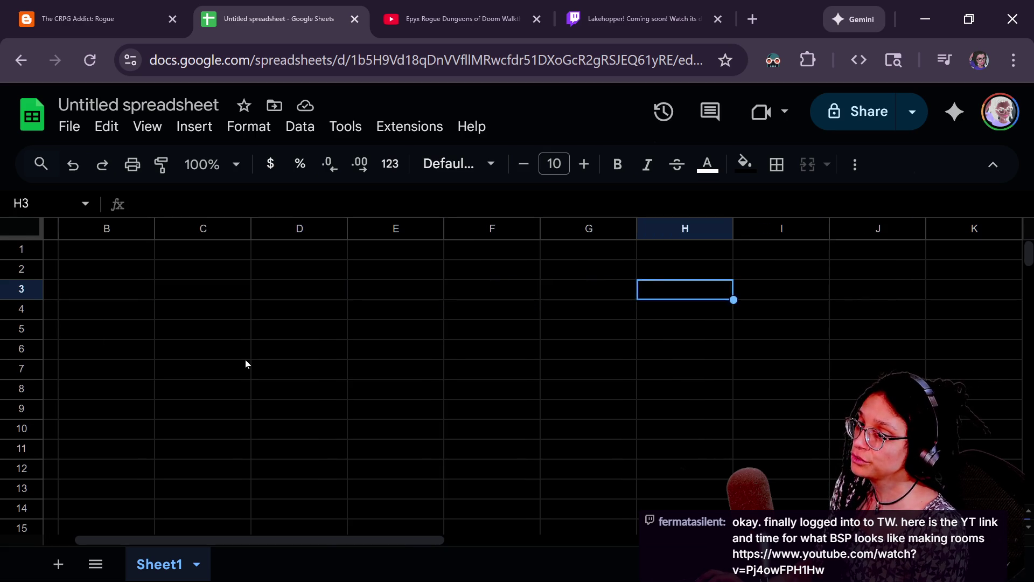
pyautogui.press('Right')
pyautogui.press('Right')
pyautogui.click(96, 307)
pyautogui.press('Right')
pyautogui.press('Right')
pyautogui.press('Right')
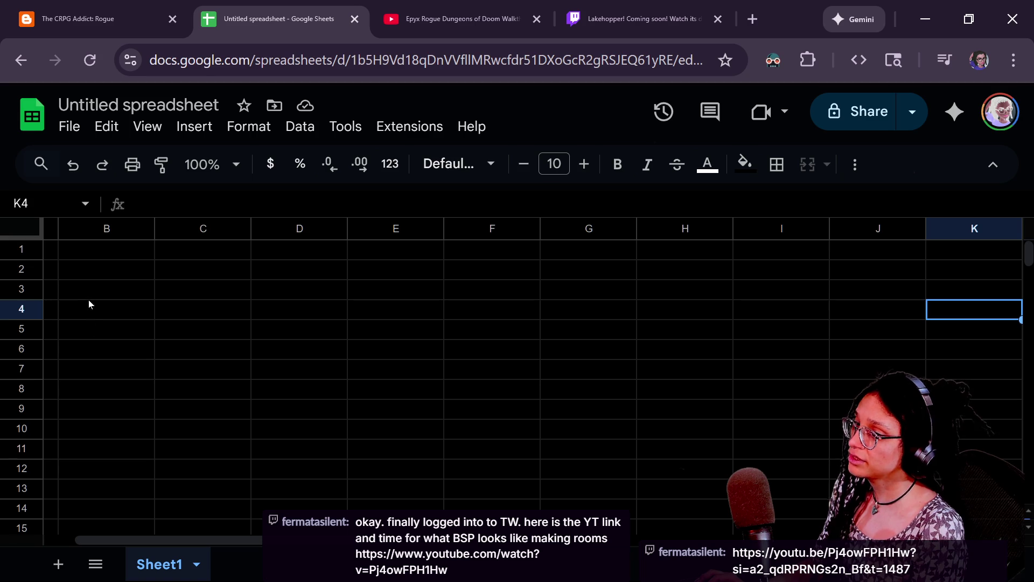
pyautogui.click(92, 334)
pyautogui.press('Right')
pyautogui.press('Right')
pyautogui.press('Right')
pyautogui.press('Right')
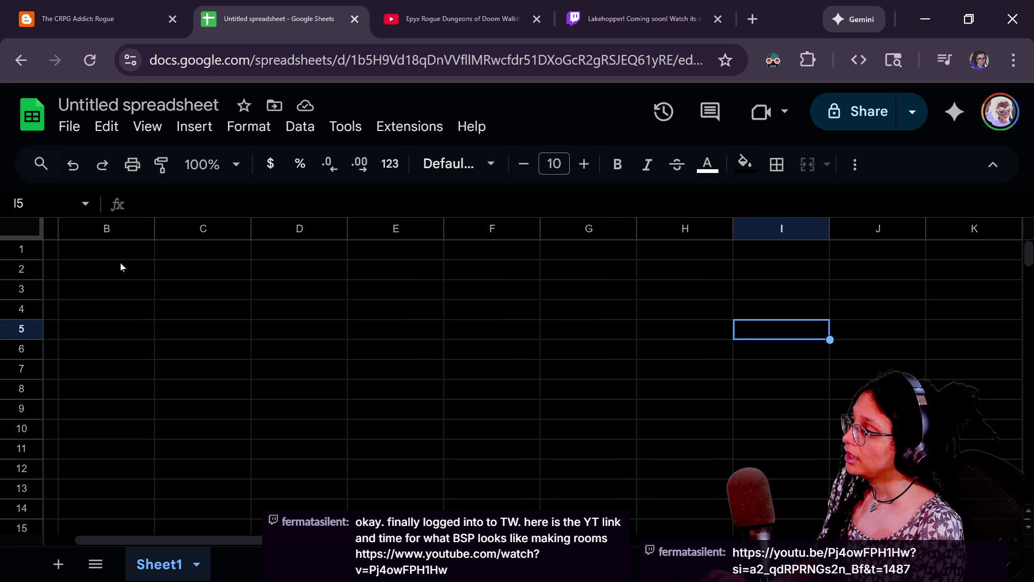
# Step: Paste the copied orange 3×3 block into D1:F3
pyautogui.click(118, 246)
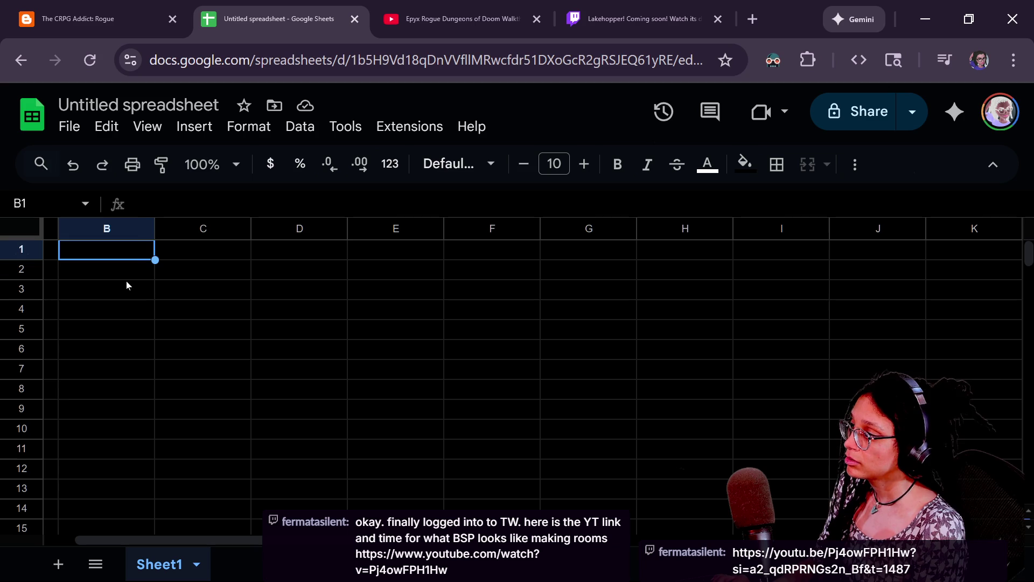
pyautogui.click(192, 250)
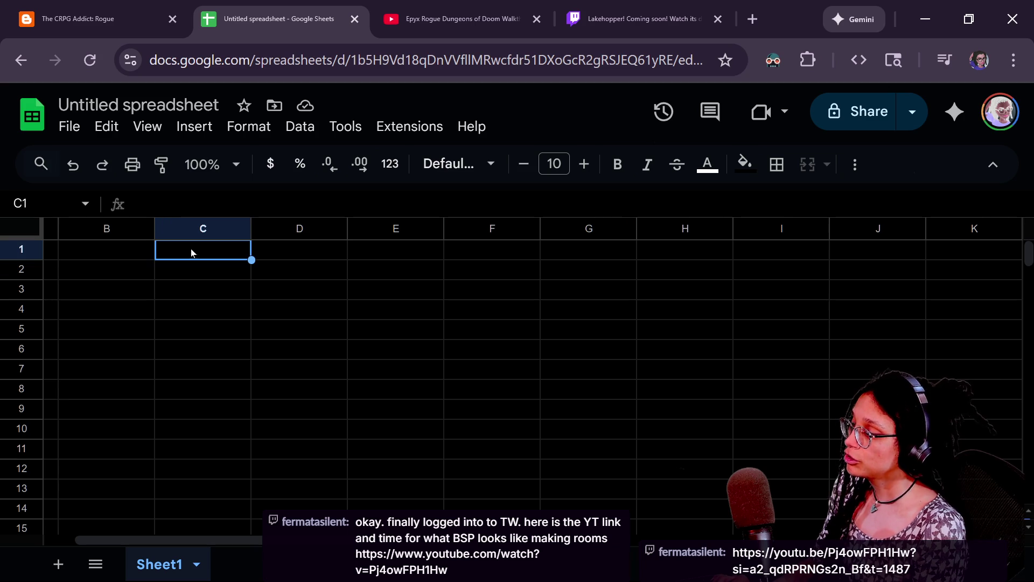
pyautogui.click(286, 252)
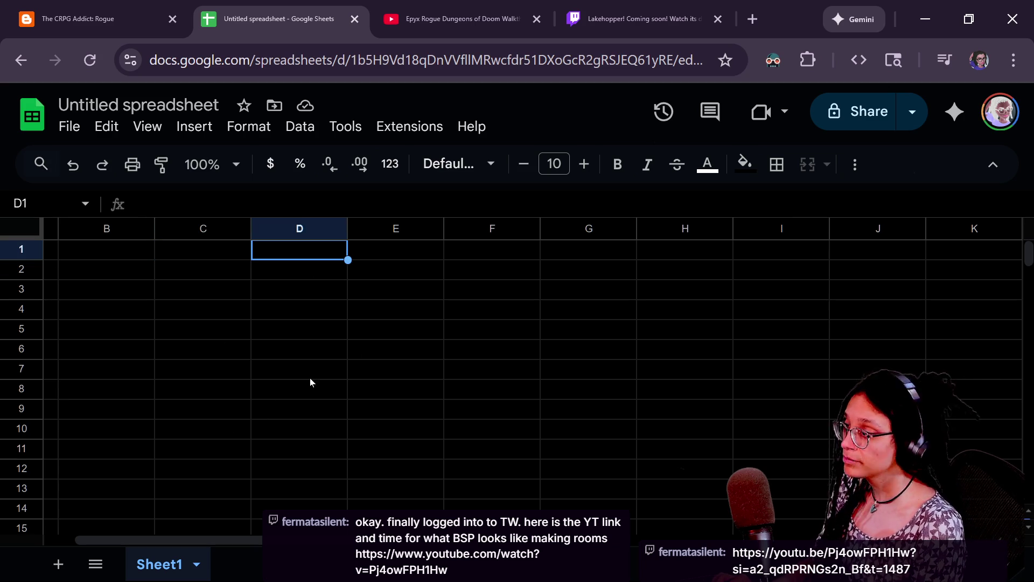
pyautogui.hotkey('ctrl', 'v')
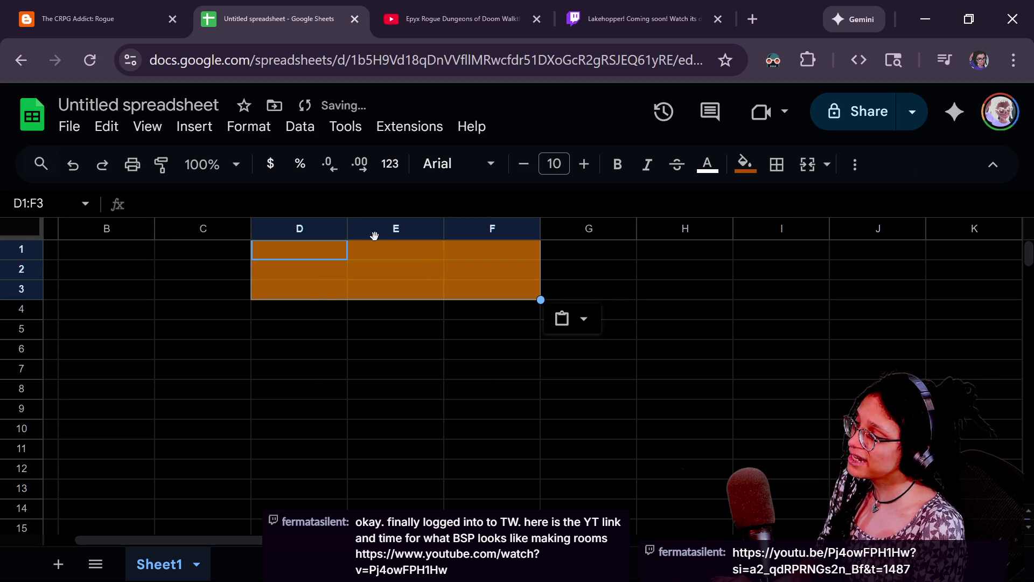
# Step: Undo and redo the orange paste in D1:F3, leaving the orange block in place
pyautogui.click(390, 267)
pyautogui.click(332, 249)
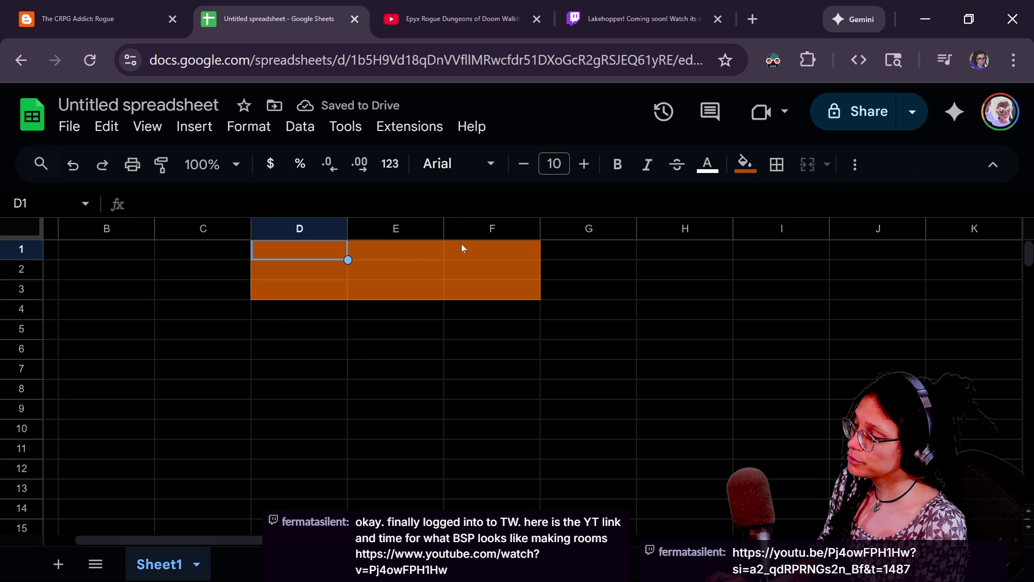
pyautogui.keyDown('shift'); pyautogui.click(477, 253); pyautogui.keyUp('shift')
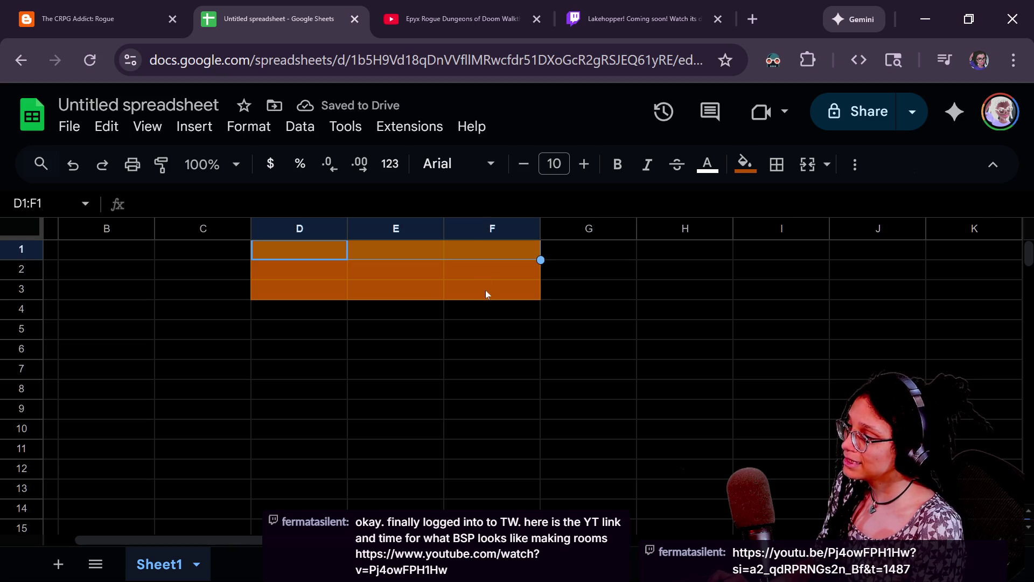
pyautogui.keyDown('ctrl'); pyautogui.click(484, 289); pyautogui.keyUp('ctrl')
pyautogui.hotkey('ctrl', 'z')
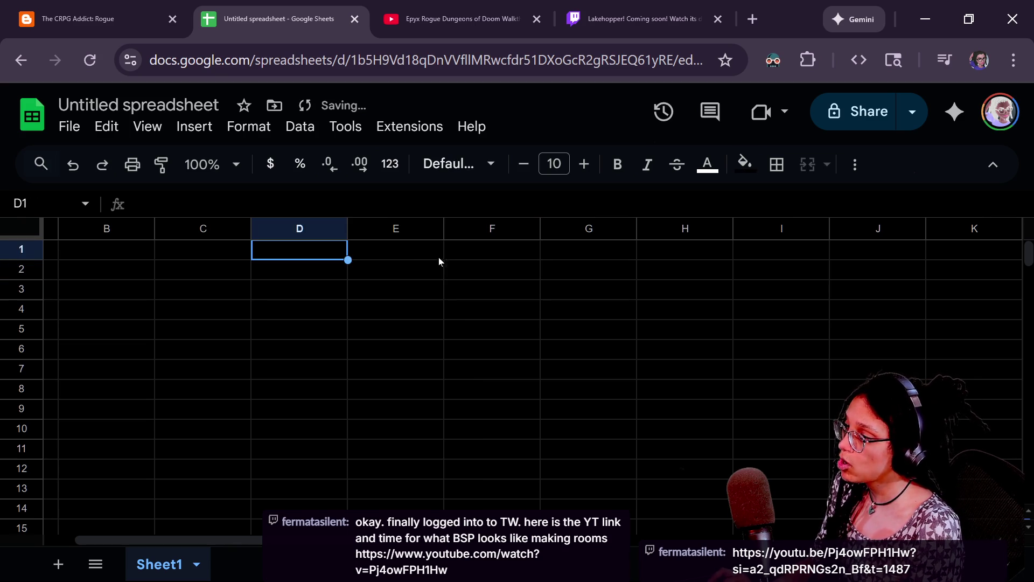
pyautogui.hotkey('ctrl', 'y')
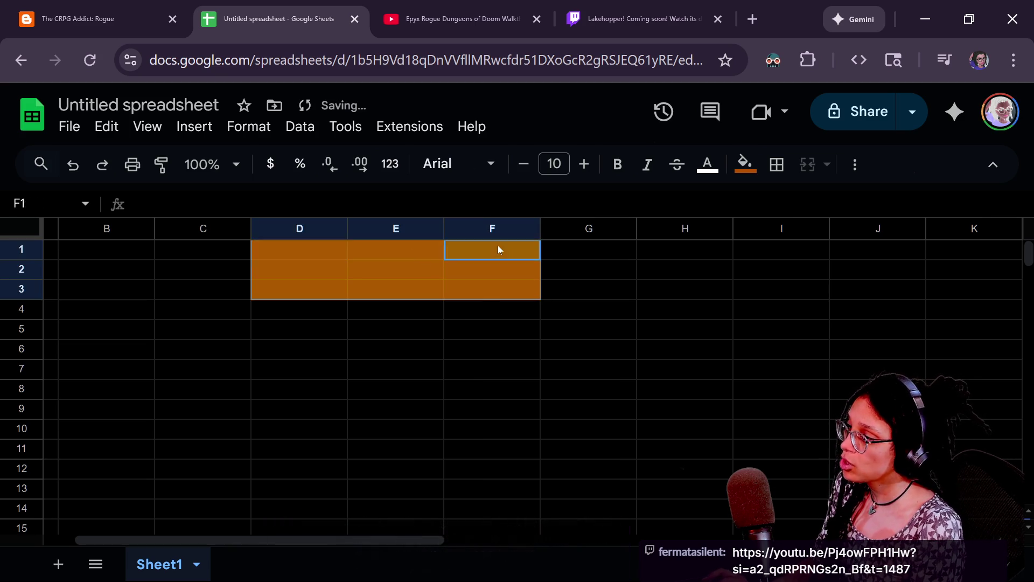
pyautogui.hotkey('ctrl', 'z')
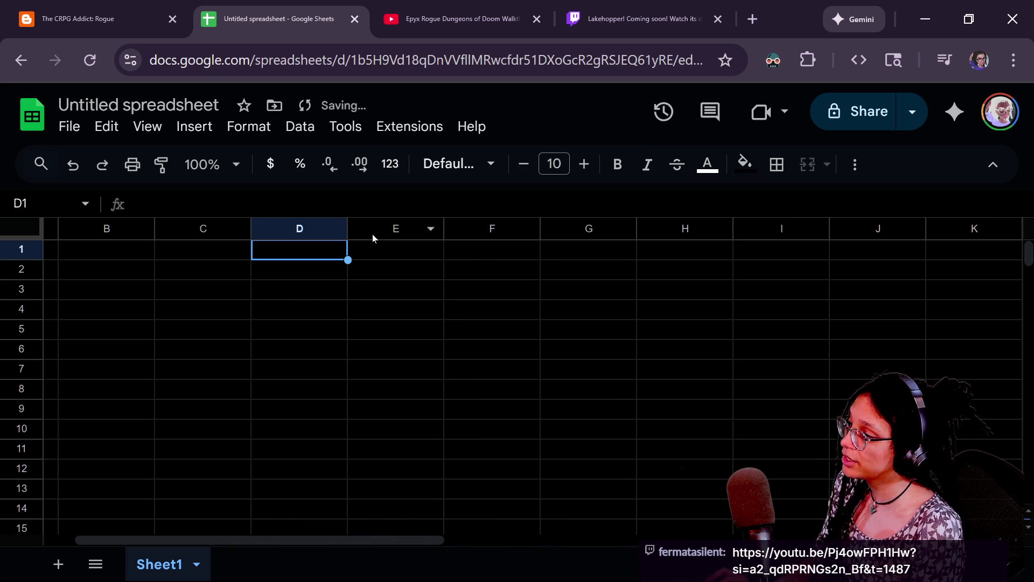
pyautogui.hotkey('ctrl', 'y')
# Step: Fill the eight outer cells of D1:F3, including D1, dark brown
pyautogui.click(344, 244)
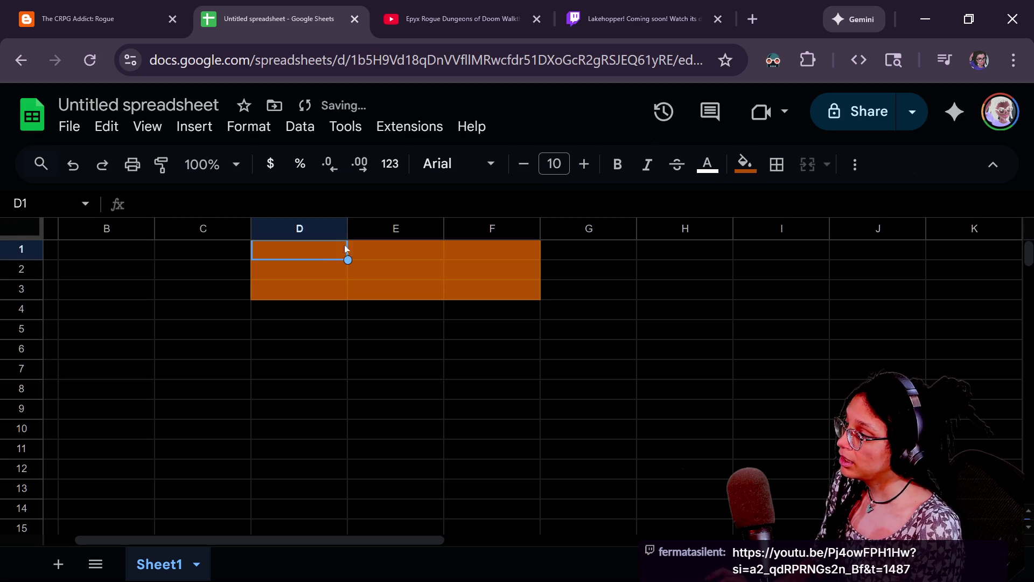
pyautogui.click(512, 245)
pyautogui.keyDown('shift'); pyautogui.click(395, 258); pyautogui.keyUp('shift')
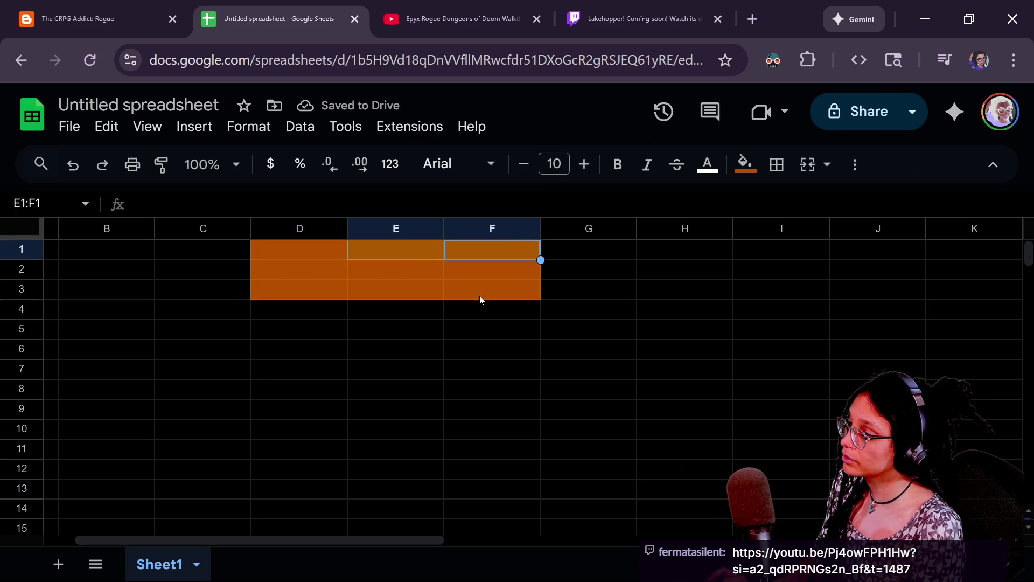
pyautogui.moveTo(482, 283); pyautogui.dragTo(478, 269)
pyautogui.moveTo(387, 296); pyautogui.dragTo(286, 293)
pyautogui.keyDown('ctrl'); pyautogui.click(296, 270); pyautogui.keyUp('ctrl')
pyautogui.click(748, 164)
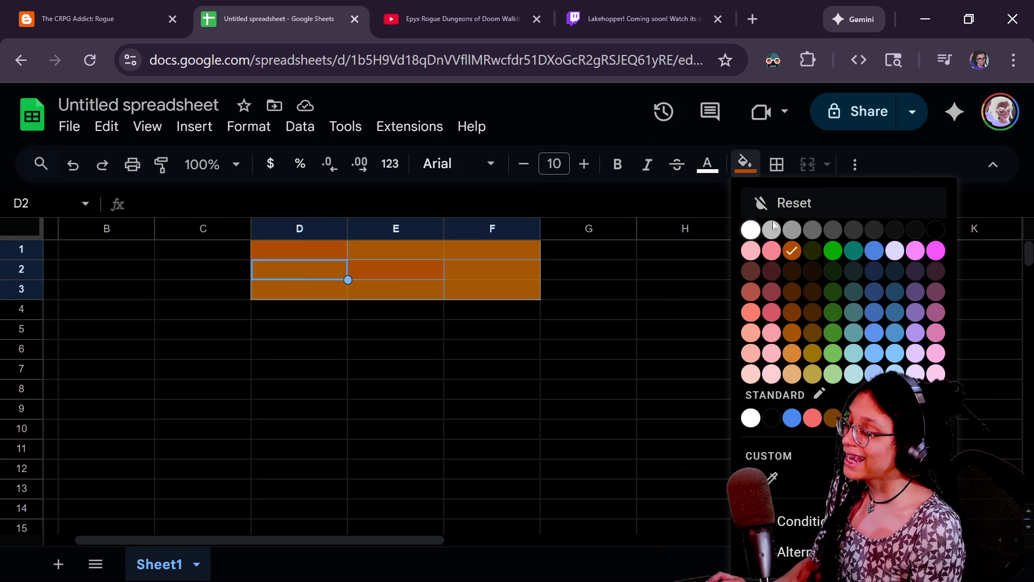
pyautogui.click(793, 274)
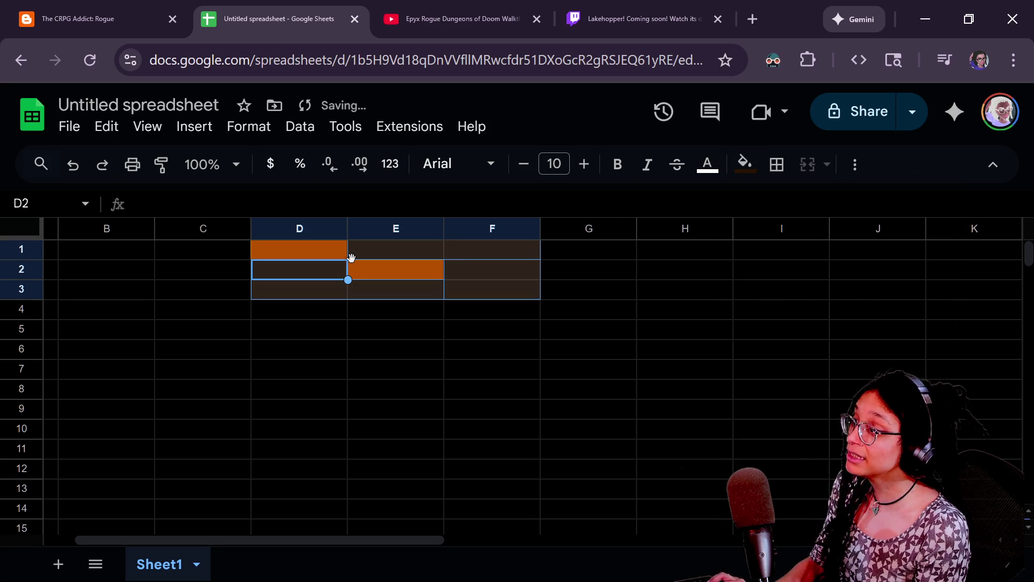
pyautogui.click(330, 258)
pyautogui.click(745, 164)
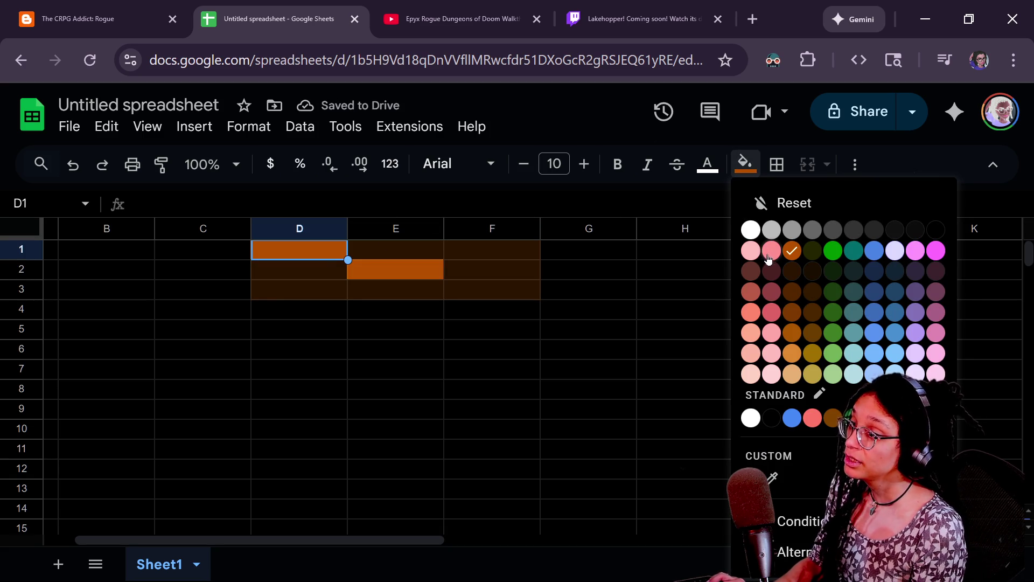
pyautogui.click(793, 279)
# Step: Inspect the tile by selecting the orange centre E2 and the D1 and F1 corners
pyautogui.click(436, 275)
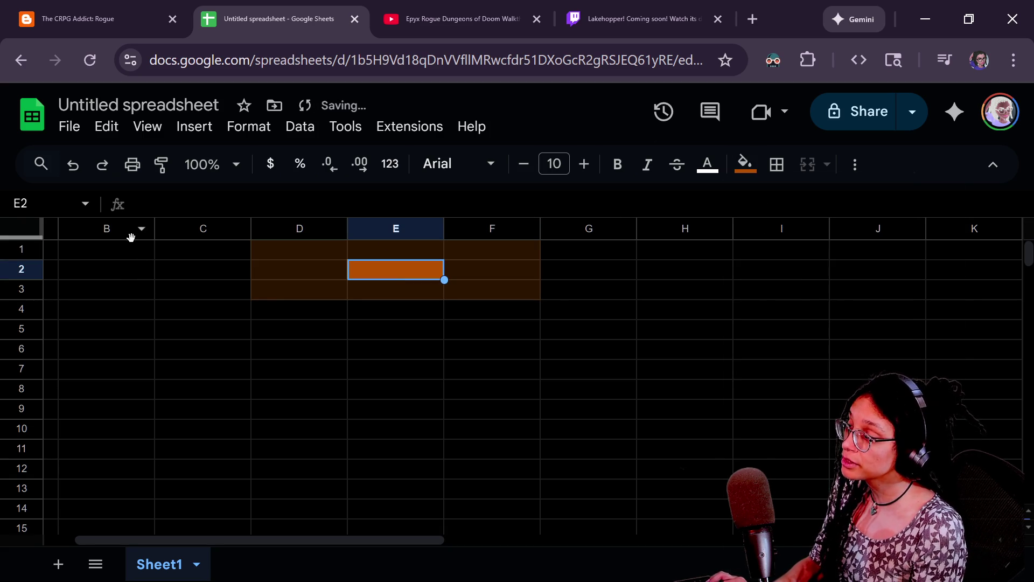
pyautogui.click(74, 251)
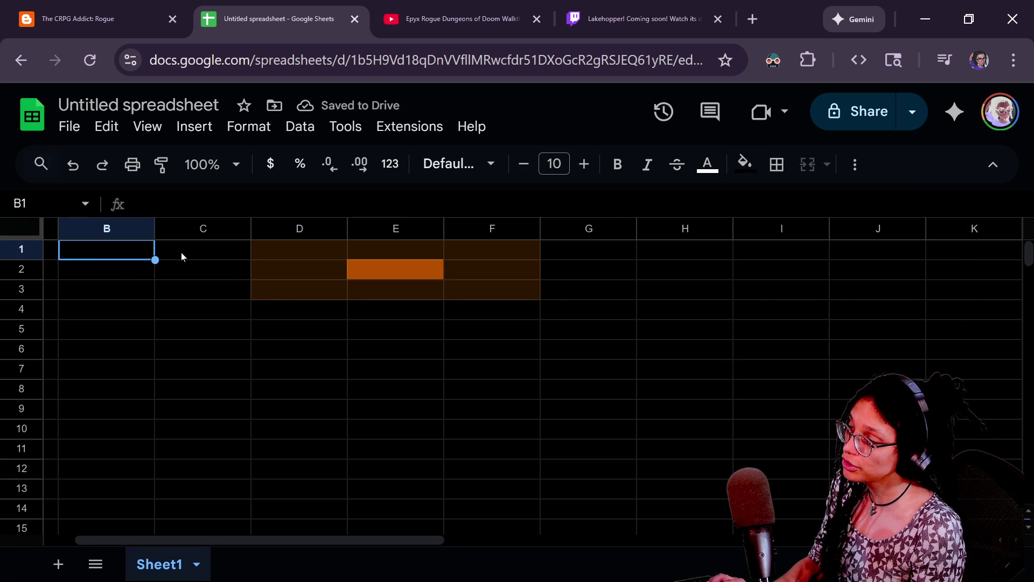
pyautogui.click(263, 256)
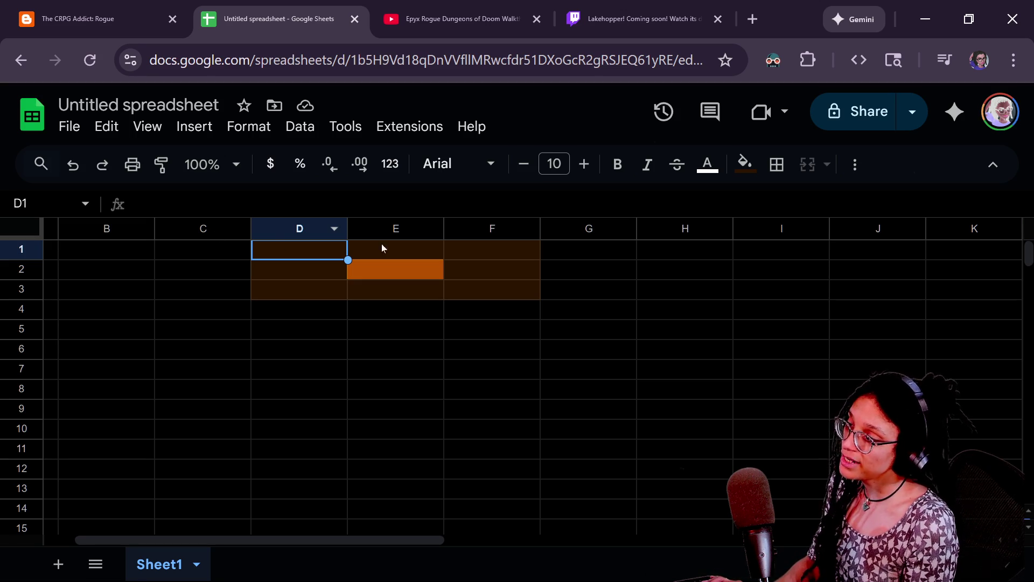
pyautogui.click(485, 253)
# Step: Undo the dark brown fills so D1:F3 is solid orange again
pyautogui.moveTo(474, 269); pyautogui.dragTo(469, 290)
pyautogui.click(398, 288)
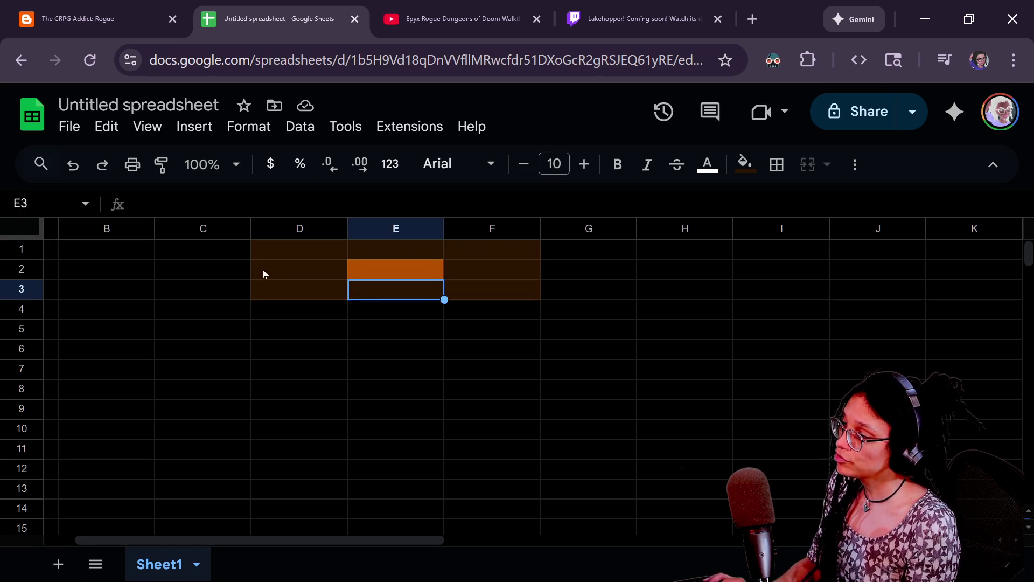
pyautogui.click(263, 269)
pyautogui.hotkey('ctrl', 'z')
pyautogui.hotkey('ctrl', 'z')
pyautogui.hotkey('ctrl', 'z')
pyautogui.hotkey('ctrl', 'y')
pyautogui.hotkey('ctrl', 'y')
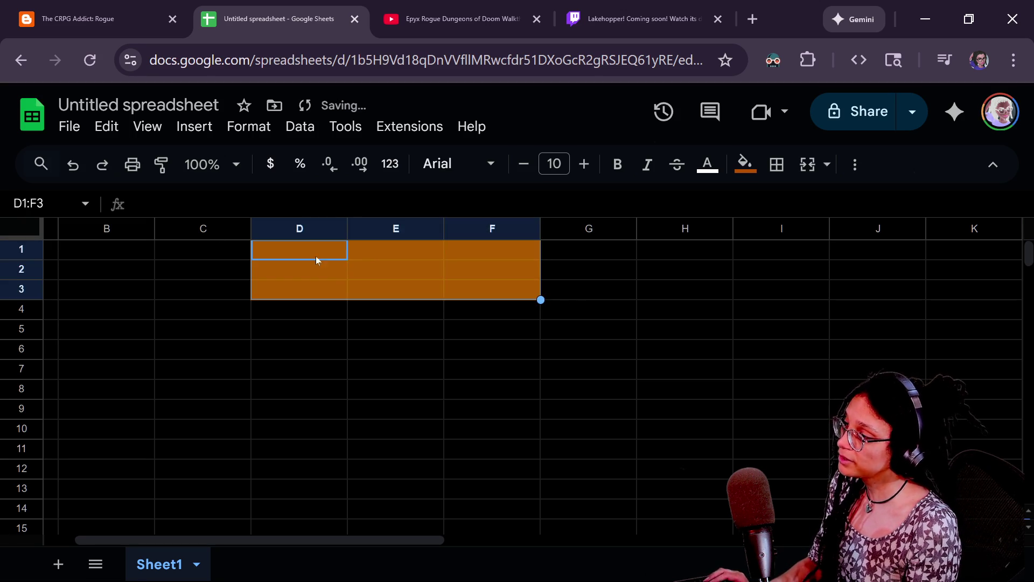
# Step: Copy the orange D1:F3 block and paste it into G1:I3 beside it
pyautogui.keyDown('shift'); pyautogui.click(499, 290); pyautogui.keyUp('shift')
pyautogui.hotkey('ctrl', 'c')
pyautogui.click(337, 255)
pyautogui.press('Right')
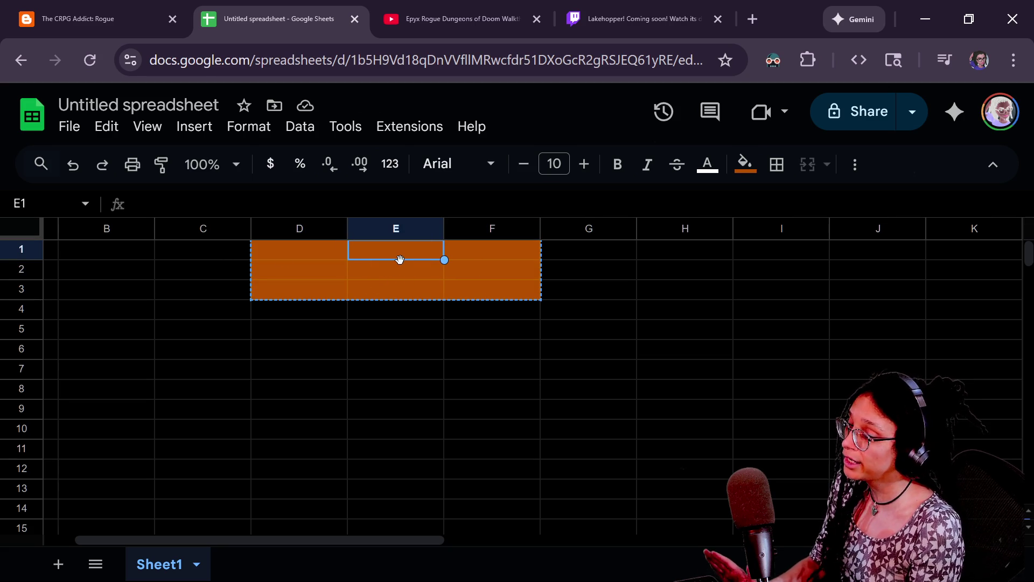
pyautogui.click(344, 248)
pyautogui.click(350, 245)
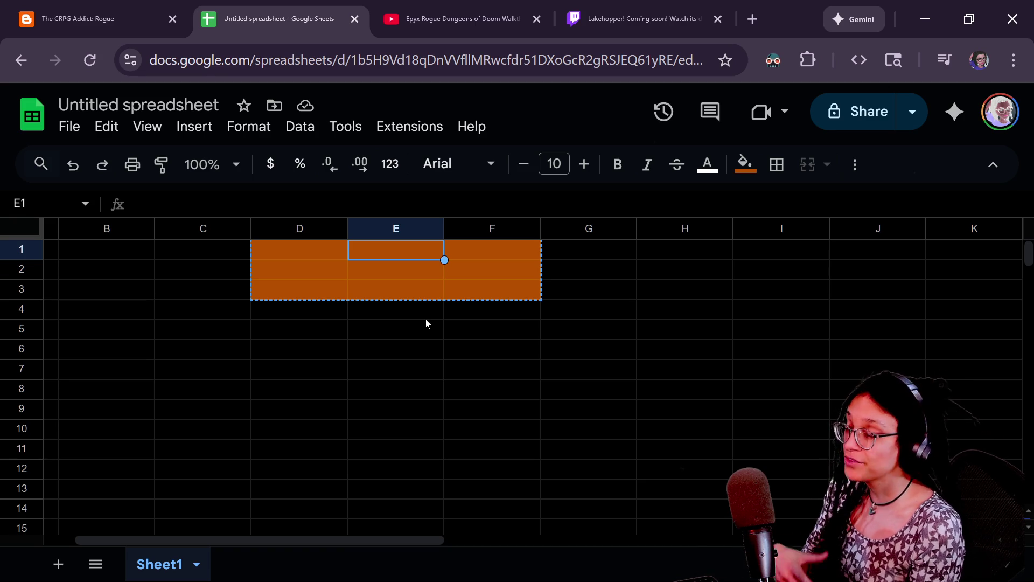
pyautogui.press('Right')
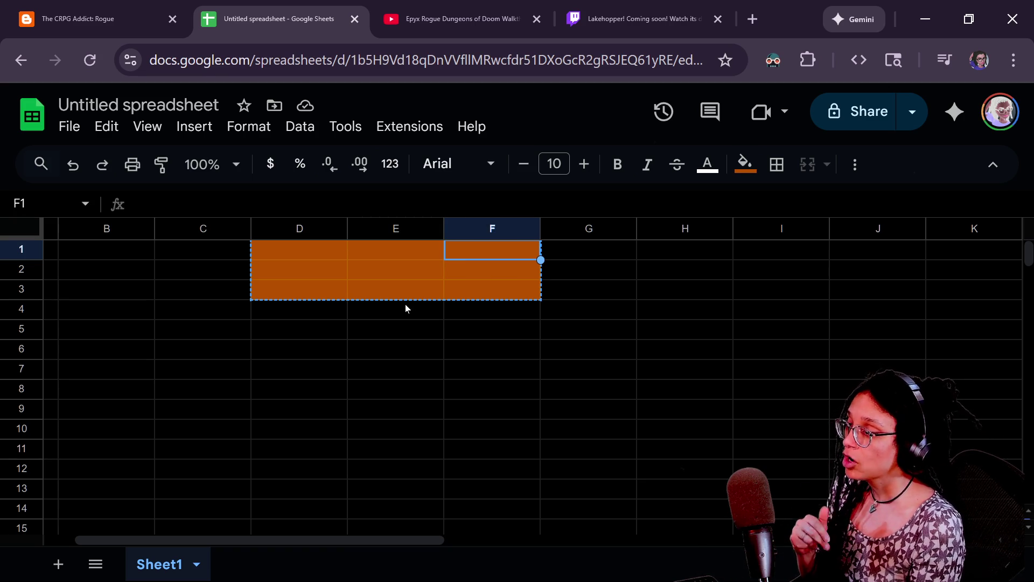
pyautogui.press('Right')
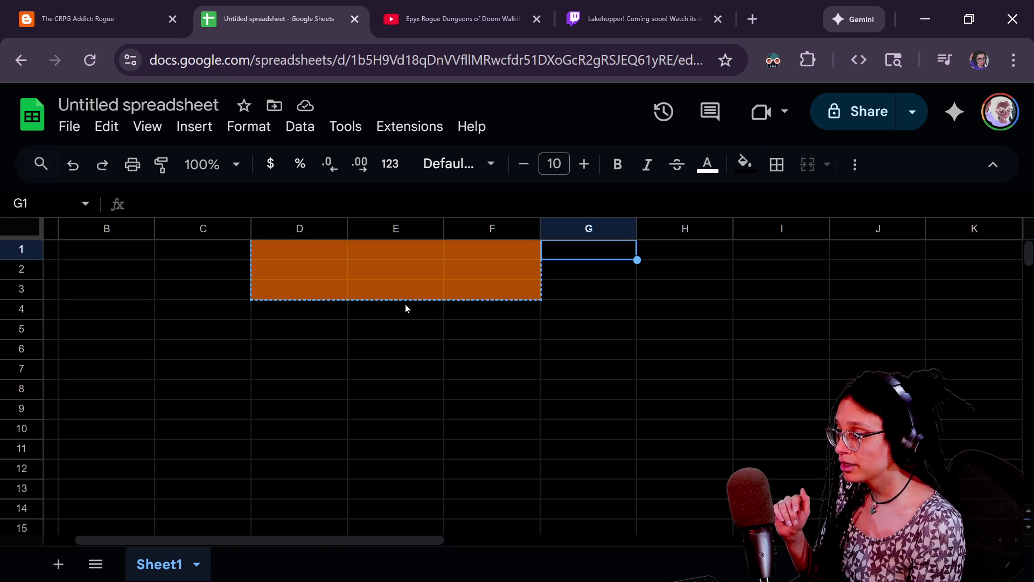
pyautogui.hotkey('ctrl', 'v')
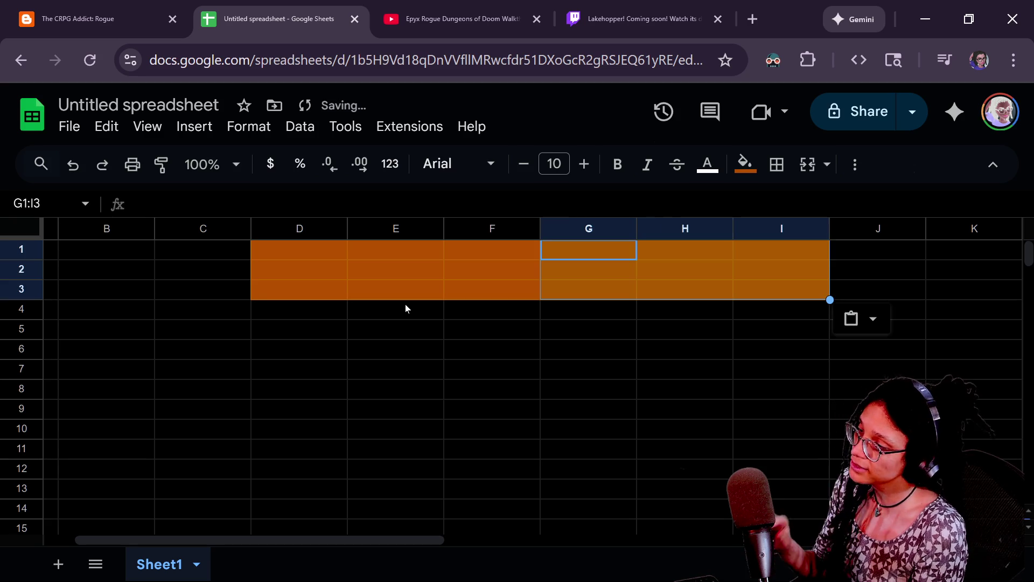
pyautogui.press('Right')
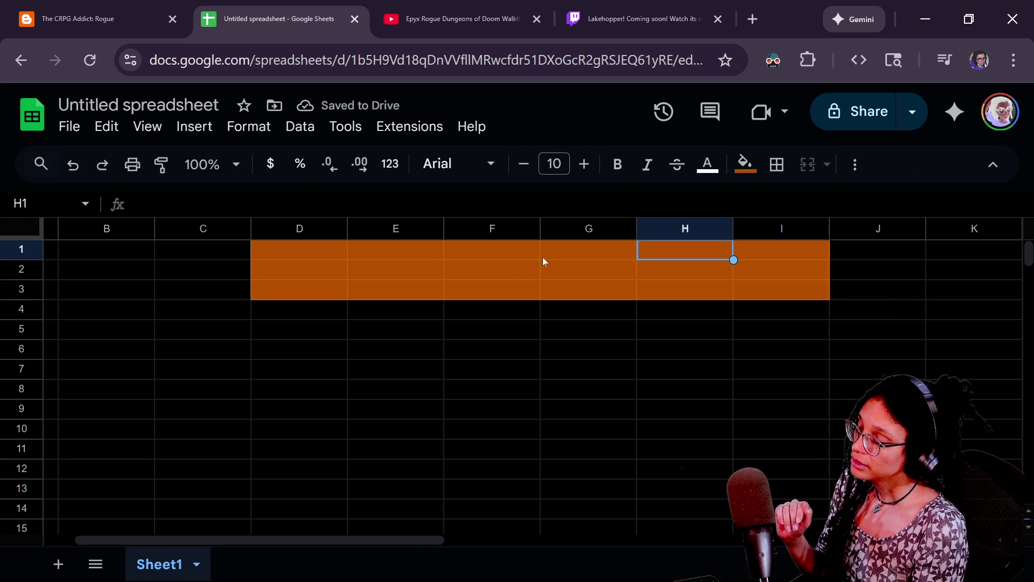
pyautogui.press('Right')
pyautogui.press('Right')
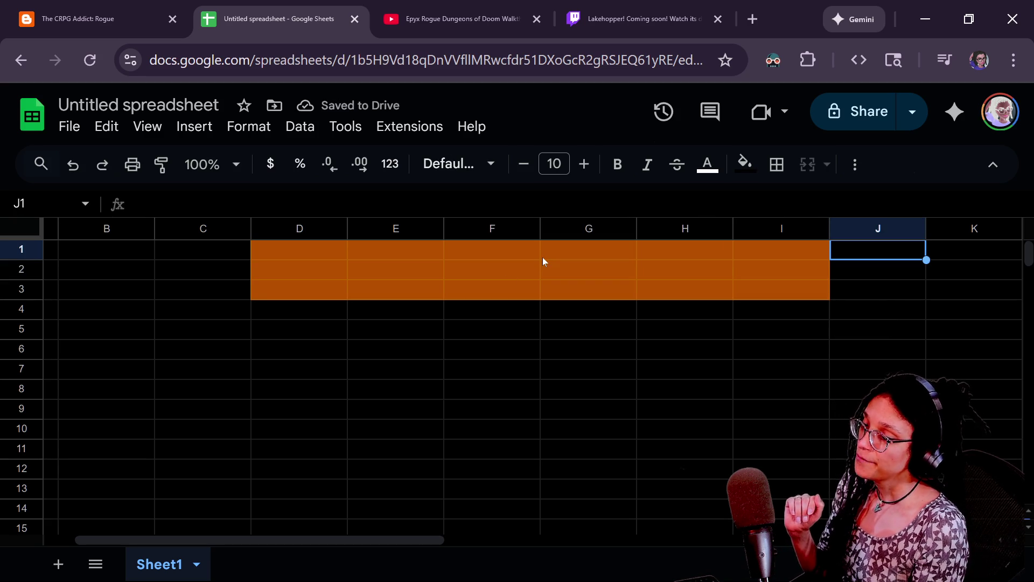
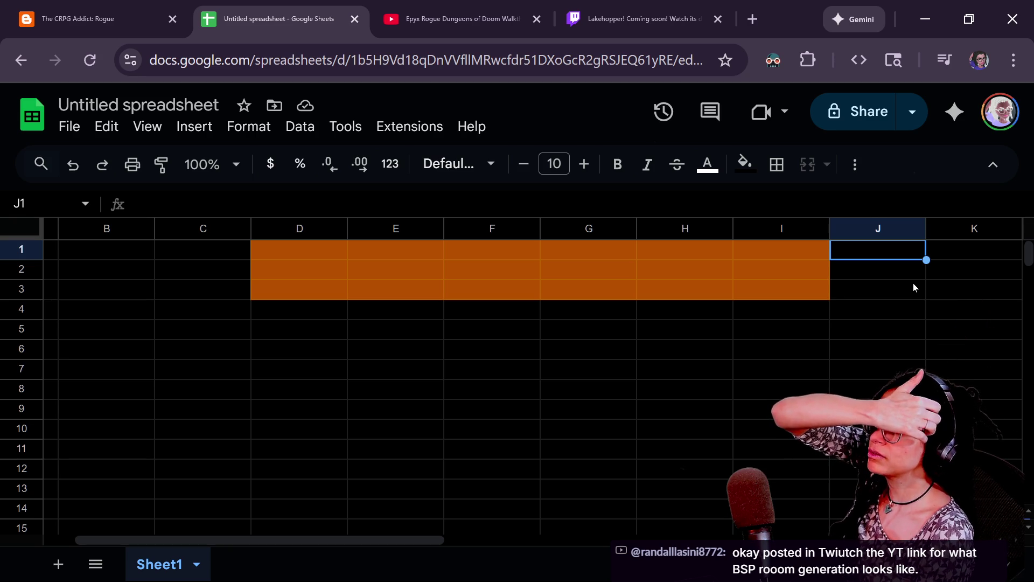
# Step: Paste the copied orange cells at B2 so they cover B2:D4, overlapping the original orange block
pyautogui.click(946, 259)
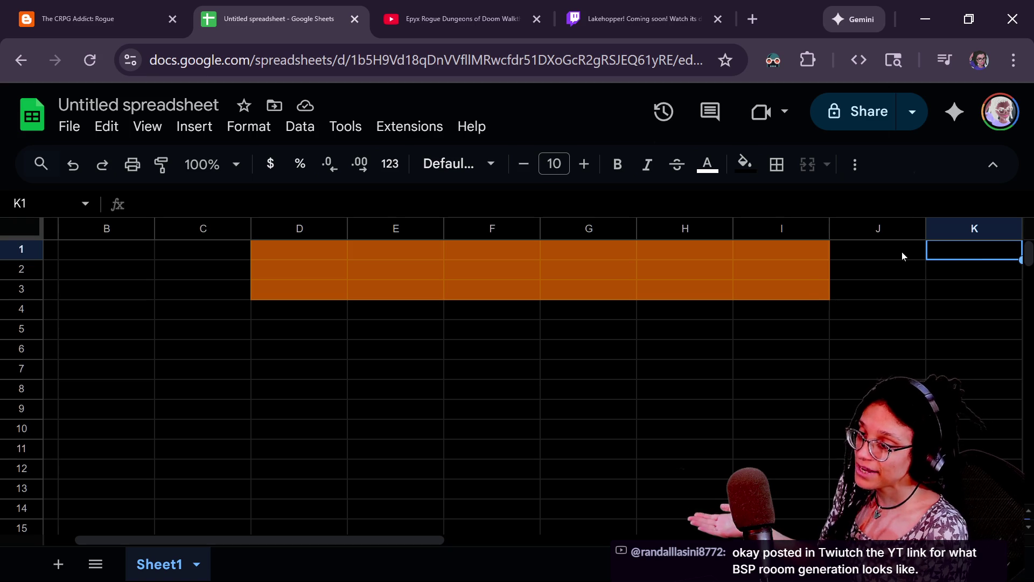
pyautogui.click(910, 270)
pyautogui.click(946, 272)
pyautogui.click(868, 257)
pyautogui.moveTo(868, 257); pyautogui.dragTo(984, 309)
pyautogui.click(964, 274)
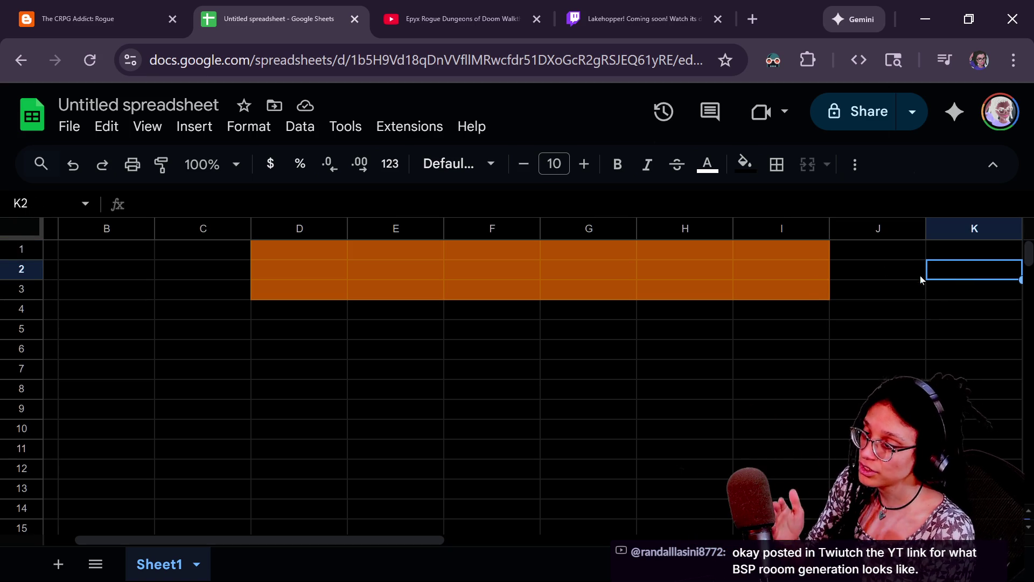
pyautogui.click(897, 253)
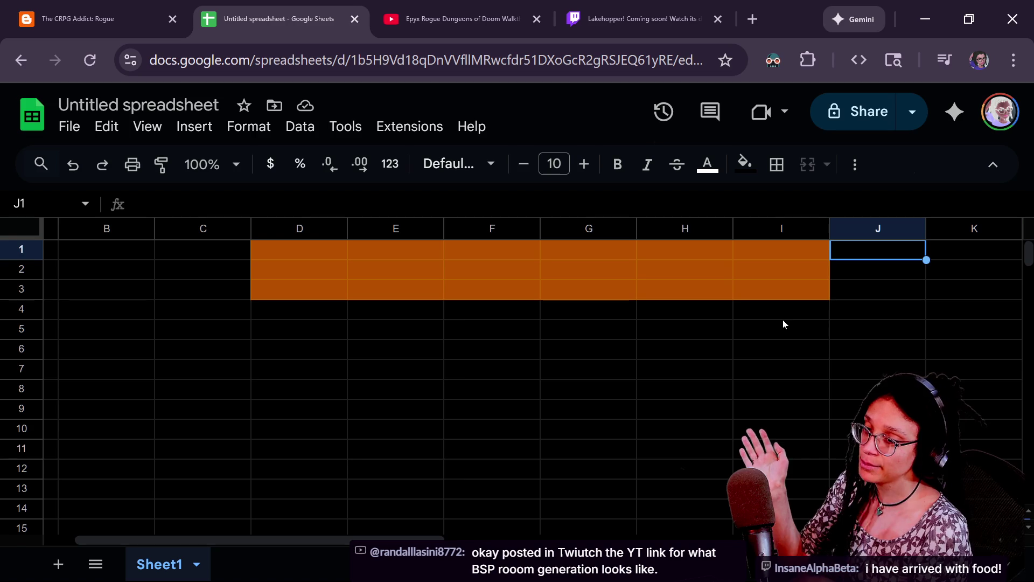
pyautogui.press('Right')
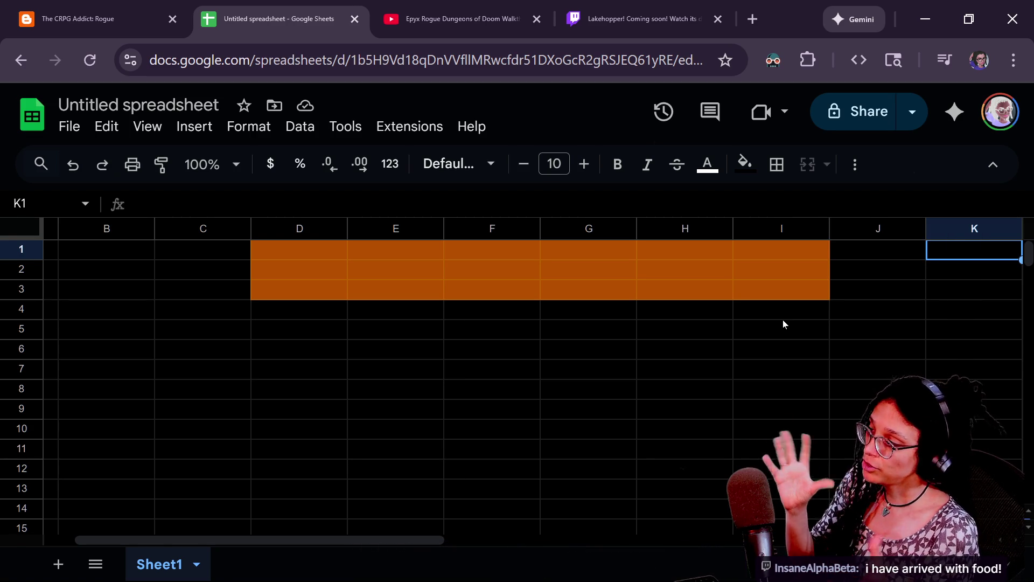
pyautogui.click(93, 274)
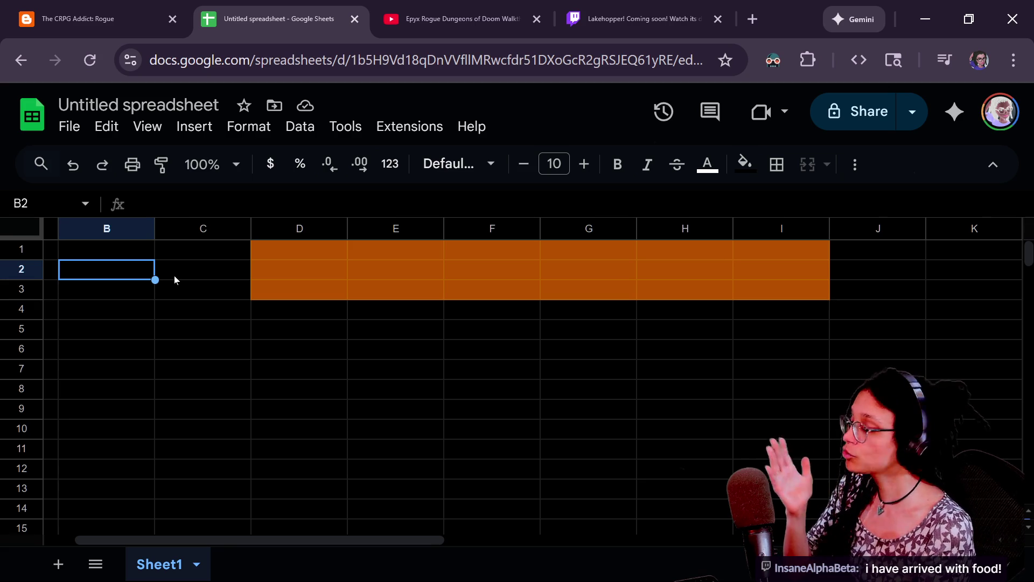
pyautogui.hotkey('ctrl', 'v')
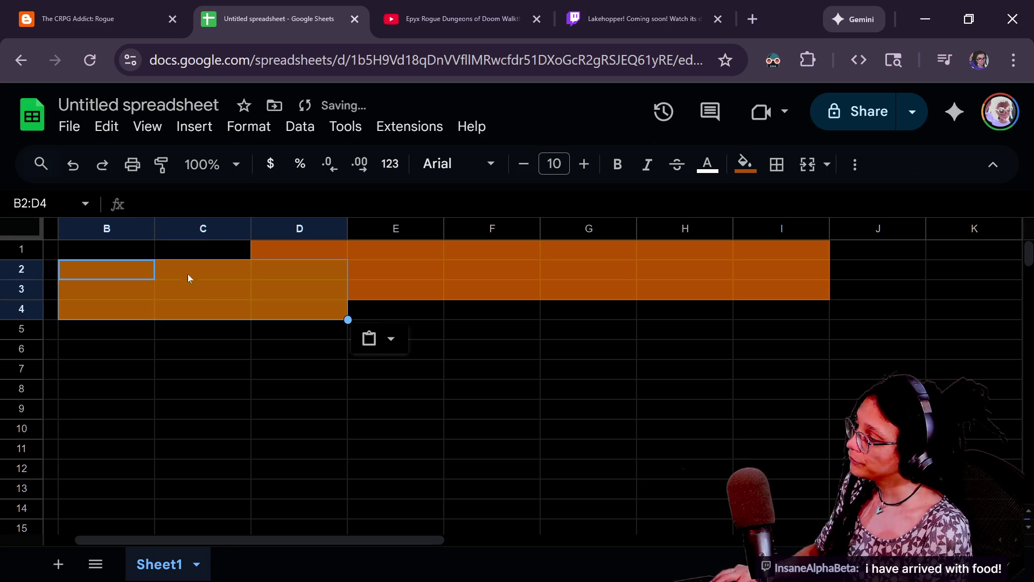
# Step: Check the pasted cells by moving between D1, B2, B3, C2 and D2
pyautogui.click(318, 253)
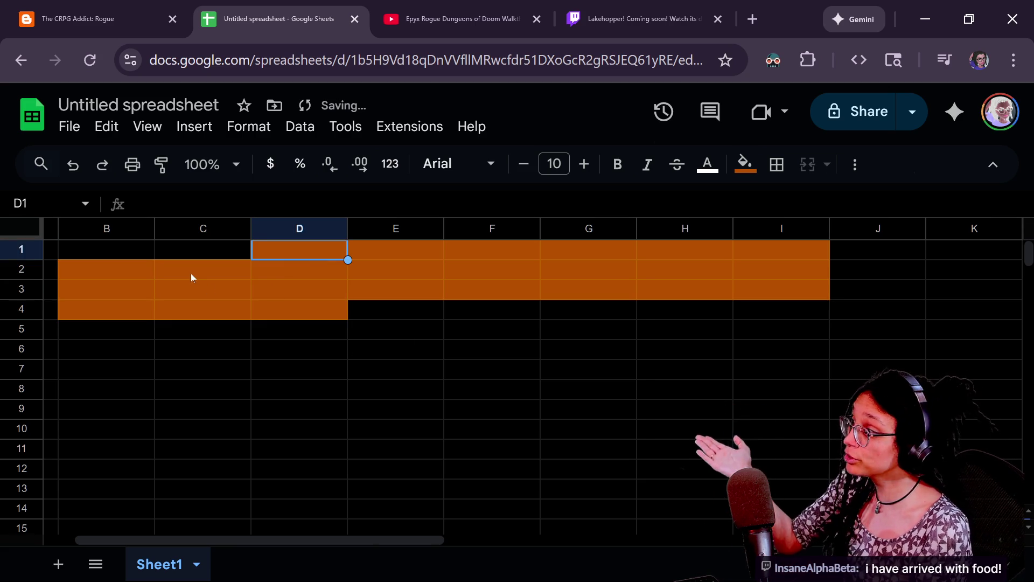
pyautogui.moveTo(142, 269); pyautogui.dragTo(140, 281)
pyautogui.click(290, 274)
pyautogui.click(133, 270)
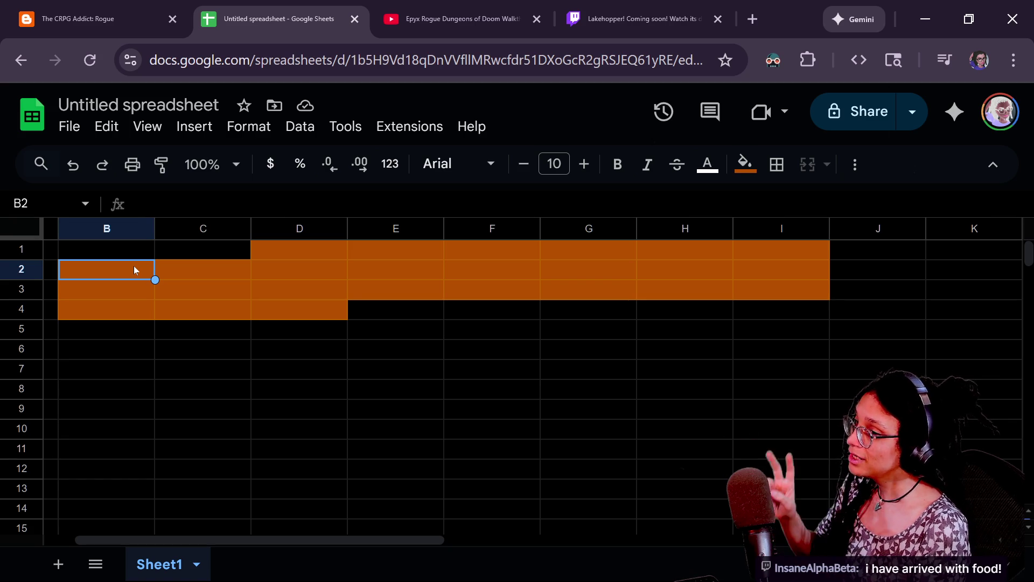
pyautogui.press('Right')
pyautogui.press('Left')
pyautogui.press('Right')
pyautogui.press('Left')
pyautogui.press('Right')
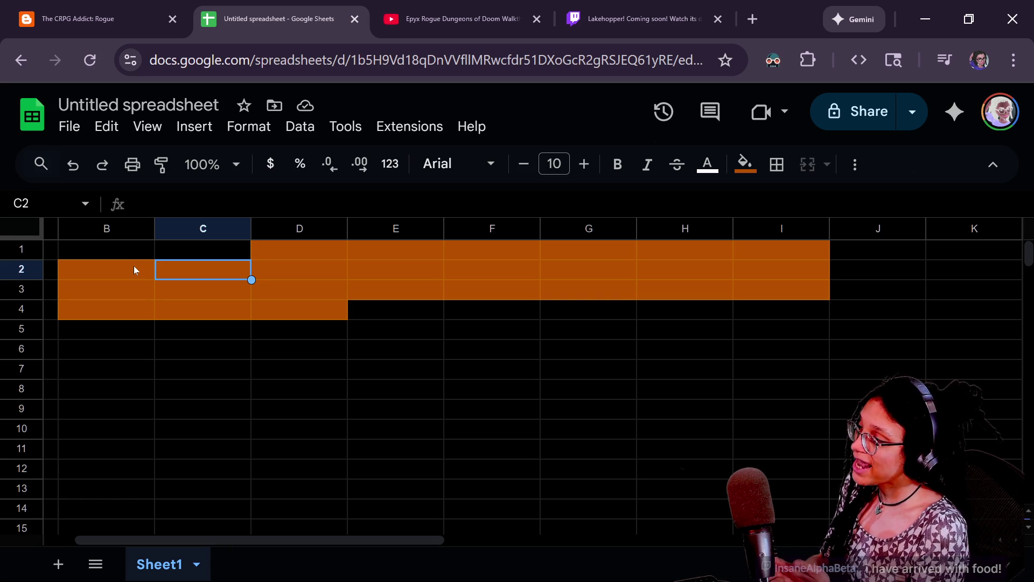
# Step: Select the pasted B2:D4 block and switch back to the Godot script editor
pyautogui.click(134, 269)
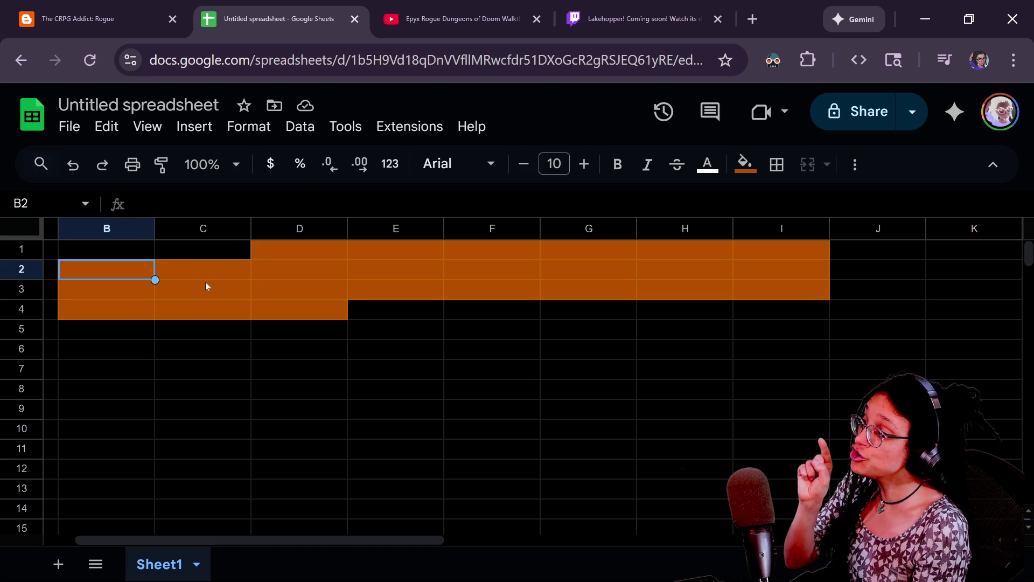
pyautogui.keyDown('shift'); pyautogui.click(273, 308); pyautogui.keyUp('shift')
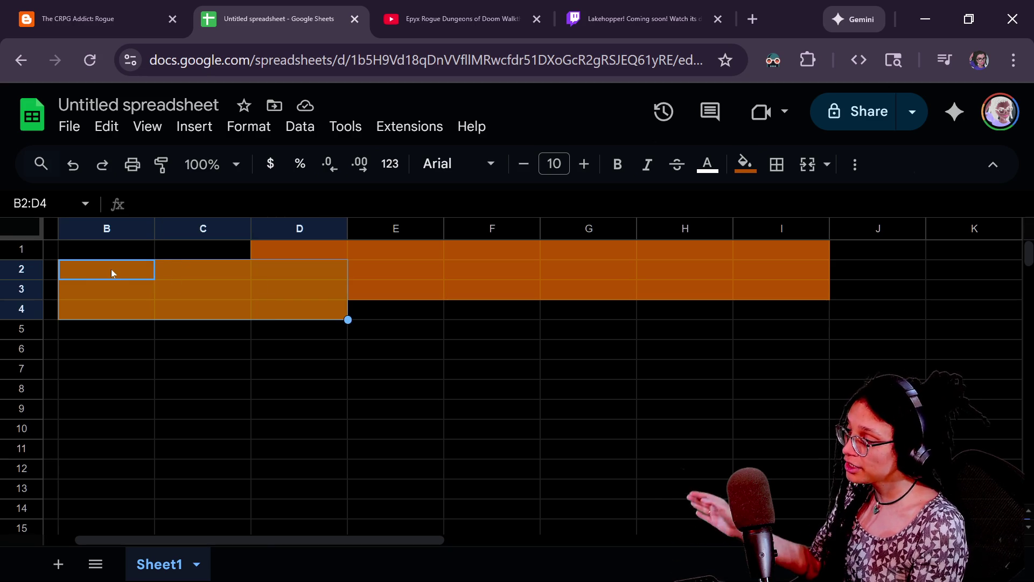
pyautogui.hotkey('alt', 'Tab')
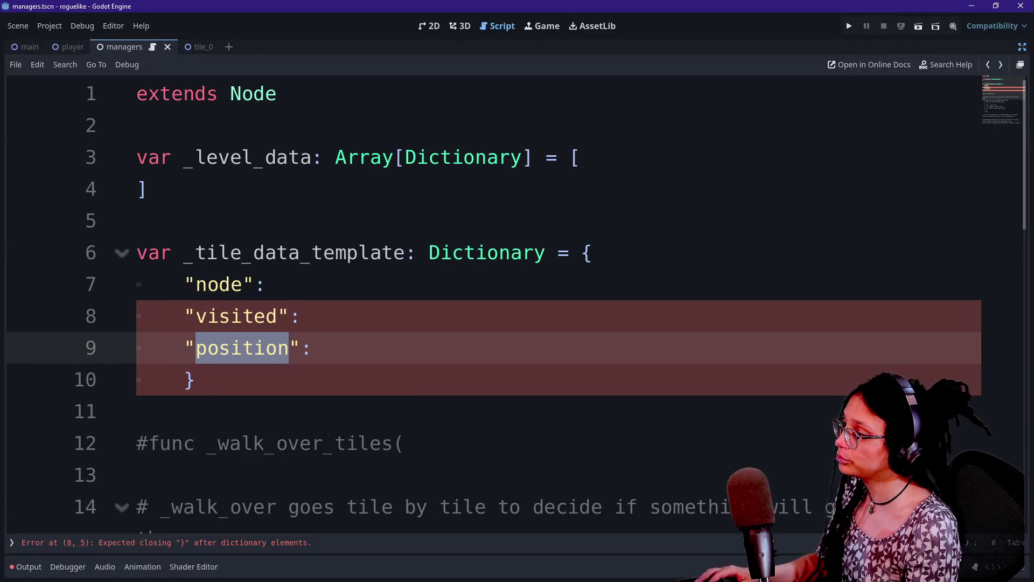
# Step: Below the commented walk_over_tiles line, add the comment '# When a room is being made, a _room_'
pyautogui.click(137, 475)
pyautogui.press('Return')
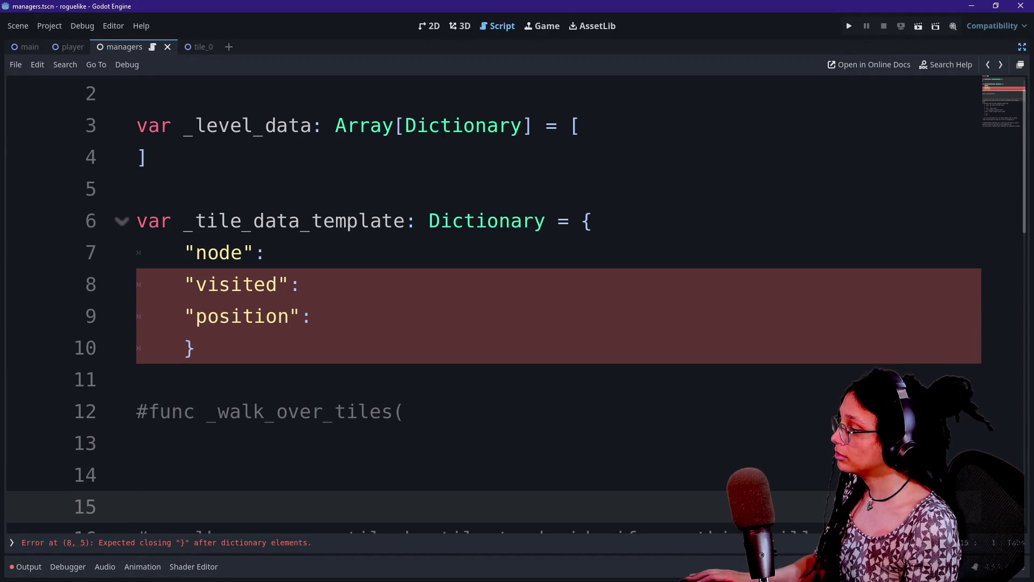
pyautogui.press('Up')
pyautogui.write('#')
pyautogui.press('BackSpace')
pyautogui.press('Return')
pyautogui.write('# ')
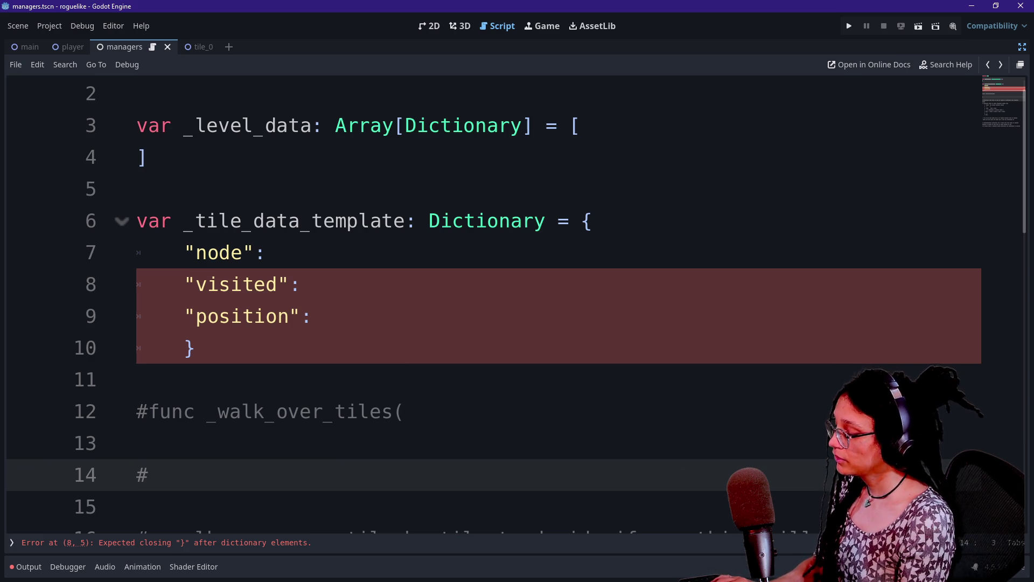
pyautogui.write('Wh')
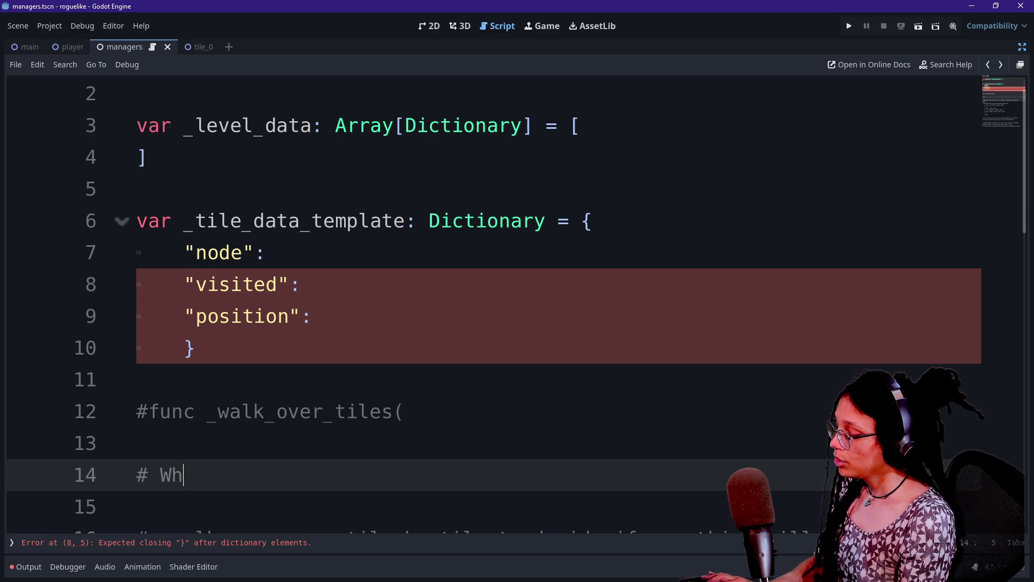
pyautogui.write('en a room is being made, ')
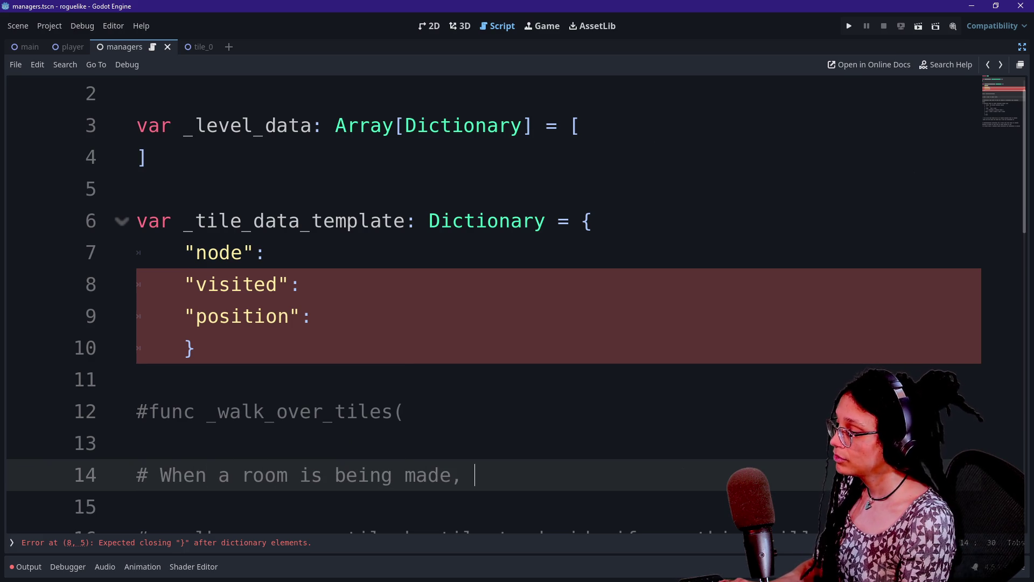
pyautogui.write('a ')
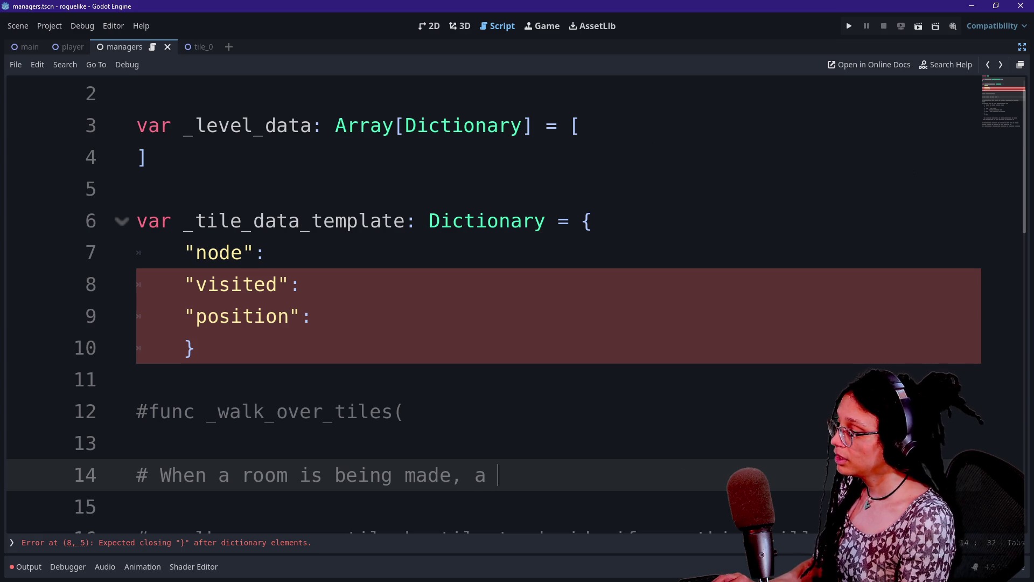
pyautogui.write('_room_')
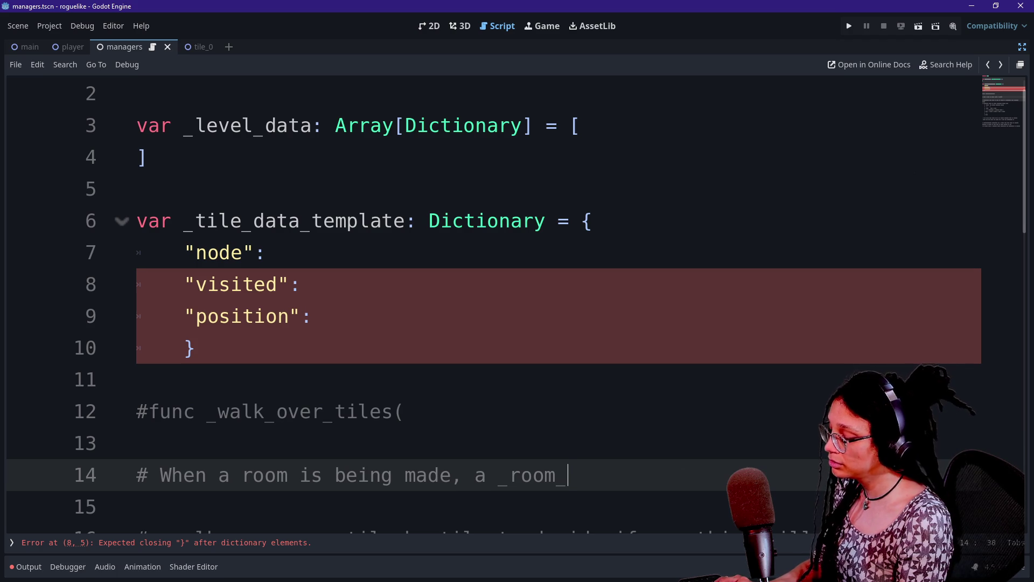
pyautogui.write('m')
pyautogui.press('BackSpace')
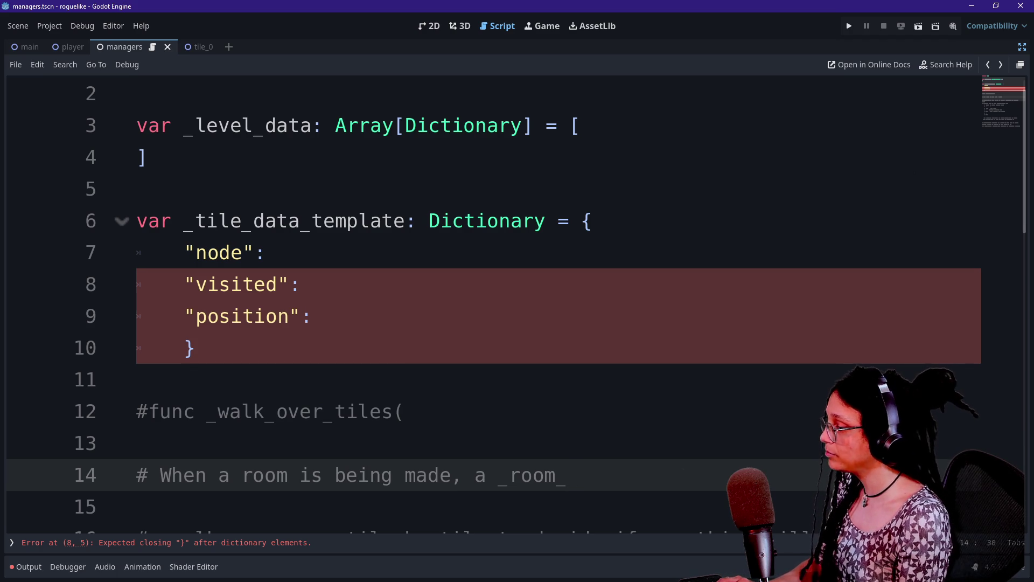
# Step: Extend the comment to end in '_room_s' and place the cursor on empty line 13
pyautogui.scroll(-1, 493, 301)
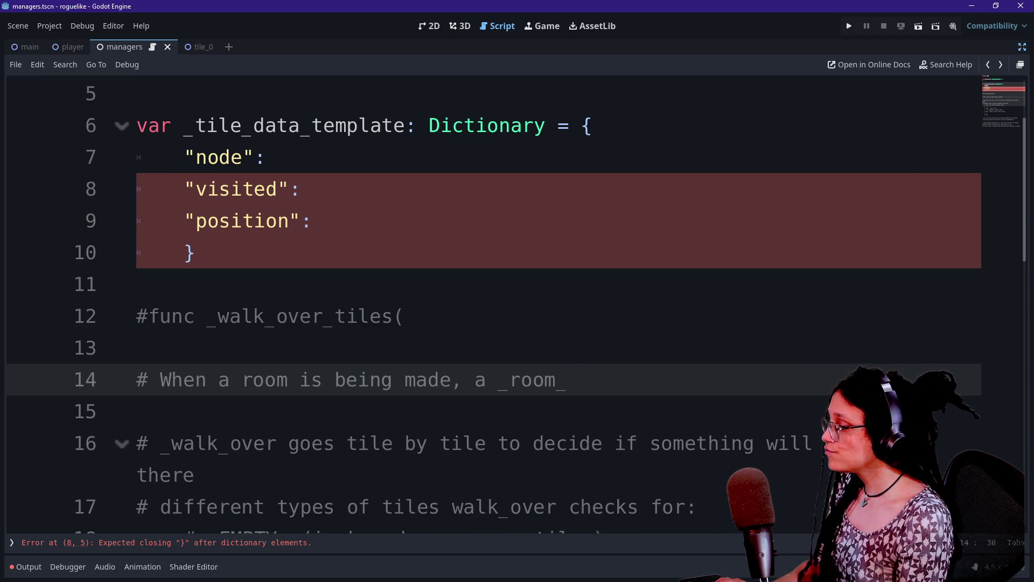
pyautogui.write('spaw')
pyautogui.press('BackSpace')
pyautogui.press('BackSpace')
pyautogui.press('BackSpace')
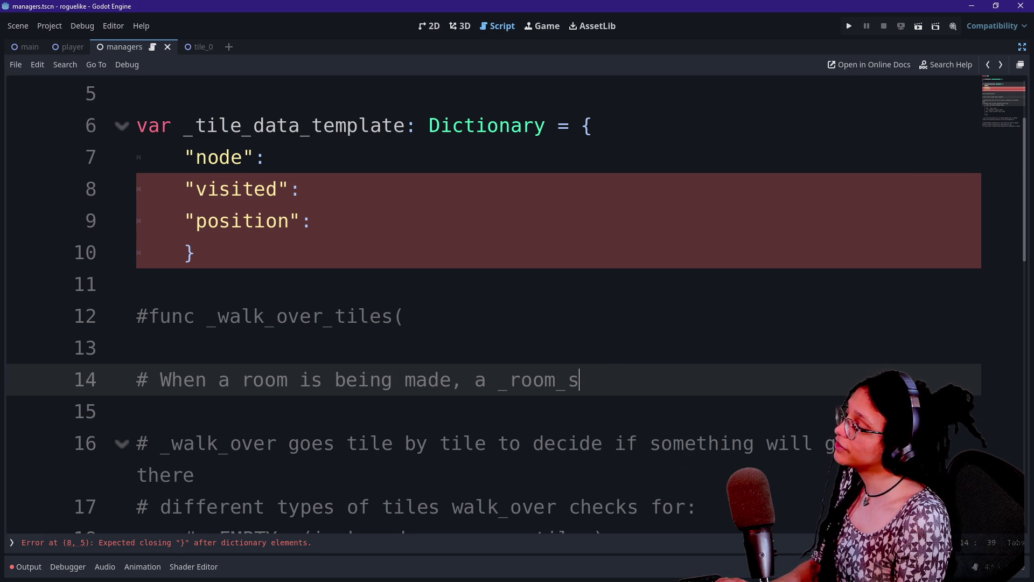
pyautogui.scroll(-1, 494, 301)
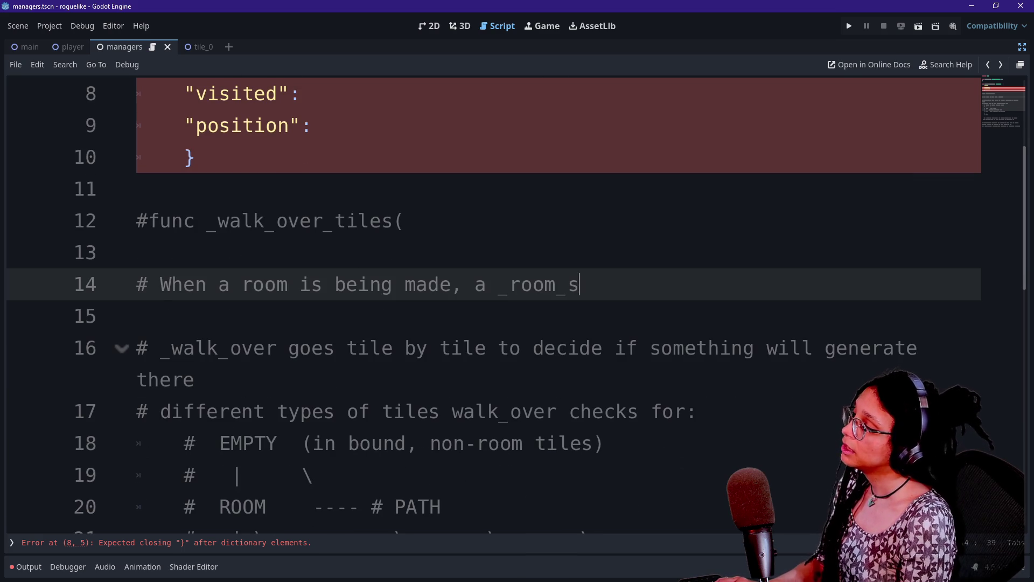
pyautogui.click(347, 221)
pyautogui.click(139, 252)
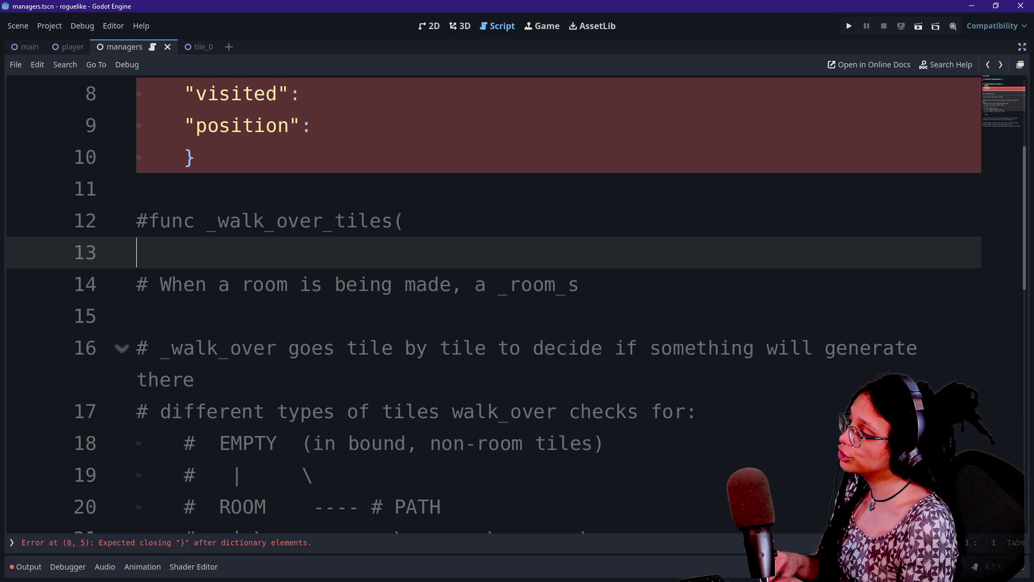
# Step: On a new line 14, write the commented check '# if _room_will_go_here() -> bool'
pyautogui.press('Return')
pyautogui.write('_')
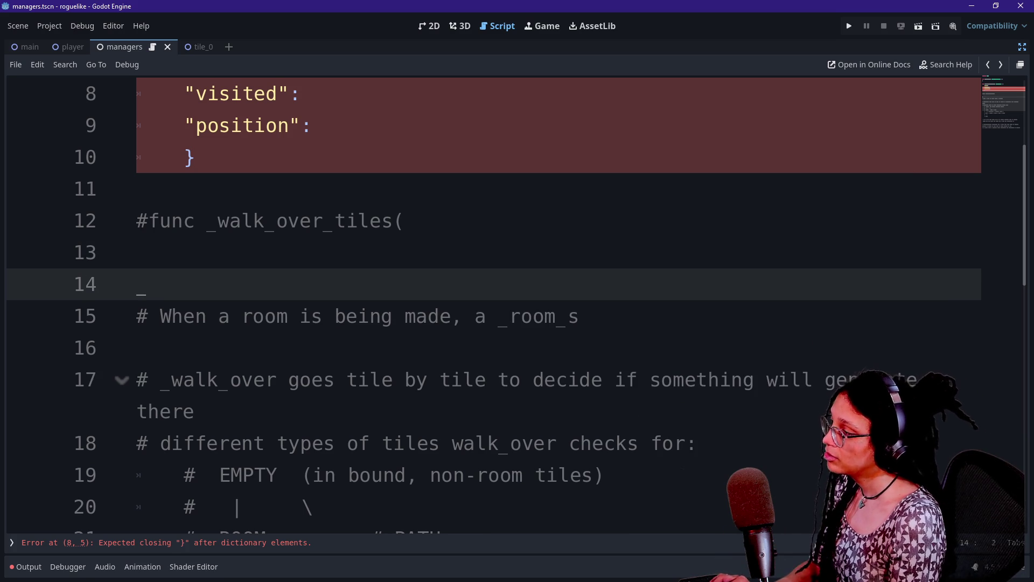
pyautogui.press('BackSpace')
pyautogui.write('# ')
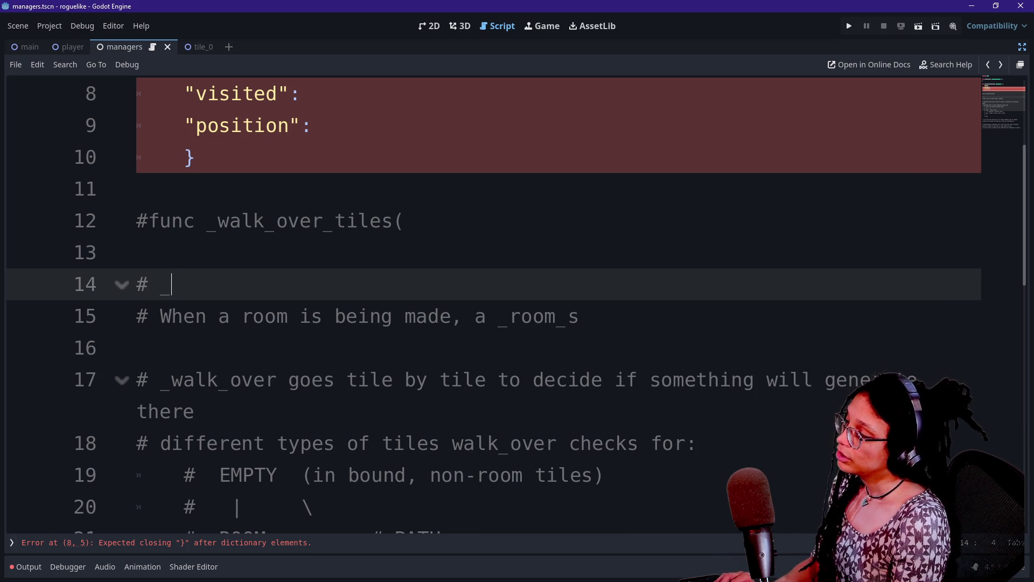
pyautogui.write('deci')
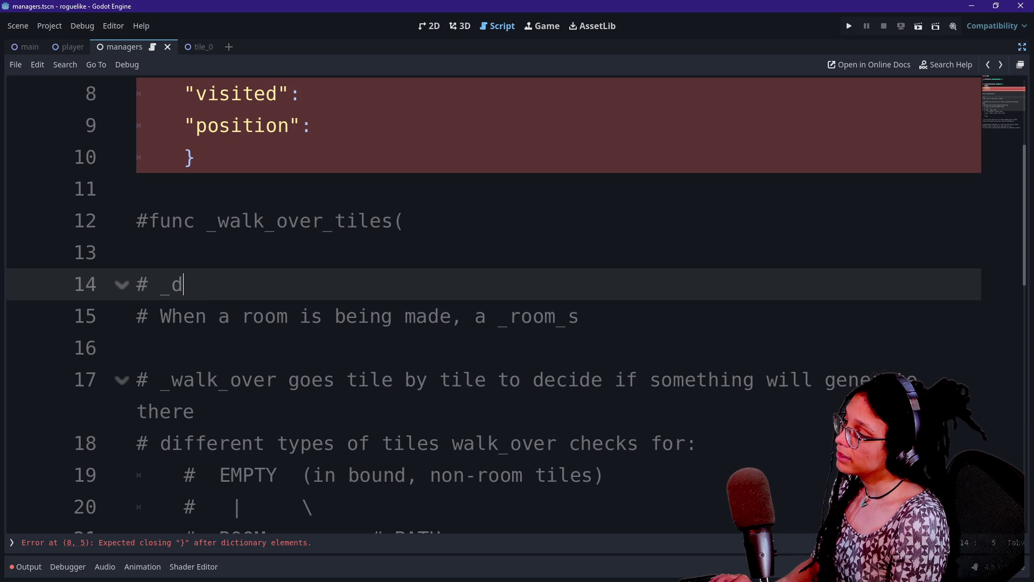
pyautogui.press('BackSpace')
pyautogui.press('BackSpace')
pyautogui.press('BackSpace')
pyautogui.write('decide_')
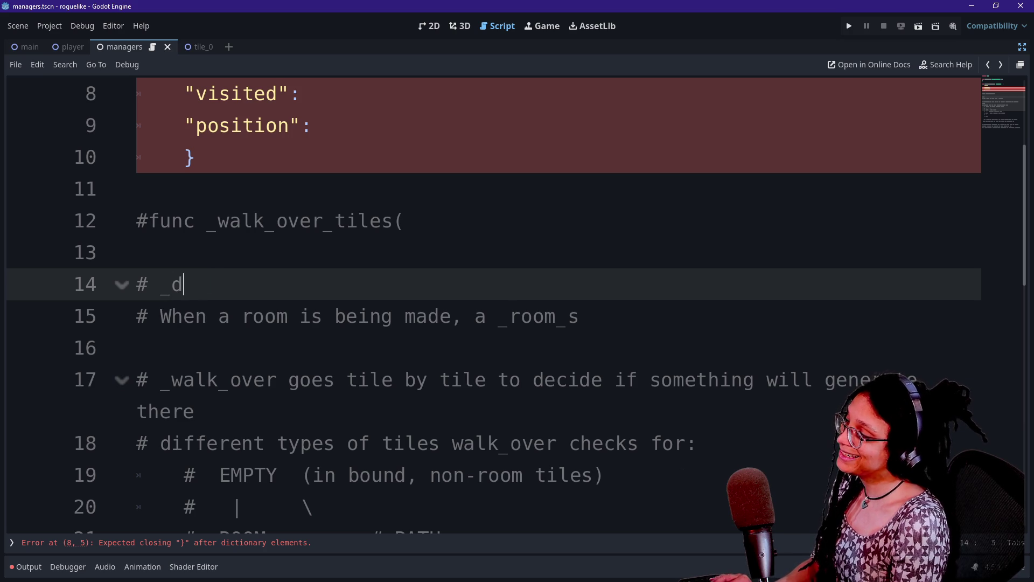
pyautogui.press('BackSpace')
pyautogui.press('BackSpace')
pyautogui.press('BackSpace')
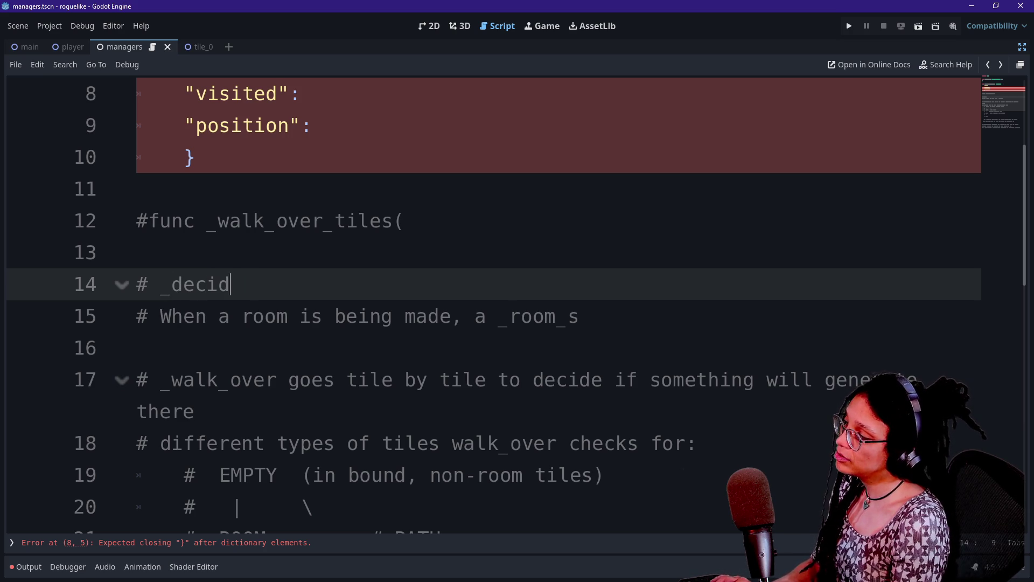
pyautogui.write('de')
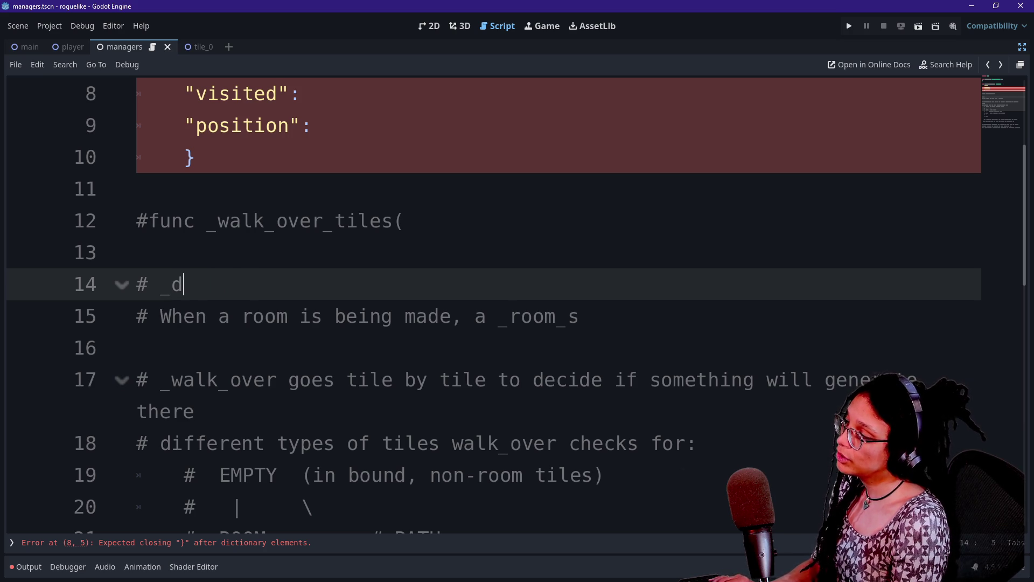
pyautogui.press('BackSpace')
pyautogui.press('BackSpace')
pyautogui.write('ca')
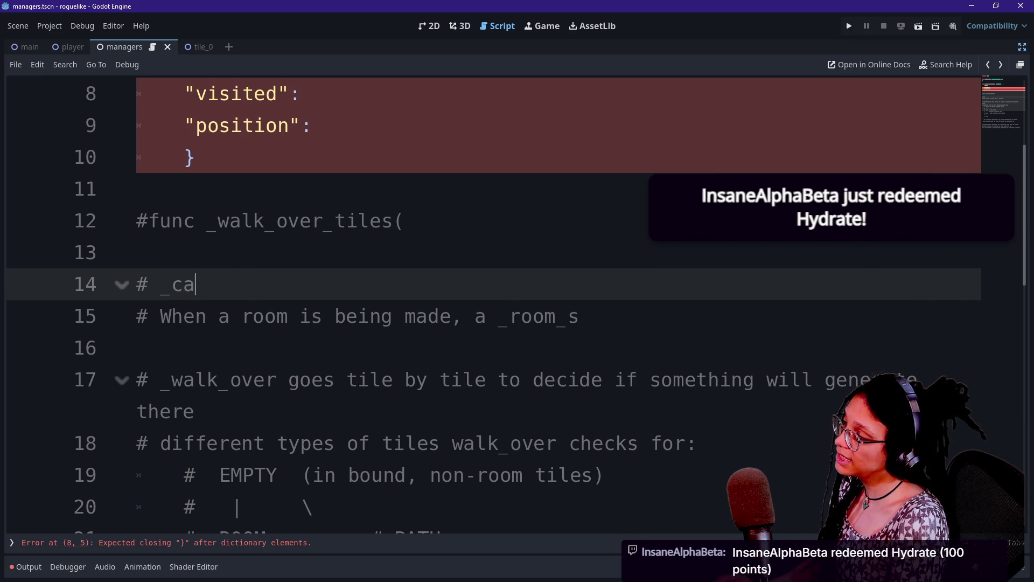
pyautogui.press('BackSpace')
pyautogui.press('BackSpace')
pyautogui.write('will')
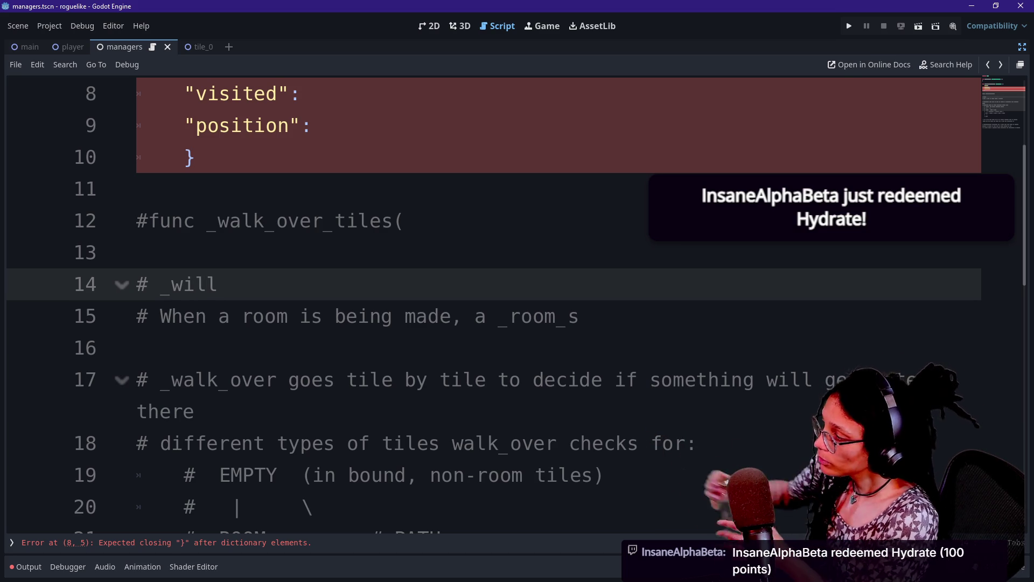
pyautogui.press('BackSpace')
pyautogui.press('BackSpace')
pyautogui.press('BackSpace')
pyautogui.write('room_goe')
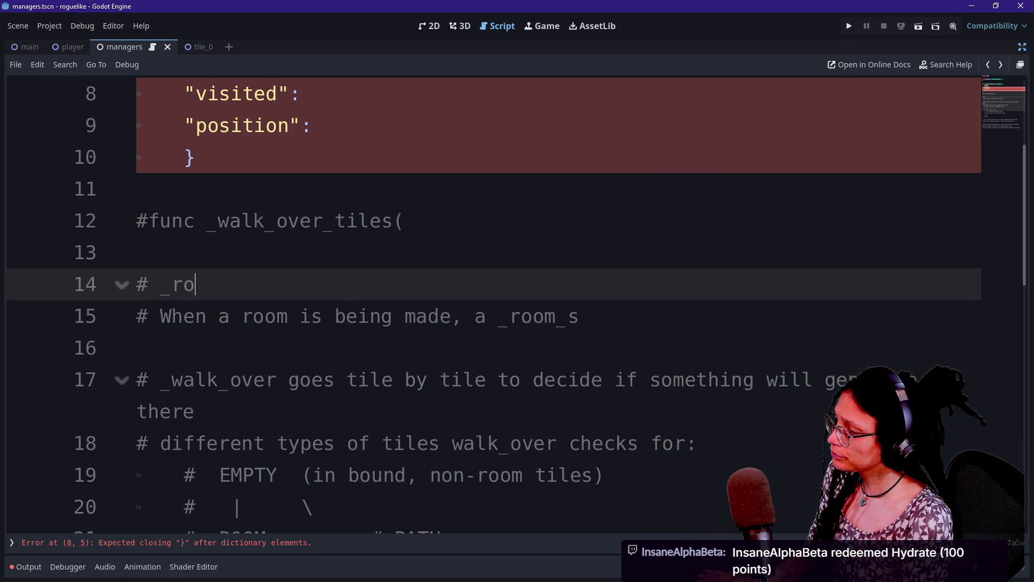
pyautogui.press('BackSpace')
pyautogui.press('BackSpace')
pyautogui.press('BackSpace')
pyautogui.press('BackSpace')
pyautogui.press('BackSpace')
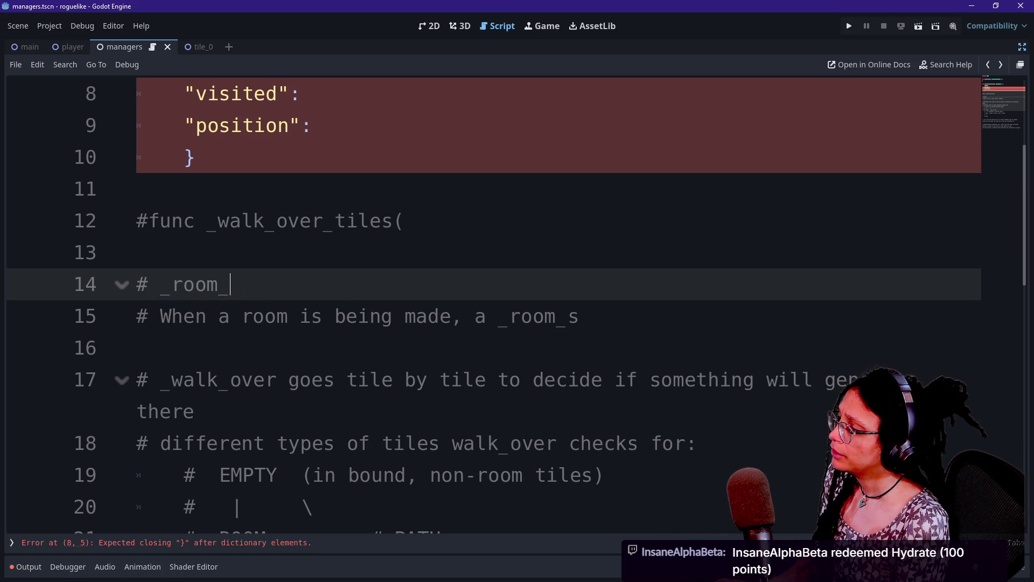
pyautogui.press('BackSpace')
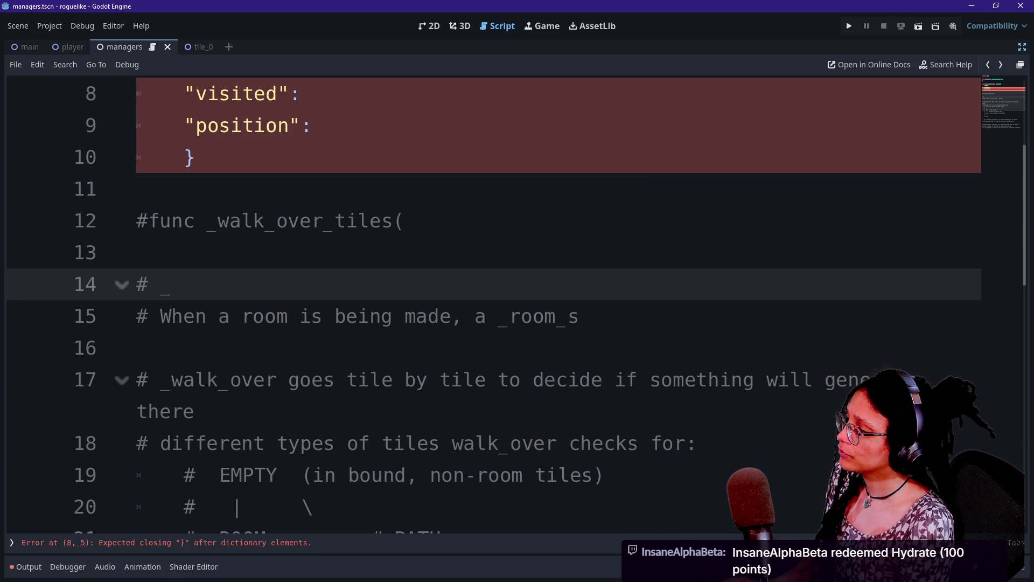
pyautogui.write('room_wil')
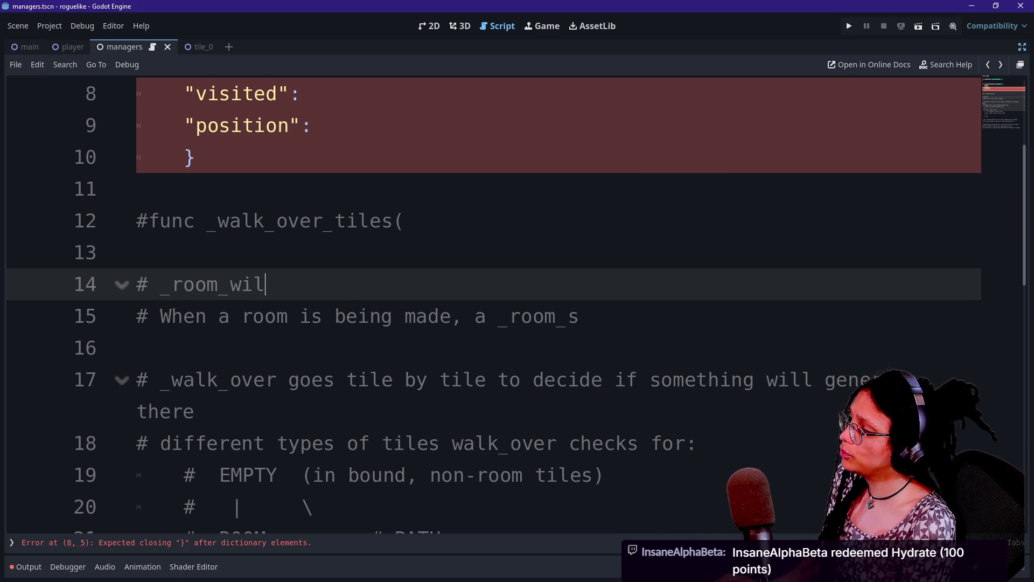
pyautogui.write('l_go_here')
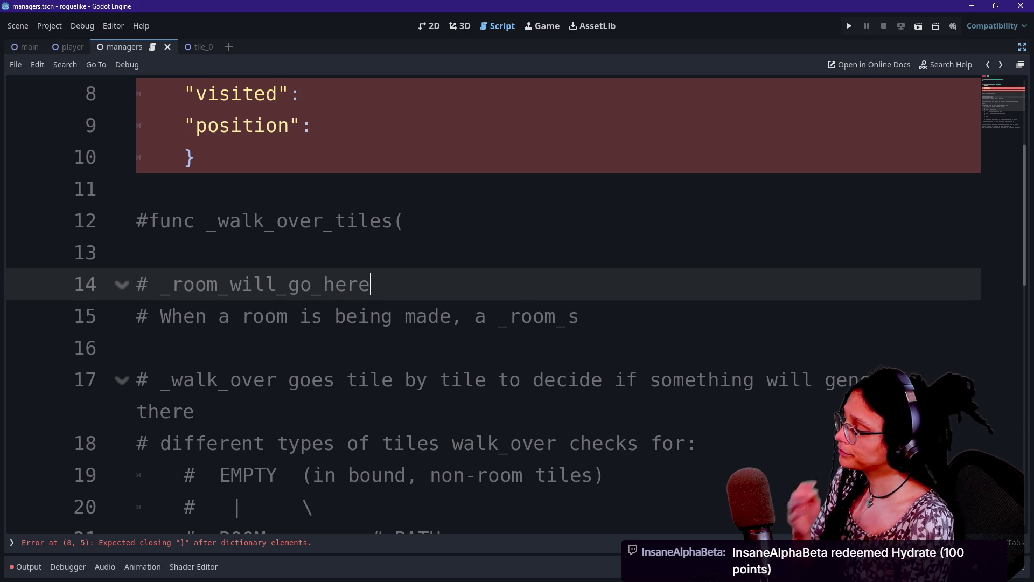
pyautogui.write('() -> bool')
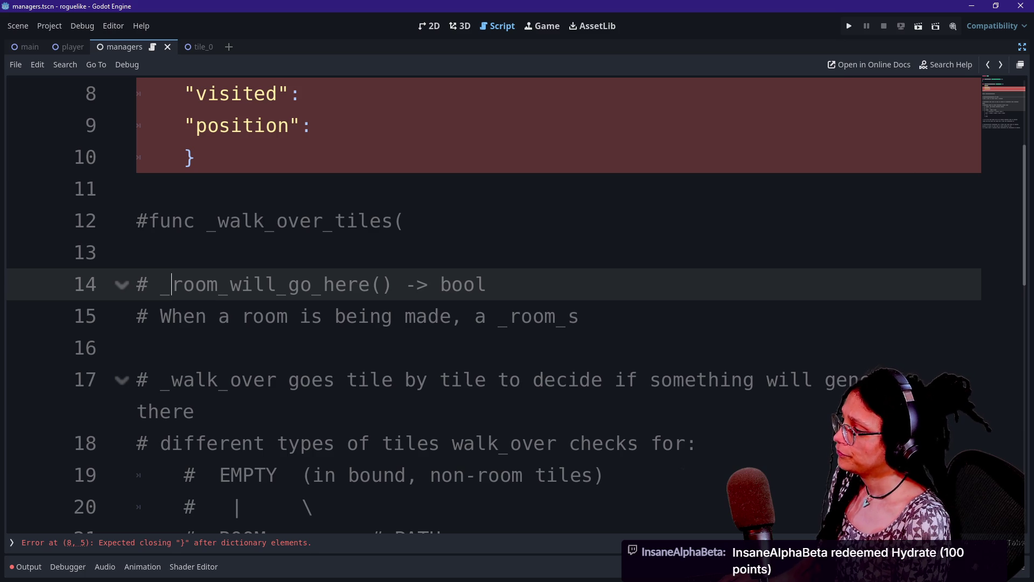
pyautogui.write('if')
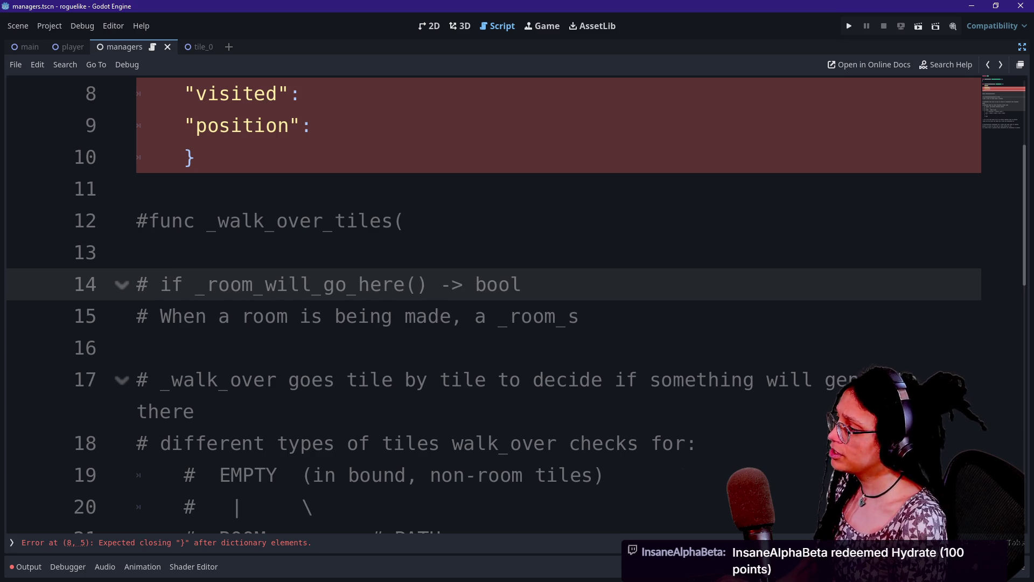
# Step: Below it, add the commented stub '# # _try_generating_room() -> void:' and a blank line
pyautogui.press('Return')
pyautogui.write('# # #')
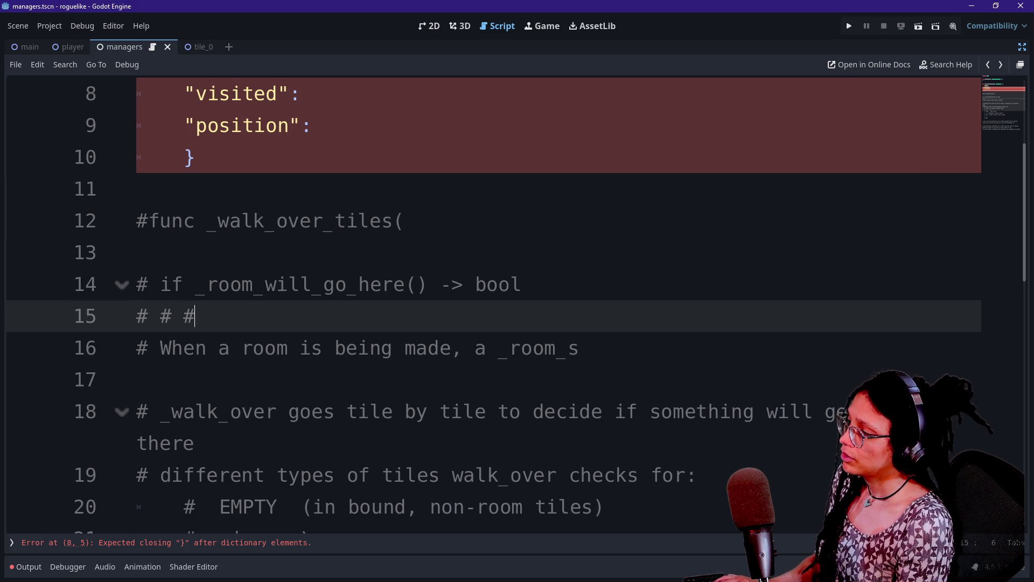
pyautogui.press('BackSpace')
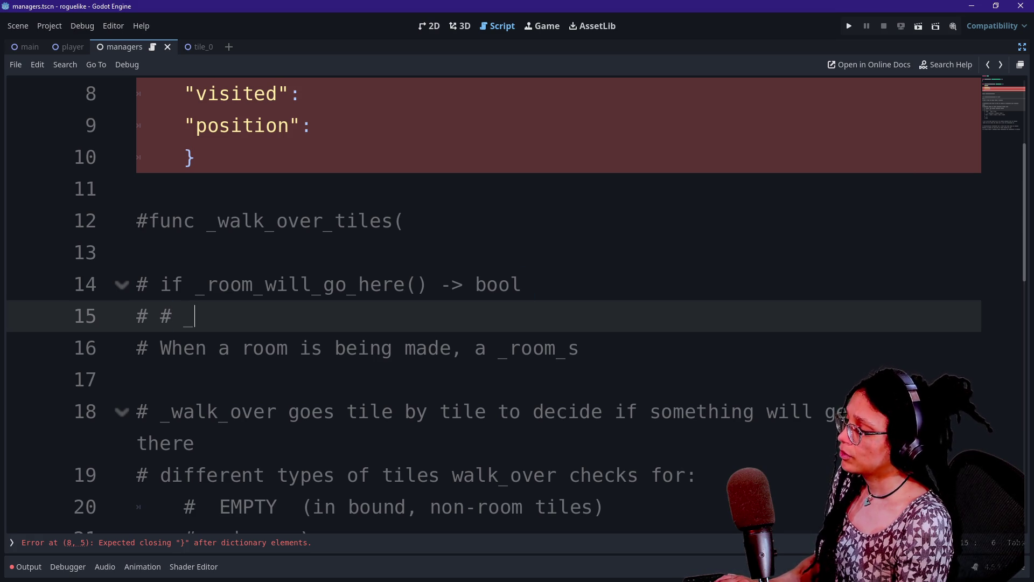
pyautogui.write('_')
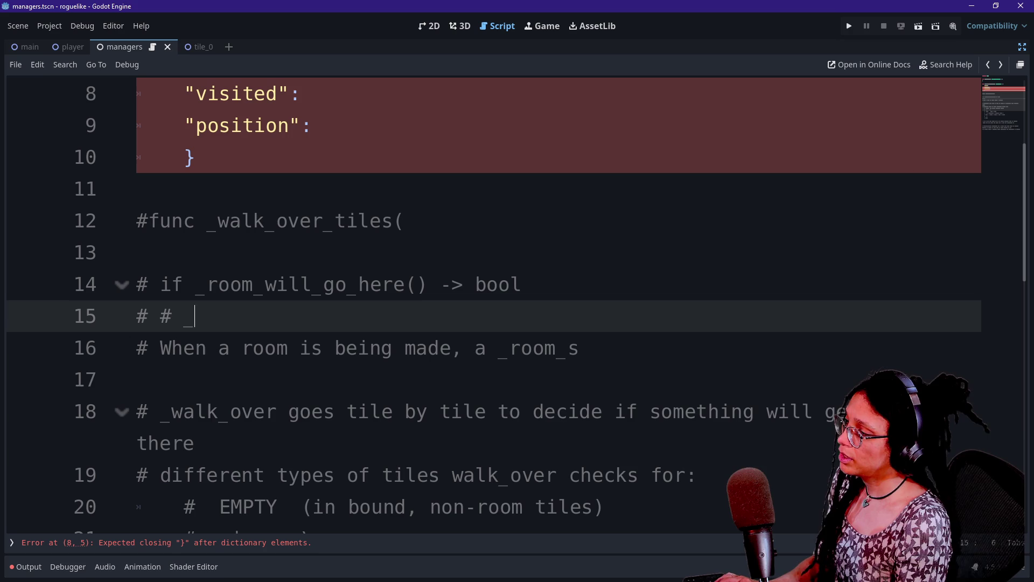
pyautogui.write('generate_')
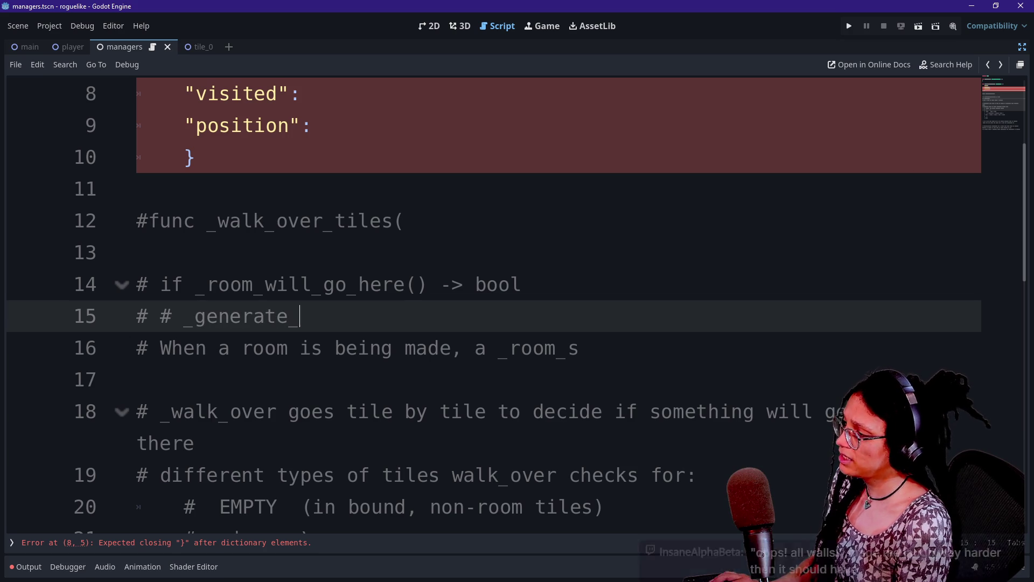
pyautogui.write('room')
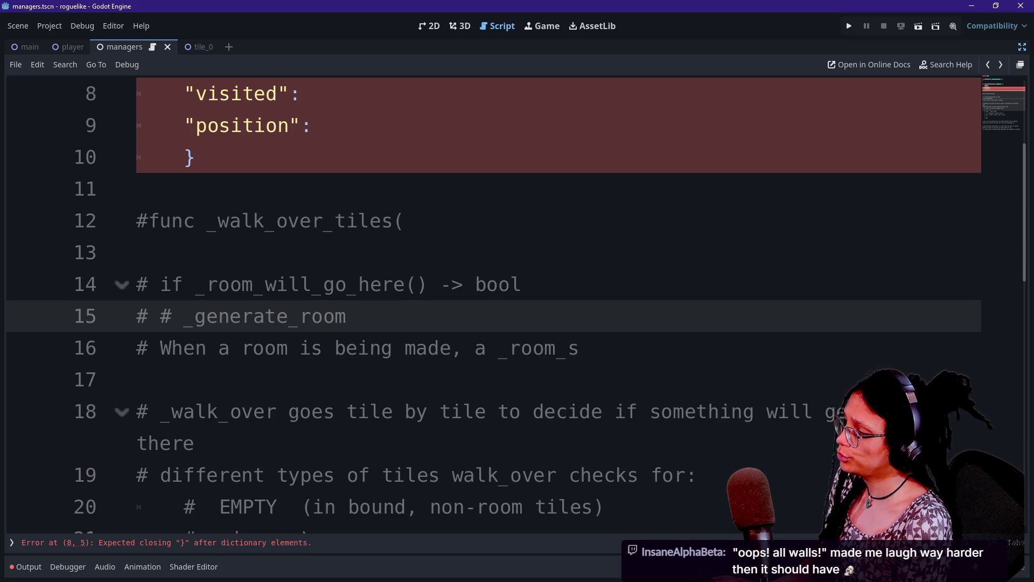
pyautogui.write('_')
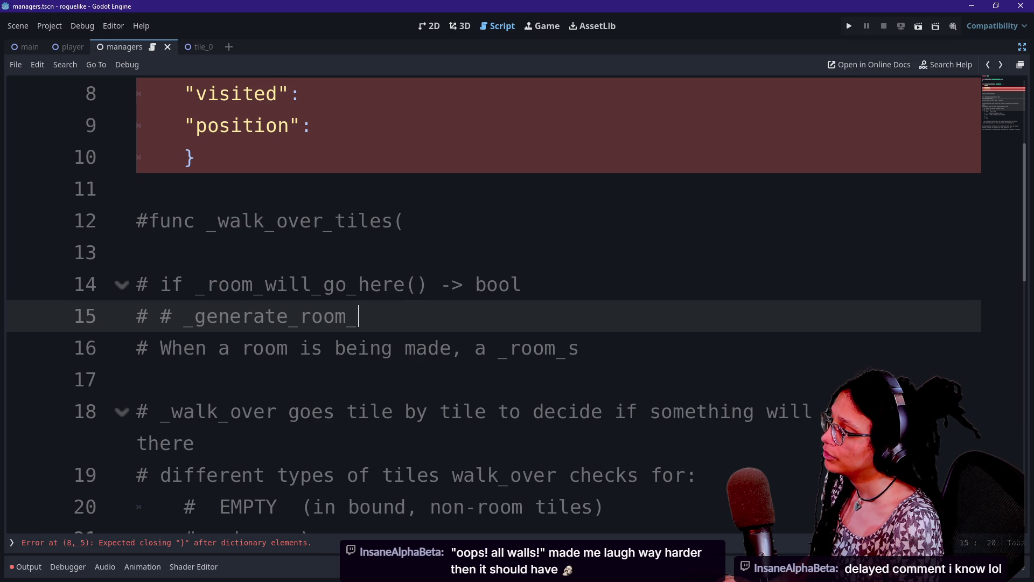
pyautogui.press('BackSpace')
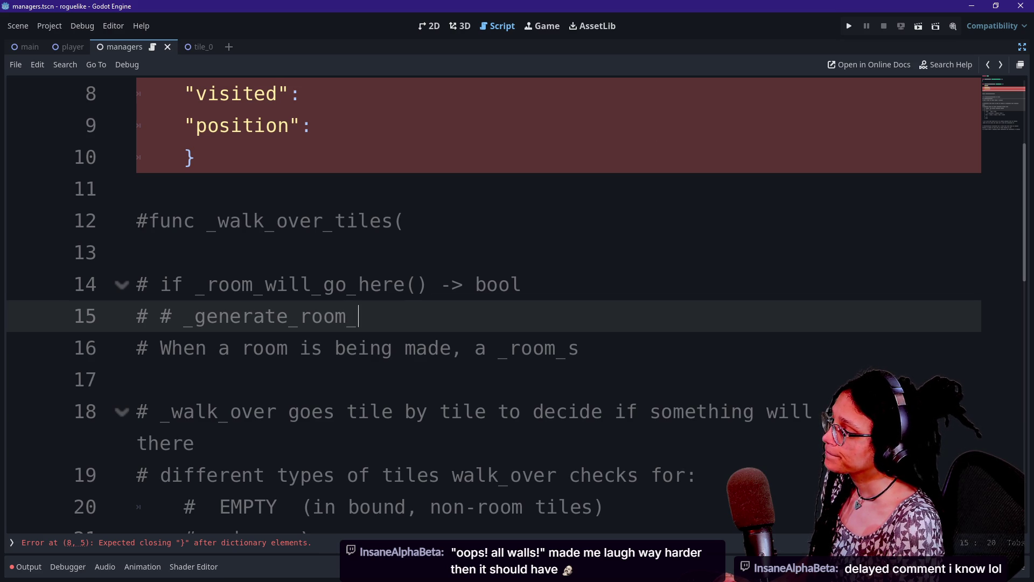
pyautogui.press('BackSpace')
pyautogui.press('BackSpace')
pyautogui.press('BackSpace')
pyautogui.press('BackSpace')
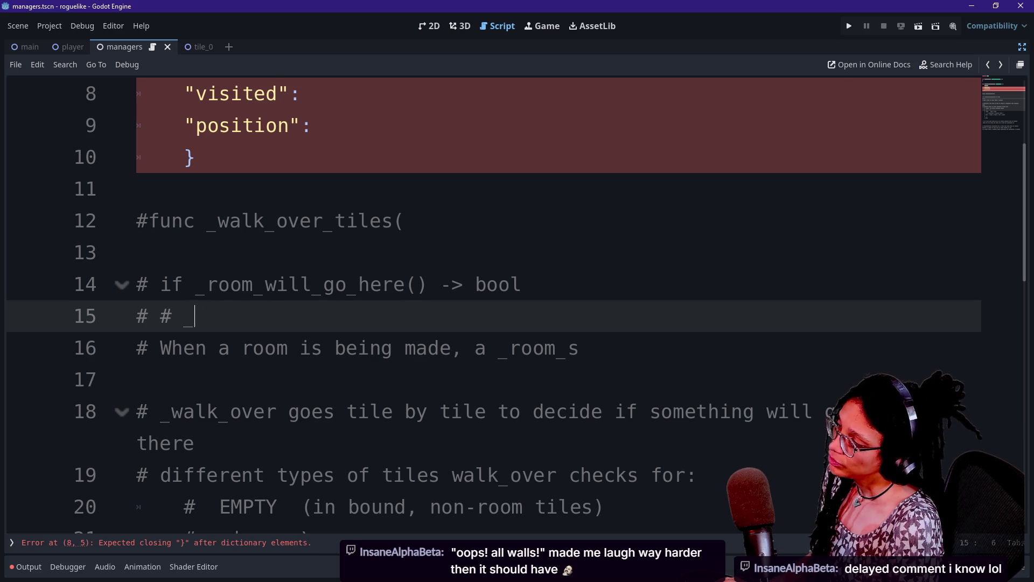
pyautogui.write('try_')
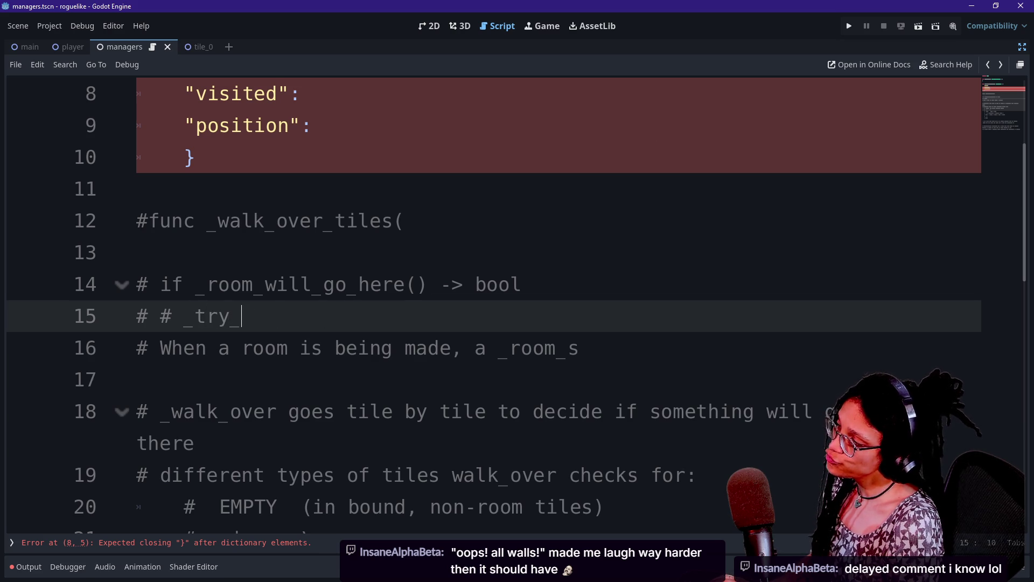
pyautogui.write('generating_room')
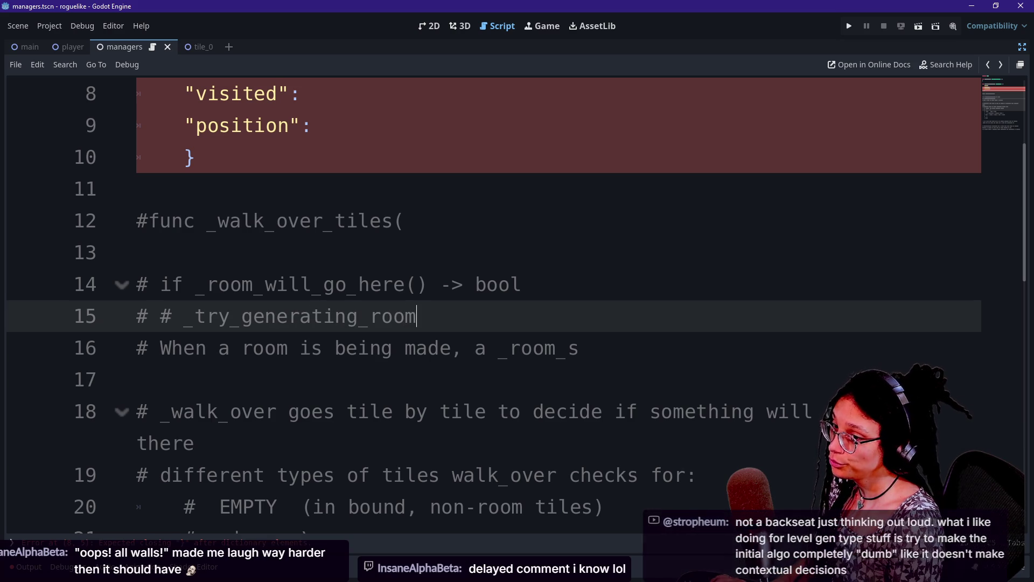
pyautogui.write('() ->')
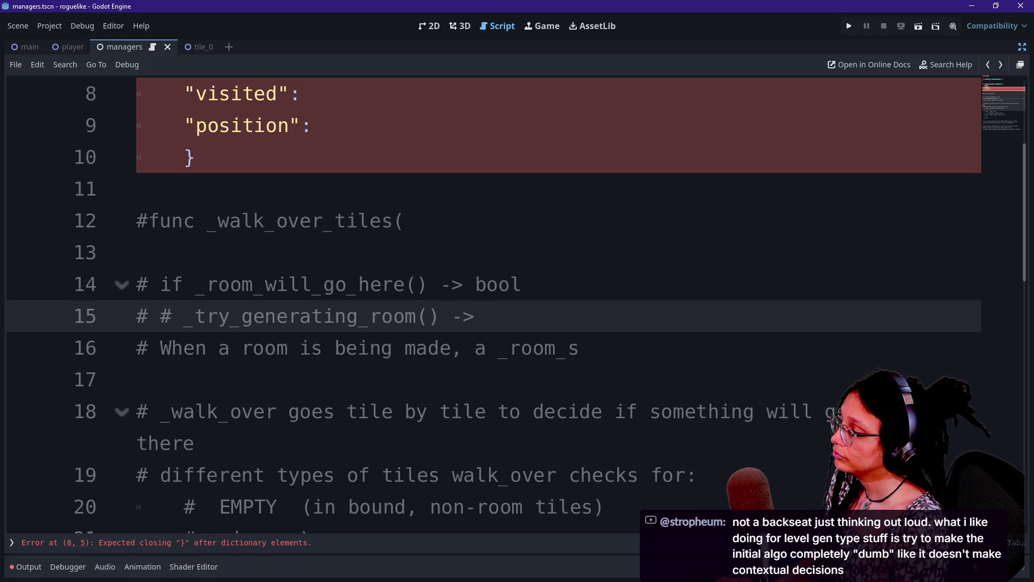
pyautogui.write('void:')
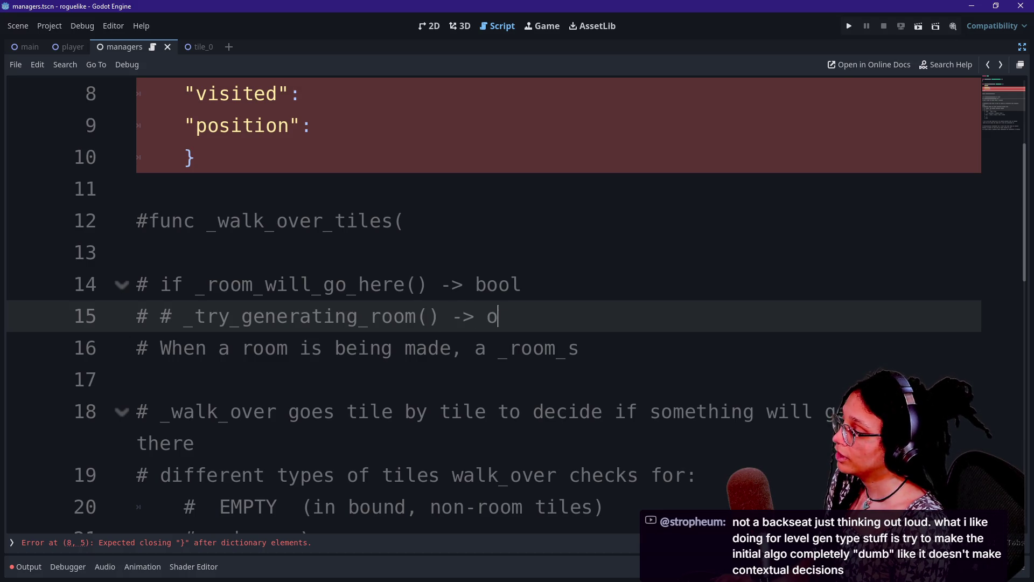
pyautogui.press('Return')
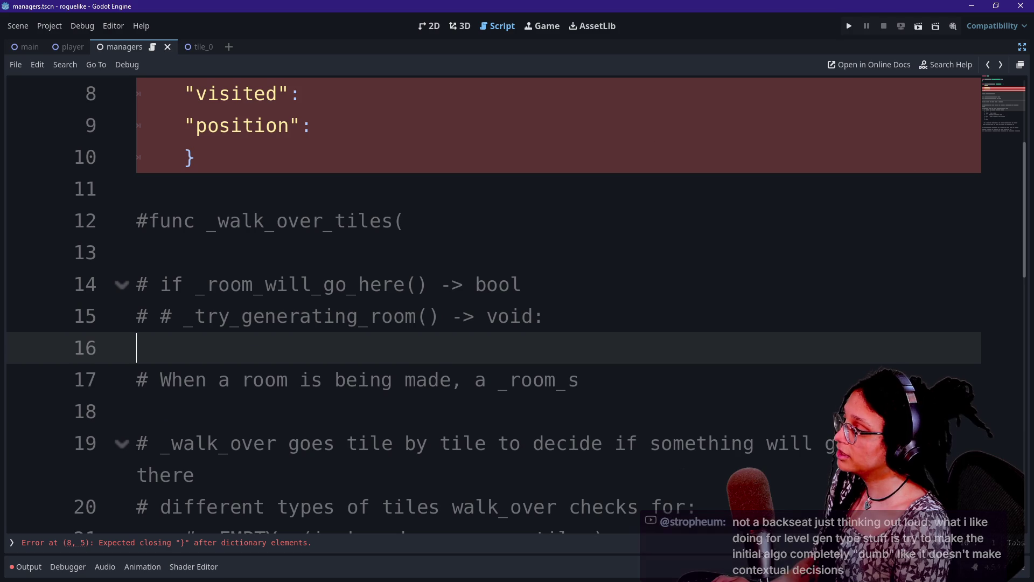
# Step: Replace the old room note with the comment '# # # Check if a room needs to go there'
pyautogui.write('$')
pyautogui.press('BackSpace')
pyautogui.press('BackSpace')
pyautogui.write('# # # ')
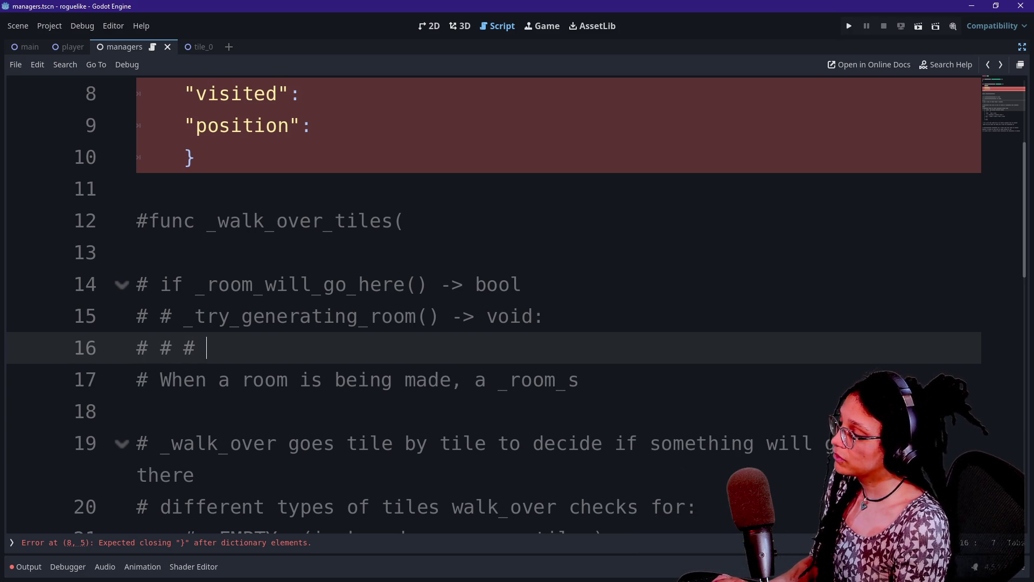
pyautogui.write('Check if')
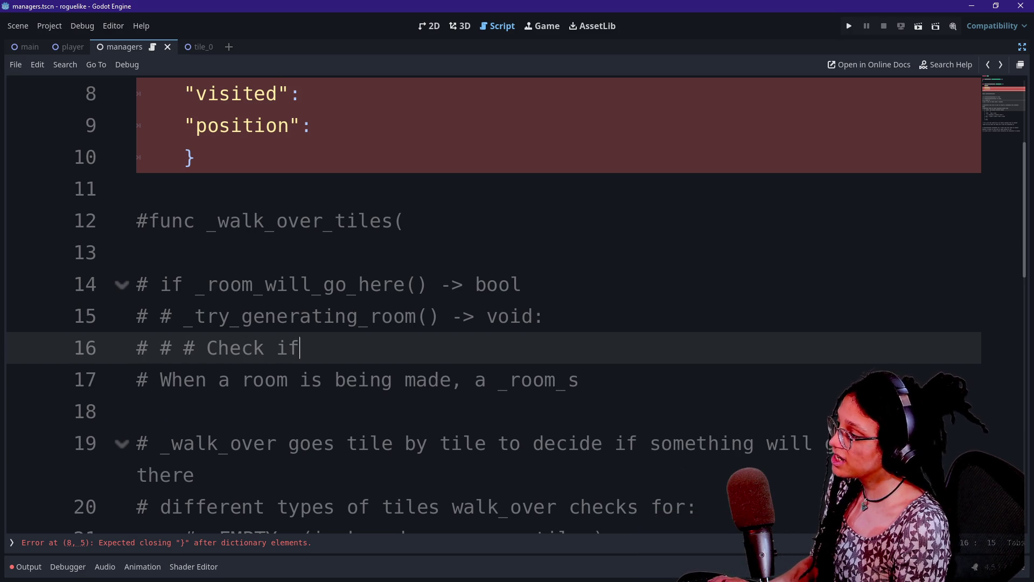
pyautogui.hotkey('shift', 'Down')
pyautogui.hotkey('shift', 'End')
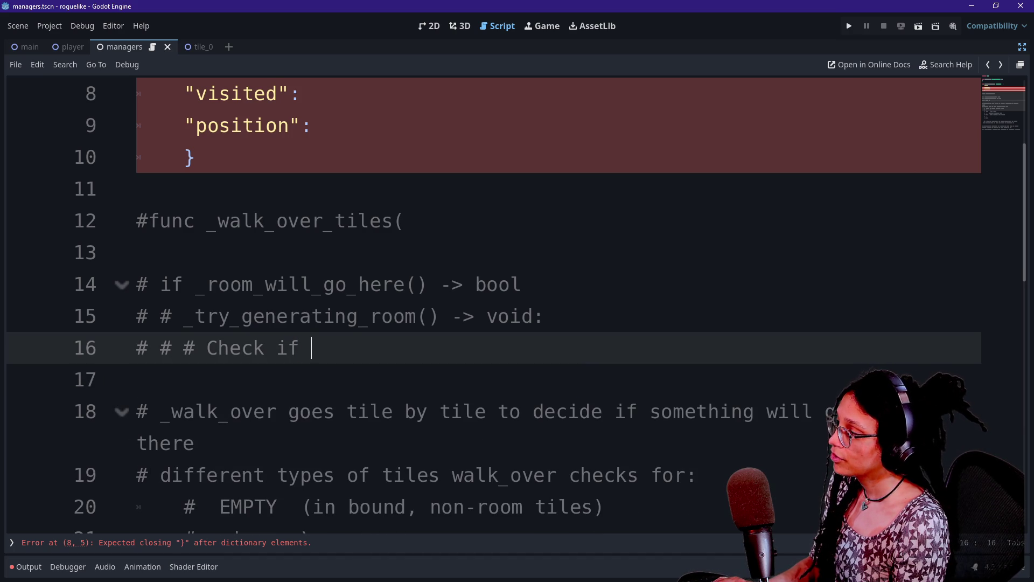
pyautogui.write('a')
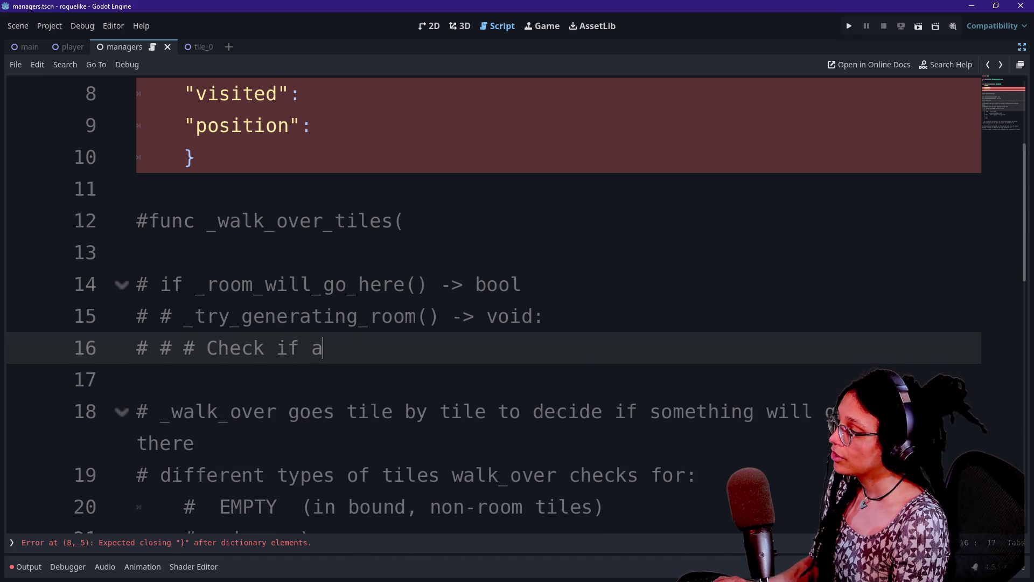
pyautogui.press('BackSpace')
pyautogui.write('a room ')
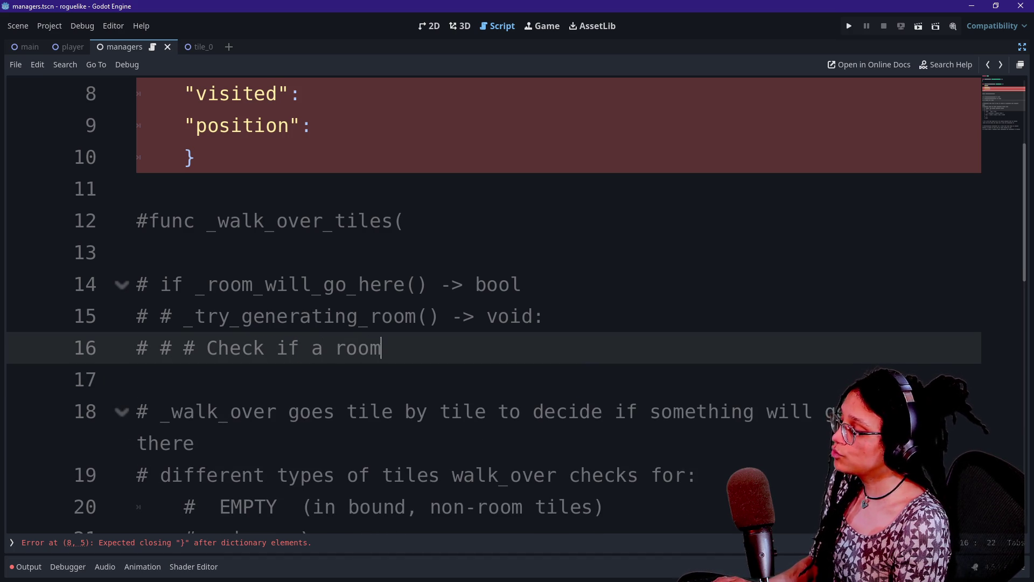
pyautogui.write('ne')
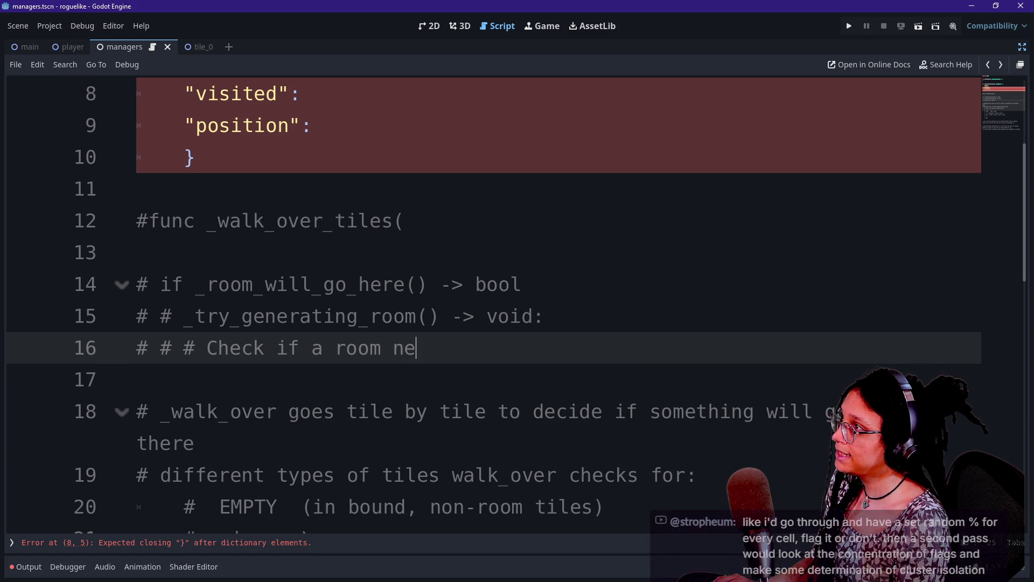
pyautogui.write('eds to go there')
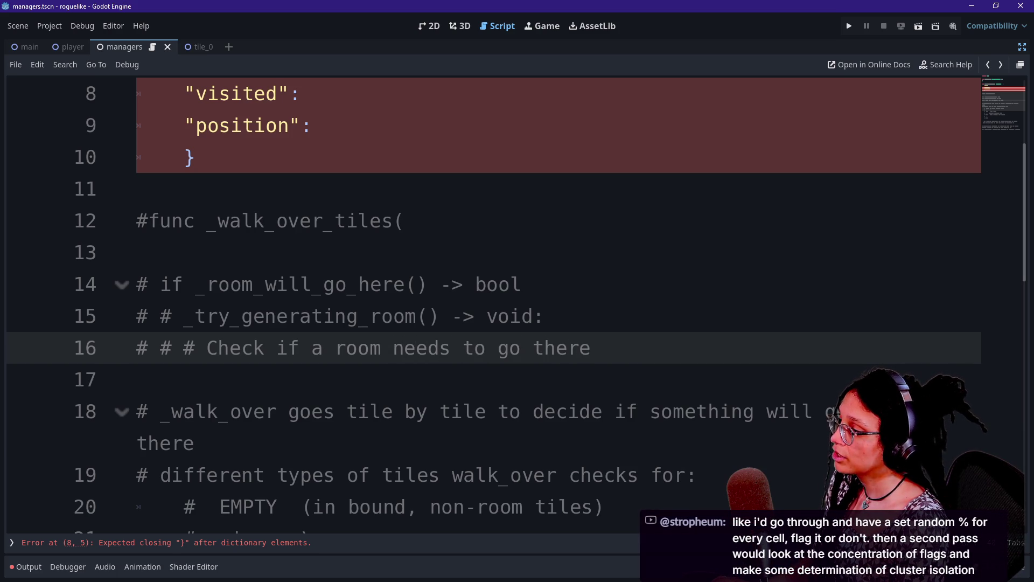
pyautogui.hotkey('ctrl', 'shift', 'Left')
pyautogui.hotkey('ctrl', 'shift', 'Left')
pyautogui.hotkey('ctrl', 'shift', 'Left')
pyautogui.press('BackSpace')
pyautogui.write('Gat')
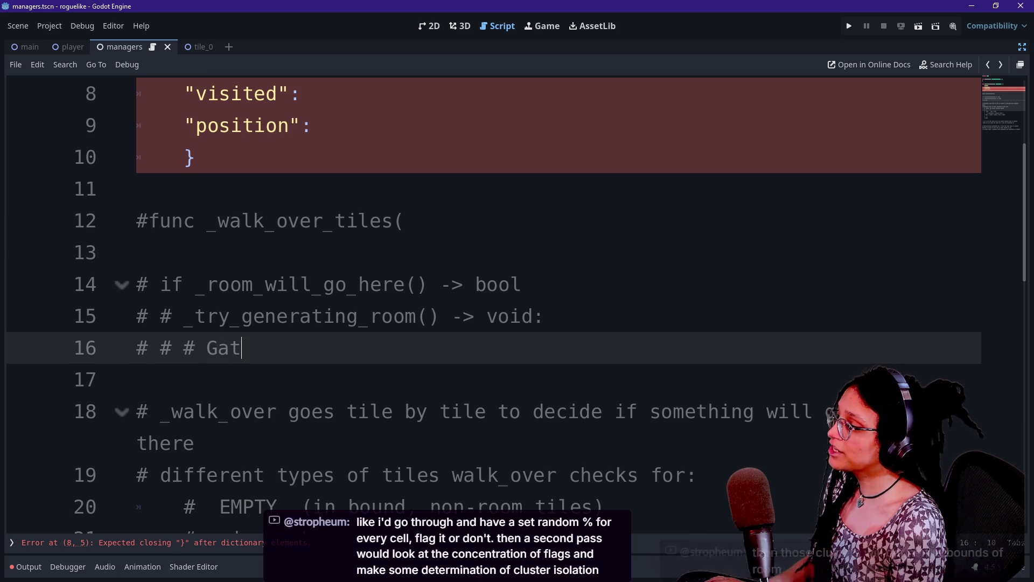
# Step: Give _try_generating_room the nine_possible_room_tiles:Array[] parameter; line 16 reads 'Iterates over nine_possible_room_tiles'
pyautogui.click(429, 315)
pyautogui.write('nine_')
pyautogui.write('possible_r')
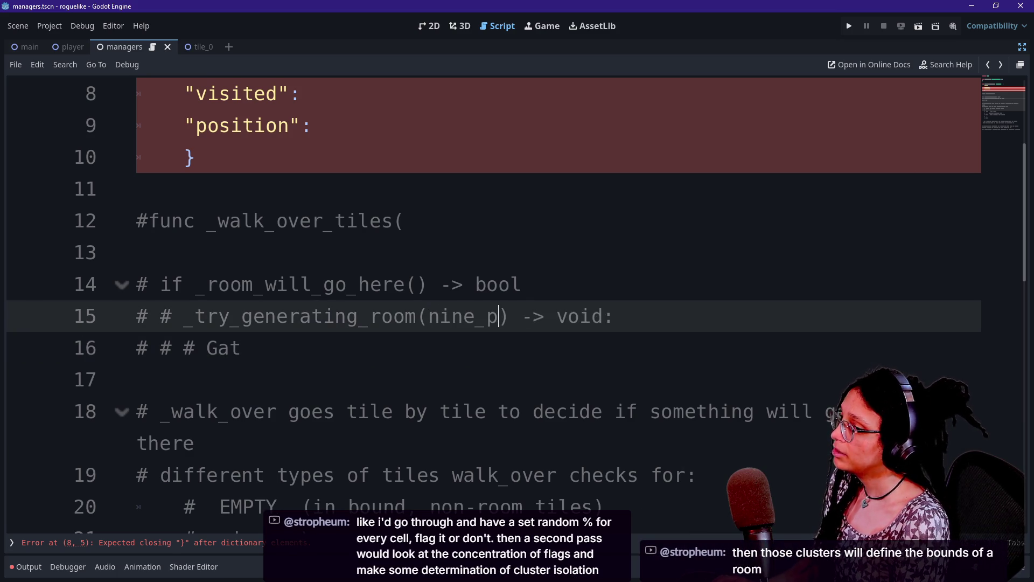
pyautogui.write('oom_tiles')
pyautogui.moveTo(662, 315); pyautogui.dragTo(673, 315)
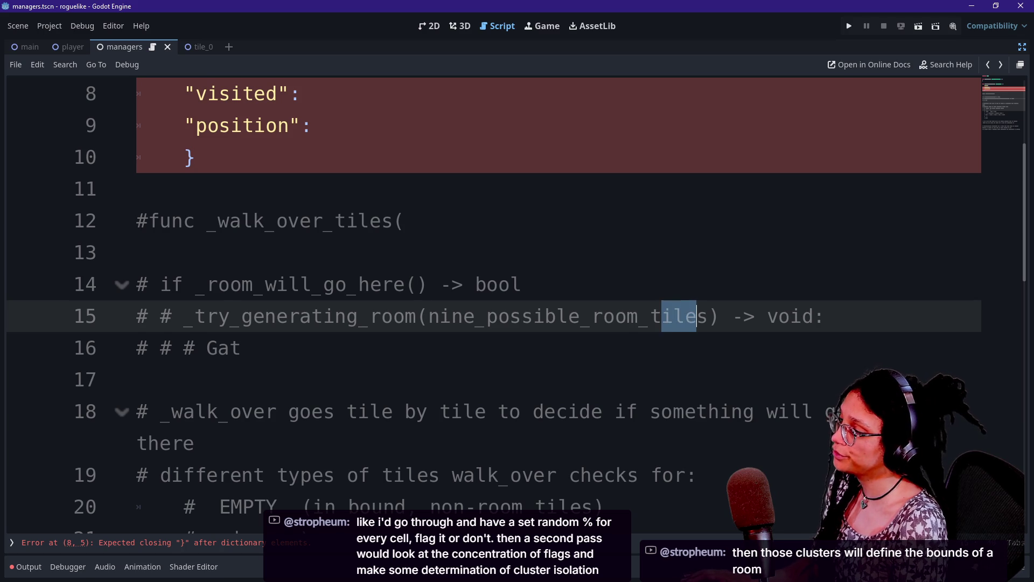
pyautogui.click(241, 347)
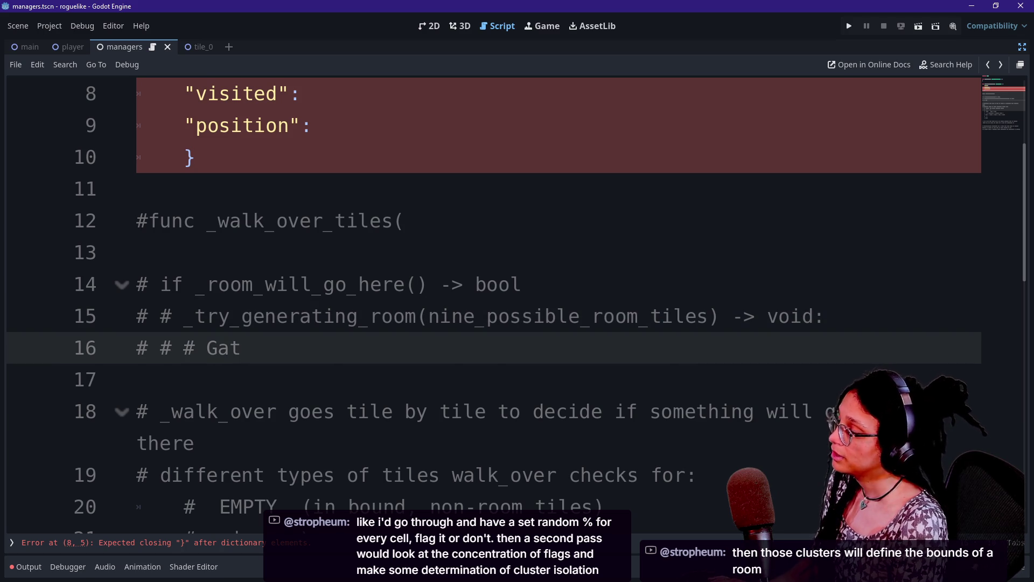
pyautogui.press('BackSpace')
pyautogui.press('BackSpace')
pyautogui.press('BackSpace')
pyautogui.write('Iterates over nine_possible_room_tiles')
pyautogui.click(719, 315)
pyautogui.write(':Array[')
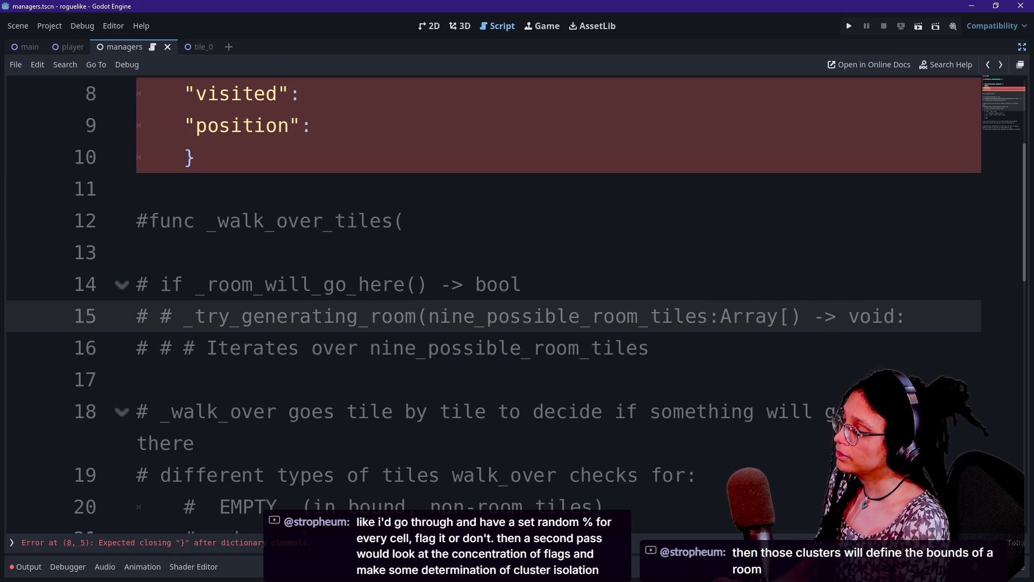
pyautogui.write(']')
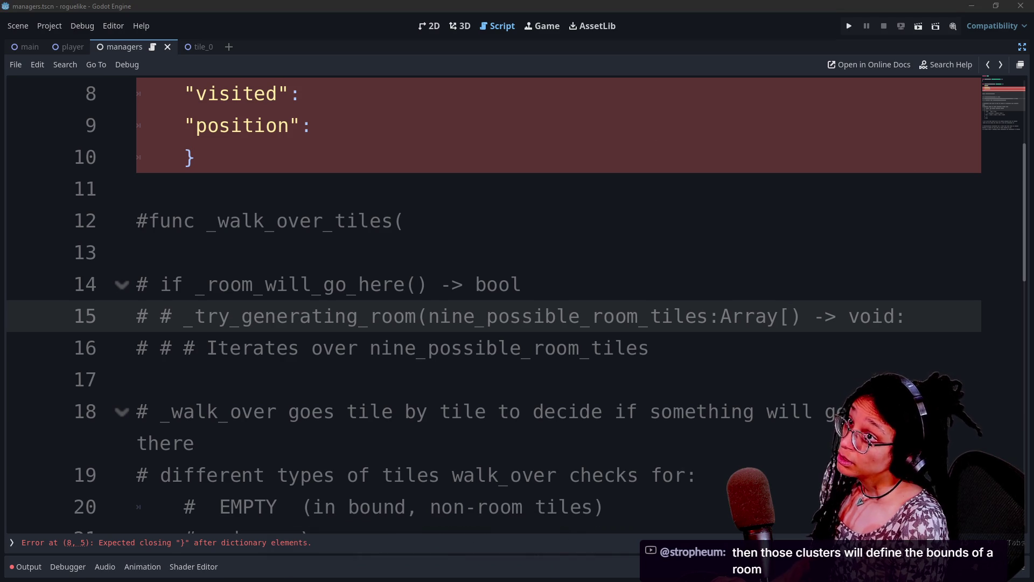
pyautogui.hotkey('alt', 'Tab')
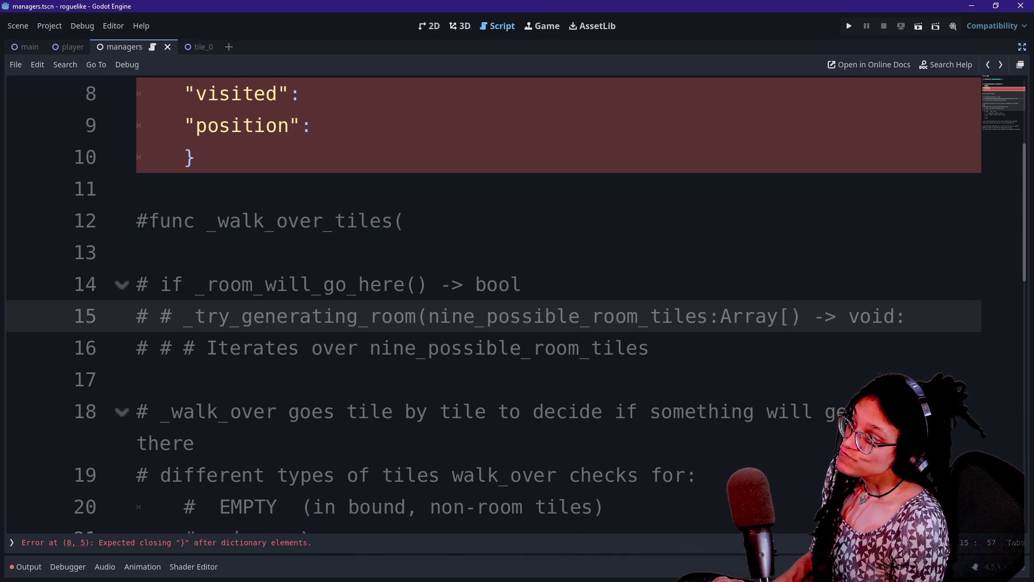
pyautogui.scroll(3, 485, 301)
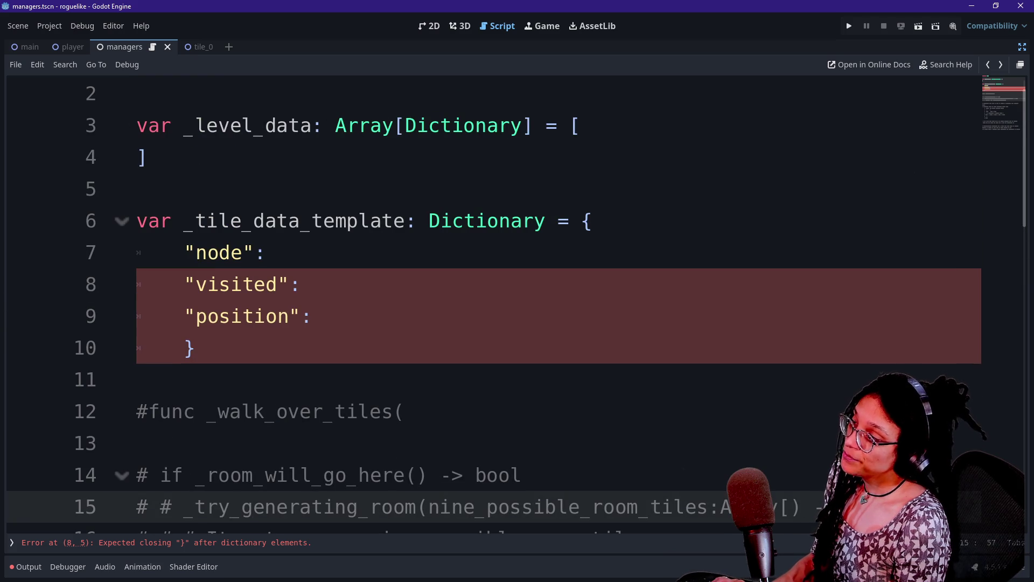
pyautogui.moveTo(264, 220); pyautogui.dragTo(266, 252)
pyautogui.click(272, 252)
pyautogui.click(148, 157)
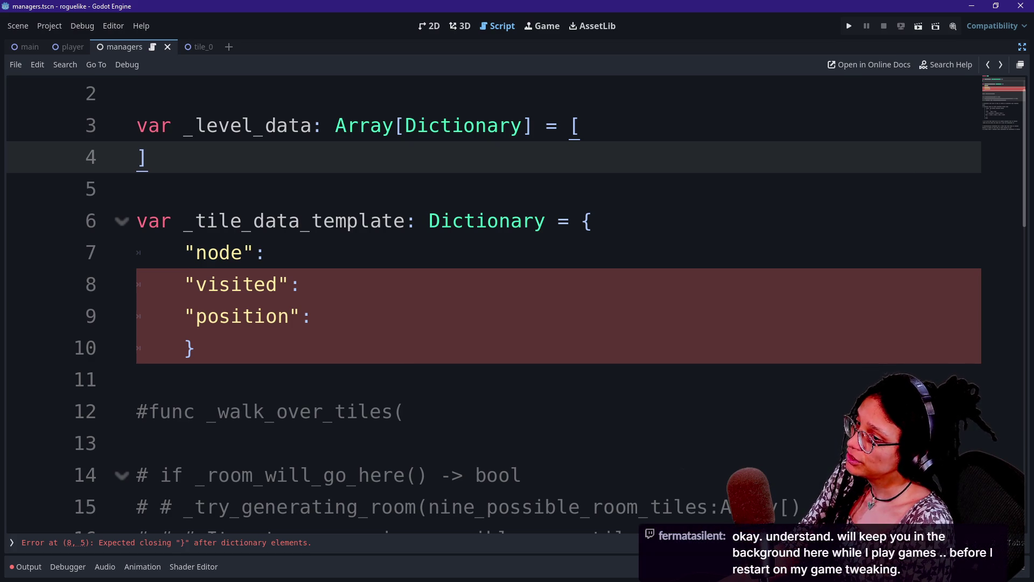
pyautogui.click(417, 125)
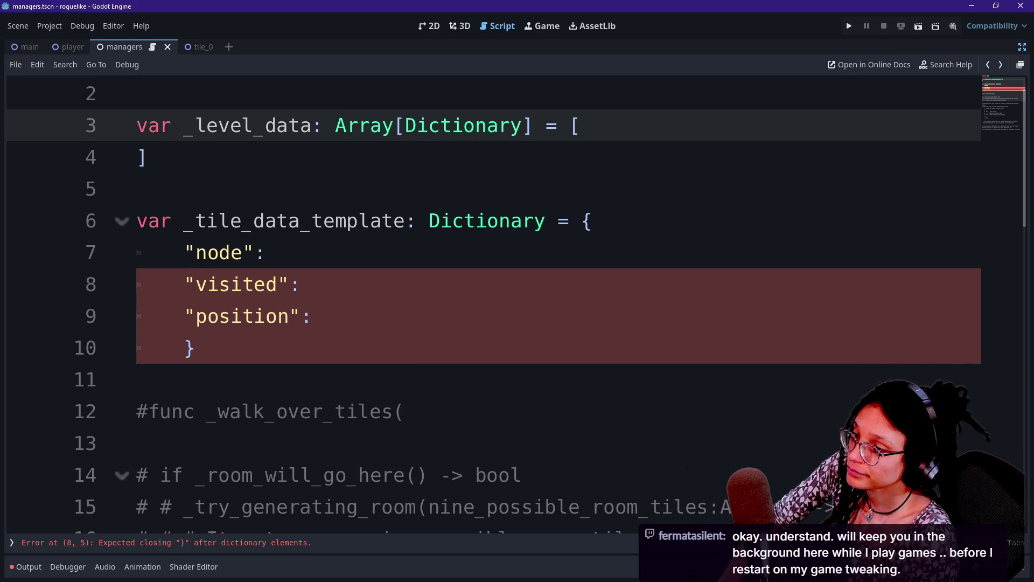
pyautogui.click(148, 158)
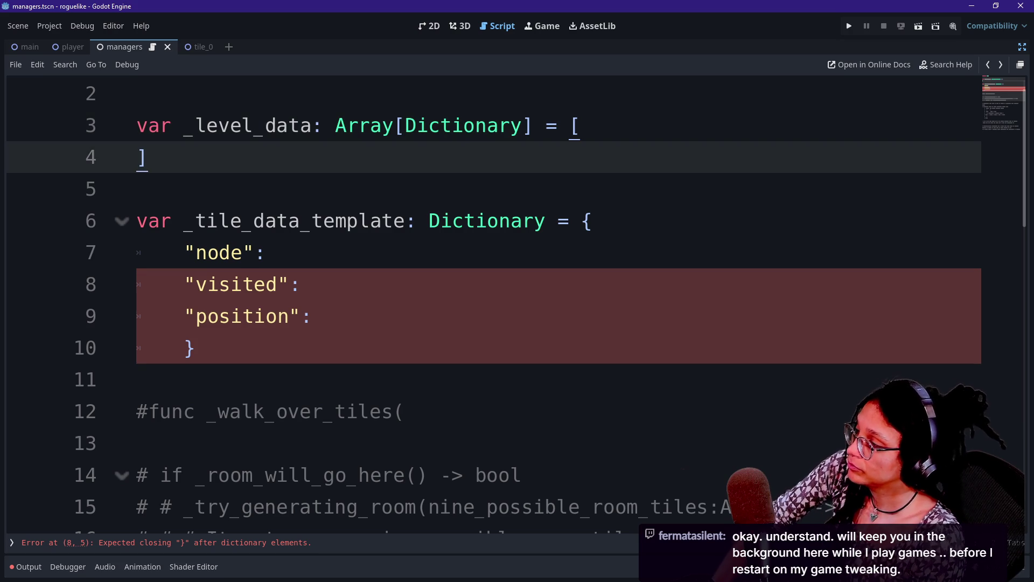
pyautogui.click(334, 125)
pyautogui.click(439, 125)
pyautogui.click(140, 189)
pyautogui.click(148, 158)
pyautogui.click(137, 188)
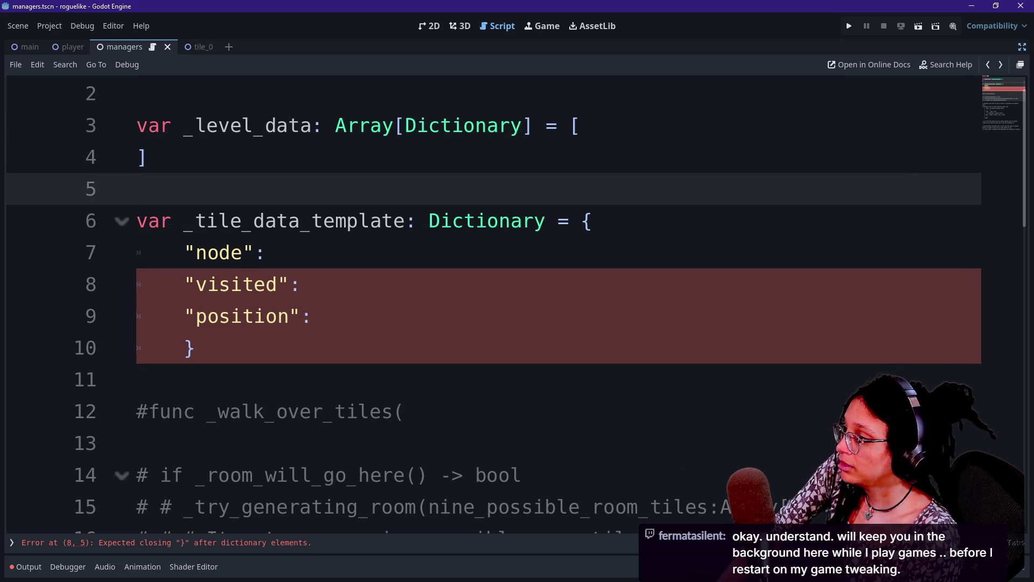
pyautogui.click(335, 125)
pyautogui.click(440, 125)
pyautogui.moveTo(404, 125); pyautogui.dragTo(510, 125)
pyautogui.press('Right')
pyautogui.press('Down')
pyautogui.press('Down')
pyautogui.press('Down')
pyautogui.press('Up')
pyautogui.press('Down')
pyautogui.press('Down')
pyautogui.press('Down')
pyautogui.press('Down')
pyautogui.press('Up')
pyautogui.press('Up')
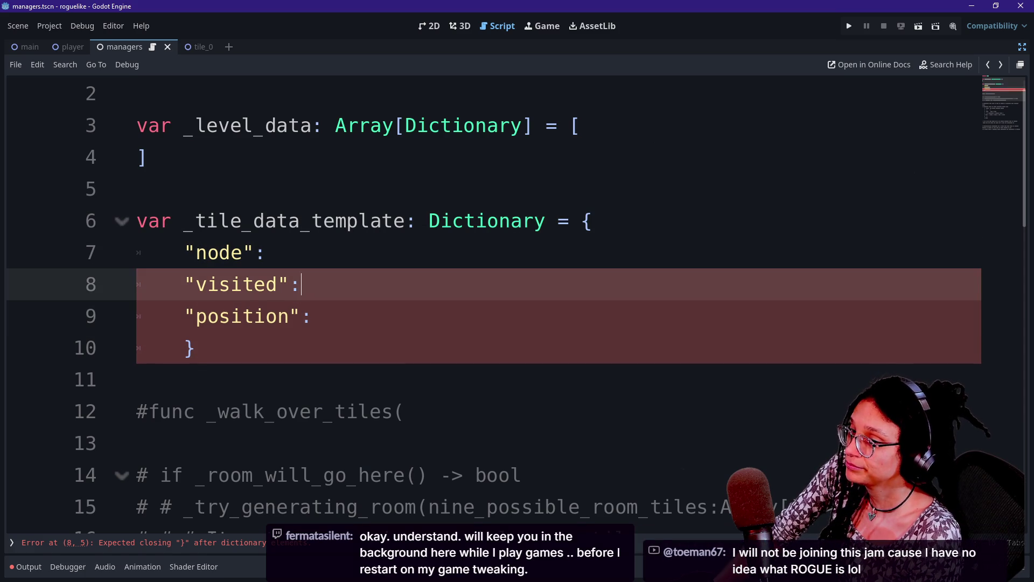
pyautogui.press('Down')
pyautogui.press('Down')
pyautogui.press('Up')
pyautogui.press('Down')
pyautogui.press('Down')
pyautogui.press('Down')
pyautogui.press('Up')
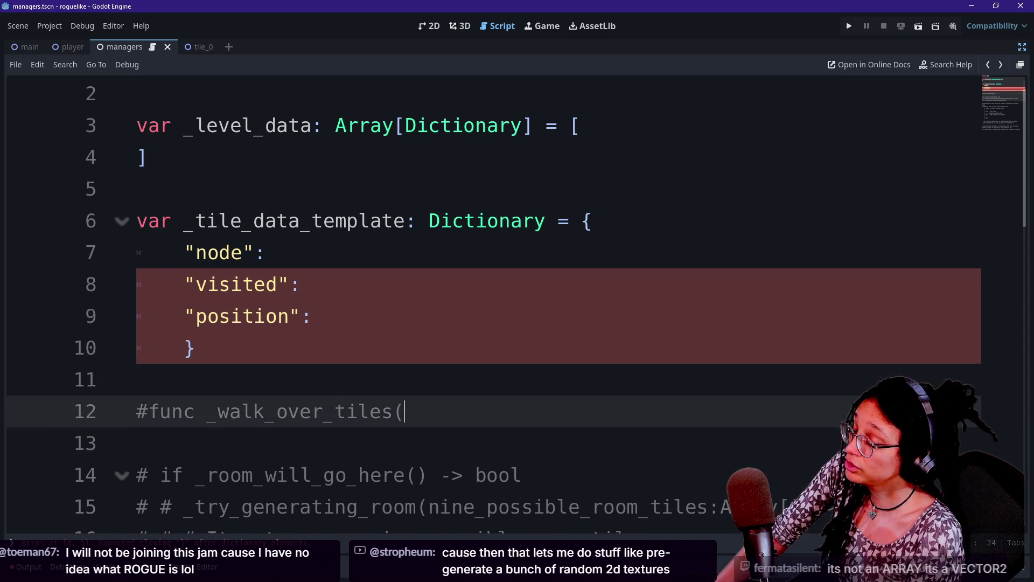
pyautogui.press('Up')
pyautogui.press('Up')
pyautogui.press('Down')
pyautogui.press('Up')
pyautogui.press('Up')
pyautogui.press('Up')
pyautogui.press('Down')
pyautogui.press('Down')
pyautogui.press('Up')
pyautogui.press('Down')
pyautogui.press('Up')
pyautogui.press('Down')
pyautogui.press('Down')
pyautogui.press('Up')
pyautogui.press('Up')
pyautogui.press('Down')
pyautogui.press('Up')
pyautogui.press('Down')
pyautogui.press('Down')
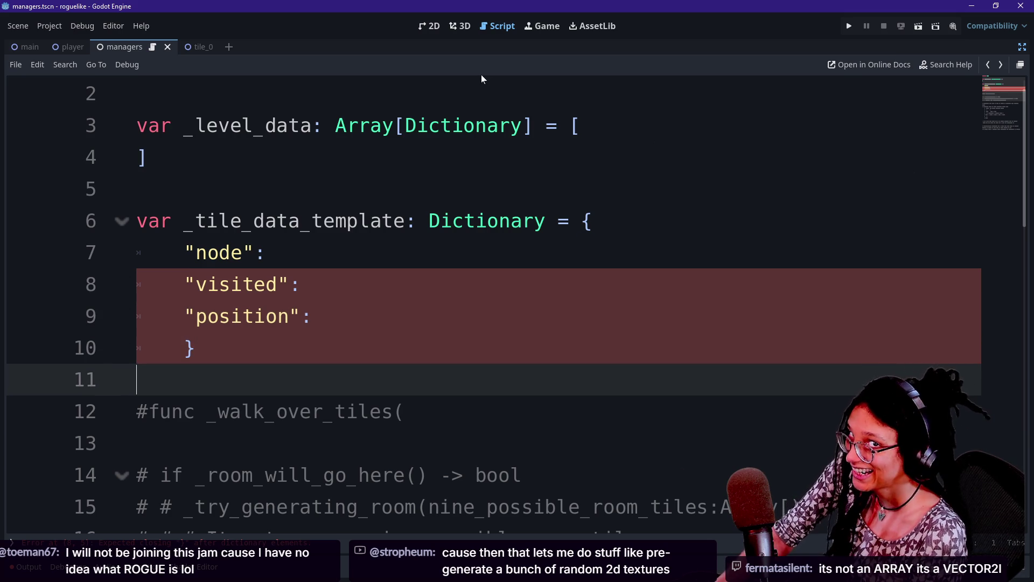
pyautogui.press('Down')
pyautogui.press('Down')
pyautogui.press('Up')
pyautogui.press('Up')
pyautogui.press('Up')
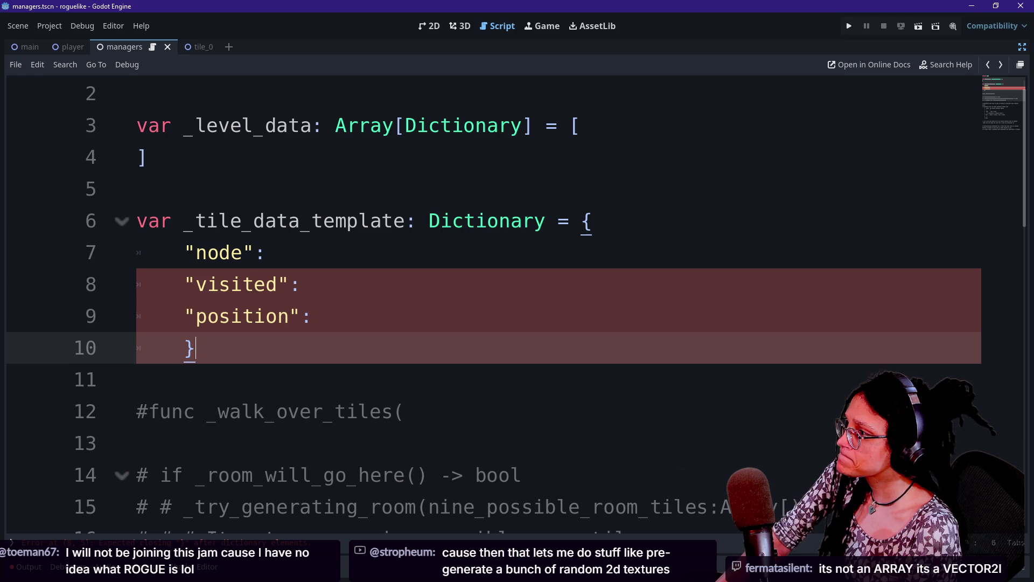
pyautogui.press('Down')
pyautogui.press('Down')
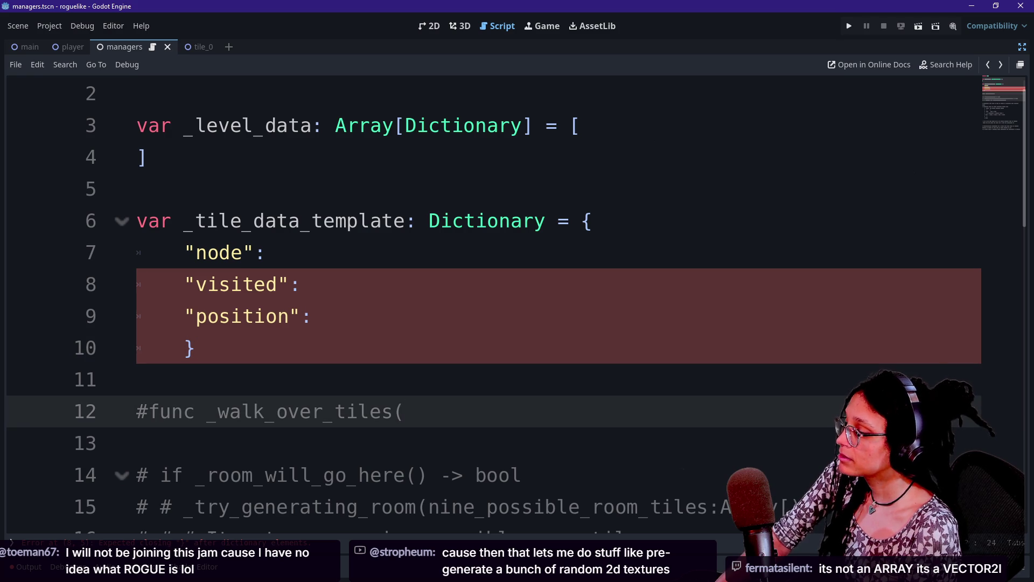
pyautogui.press('Down')
pyautogui.press('Down')
pyautogui.press('Down')
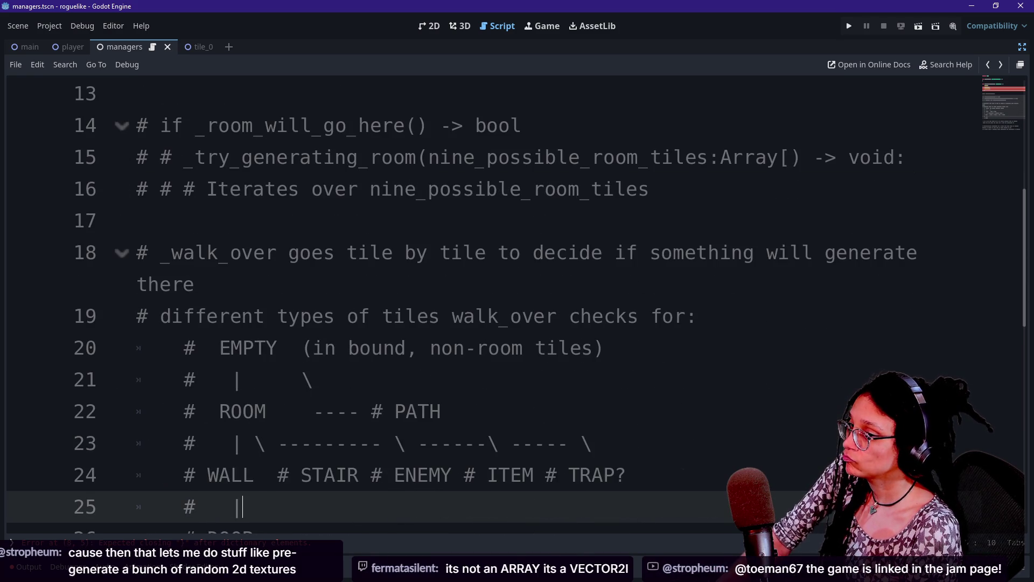
pyautogui.press('Down')
pyautogui.press('Up')
pyautogui.press('pageup')
pyautogui.press('pageup')
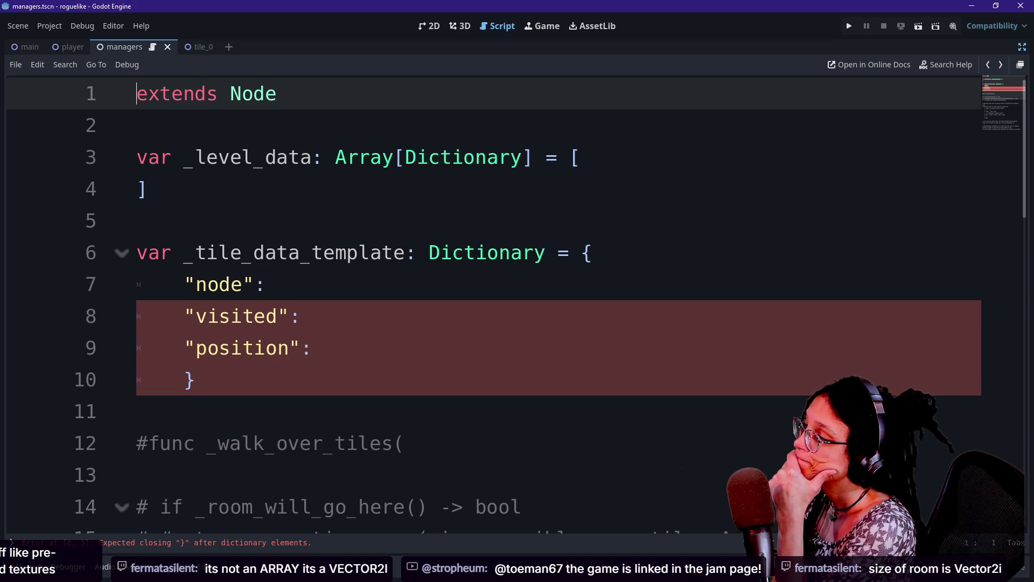
pyautogui.click(195, 380)
pyautogui.click(310, 348)
pyautogui.click(265, 284)
pyautogui.click(136, 411)
pyautogui.click(300, 317)
pyautogui.click(137, 220)
pyautogui.click(194, 379)
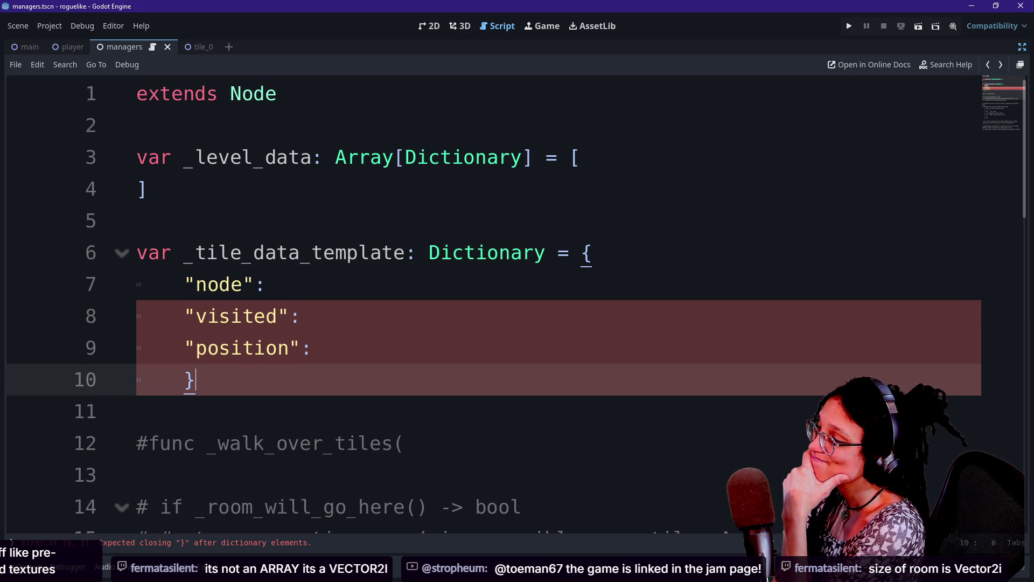
pyautogui.click(523, 252)
pyautogui.click(301, 316)
pyautogui.click(265, 285)
pyautogui.click(137, 221)
pyautogui.click(137, 125)
pyautogui.click(137, 221)
pyautogui.click(265, 284)
pyautogui.click(535, 252)
pyautogui.click(301, 316)
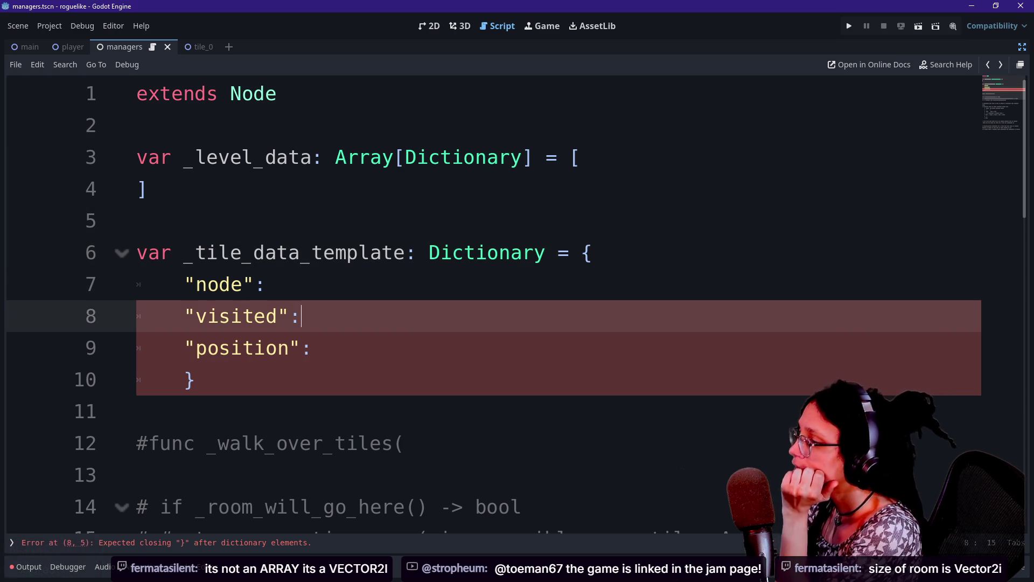
pyautogui.click(278, 285)
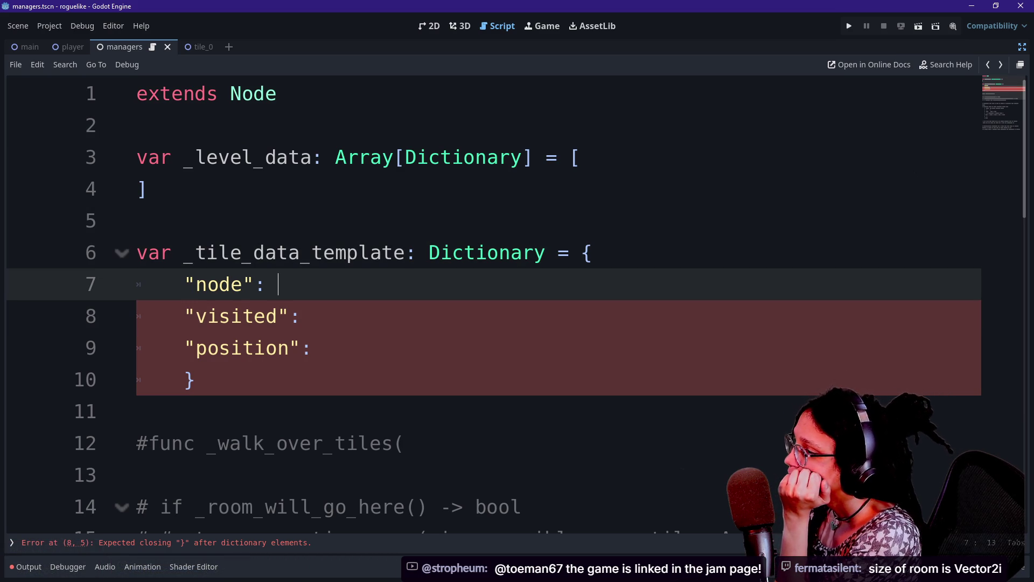
pyautogui.click(313, 348)
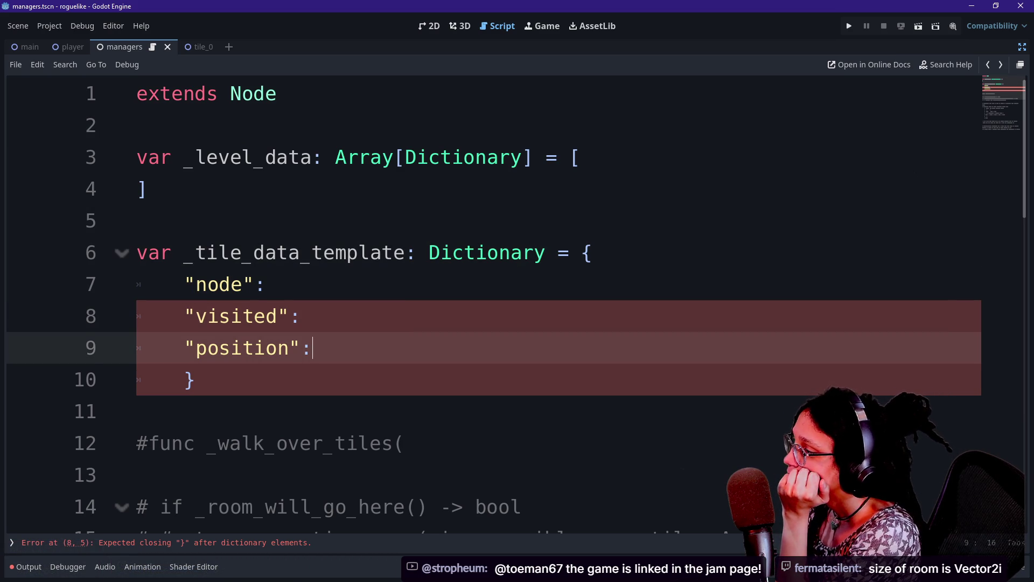
pyautogui.click(301, 316)
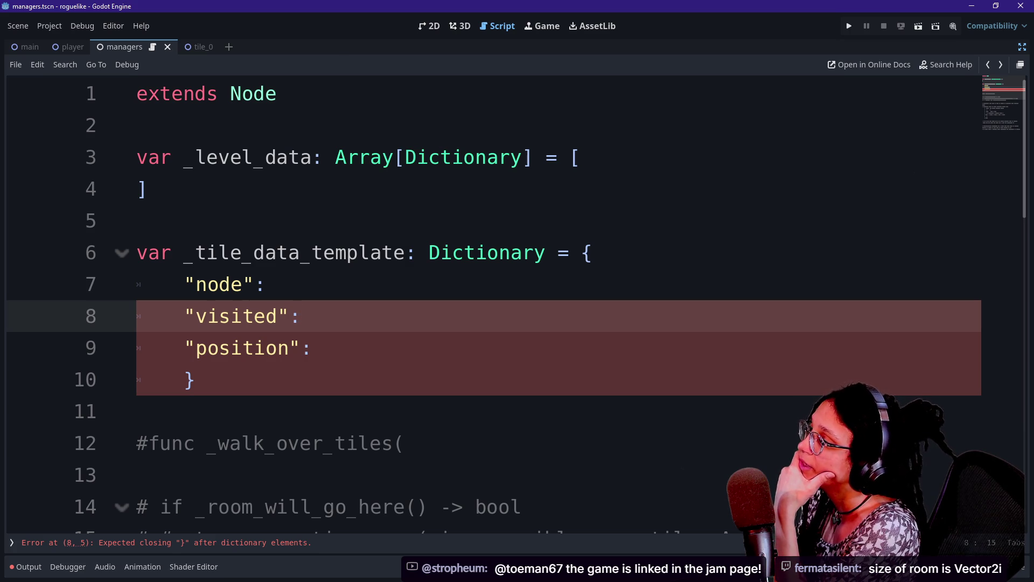
pyautogui.click(500, 156)
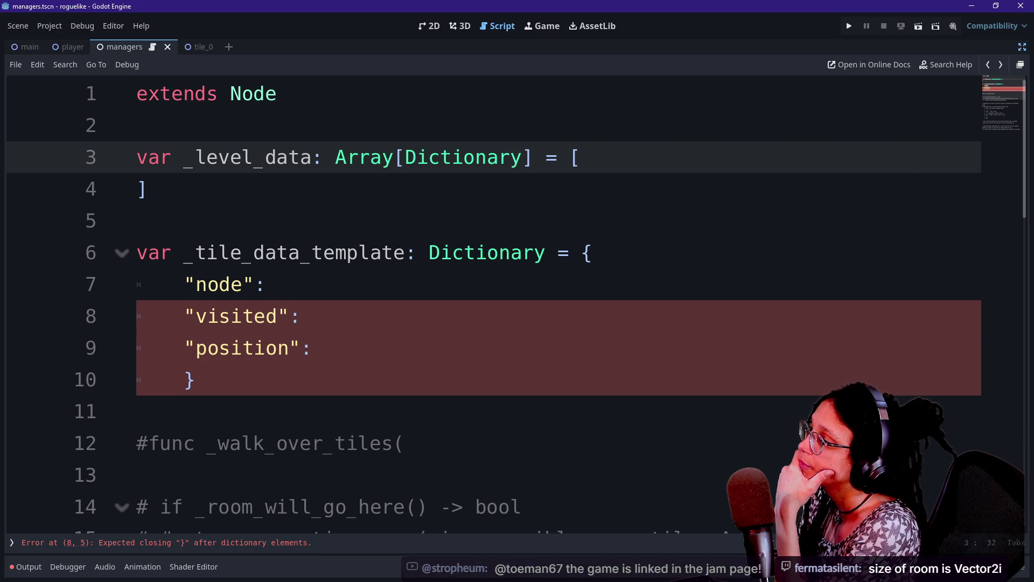
pyautogui.scroll(-2, 517, 302)
pyautogui.scroll(2, 517, 302)
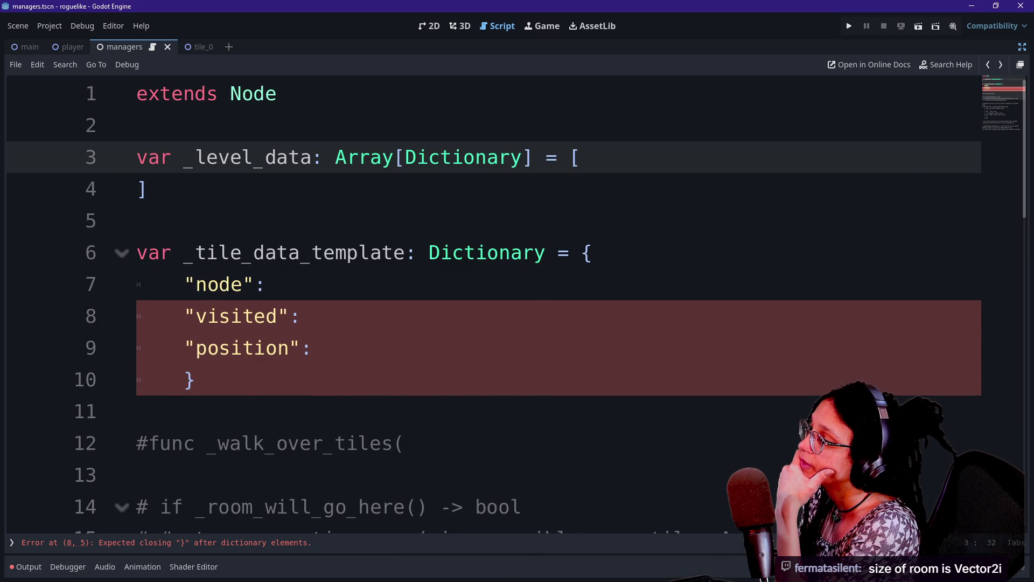
pyautogui.scroll(-1, 517, 302)
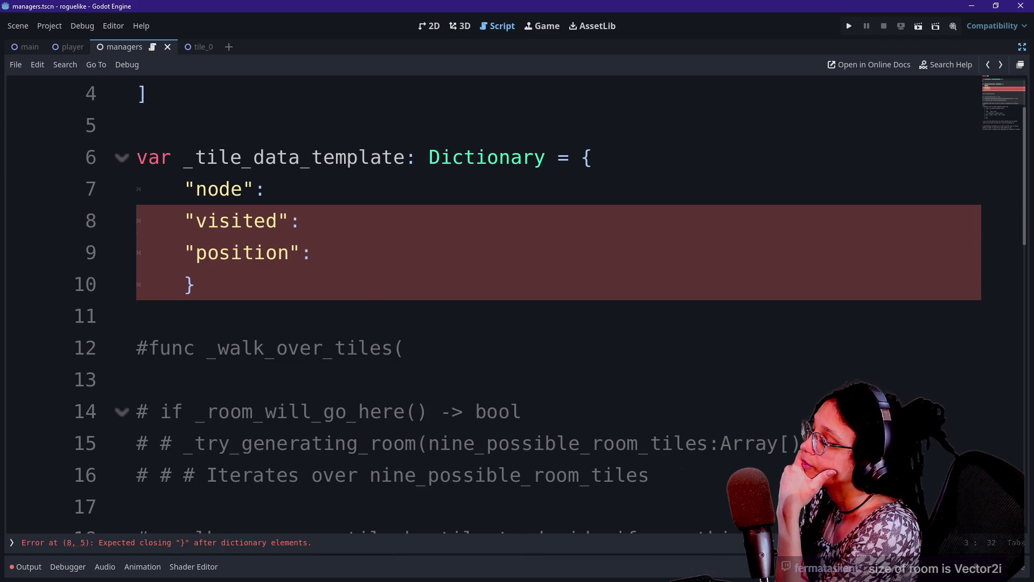
pyautogui.scroll(-1, 517, 301)
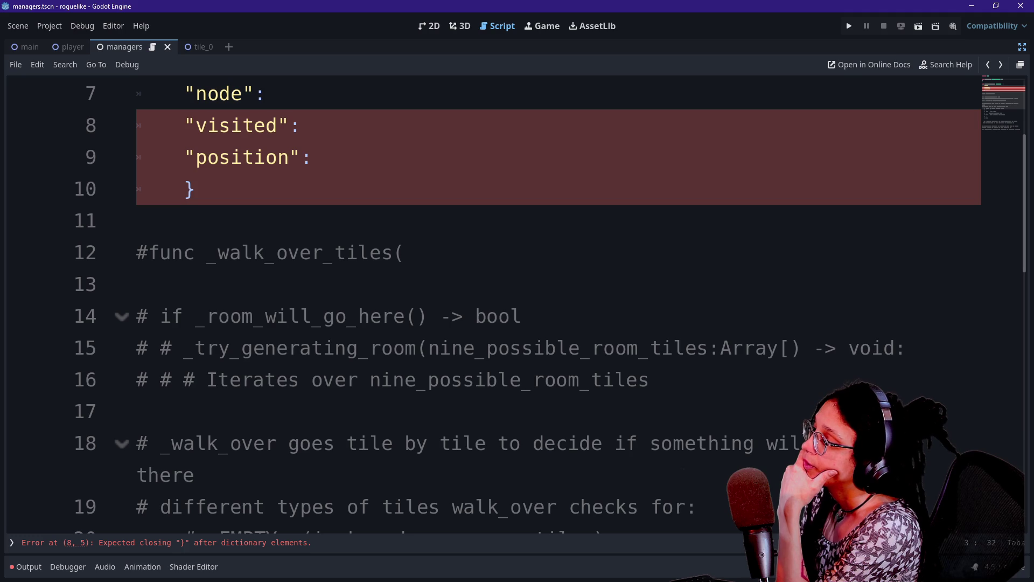
pyautogui.moveTo(369, 379); pyautogui.dragTo(651, 379)
pyautogui.click(650, 379)
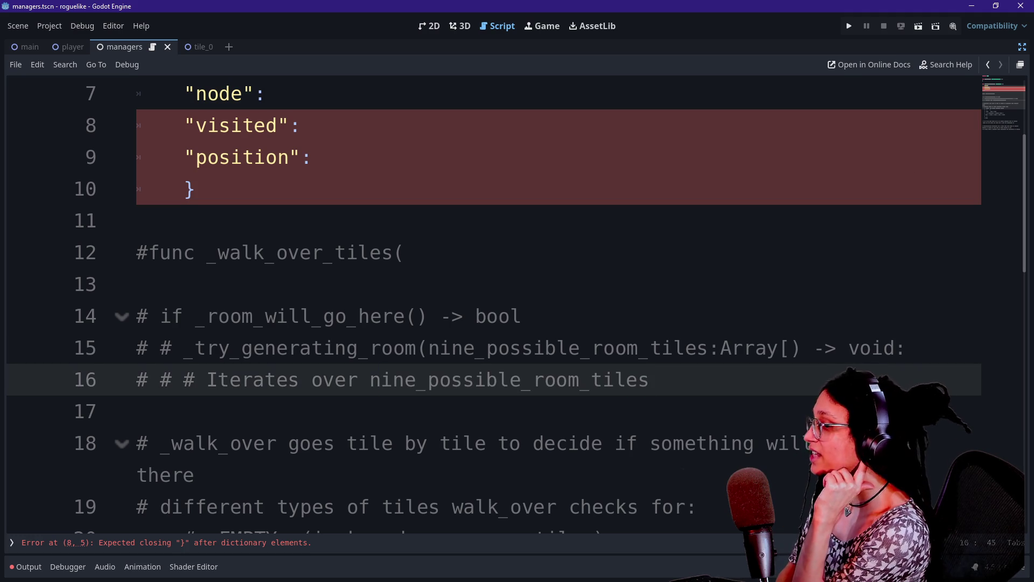
pyautogui.moveTo(520, 347); pyautogui.dragTo(674, 348)
pyautogui.click(674, 348)
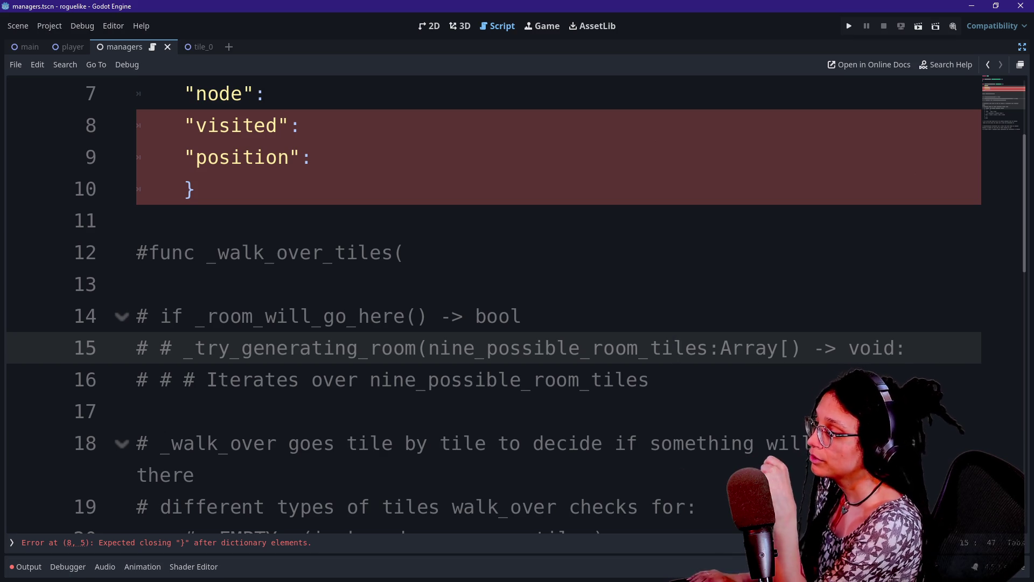
pyautogui.moveTo(335, 379); pyautogui.dragTo(580, 379)
# Step: Append 'to decide if a room actually needs to go there (ie runs _room_will_go_here()' to line 16
pyautogui.click(580, 379)
pyautogui.click(649, 379)
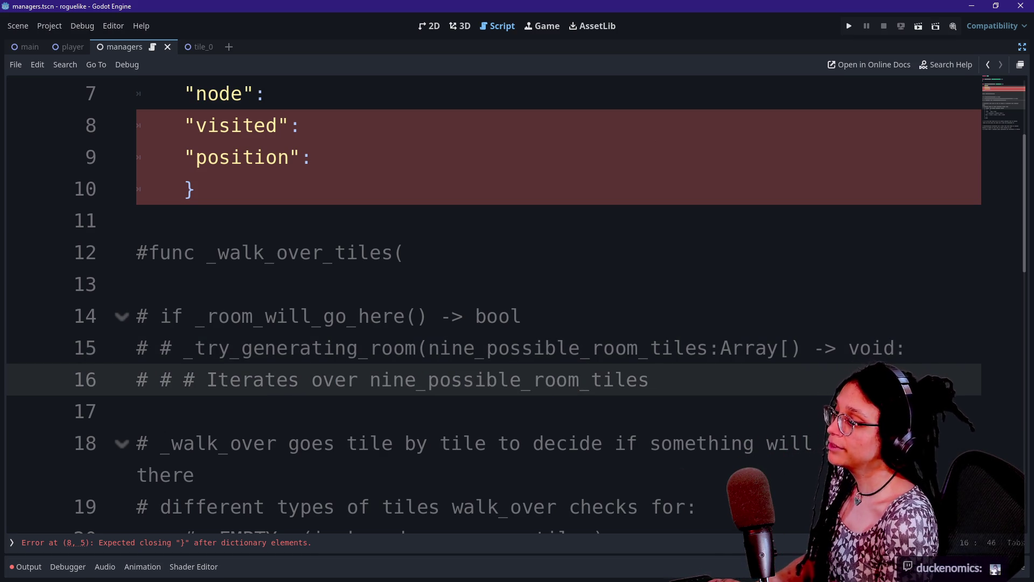
pyautogui.write('to decide if a r')
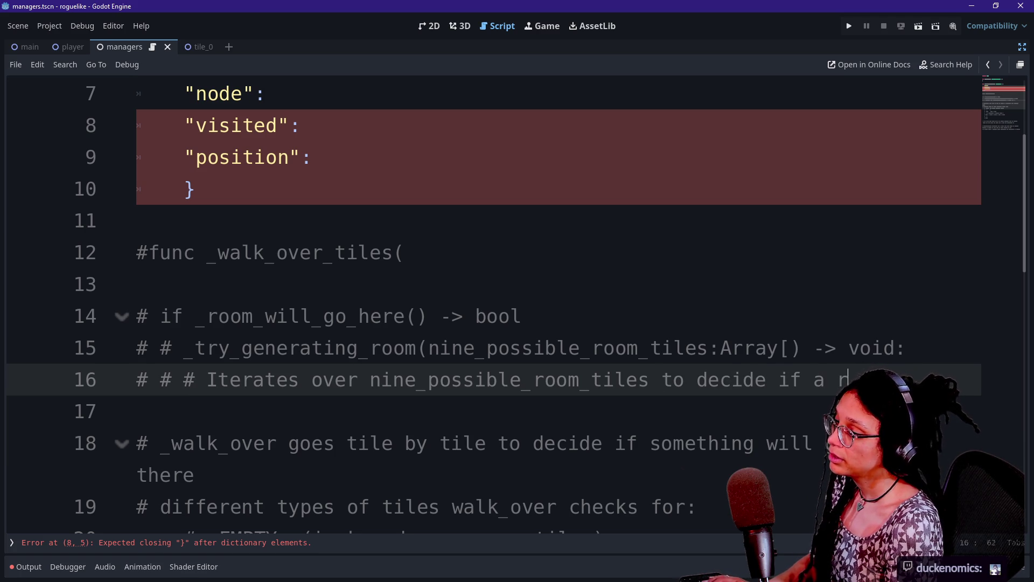
pyautogui.write('ly needs to go there (')
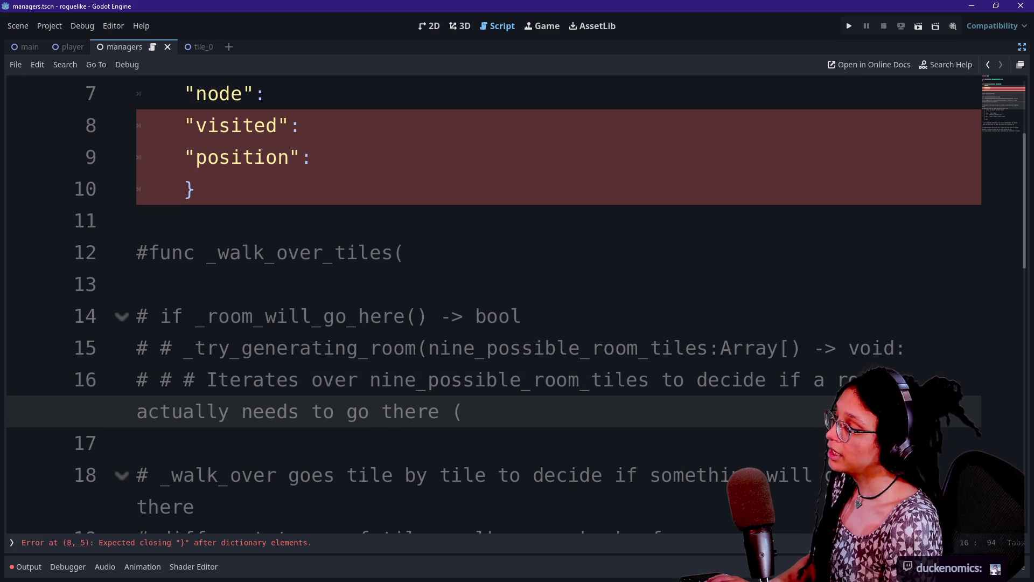
pyautogui.write('re')
pyautogui.press('BackSpace')
pyautogui.press('BackSpace')
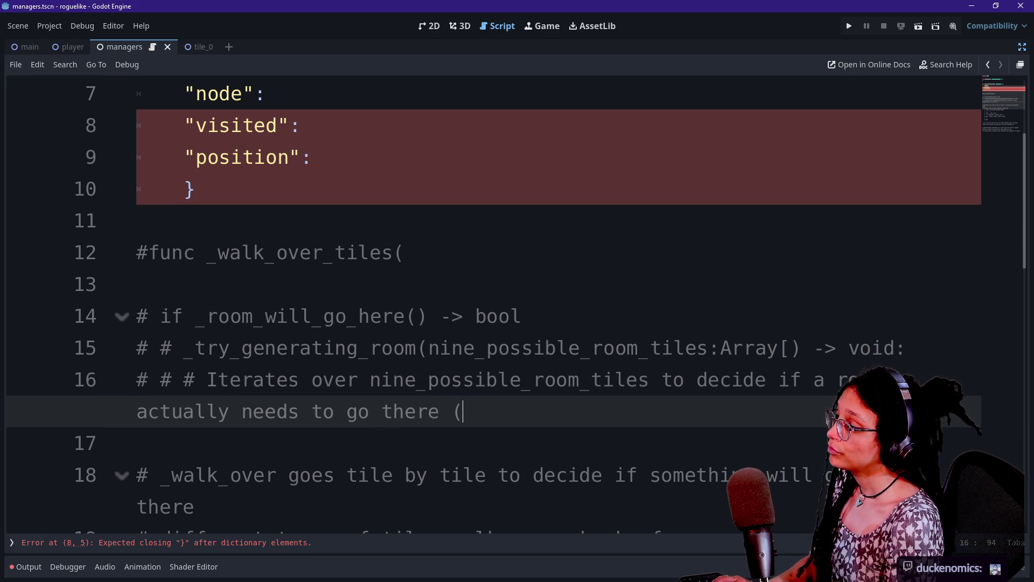
pyautogui.write('ie ')
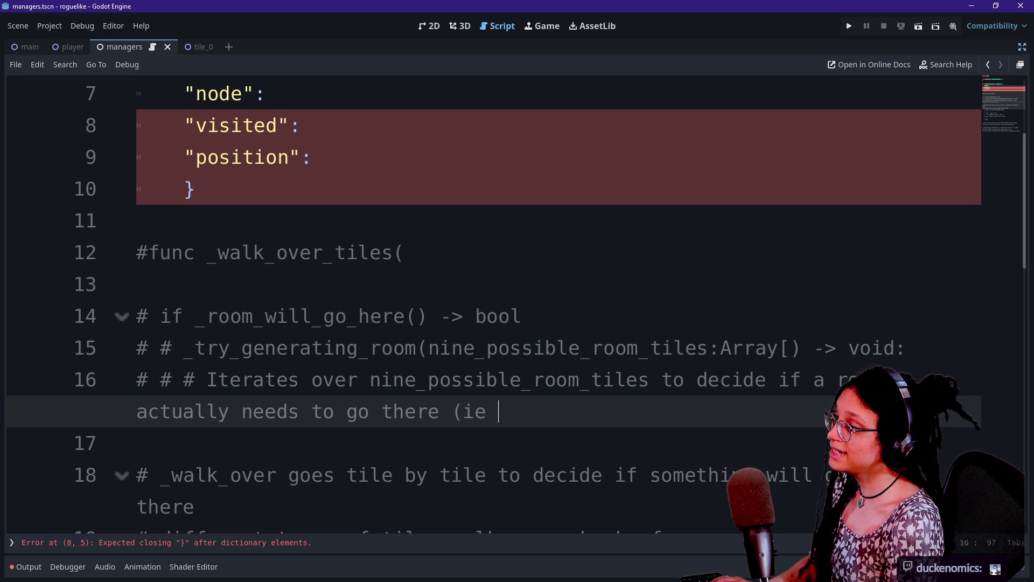
pyautogui.write('uns _room_wil')
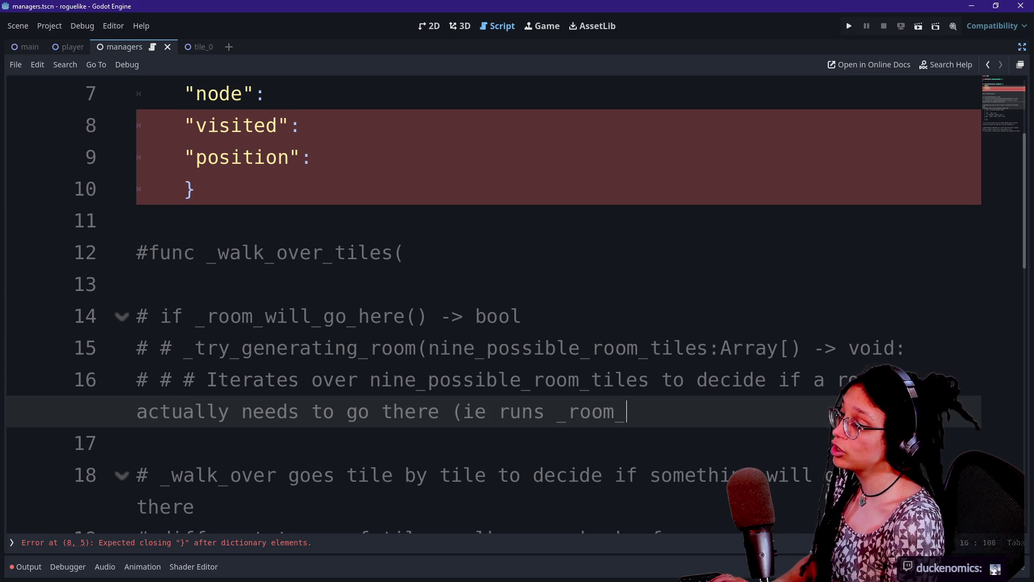
pyautogui.write('l_go_here9')
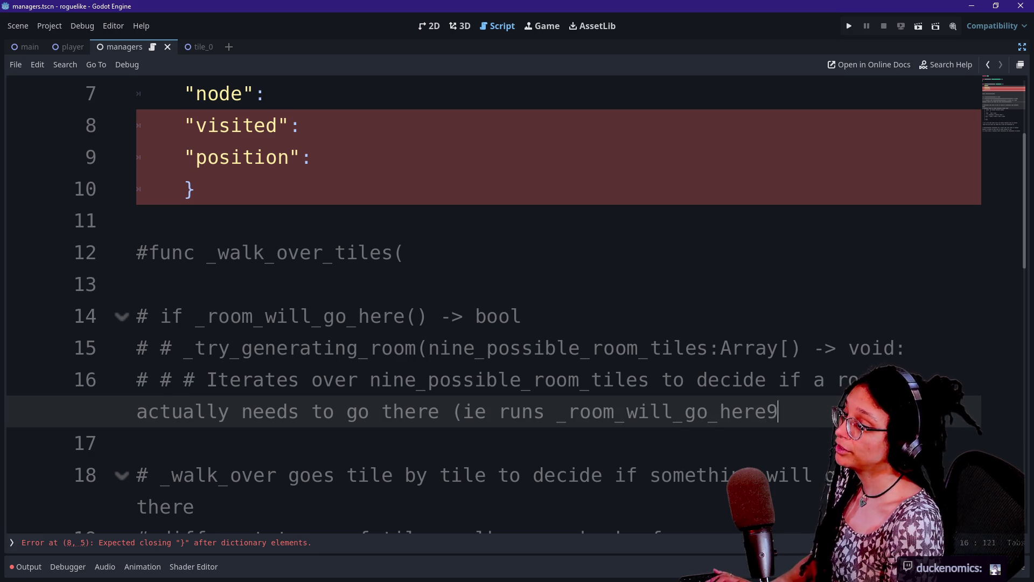
pyautogui.press('BackSpace')
pyautogui.write(')_')
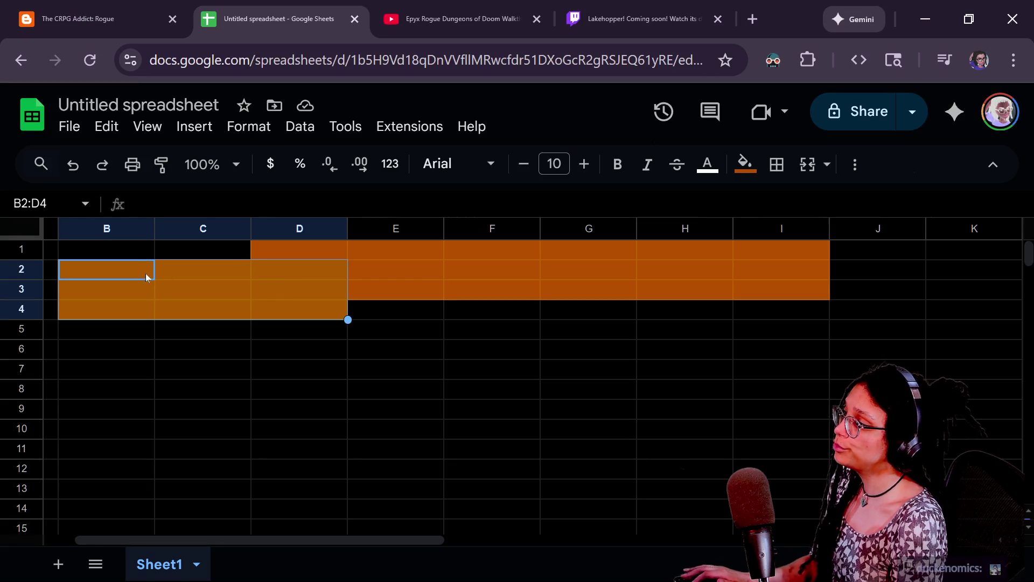
# Step: In the spreadsheet, select C1 and cells E4 to H4 along row 4, ending on F4:H6
pyautogui.click(210, 257)
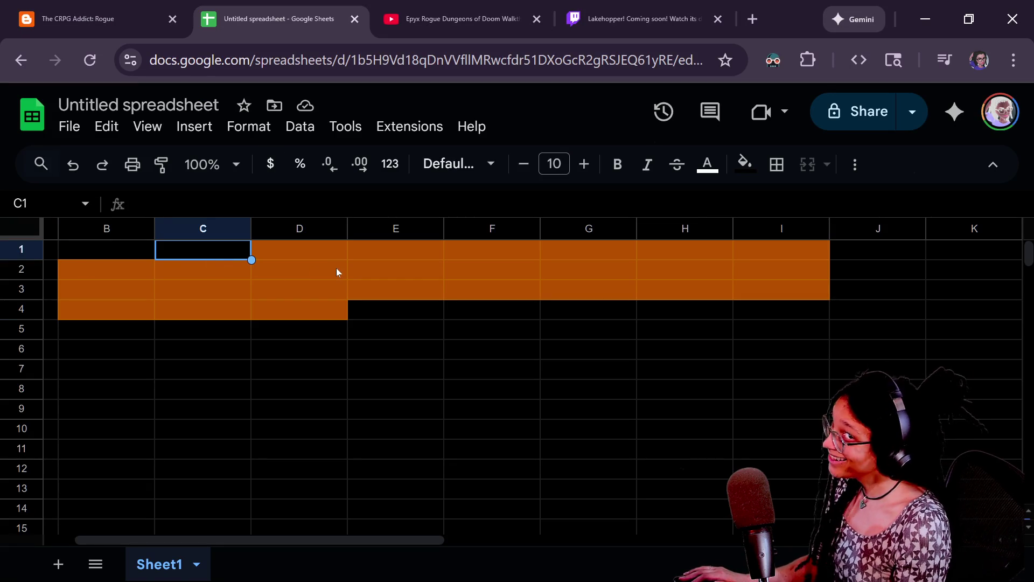
pyautogui.click(426, 317)
pyautogui.press('Right')
pyautogui.press('Right')
pyautogui.press('Right')
pyautogui.press('Right')
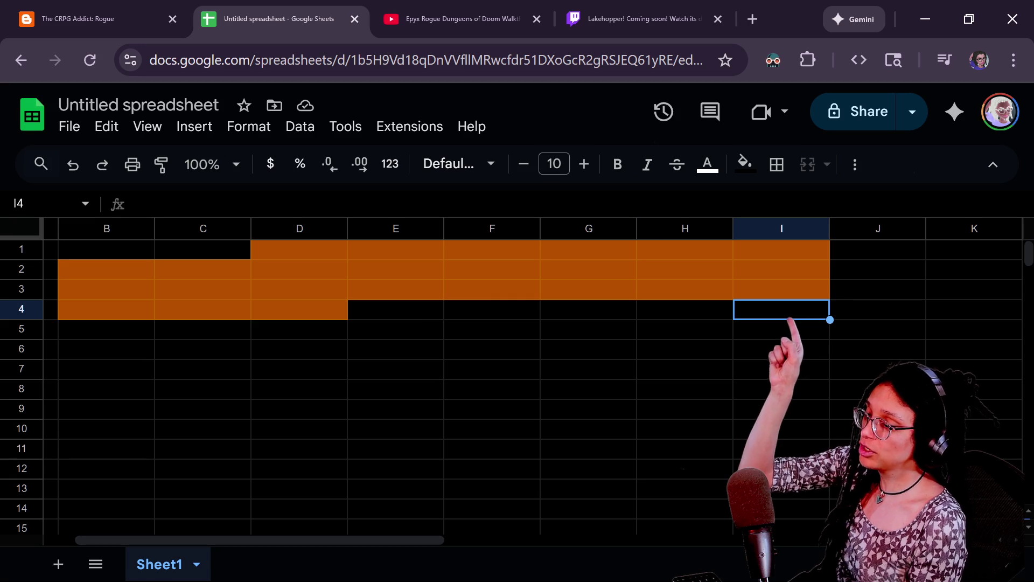
pyautogui.click(436, 310)
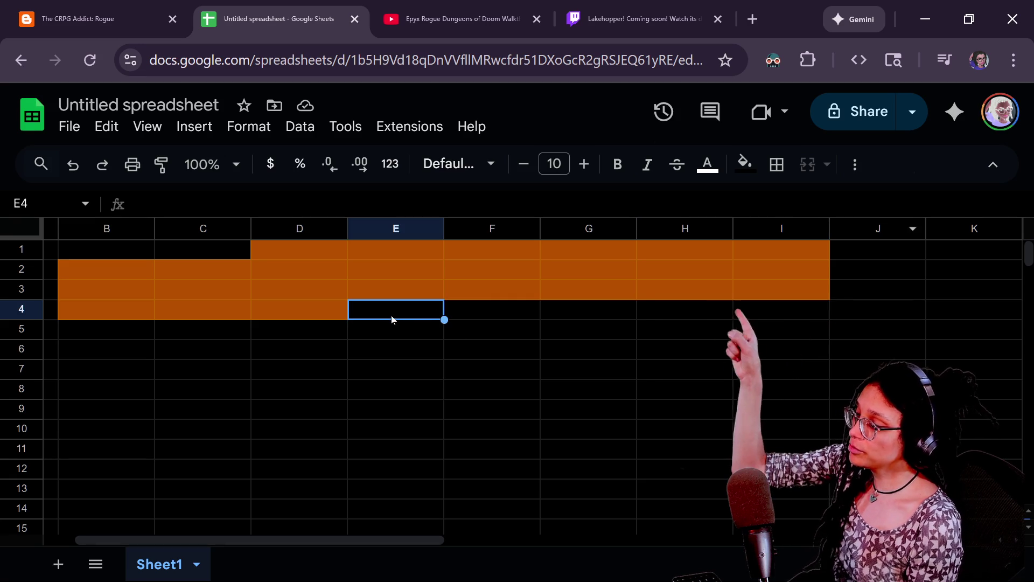
pyautogui.click(470, 317)
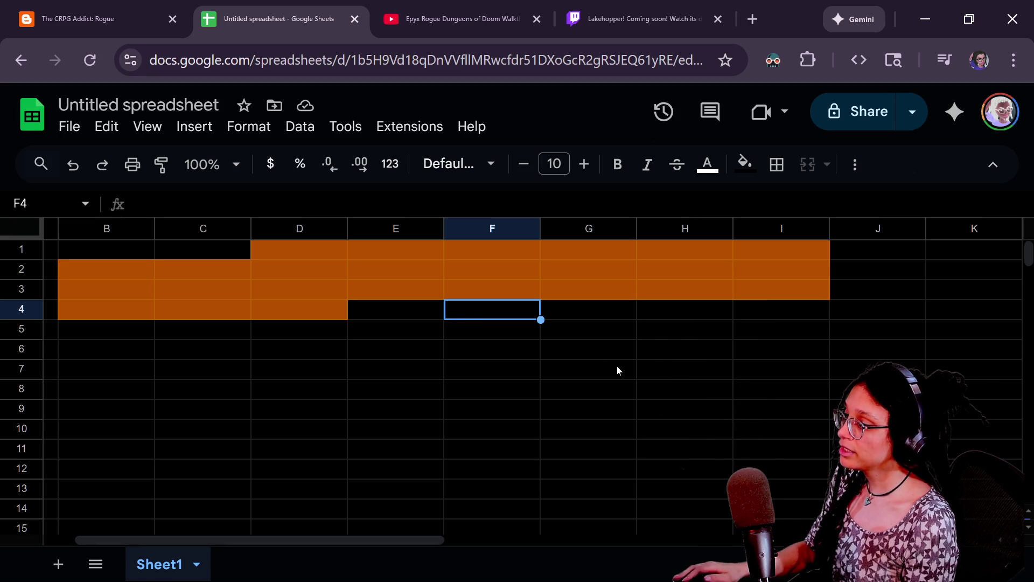
pyautogui.keyDown('shift'); pyautogui.click(688, 351); pyautogui.keyUp('shift')
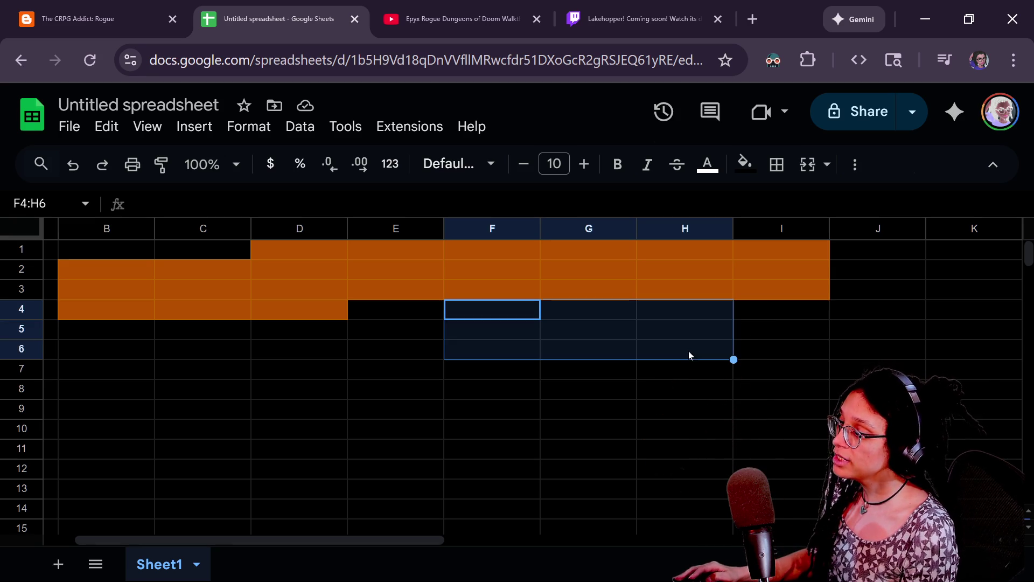
# Step: Fill F4:H6 green, then make F4 white
pyautogui.click(745, 163)
pyautogui.click(827, 249)
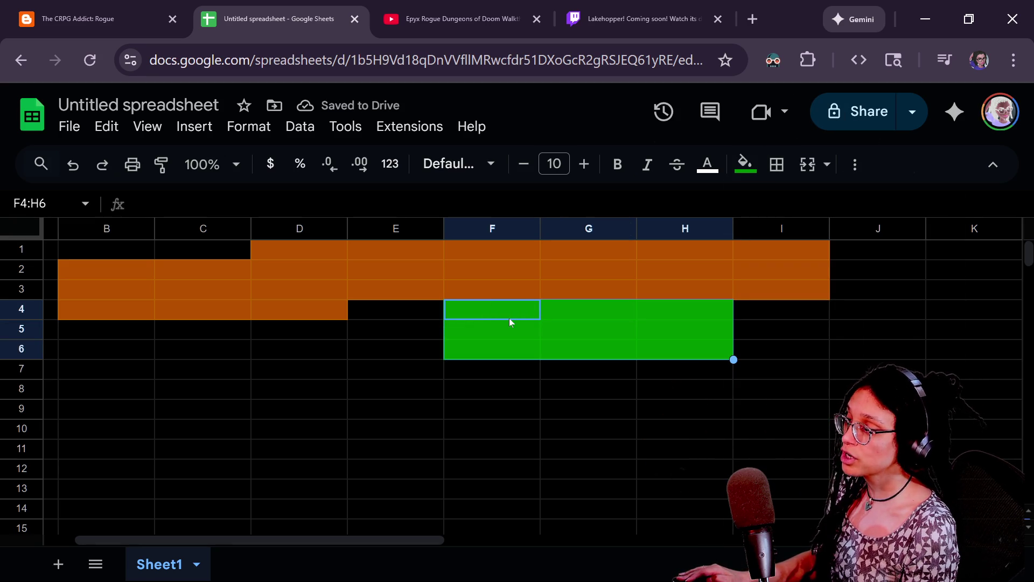
pyautogui.click(592, 331)
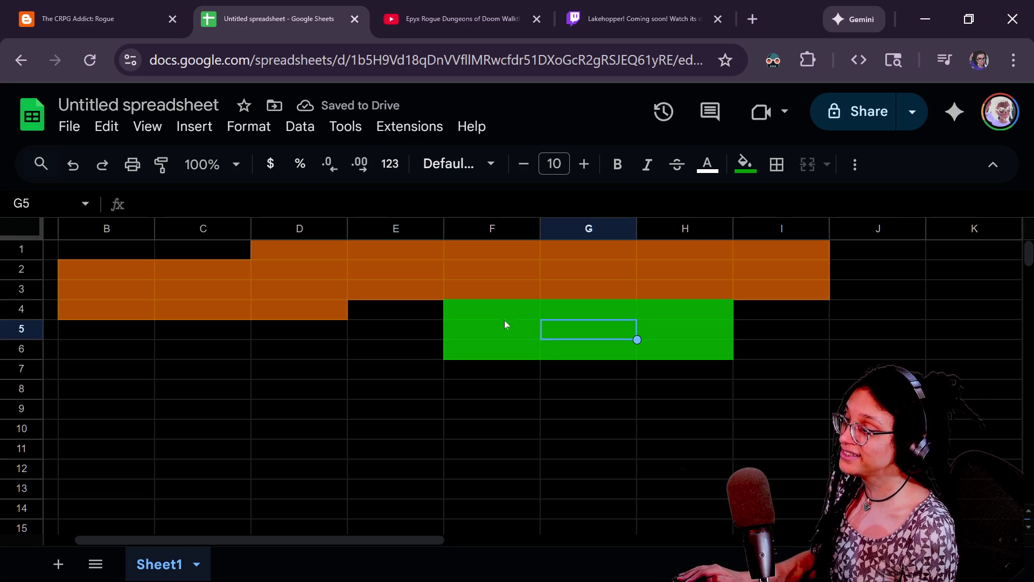
pyautogui.click(536, 316)
pyautogui.click(744, 163)
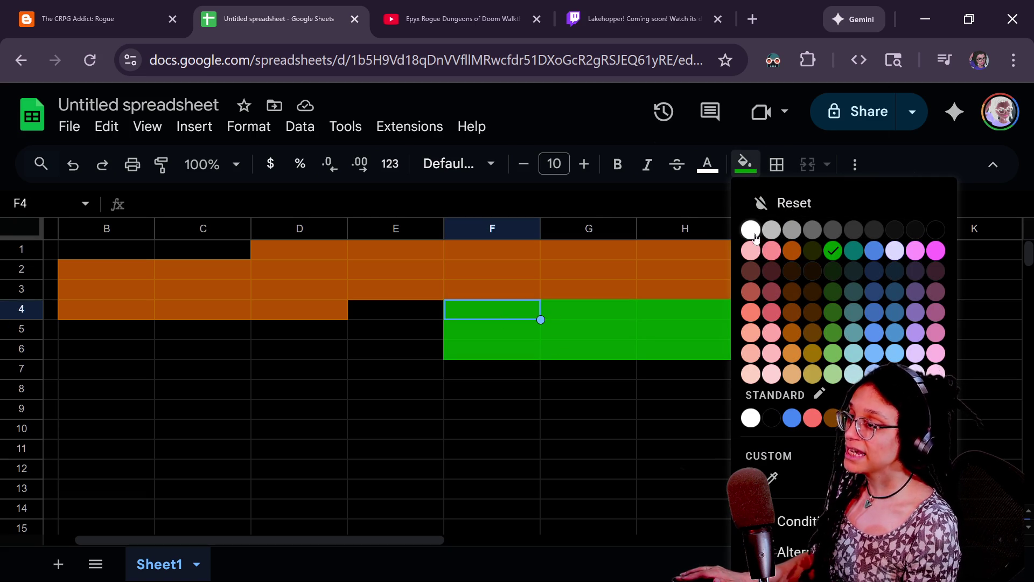
pyautogui.click(751, 231)
# Step: Change G4 and H4 to white fill as well
pyautogui.click(586, 305)
pyautogui.click(744, 163)
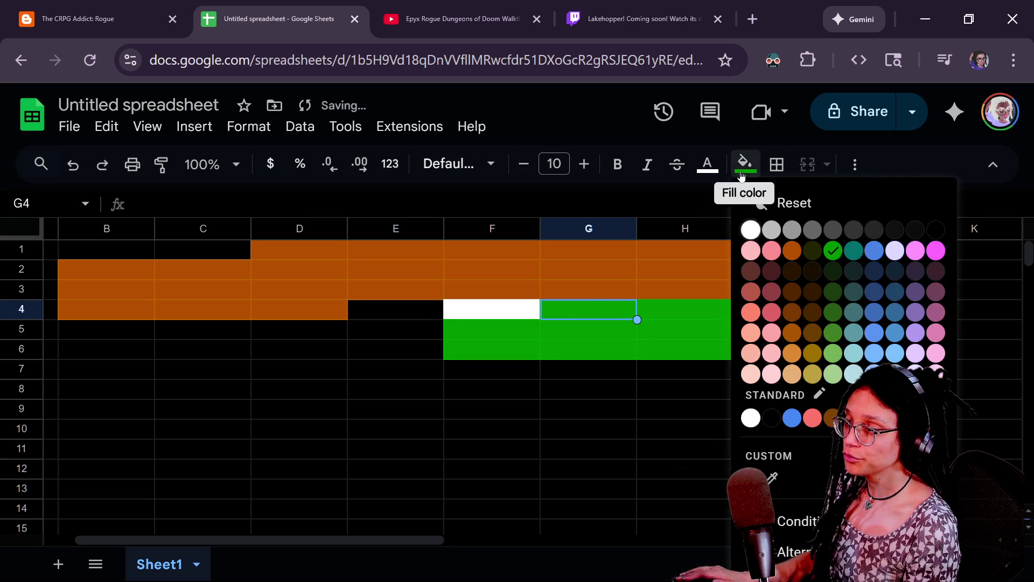
pyautogui.click(458, 338)
pyautogui.click(533, 309)
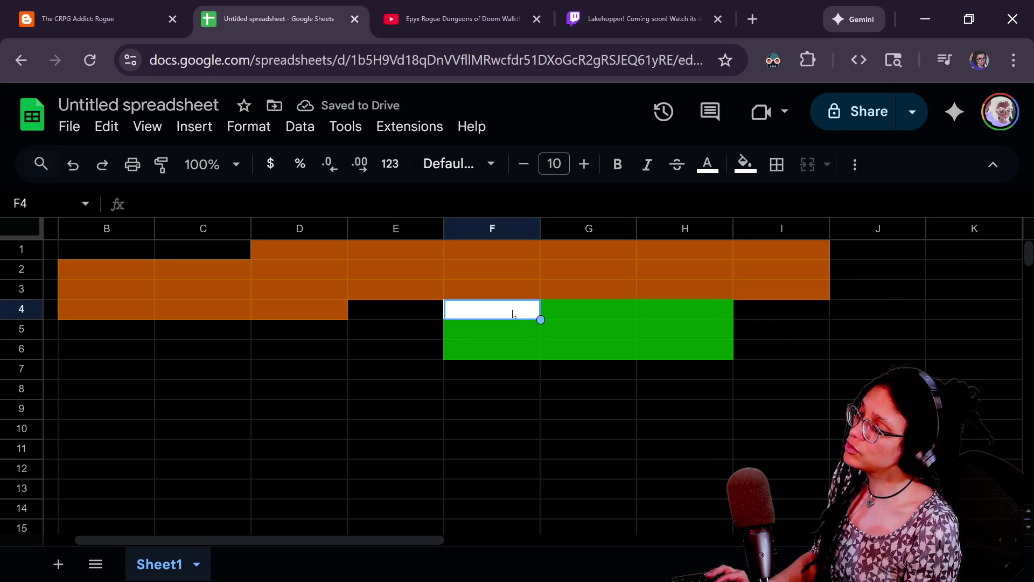
pyautogui.click(591, 315)
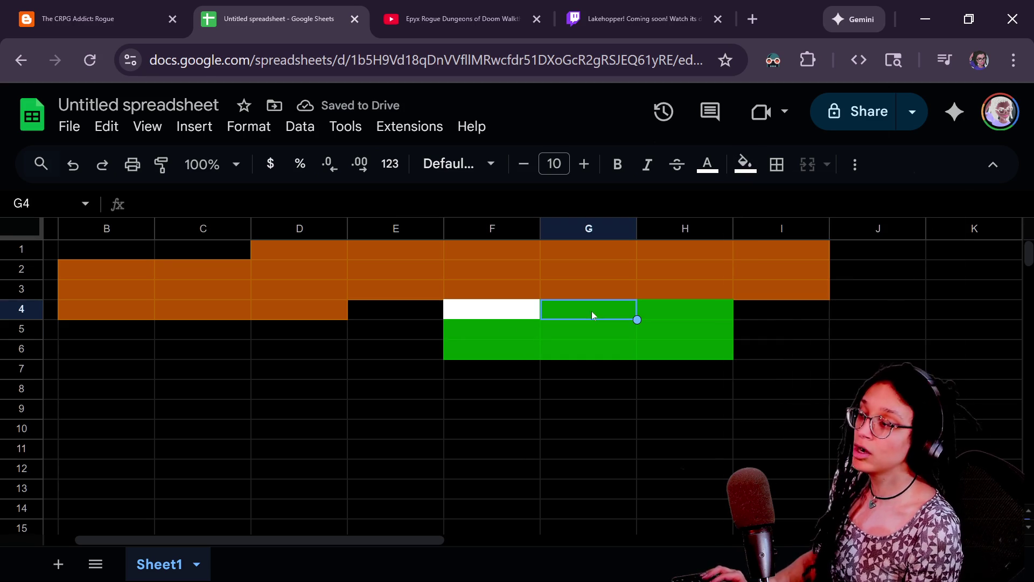
pyautogui.click(745, 164)
pyautogui.click(750, 229)
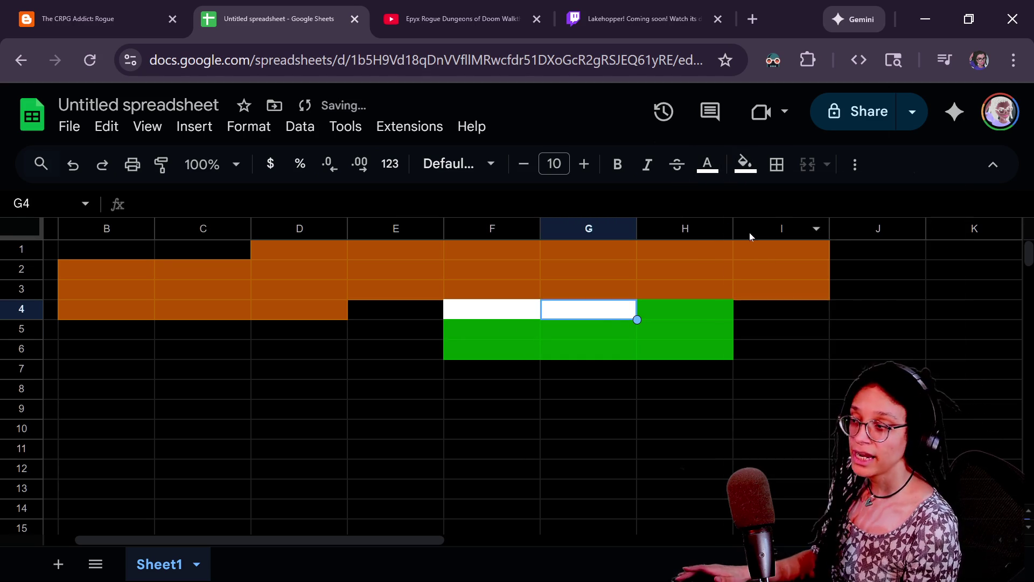
pyautogui.click(705, 318)
pyautogui.click(745, 164)
pyautogui.click(750, 230)
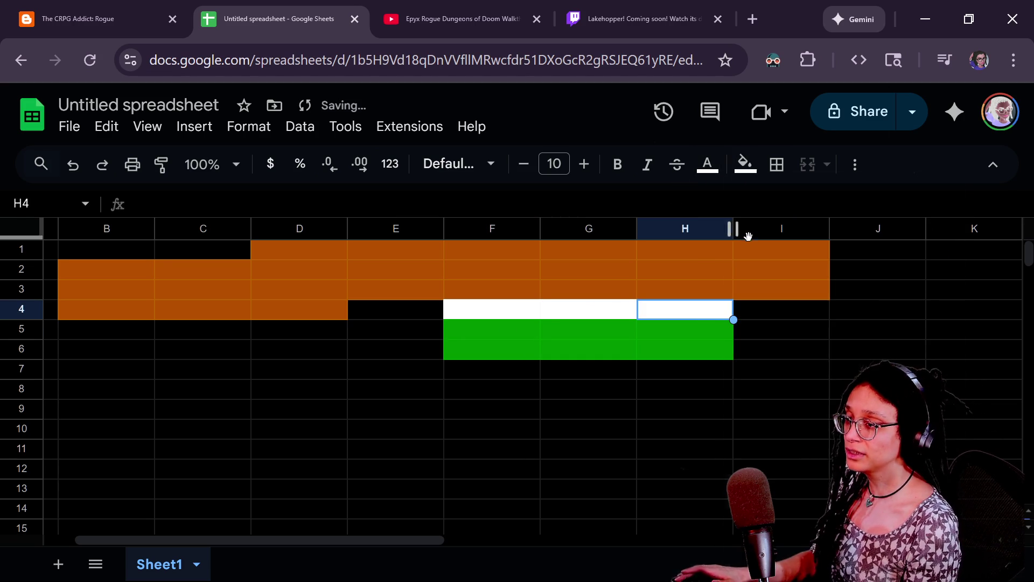
# Step: Paste the white fill into F5, G5, H5, F6, G6 and H6
pyautogui.click(467, 339)
pyautogui.hotkey('ctrl', 'v')
pyautogui.click(562, 334)
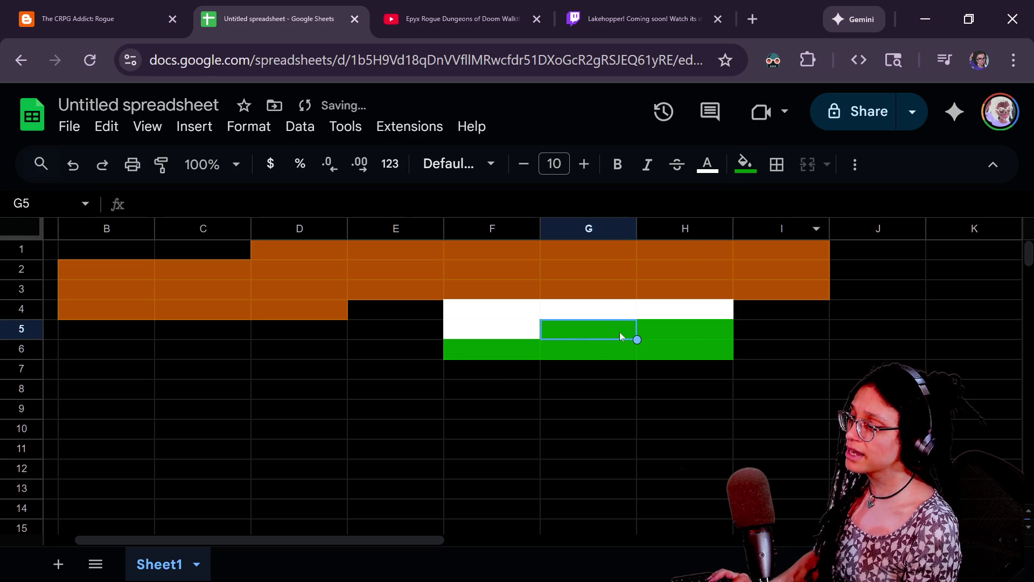
pyautogui.hotkey('ctrl', 'v')
pyautogui.click(644, 336)
pyautogui.hotkey('ctrl', 'v')
pyautogui.click(507, 358)
pyautogui.hotkey('ctrl', 'v')
pyautogui.click(584, 348)
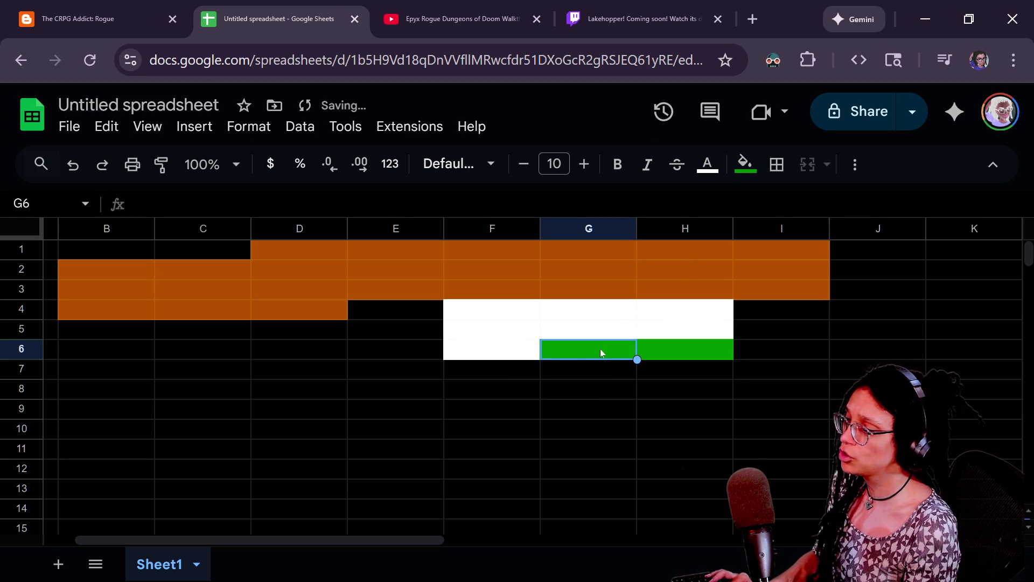
pyautogui.hotkey('ctrl', 'v')
pyautogui.click(648, 347)
pyautogui.hotkey('ctrl', 'v')
# Step: Fill the whole F4:H6 block orange and deselect it by clicking J1
pyautogui.click(455, 313)
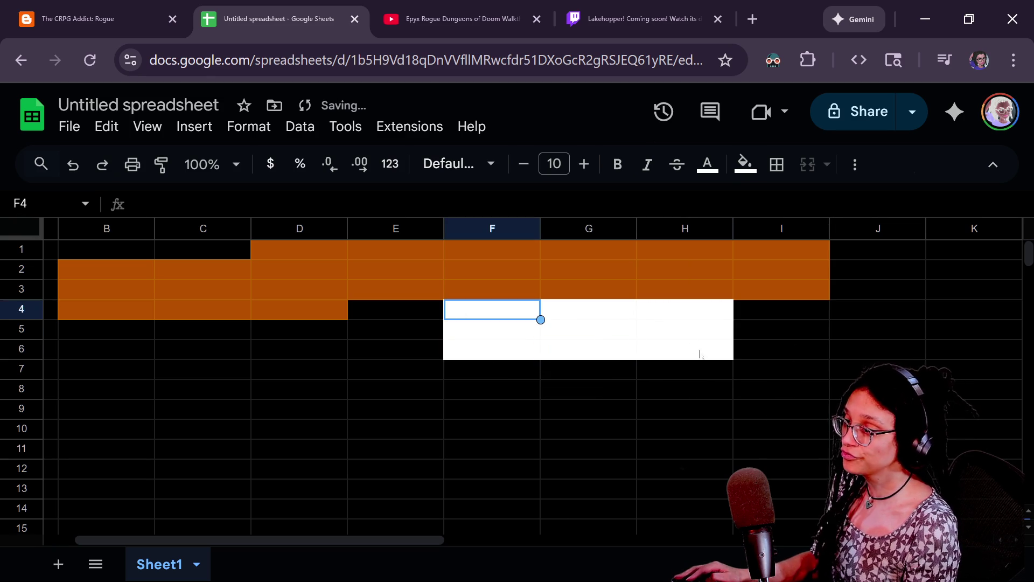
pyautogui.keyDown('shift'); pyautogui.click(698, 349); pyautogui.keyUp('shift')
pyautogui.click(755, 174)
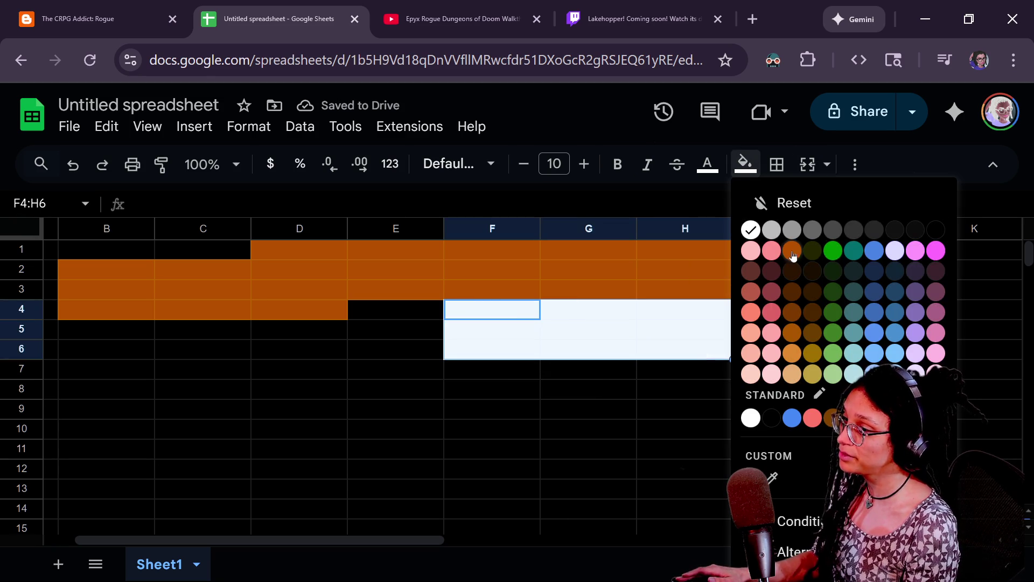
pyautogui.click(791, 250)
pyautogui.click(514, 306)
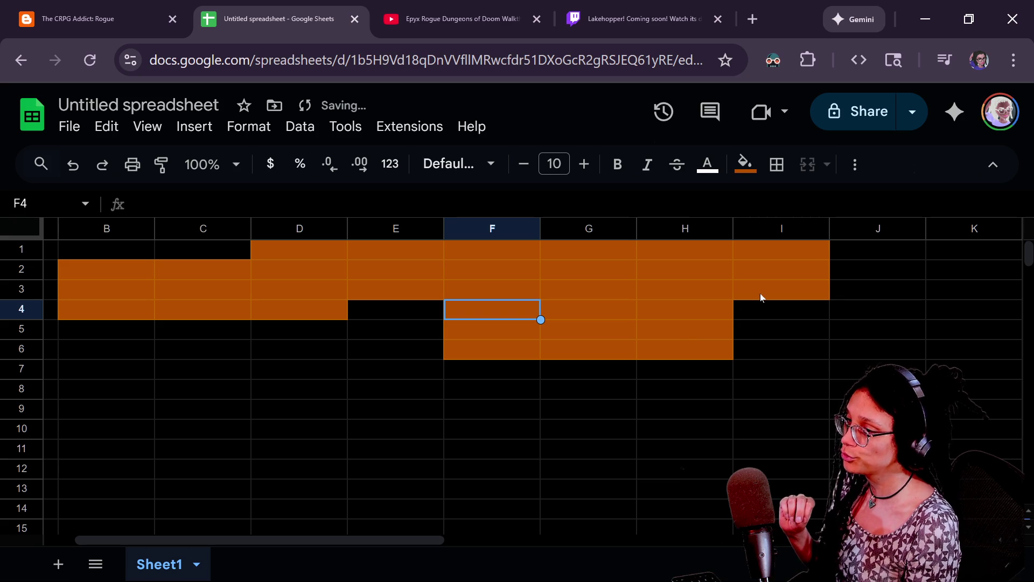
pyautogui.click(860, 248)
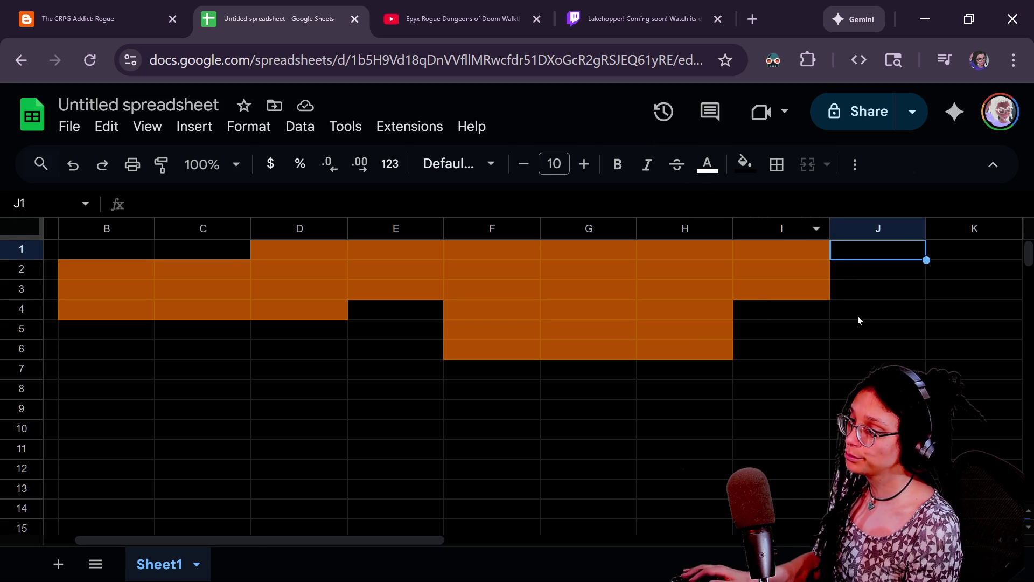
pyautogui.hscroll(5, 861, 318)
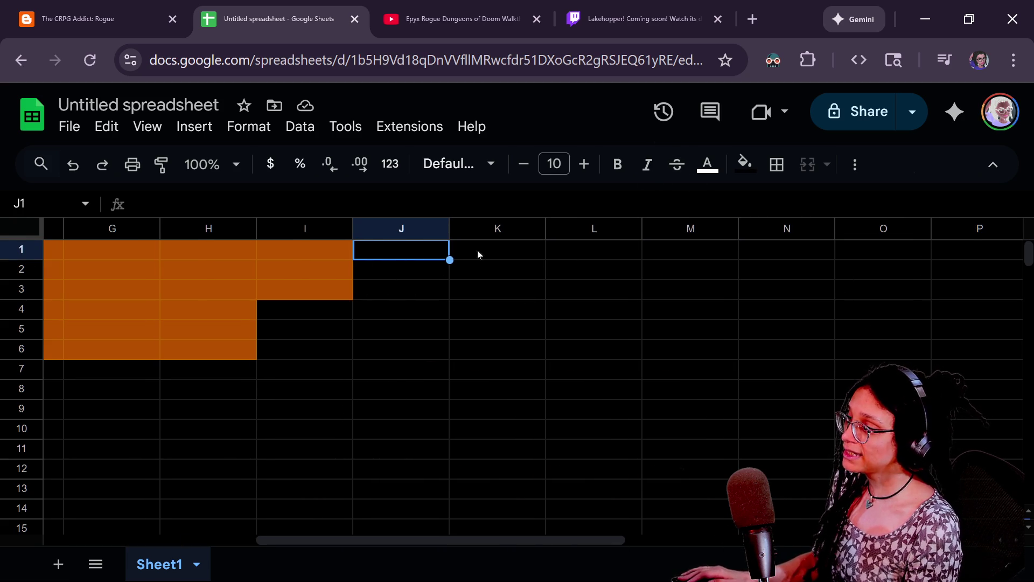
pyautogui.keyDown('shift'); pyautogui.click(595, 281); pyautogui.keyUp('shift')
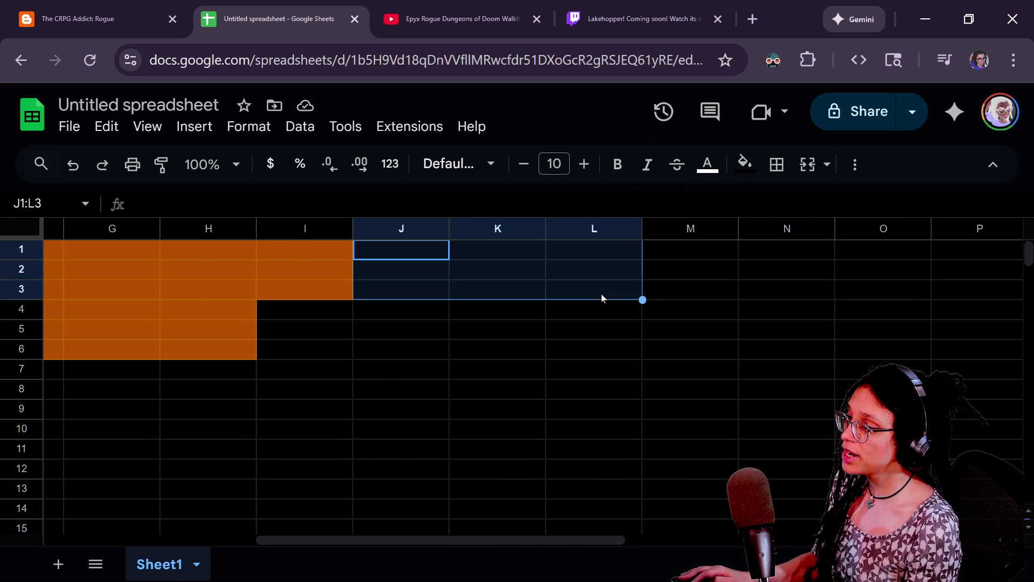
pyautogui.click(745, 167)
pyautogui.click(749, 229)
pyautogui.click(542, 262)
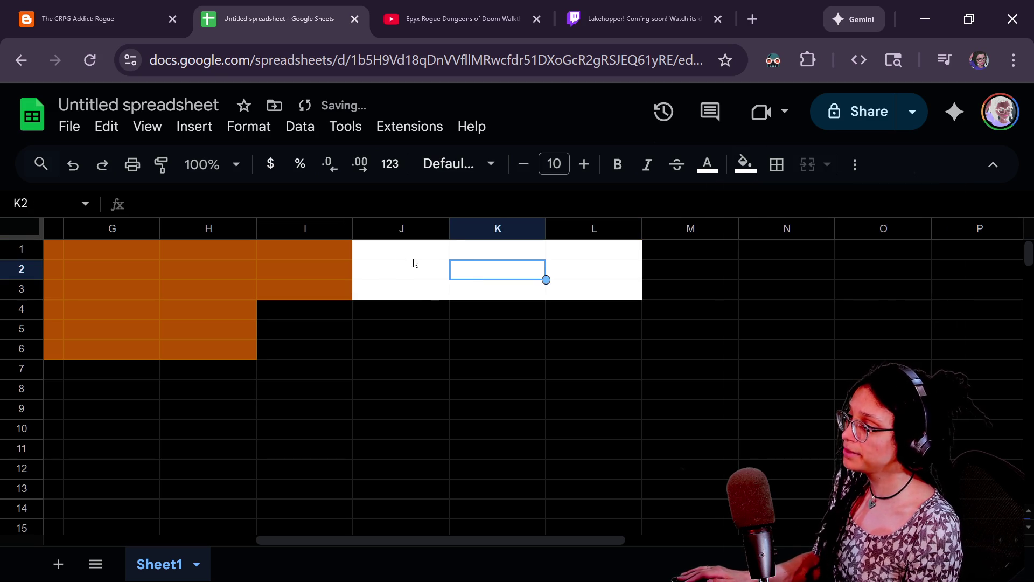
pyautogui.click(433, 256)
pyautogui.hotkey('ctrl', 'z')
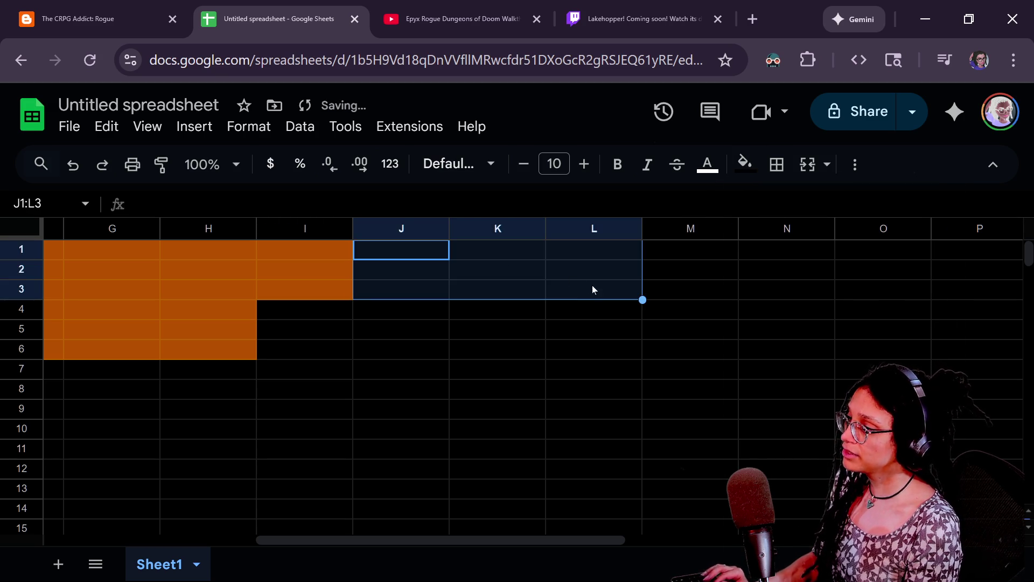
pyautogui.click(745, 165)
pyautogui.click(833, 254)
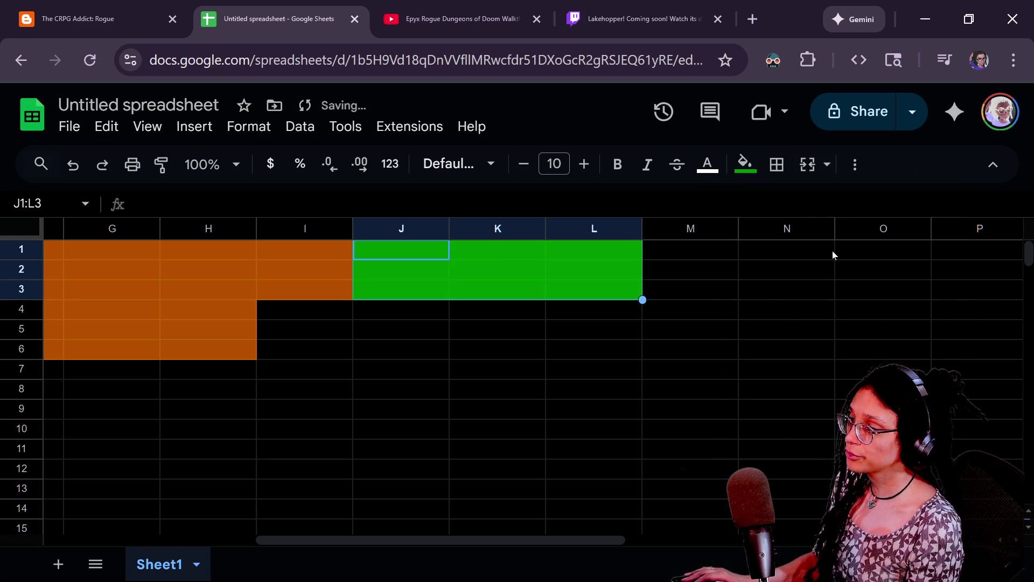
pyautogui.click(365, 261)
pyautogui.click(411, 244)
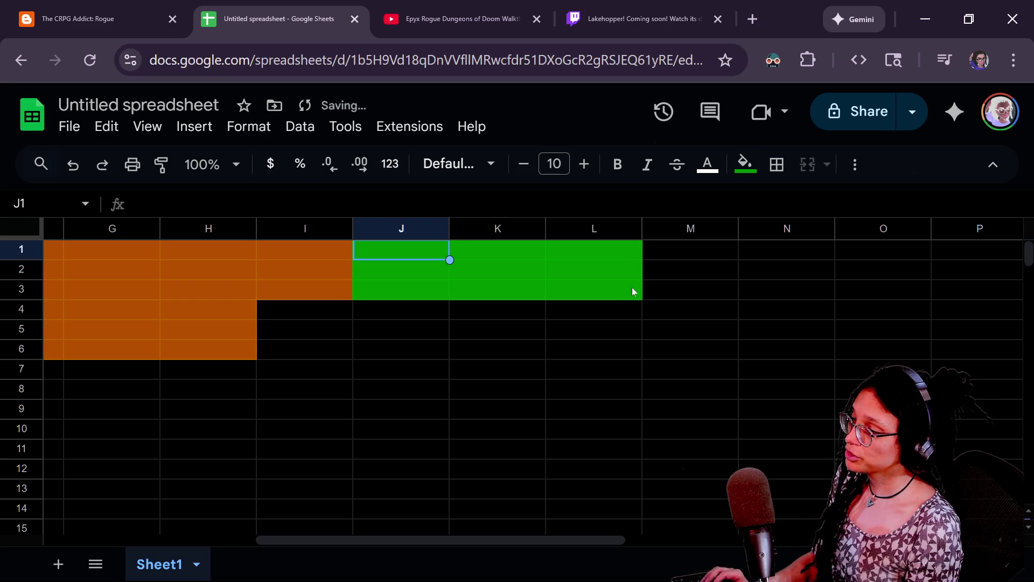
pyautogui.keyDown('shift'); pyautogui.click(632, 292); pyautogui.keyUp('shift')
pyautogui.click(372, 248)
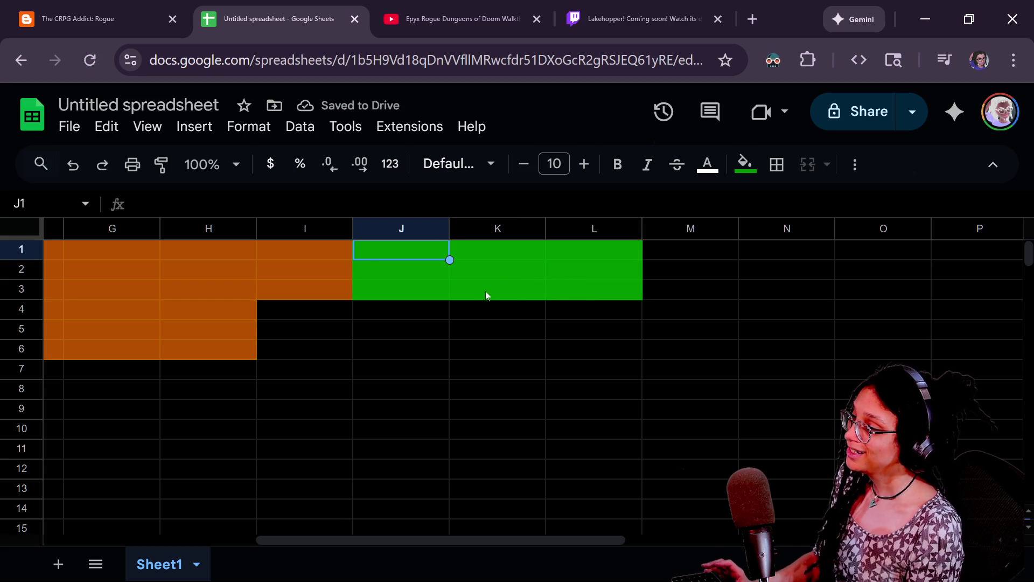
pyautogui.keyDown('shift'); pyautogui.click(576, 298); pyautogui.keyUp('shift')
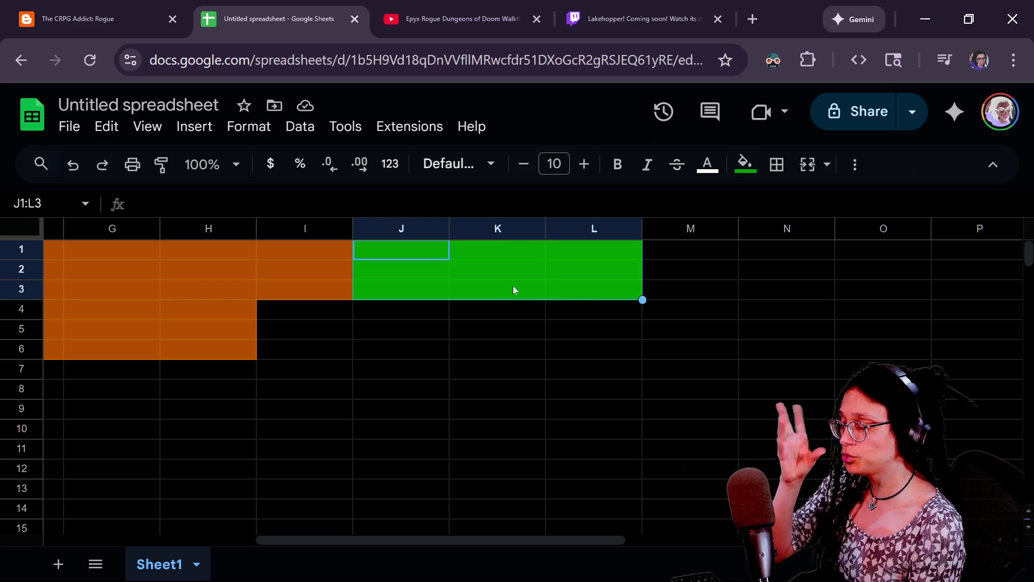
pyautogui.click(423, 250)
pyautogui.click(754, 174)
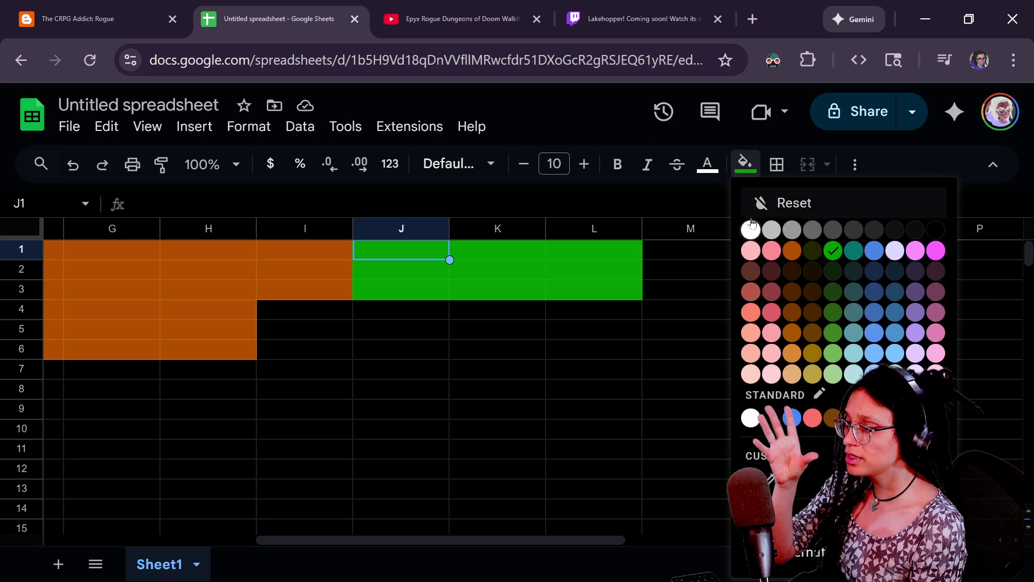
pyautogui.click(932, 226)
pyautogui.press('Right')
pyautogui.click(746, 164)
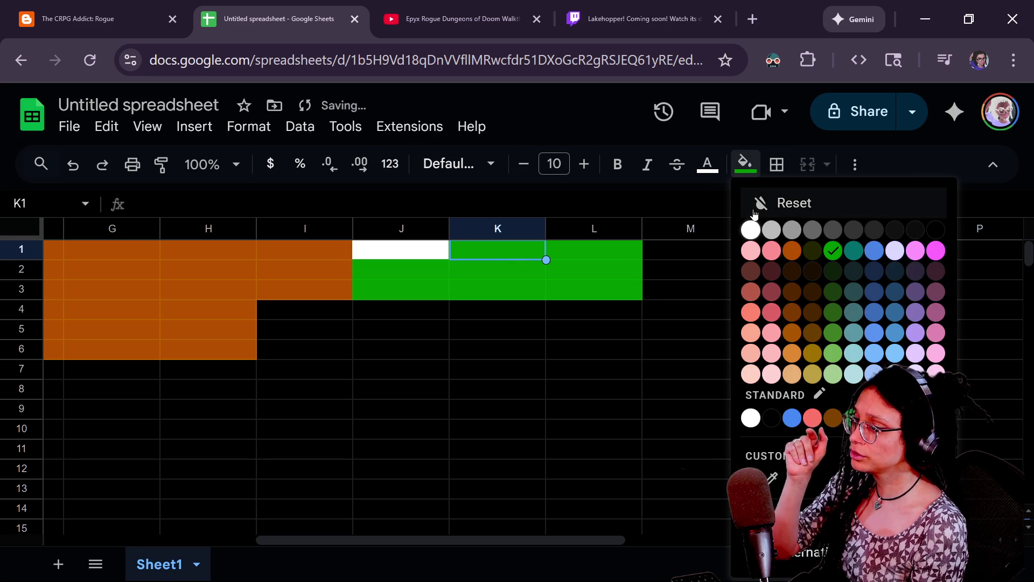
pyautogui.click(938, 230)
pyautogui.click(571, 247)
pyautogui.click(746, 164)
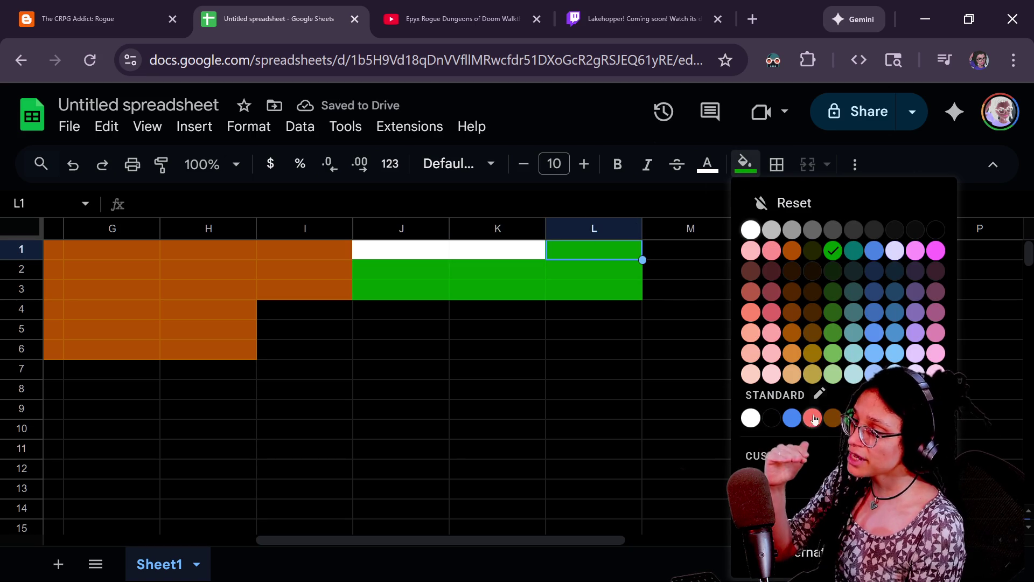
pyautogui.click(771, 311)
pyautogui.click(619, 293)
pyautogui.click(596, 252)
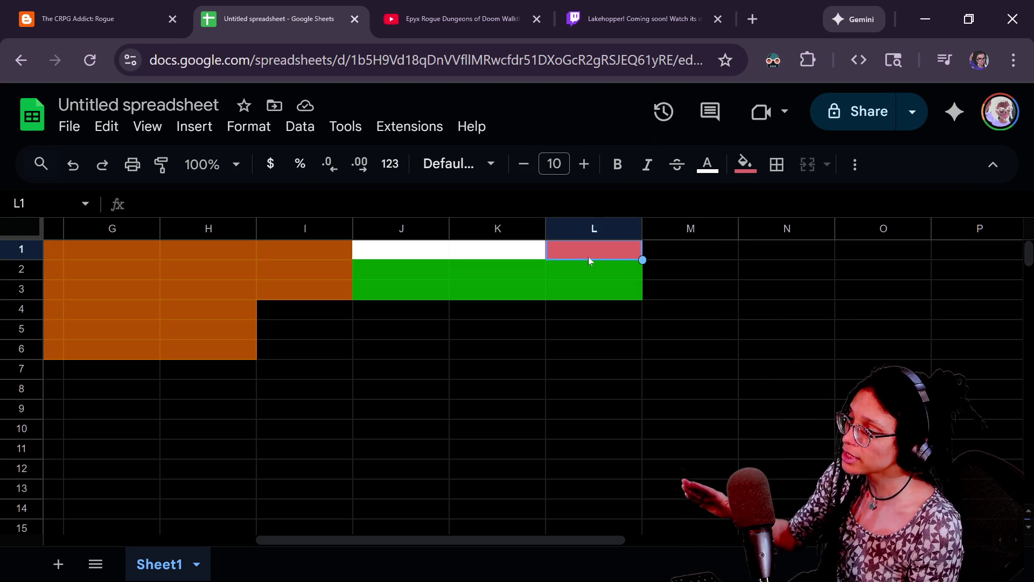
pyautogui.click(586, 289)
pyautogui.hotkey('shift', 'Up')
pyautogui.hotkey('shift', 'Up')
pyautogui.hotkey('shift', 'Left')
pyautogui.hotkey('shift', 'Left')
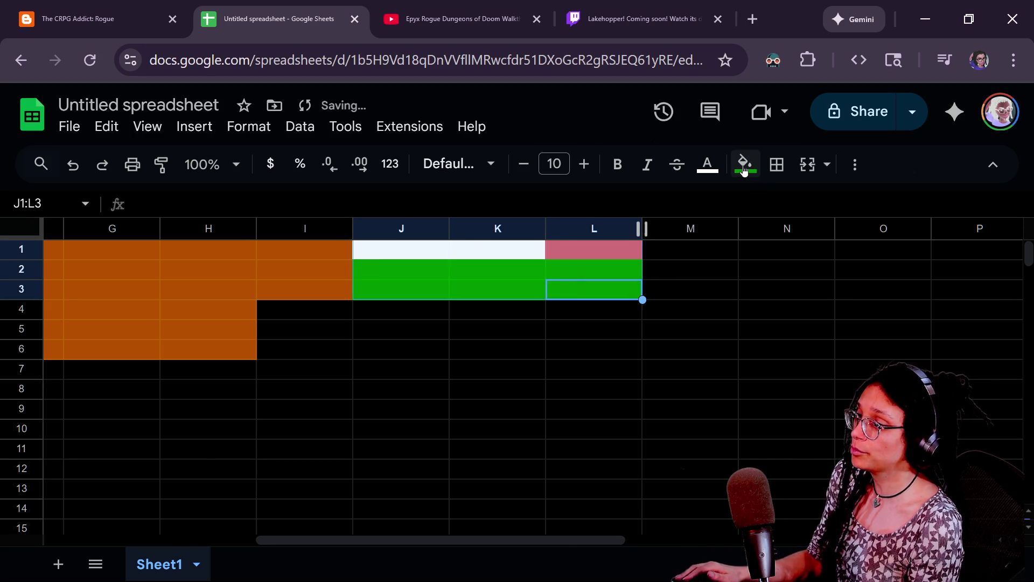
pyautogui.click(745, 164)
pyautogui.click(776, 203)
pyautogui.click(430, 275)
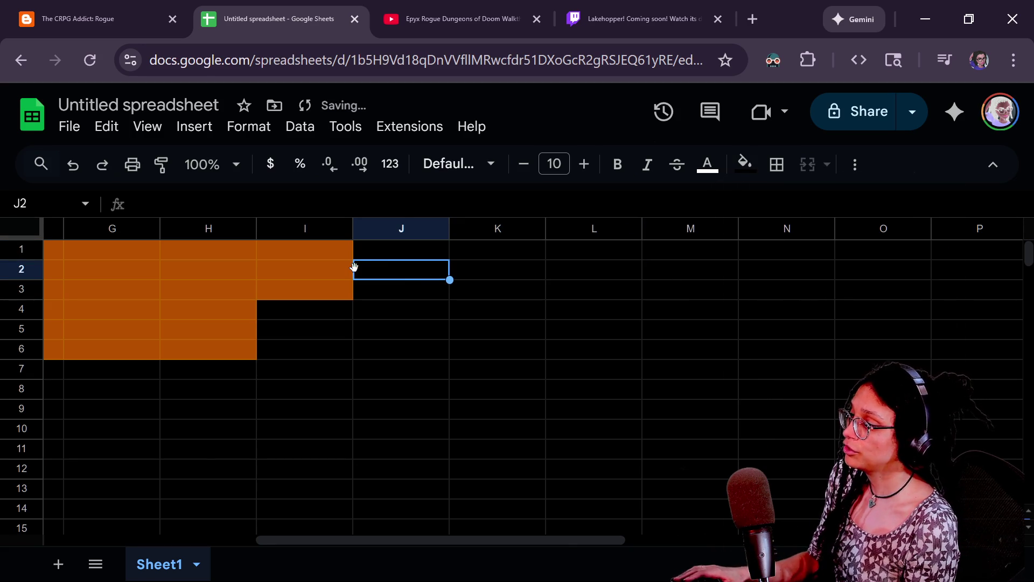
pyautogui.click(405, 256)
pyautogui.press('Right')
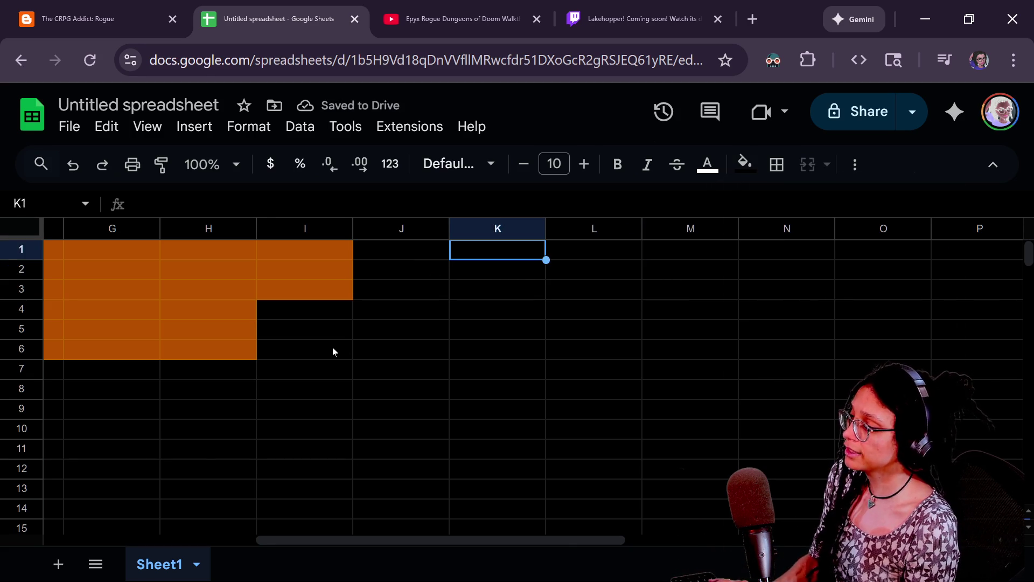
# Step: Fill the E6:G9 block green
pyautogui.hscroll(-10, 332, 351)
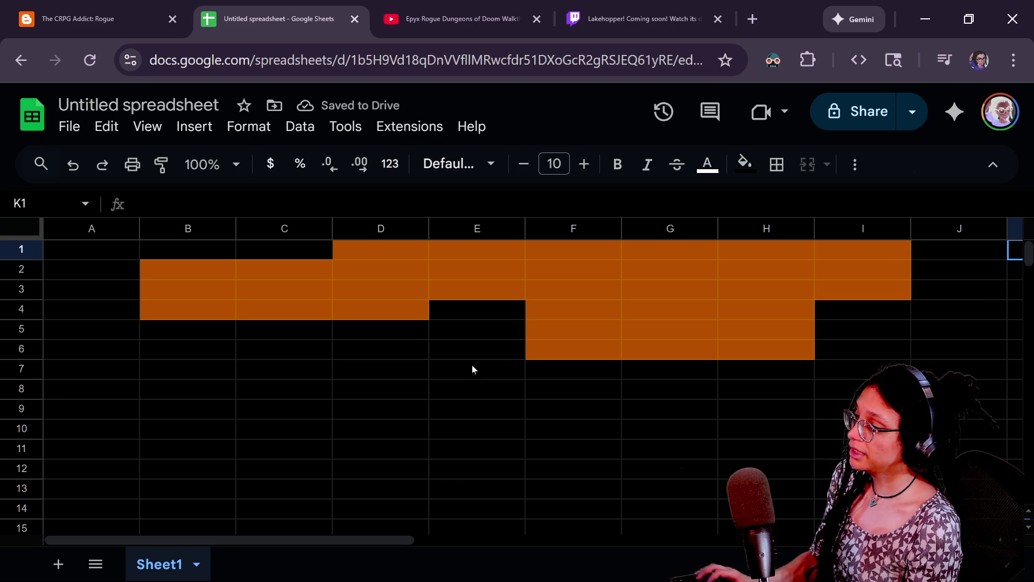
pyautogui.click(470, 350)
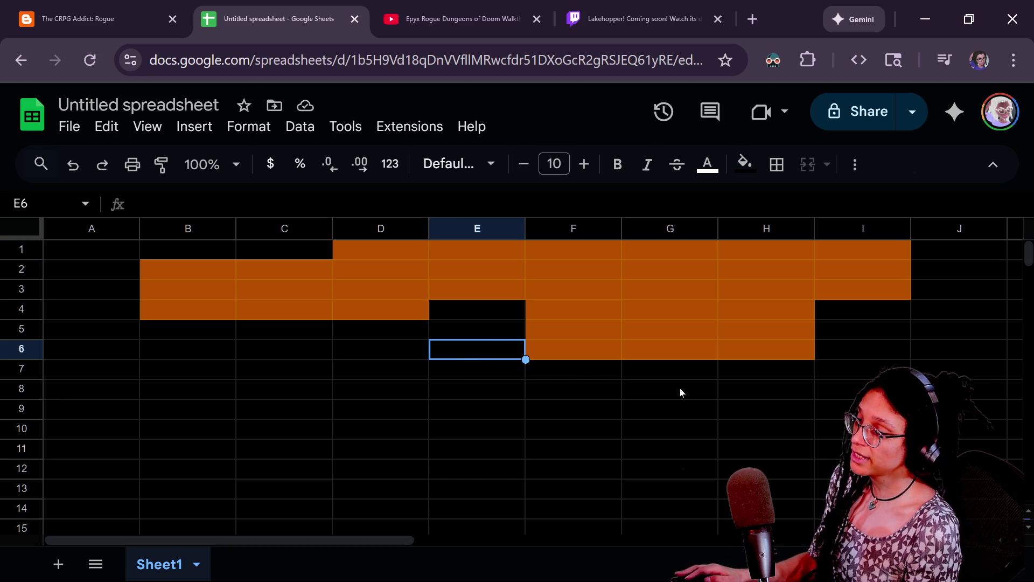
pyautogui.keyDown('shift'); pyautogui.click(706, 398); pyautogui.keyUp('shift')
pyautogui.keyDown('shift'); pyautogui.click(716, 410); pyautogui.keyUp('shift')
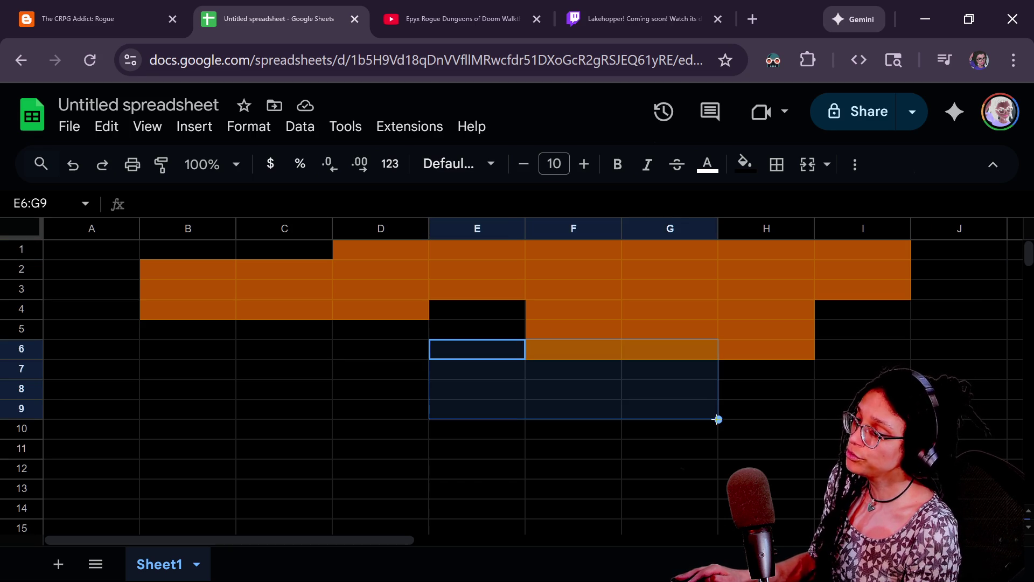
pyautogui.click(745, 163)
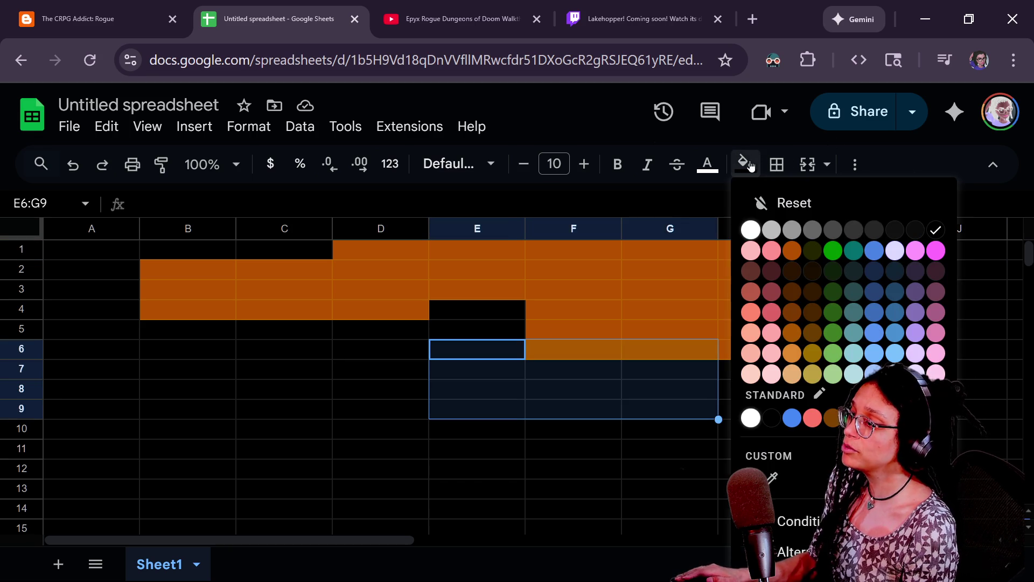
pyautogui.click(751, 229)
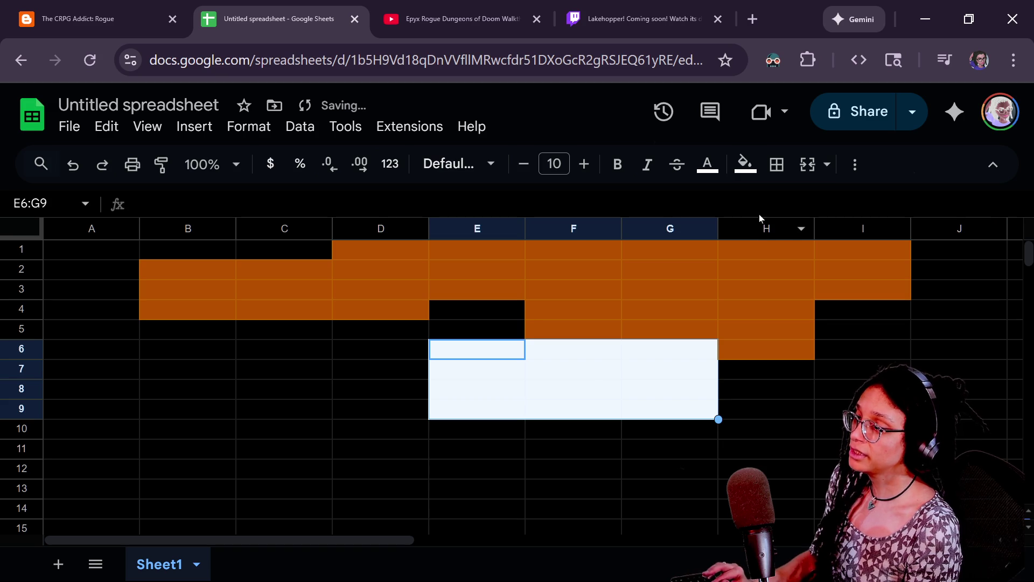
pyautogui.click(743, 170)
pyautogui.click(835, 250)
# Step: Set E6 back to white and fill F6 and G6 orange
pyautogui.click(477, 349)
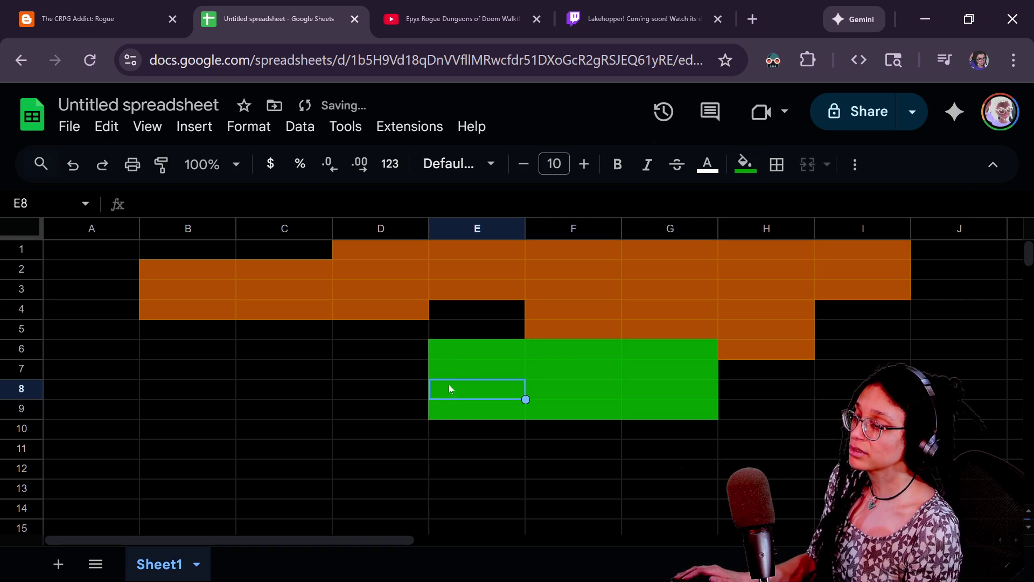
pyautogui.moveTo(583, 372); pyautogui.dragTo(644, 400)
pyautogui.click(496, 372)
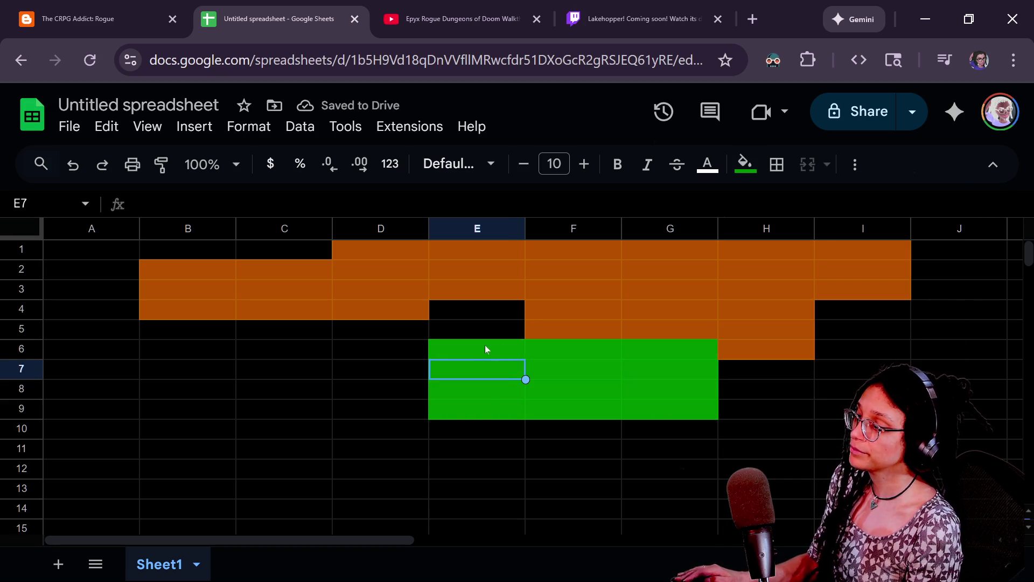
pyautogui.click(508, 337)
pyautogui.click(503, 351)
pyautogui.click(744, 163)
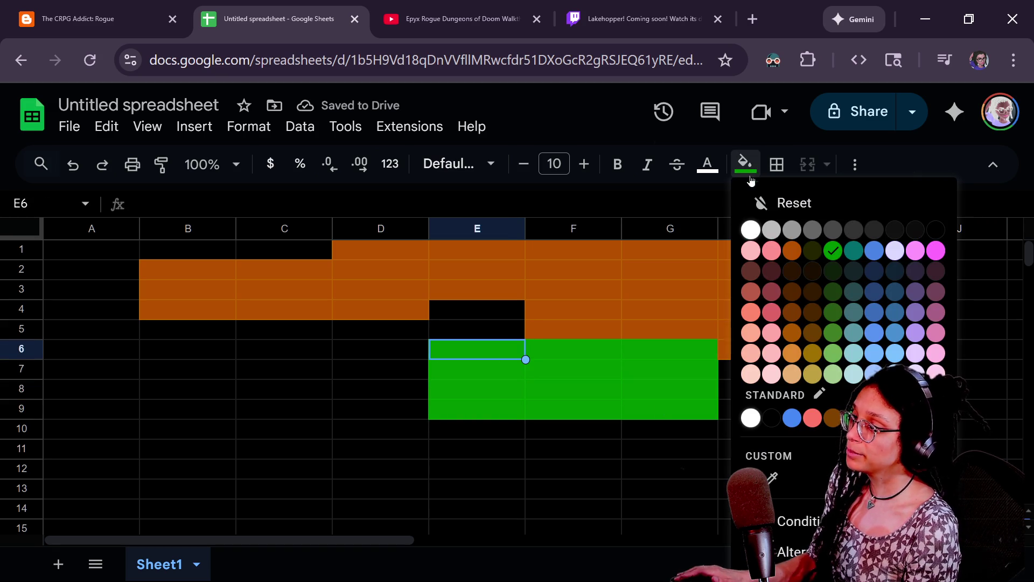
pyautogui.click(756, 237)
pyautogui.click(540, 358)
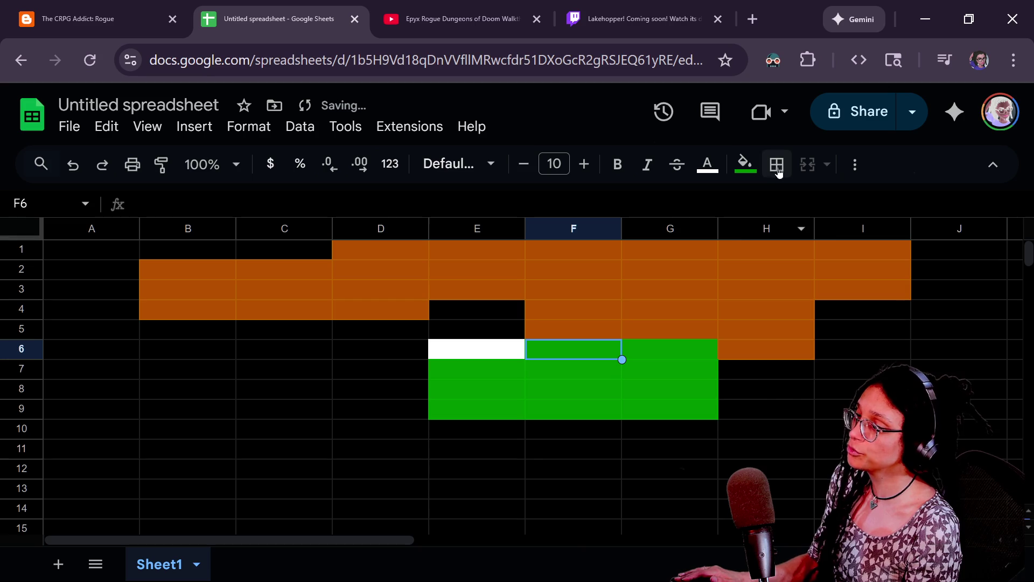
pyautogui.click(747, 167)
pyautogui.click(791, 250)
pyautogui.click(649, 350)
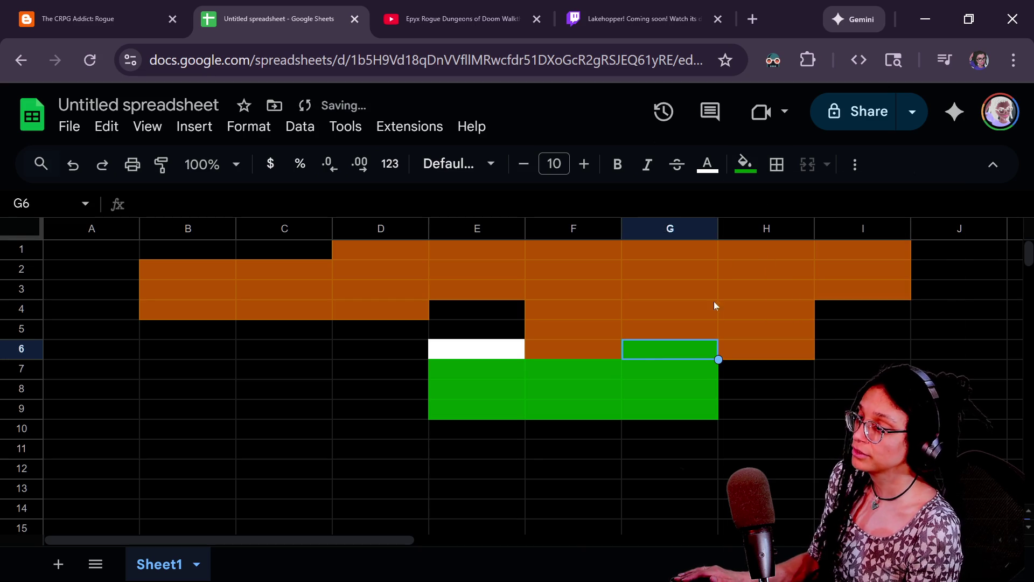
pyautogui.click(744, 163)
pyautogui.click(792, 251)
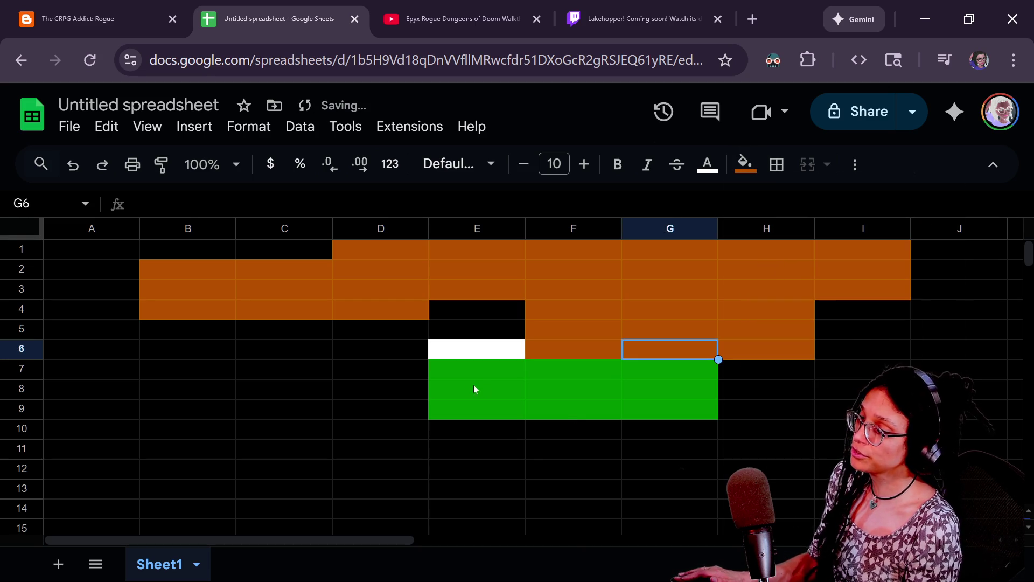
# Step: Try a pink fill on E7, undo it, and return to the Godot managers script
pyautogui.click(461, 373)
pyautogui.click(744, 163)
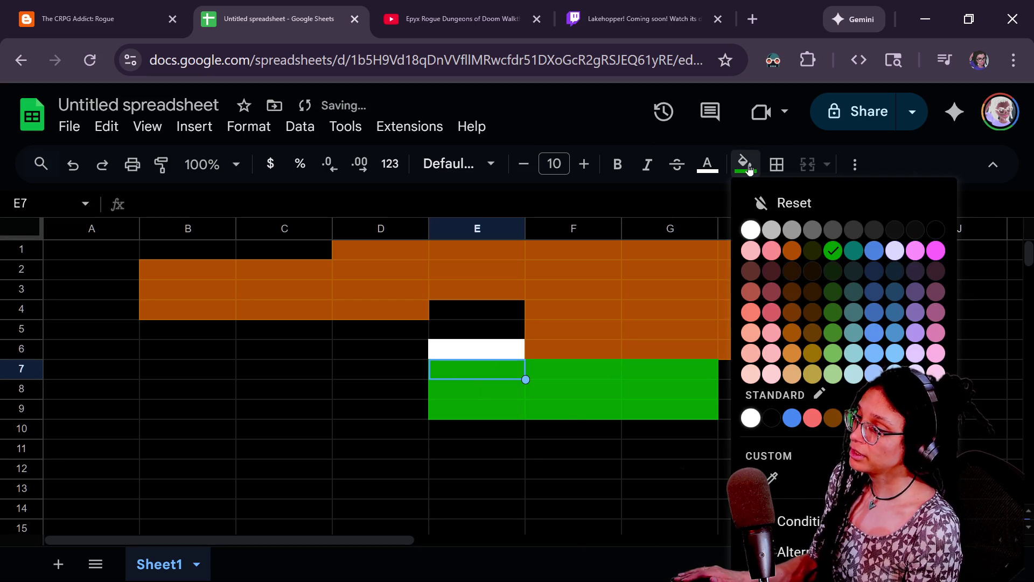
pyautogui.click(778, 251)
pyautogui.hotkey('ctrl', 'z')
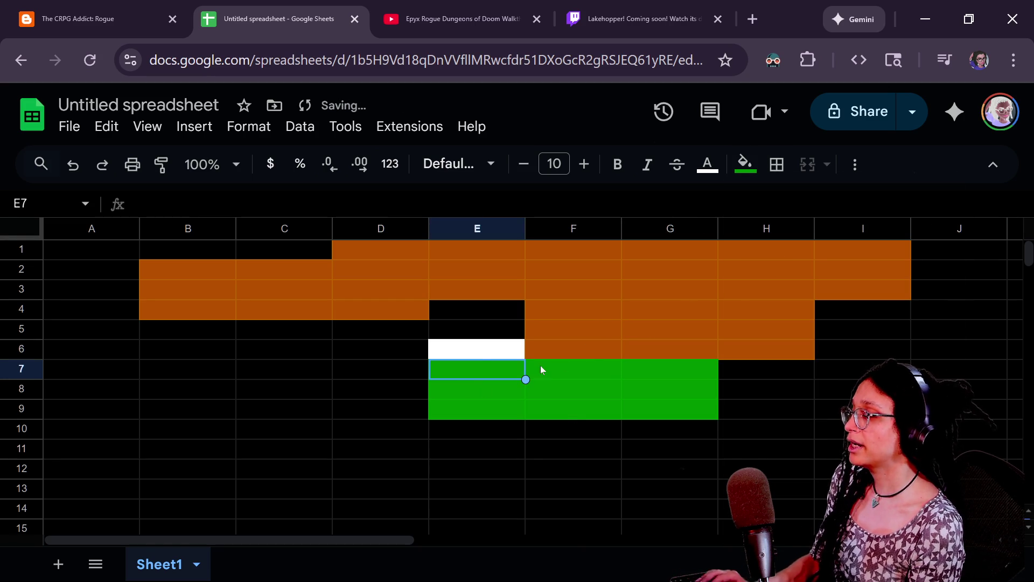
pyautogui.hotkey('alt', 'Tab')
pyautogui.click(137, 220)
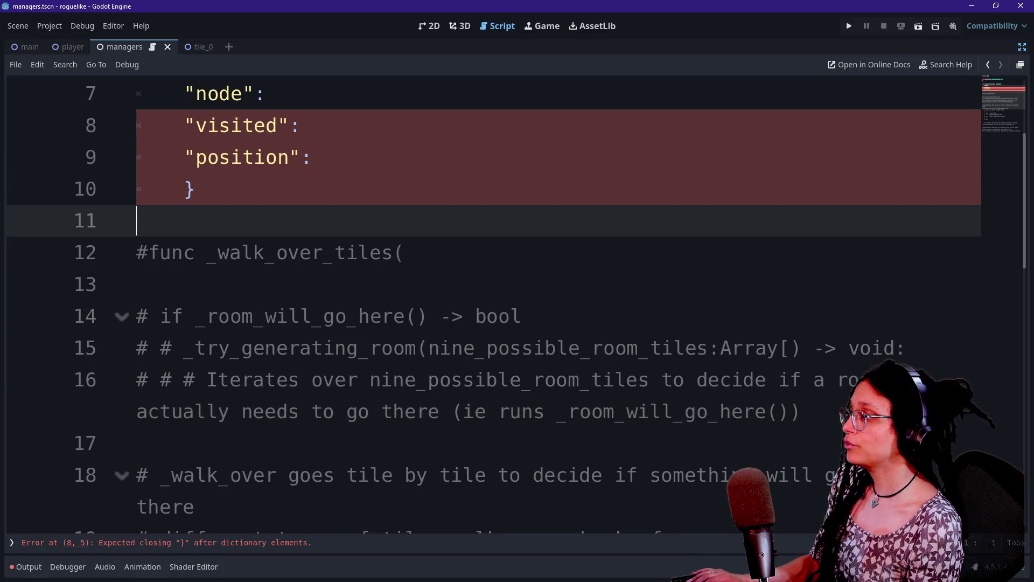
# Step: Scroll through the script and place the caret at the start of the var _level_data line
pyautogui.scroll(2, 485, 302)
pyautogui.scroll(-1, 485, 301)
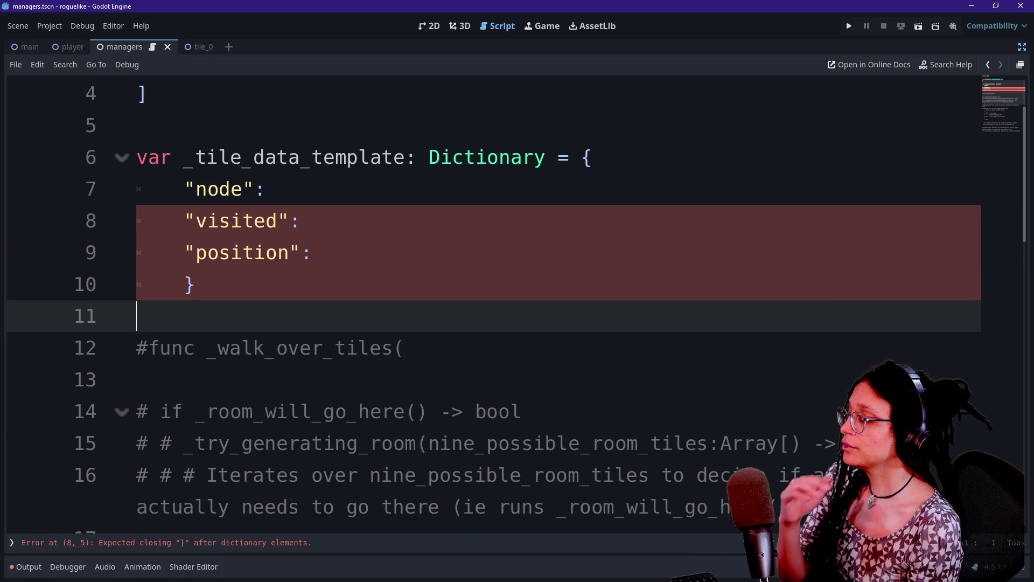
pyautogui.press('Down')
pyautogui.press('Down')
pyautogui.press('Down')
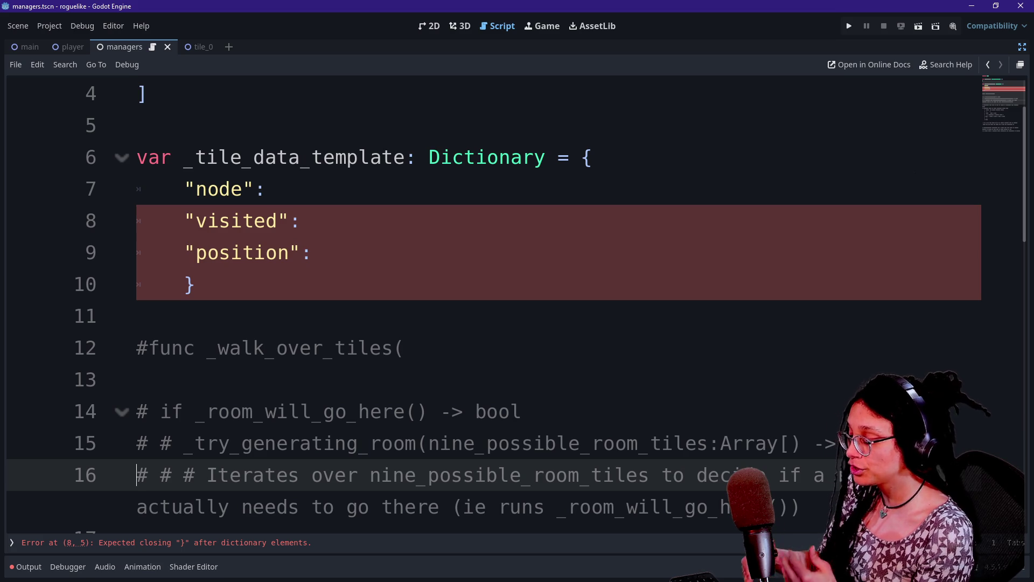
pyautogui.moveTo(254, 188)
pyautogui.mouseDown()
pyautogui.moveTo(293, 253)
pyautogui.moveTo(196, 284)
pyautogui.mouseUp()
pyautogui.click(290, 253)
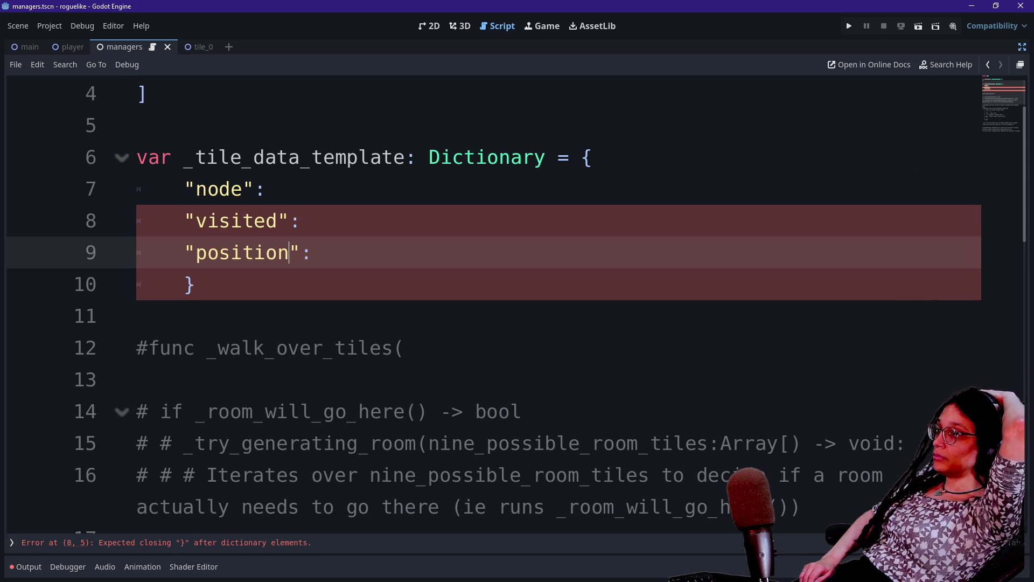
pyautogui.scroll(1, 517, 301)
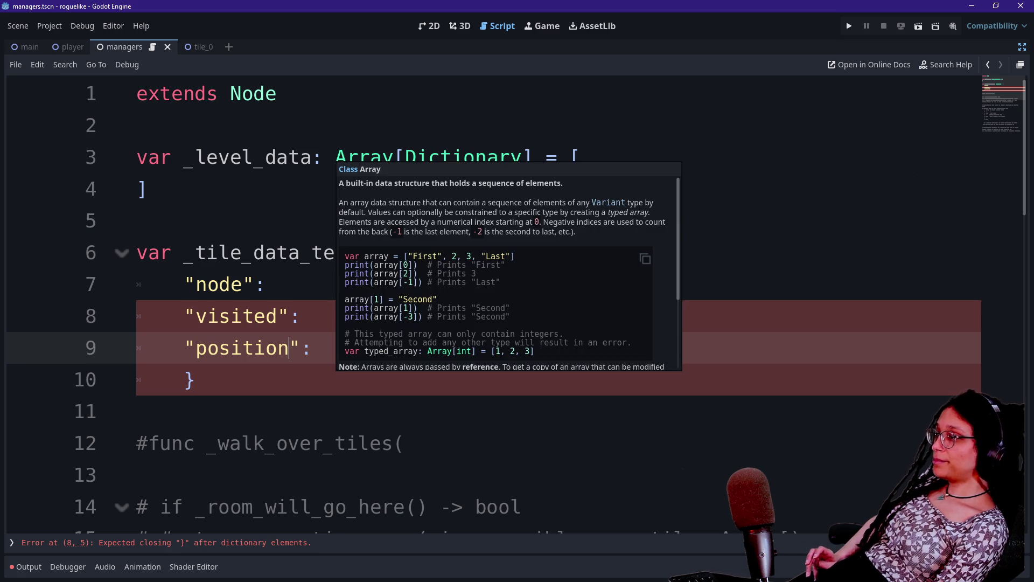
pyautogui.click(336, 157)
pyautogui.click(137, 125)
# Step: Add the comment '## Array indices = Rows. Dictionary keys = Cells' above _level_data
pyautogui.press('Return')
pyautogui.write('## Tge')
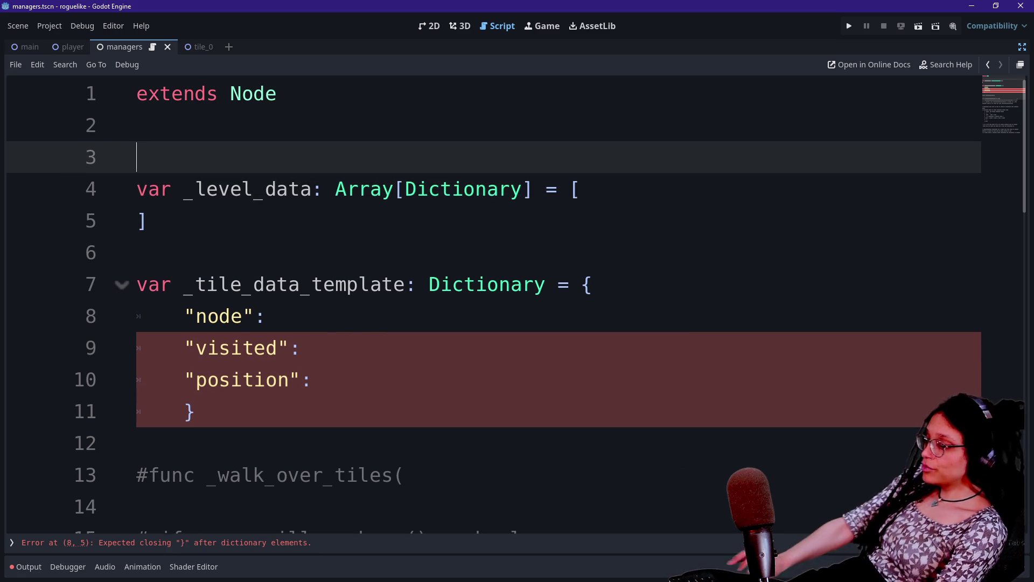
pyautogui.press('BackSpace')
pyautogui.press('BackSpace')
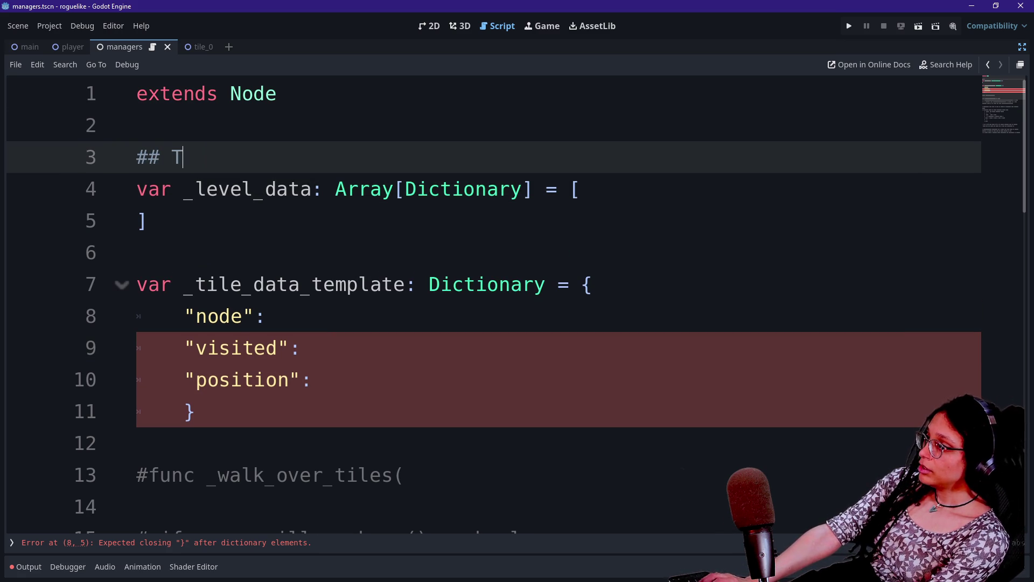
pyautogui.write('rray is')
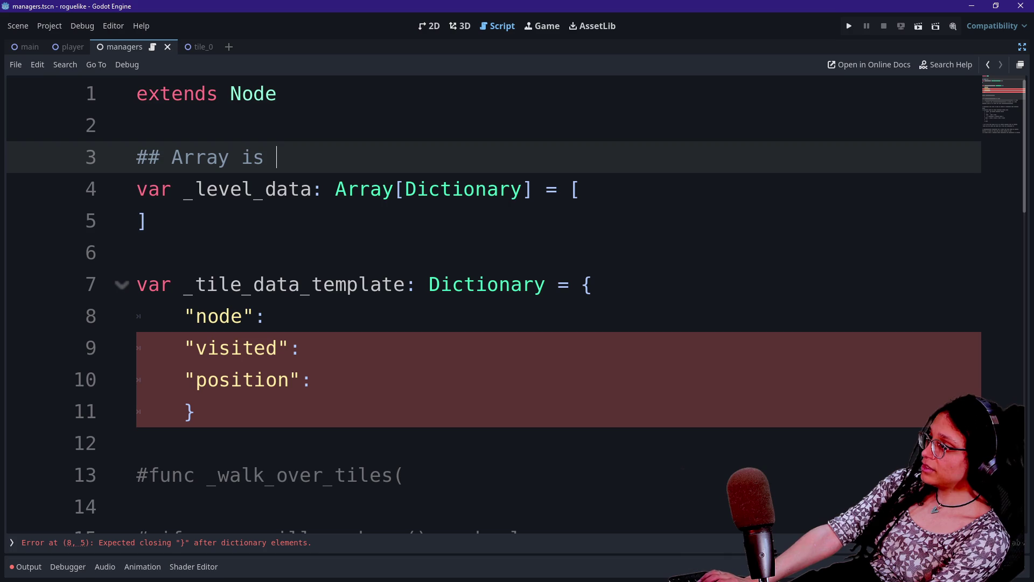
pyautogui.write('ndice')
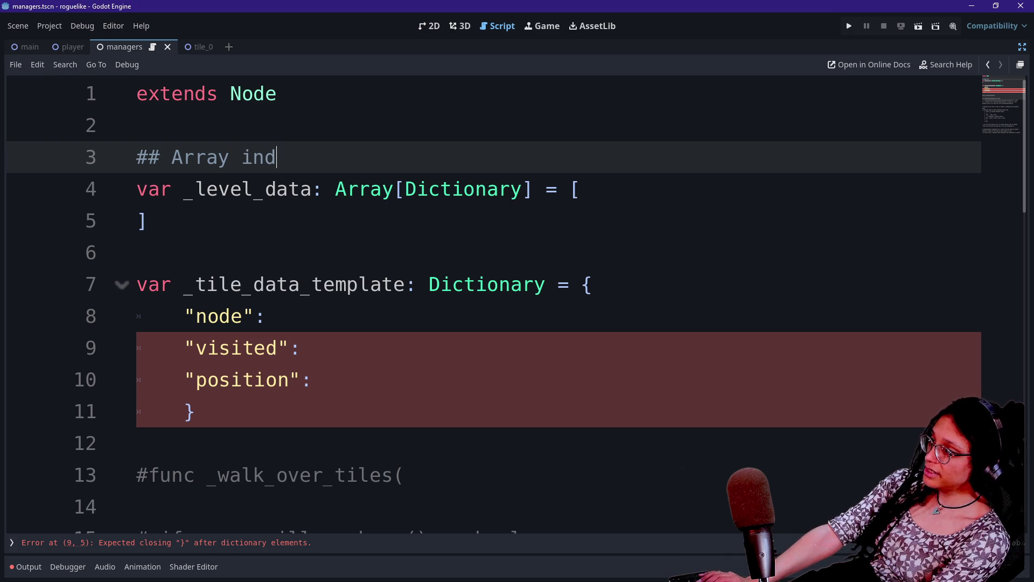
pyautogui.write('s =')
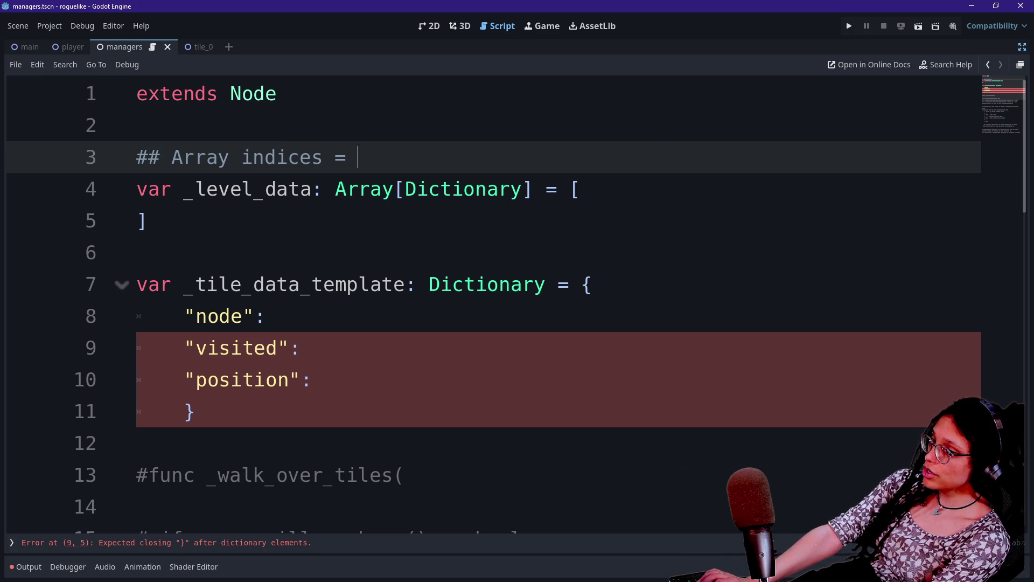
pyautogui.write(' Rows. Dictionar')
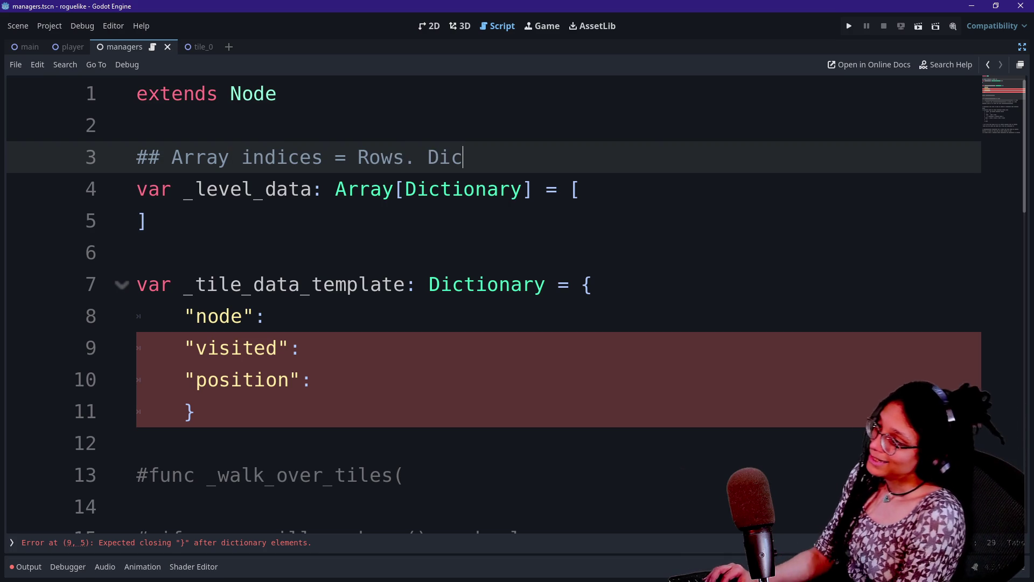
pyautogui.write('y ')
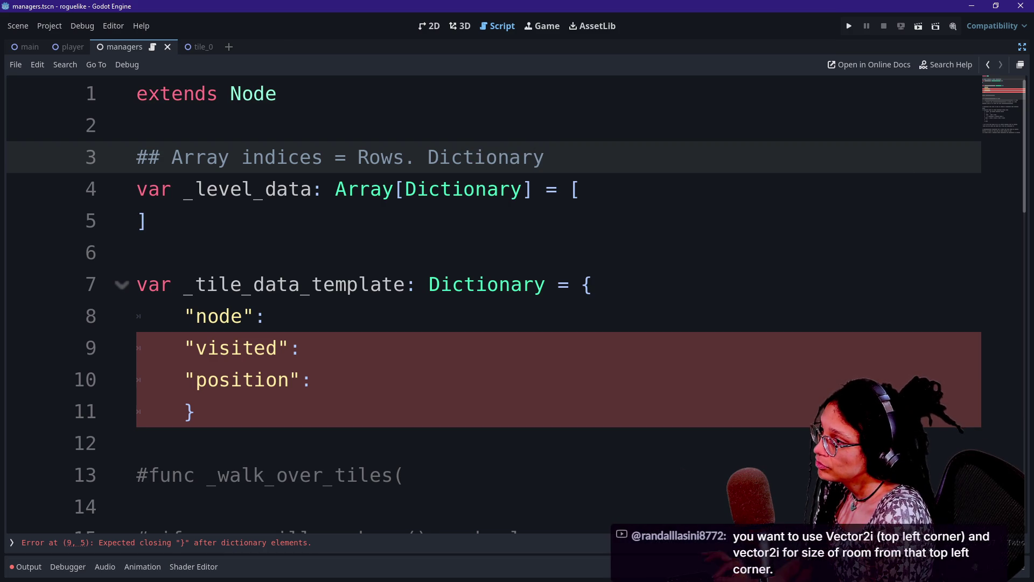
pyautogui.write('keys')
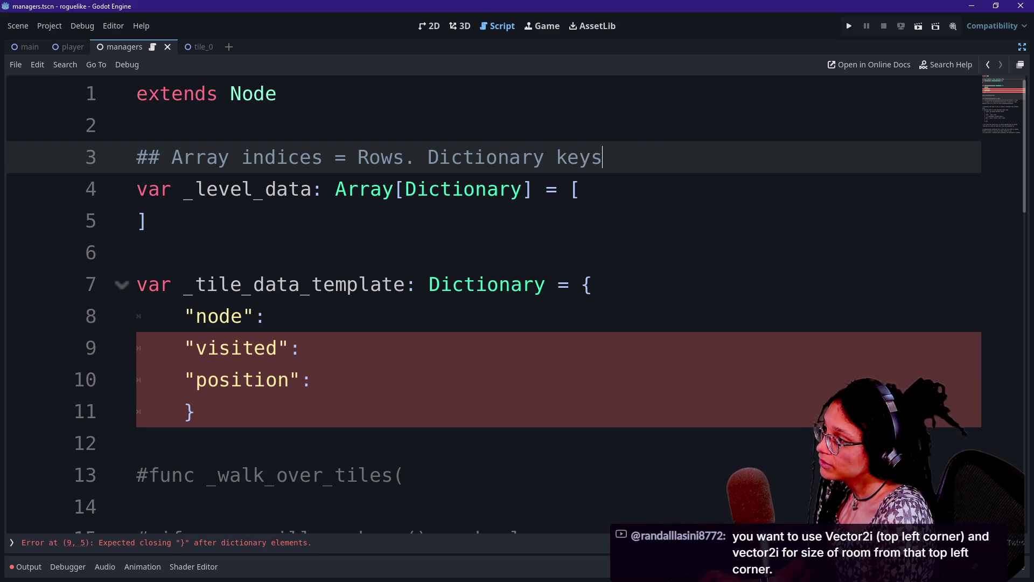
pyautogui.write(' = Cells')
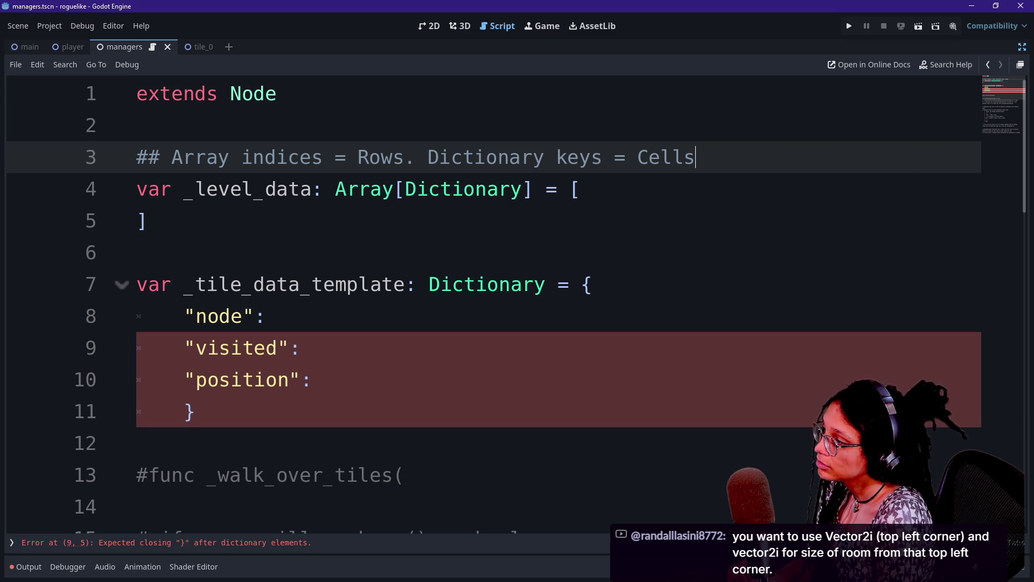
# Step: Rename _tile_data_template to _cell_template
pyautogui.moveTo(195, 284); pyautogui.dragTo(288, 284)
pyautogui.press('BackSpace')
pyautogui.press('Delete')
pyautogui.write('cell')
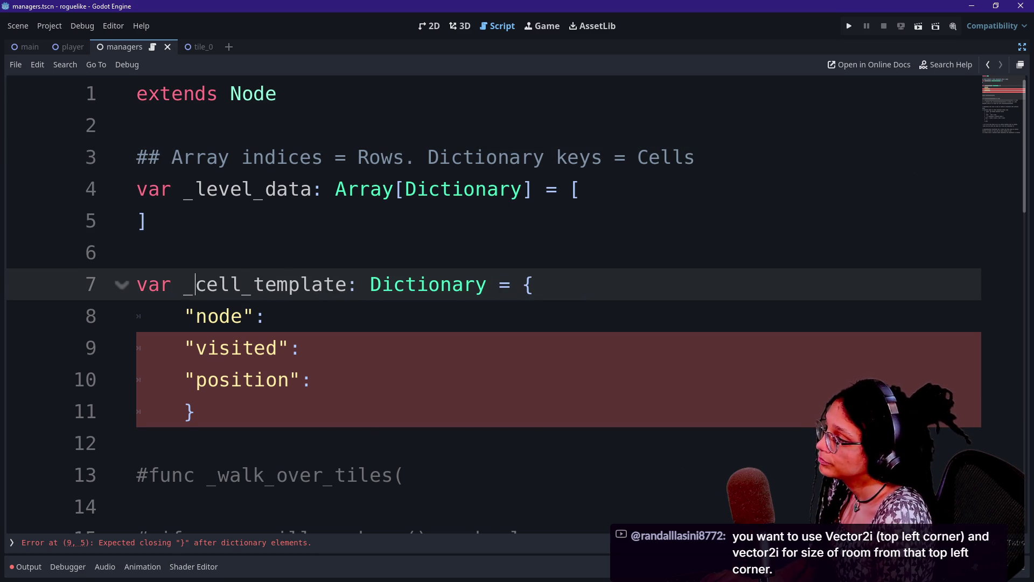
# Step: Review the _level_data Array declaration and the template's keys
pyautogui.click(265, 348)
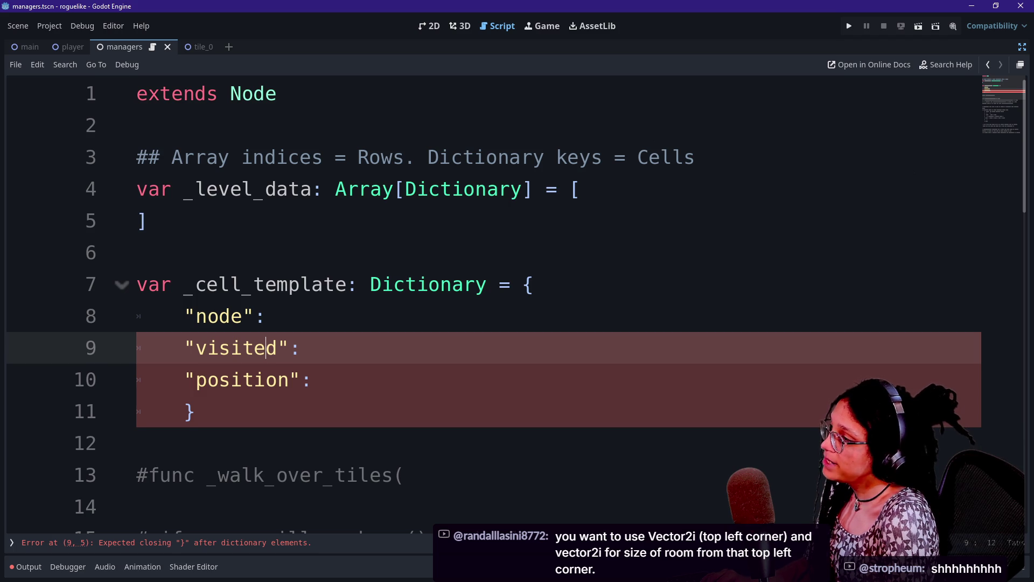
pyautogui.moveTo(335, 190); pyautogui.dragTo(382, 189)
pyautogui.click(393, 189)
pyautogui.click(405, 189)
pyautogui.moveTo(194, 189); pyautogui.dragTo(266, 189)
pyautogui.click(277, 190)
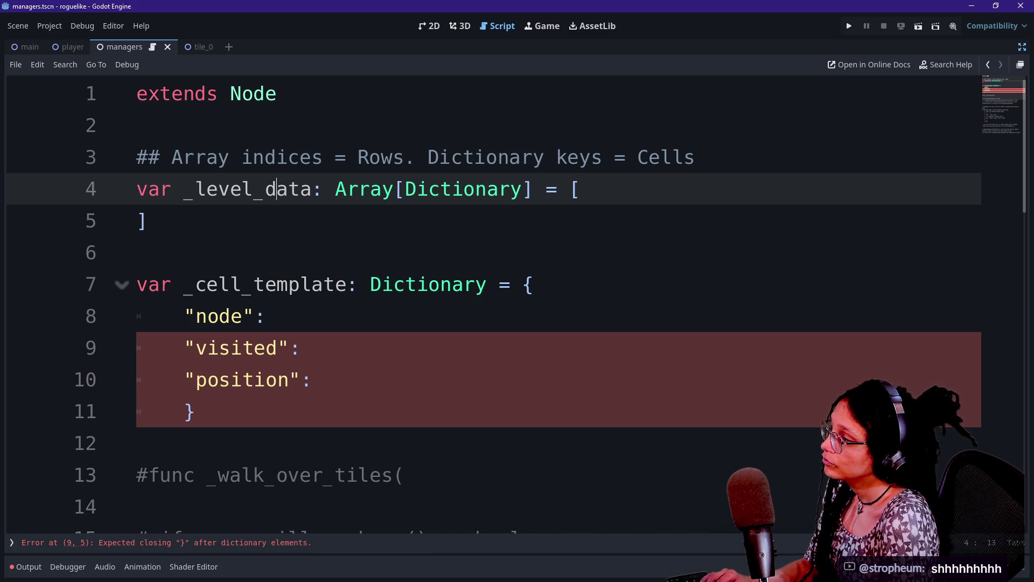
pyautogui.scroll(-3, 503, 346)
pyautogui.click(503, 346)
pyautogui.scroll(2, 503, 346)
pyautogui.press('Up')
pyautogui.press('Up')
pyautogui.press('Up')
pyautogui.press('Up')
pyautogui.press('Down')
pyautogui.press('Down')
pyautogui.press('Down')
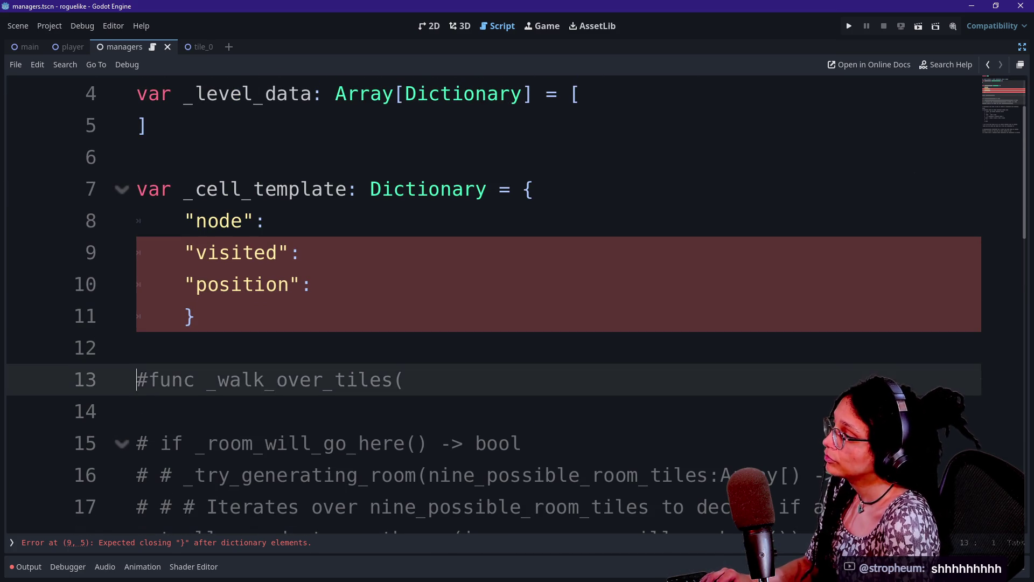
pyautogui.scroll(-2, 503, 301)
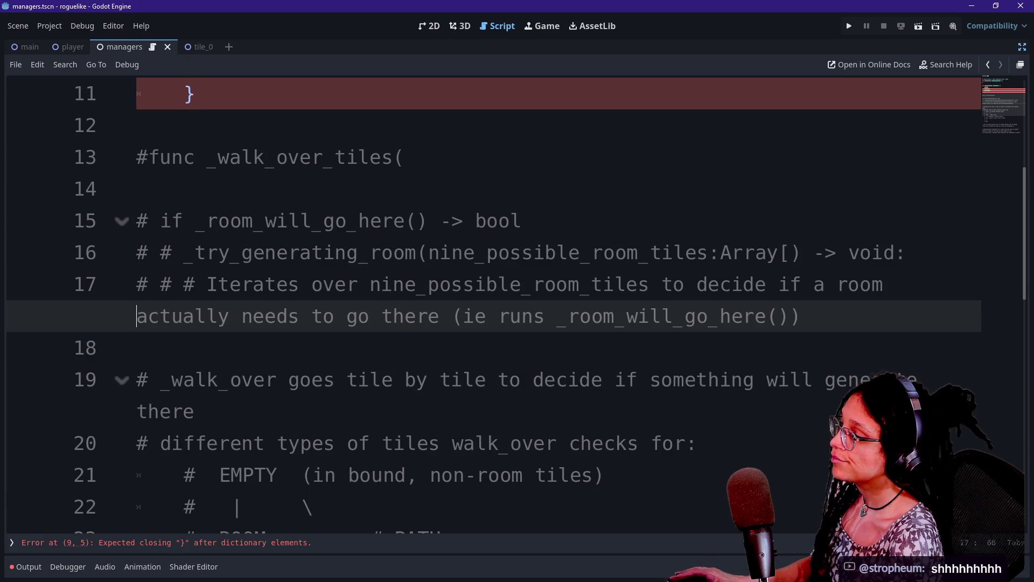
pyautogui.click(755, 252)
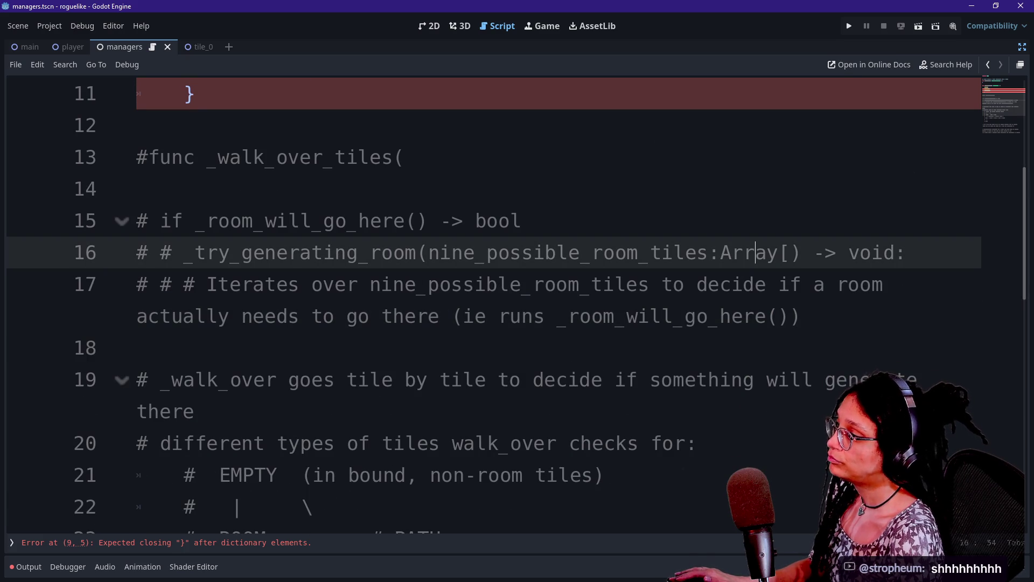
pyautogui.click(137, 348)
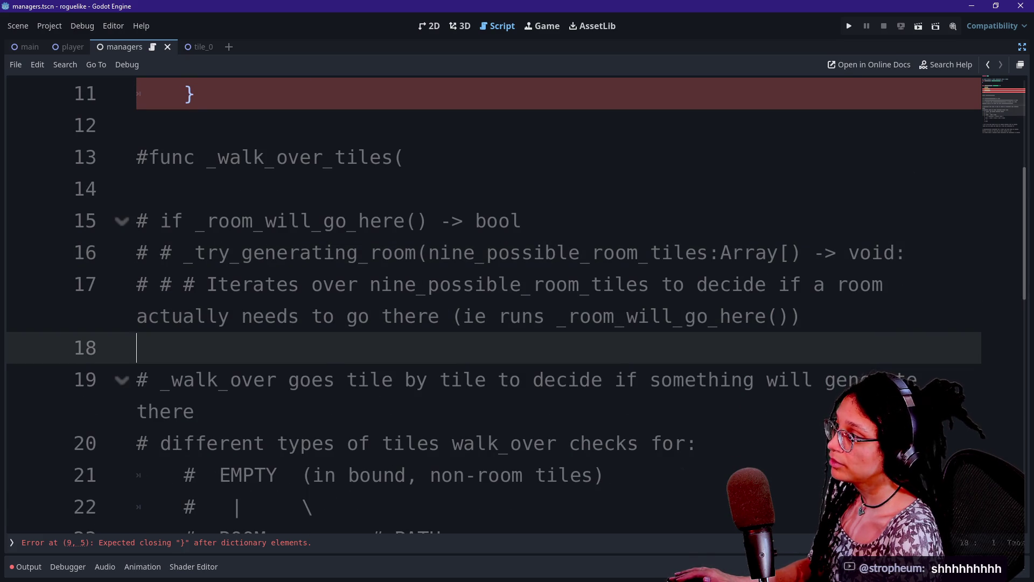
pyautogui.press('Left')
pyautogui.scroll(1, 517, 301)
pyautogui.scroll(-1, 522, 411)
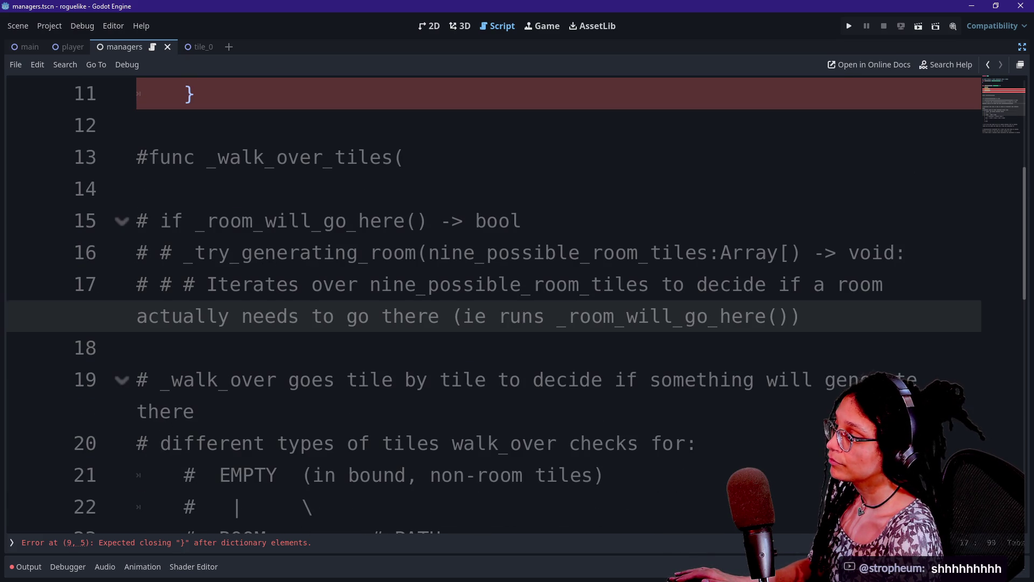
pyautogui.click(790, 252)
pyautogui.write('int')
pyautogui.click(731, 252)
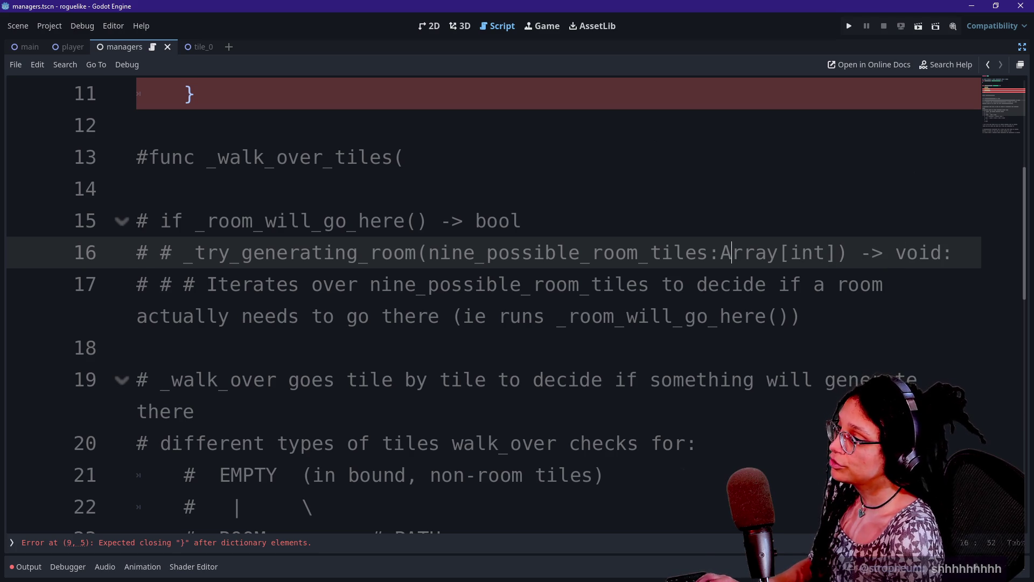
pyautogui.click(824, 252)
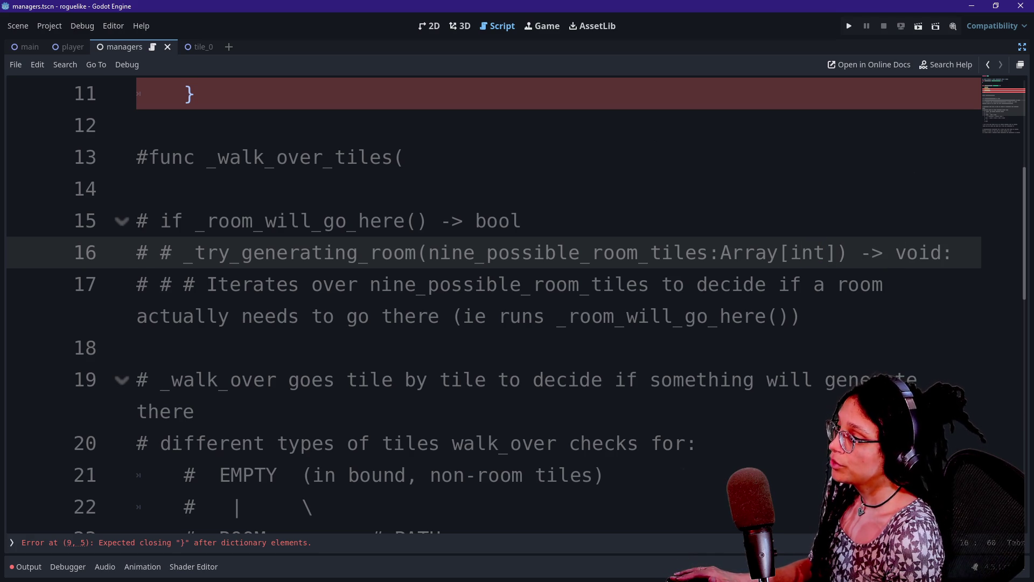
pyautogui.click(801, 252)
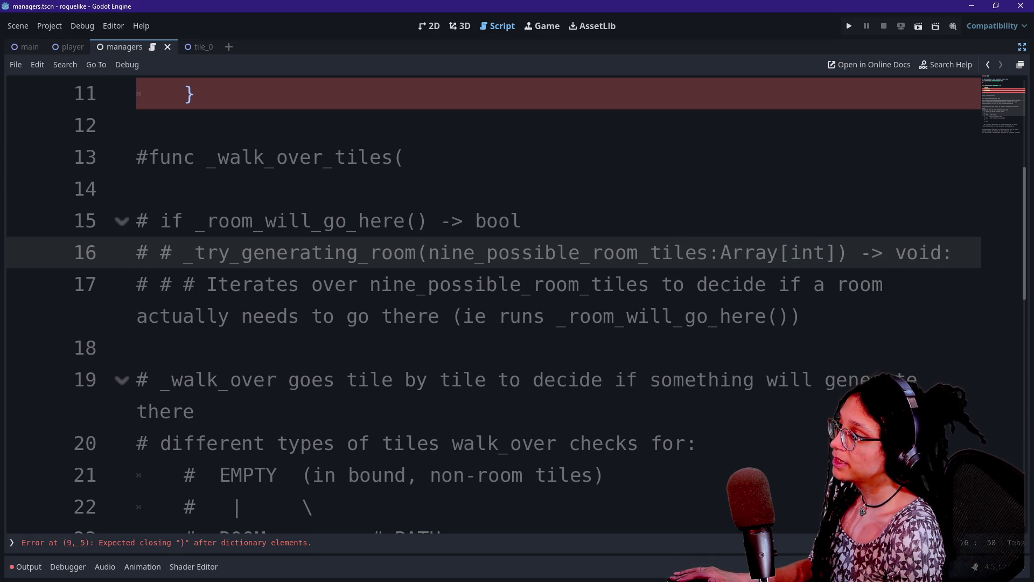
pyautogui.moveTo(208, 283); pyautogui.dragTo(521, 283)
pyautogui.click(413, 283)
pyautogui.click(707, 284)
pyautogui.moveTo(741, 283); pyautogui.dragTo(803, 283)
pyautogui.click(801, 283)
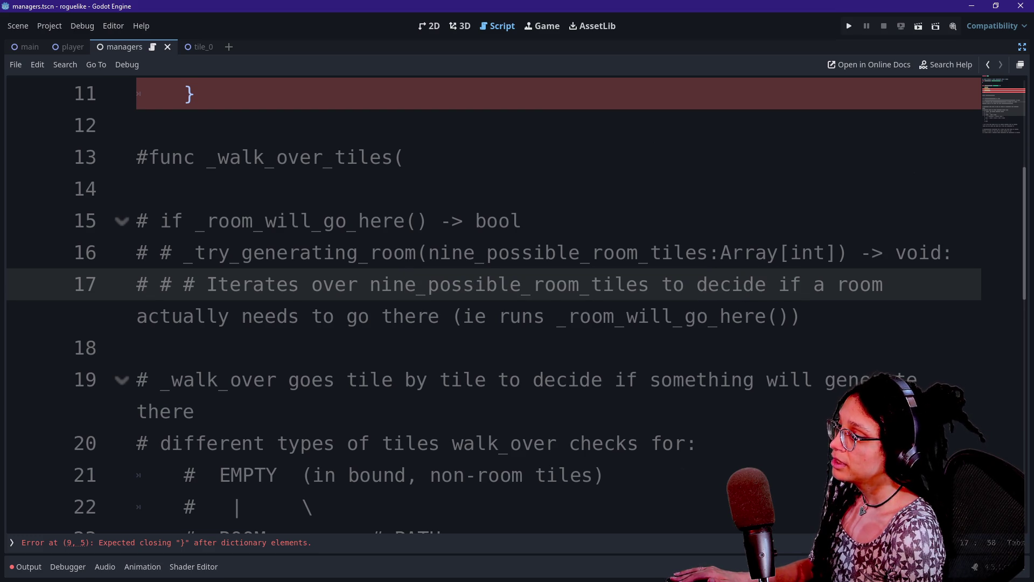
pyautogui.moveTo(322, 316); pyautogui.dragTo(591, 316)
pyautogui.click(592, 316)
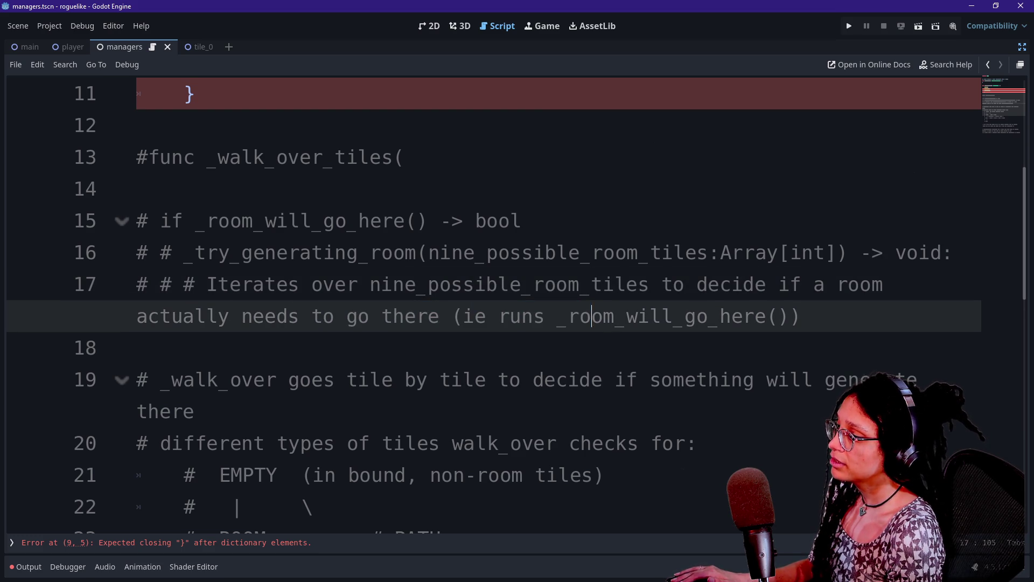
pyautogui.click(581, 284)
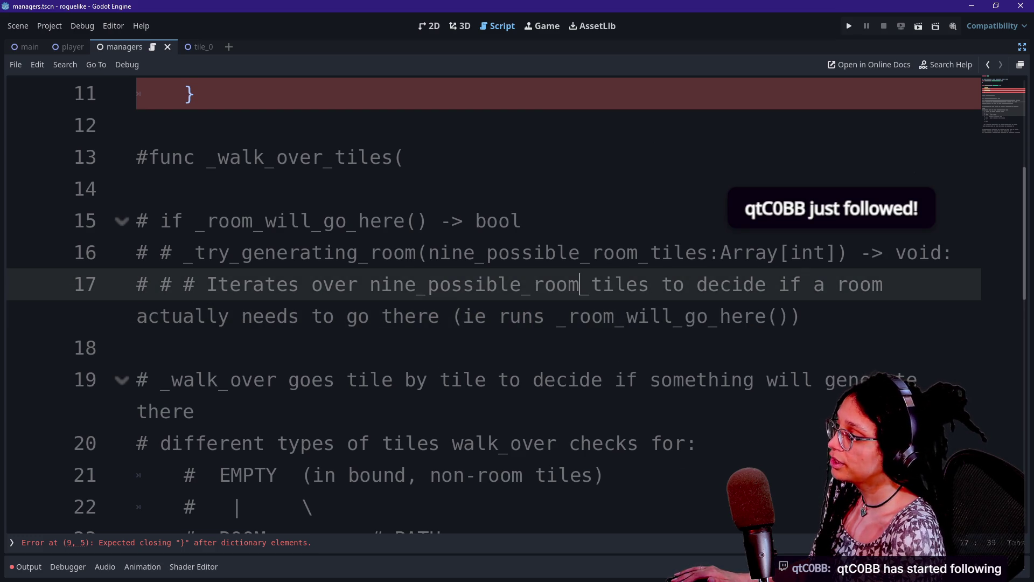
pyautogui.click(777, 317)
pyautogui.click(789, 316)
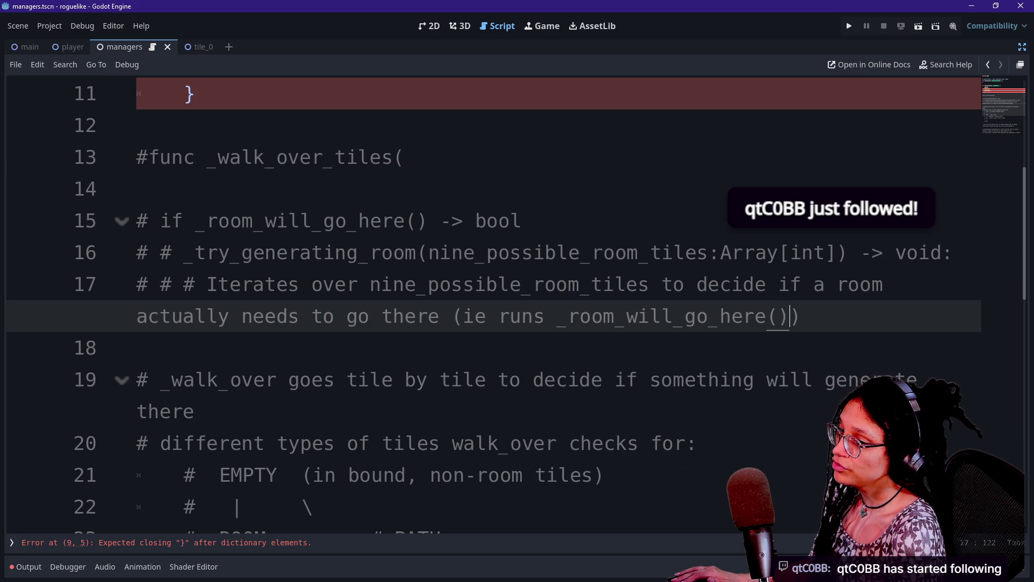
pyautogui.press('Right')
pyautogui.press('Right')
pyautogui.press('Left')
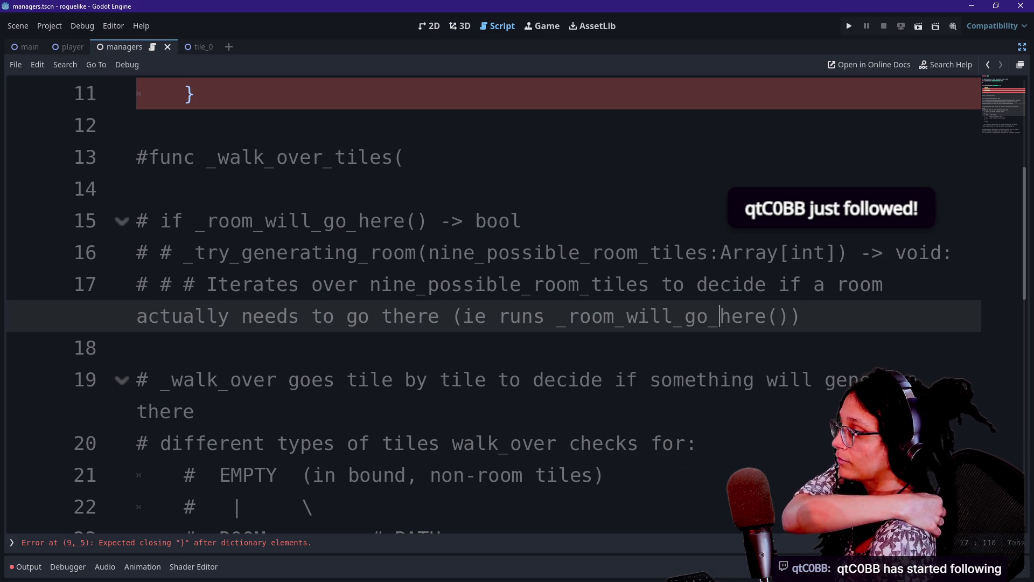
pyautogui.click(802, 316)
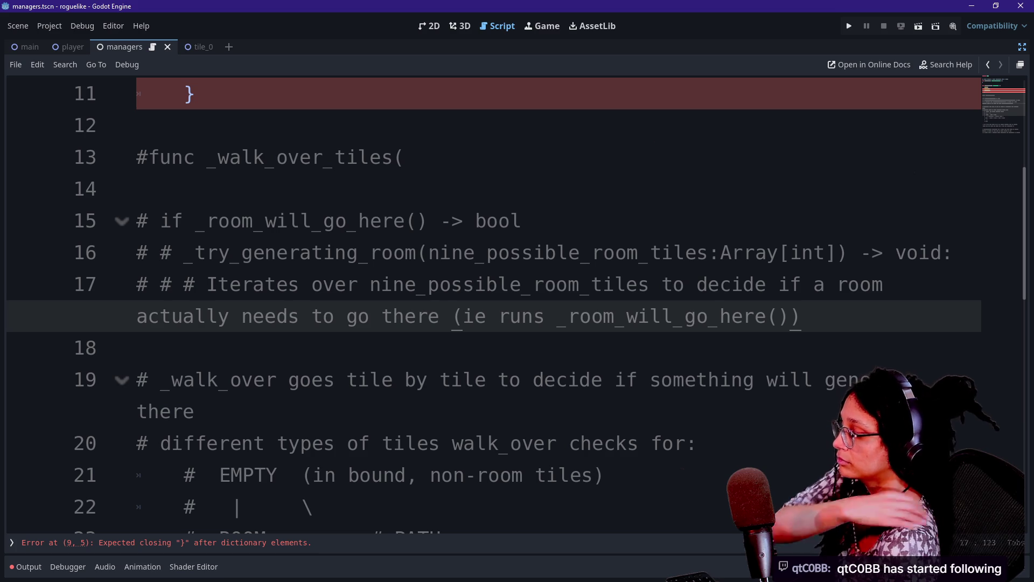
pyautogui.hotkey('alt', 'Tab')
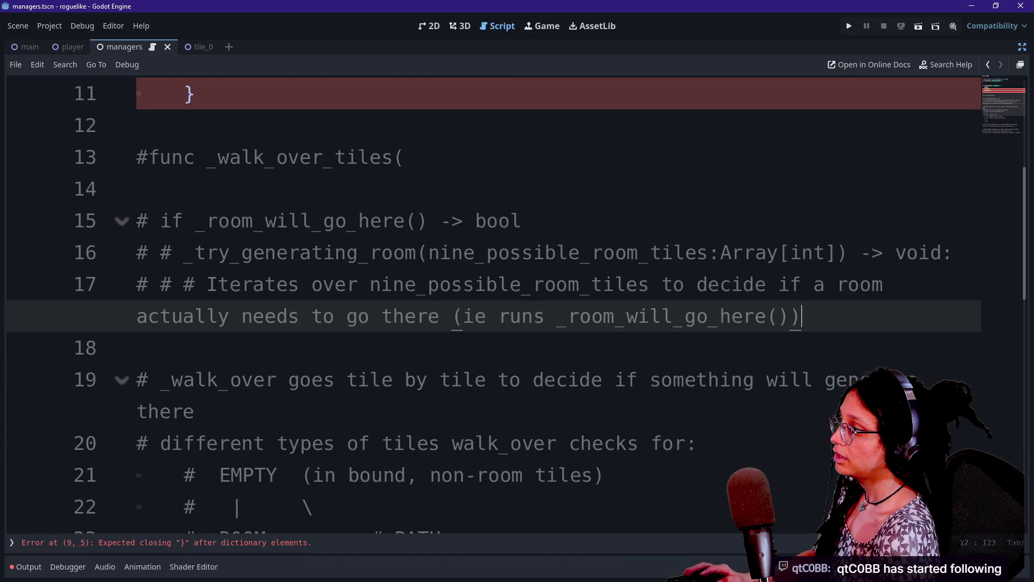
pyautogui.hotkey('alt', 'Tab')
pyautogui.scroll(4, 517, 302)
pyautogui.scroll(-5, 517, 302)
pyautogui.scroll(4, 517, 301)
# Step: Comment out the _cell_template dictionary and the _walk_over_tiles line
pyautogui.click(216, 411)
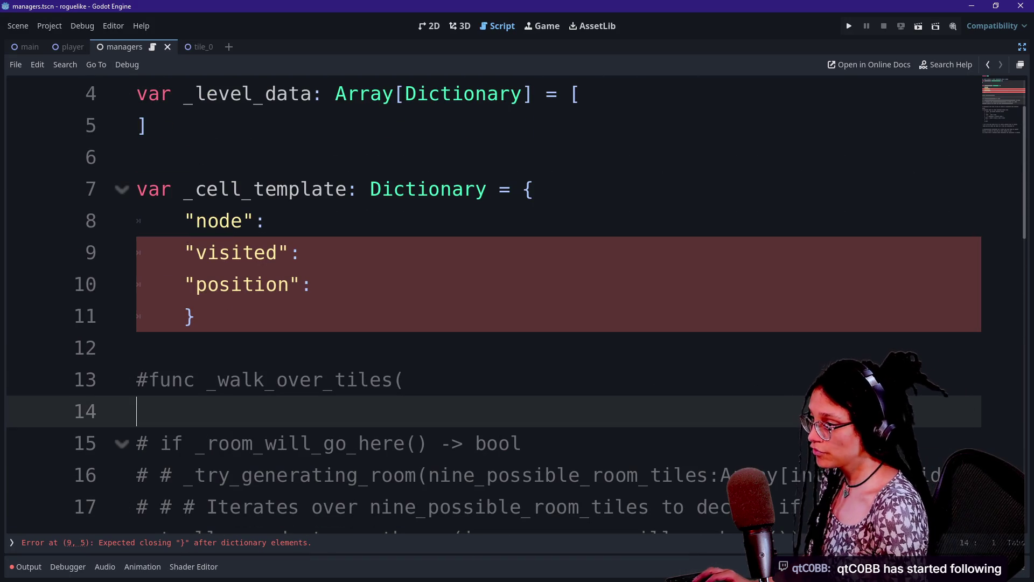
pyautogui.click(403, 380)
pyautogui.hotkey('ctrl', 'k')
pyautogui.write(')')
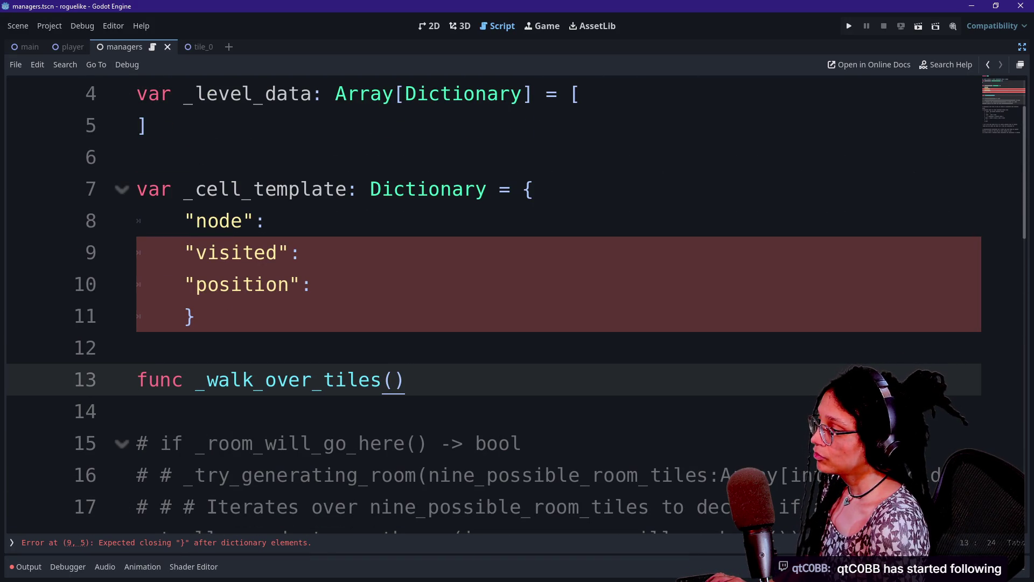
pyautogui.press('Up')
pyautogui.press('Up')
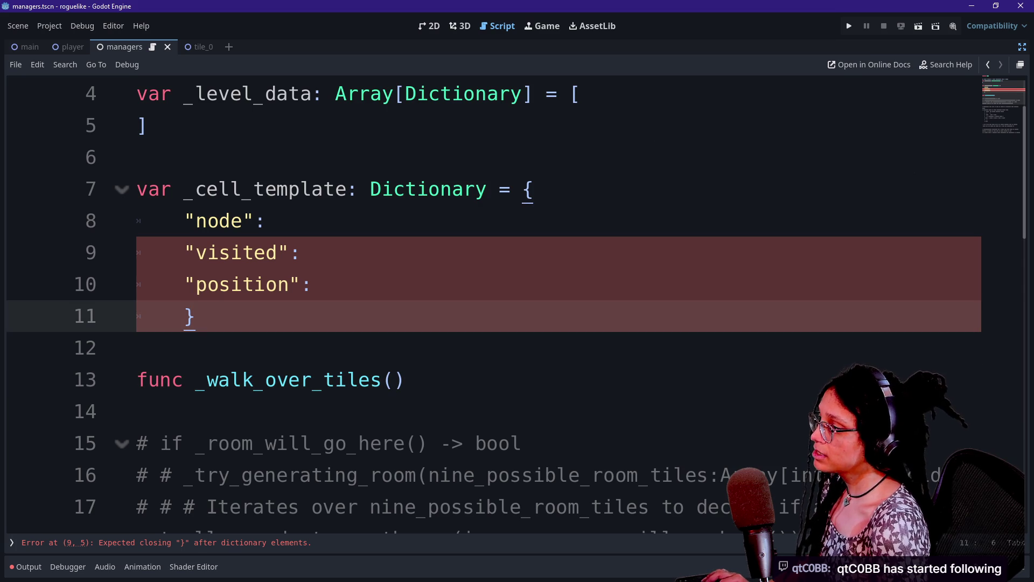
pyautogui.hotkey('shift', 'Up')
pyautogui.hotkey('shift', 'Up')
pyautogui.hotkey('shift', 'Up')
pyautogui.hotkey('ctrl', 'k')
pyautogui.click(323, 284)
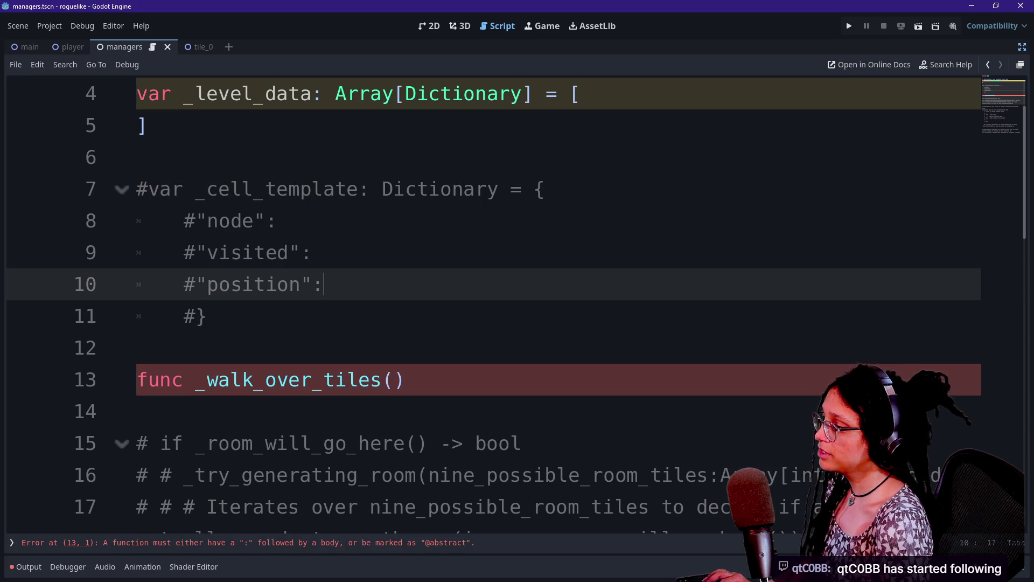
pyautogui.press('Down')
pyautogui.press('Down')
pyautogui.press('Down')
pyautogui.hotkey('ctrl', 'k')
# Step: Add an empty 'func _generate_tiles() -> void:' function with indented body lines
pyautogui.press('Up')
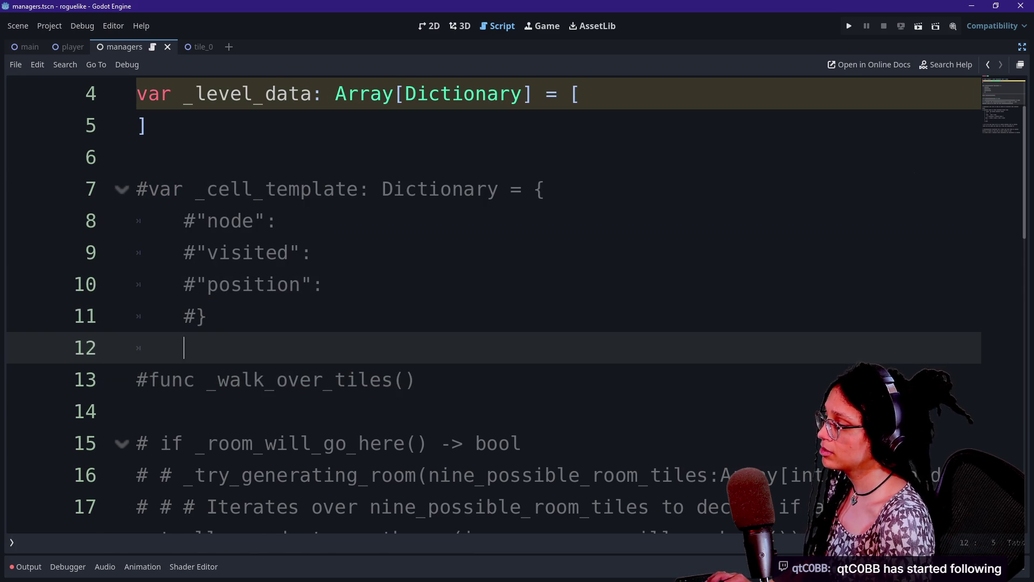
pyautogui.press('Return')
pyautogui.write('func _g')
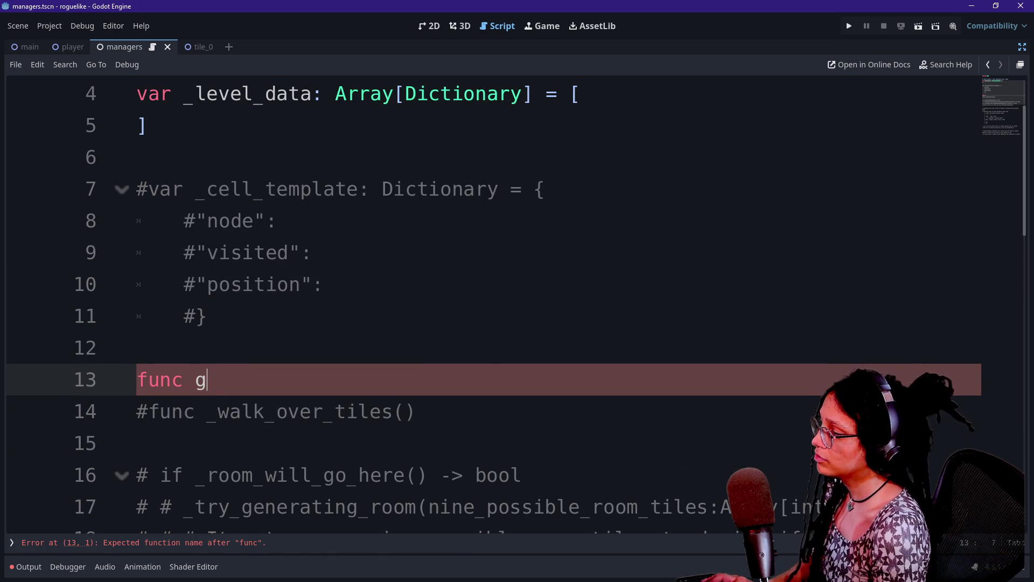
pyautogui.write('enerate-til')
pyautogui.press('BackSpace')
pyautogui.press('BackSpace')
pyautogui.press('BackSpace')
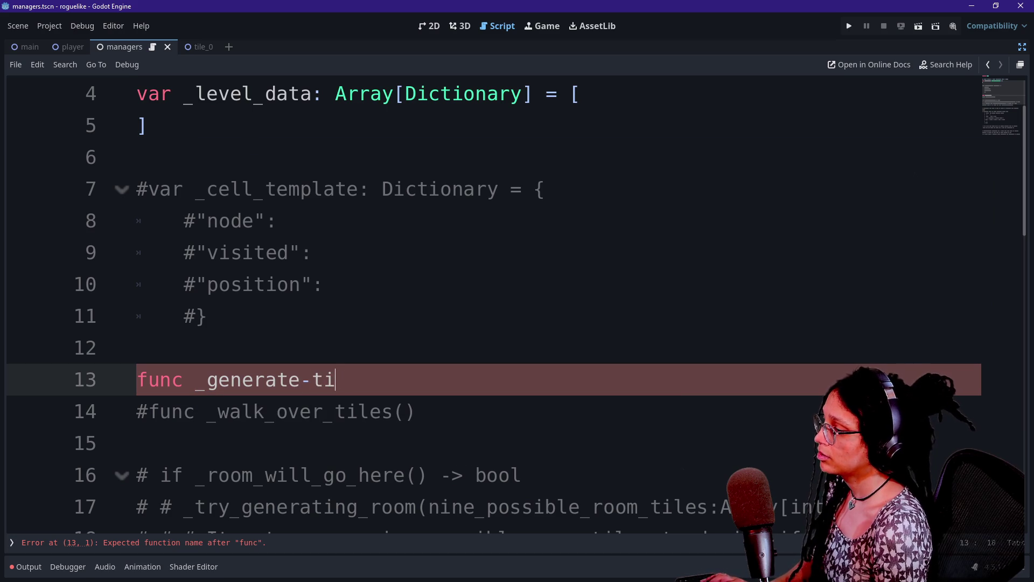
pyautogui.write('_tiles()')
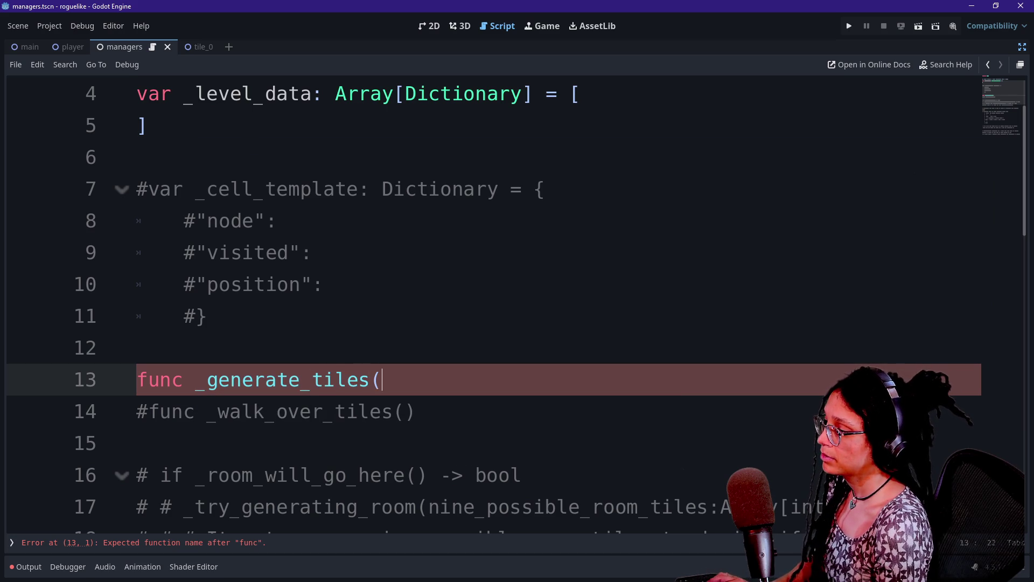
pyautogui.press('BackSpace')
pyautogui.press('BackSpace')
pyautogui.press('BackSpace')
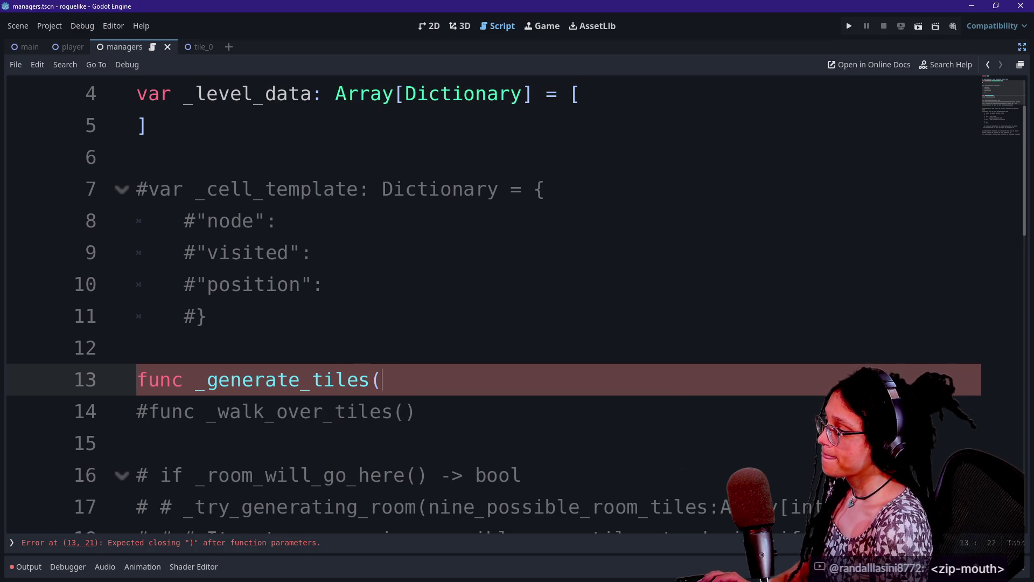
pyautogui.write(') -> void:')
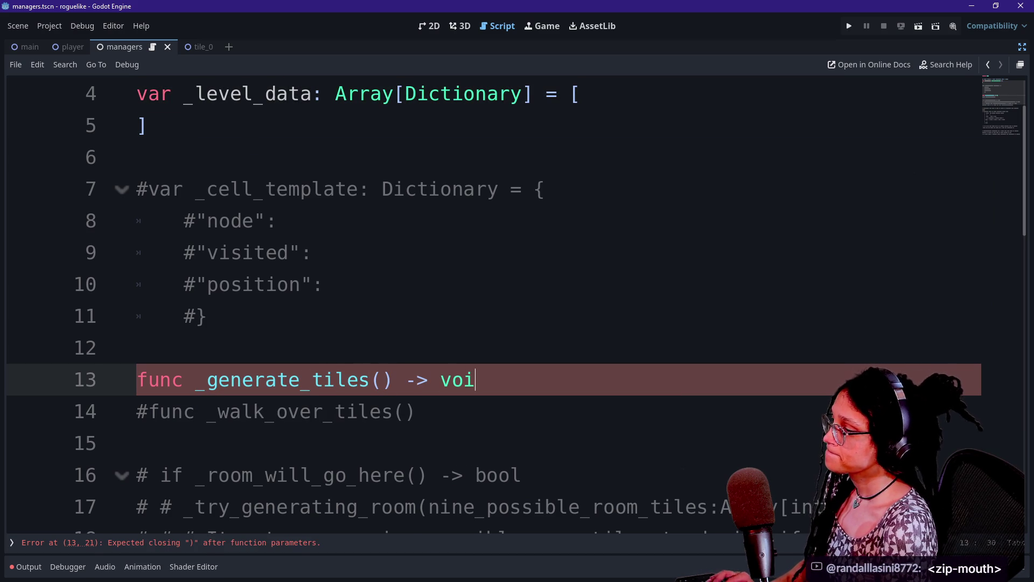
pyautogui.press('Return')
pyautogui.scroll(-1, 484, 302)
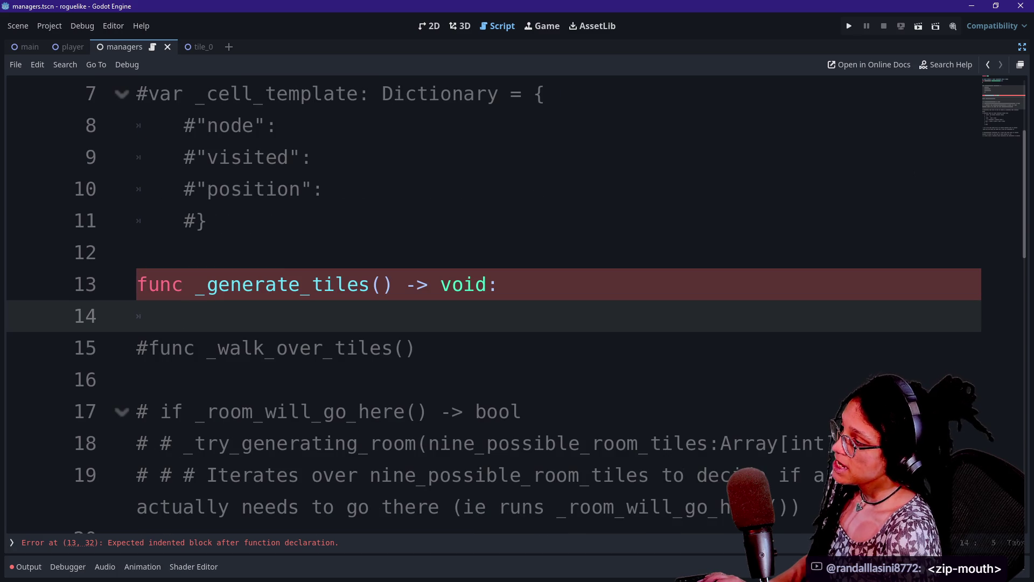
pyautogui.press('Return')
pyautogui.press('Up')
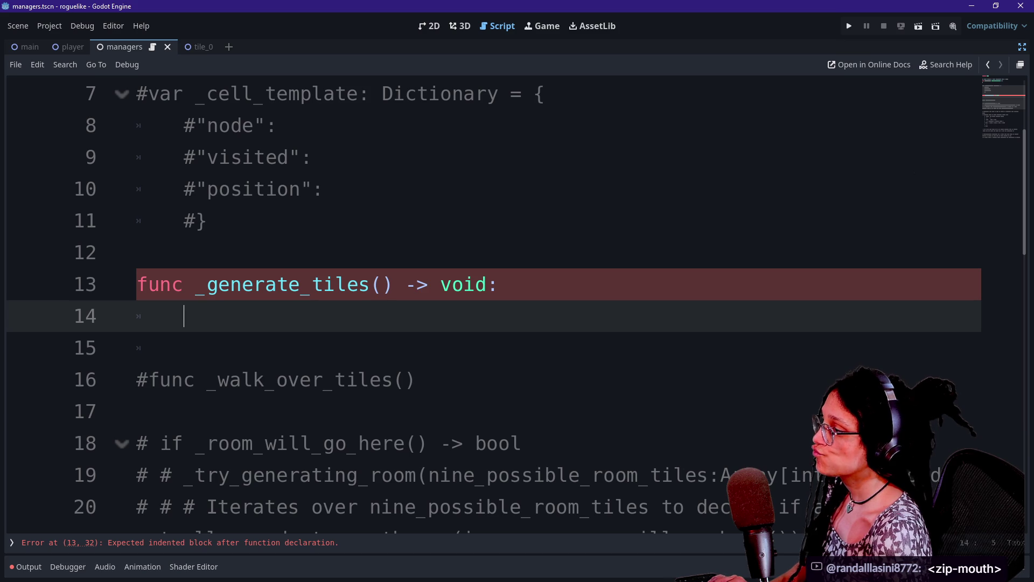
pyautogui.hotkey('ctrl', 'shift', 'F11')
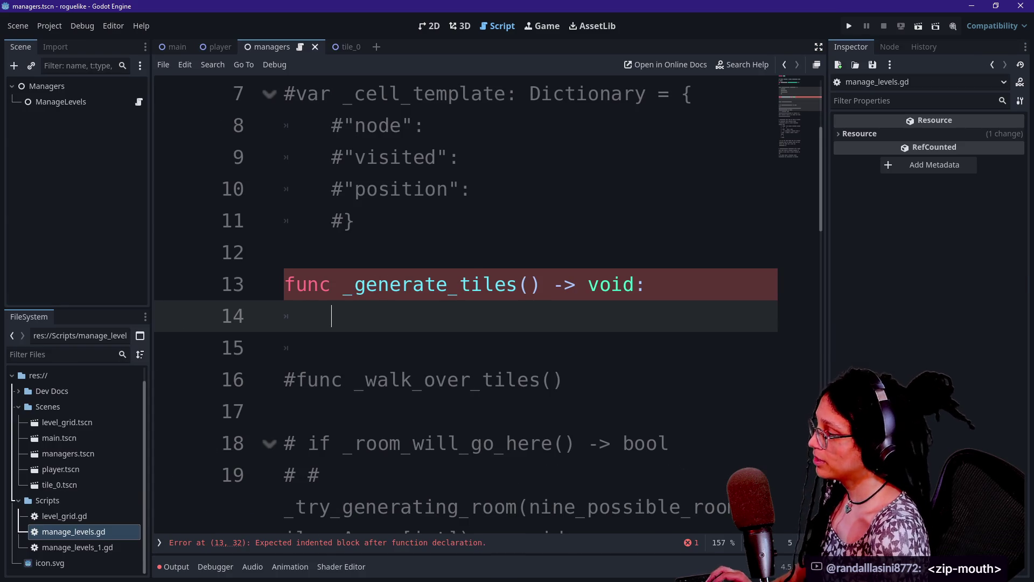
# Step: Open manage_levels_1.gd and examine generate_tiles' how_many: int and which_tile:TILES parameters
pyautogui.doubleClick(112, 547)
pyautogui.scroll(-10, 522, 309)
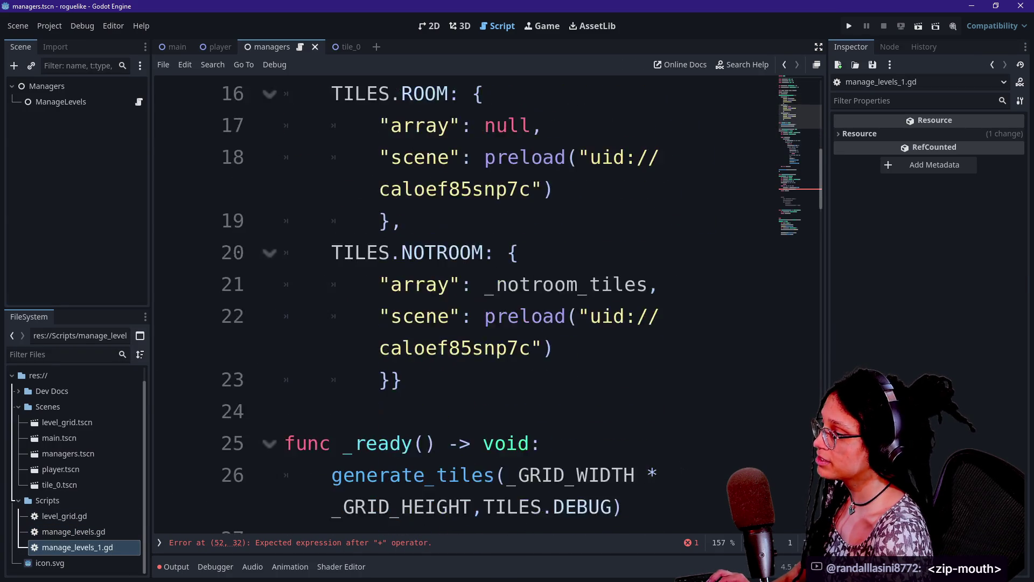
pyautogui.hotkey('ctrl', 'shift', 'F11')
pyautogui.scroll(-2, 522, 309)
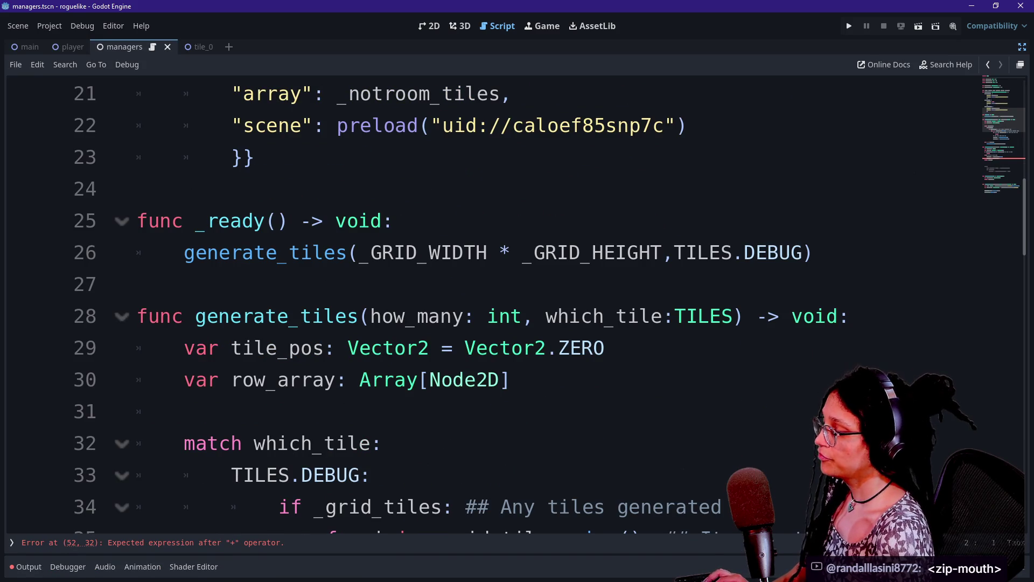
pyautogui.moveTo(370, 315); pyautogui.dragTo(522, 316)
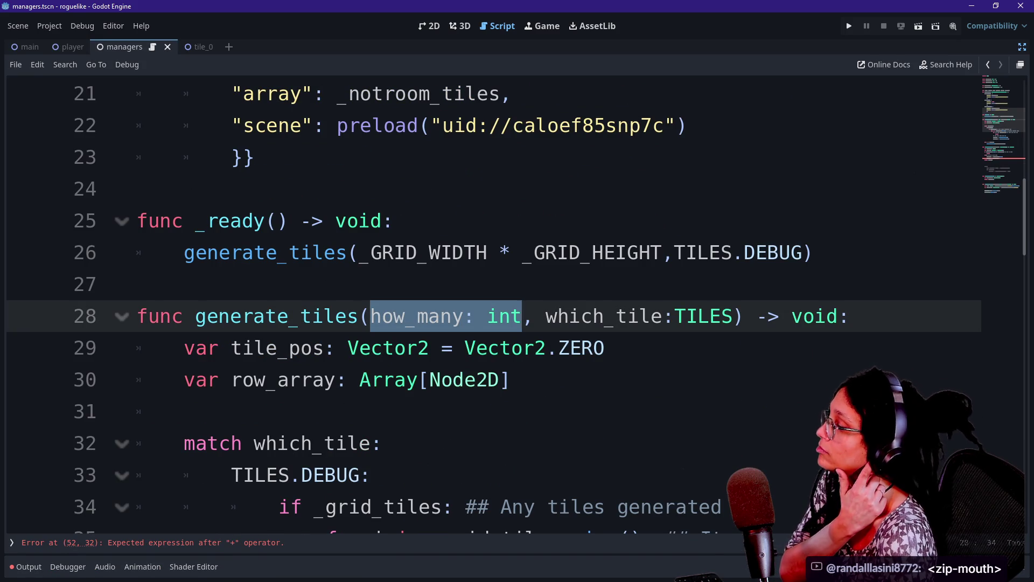
pyautogui.moveTo(545, 315); pyautogui.dragTo(711, 316)
pyautogui.click(721, 316)
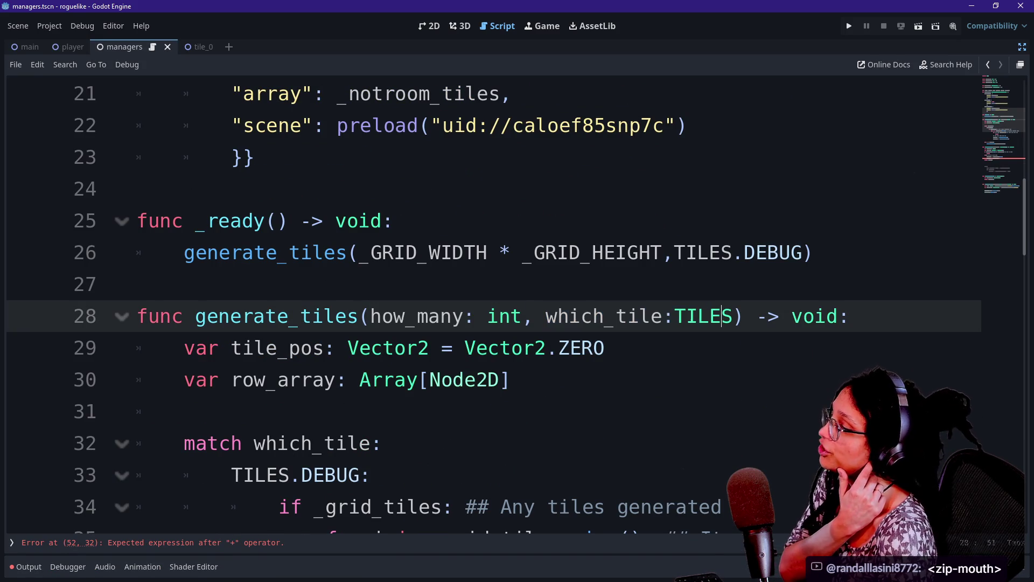
pyautogui.press('Left')
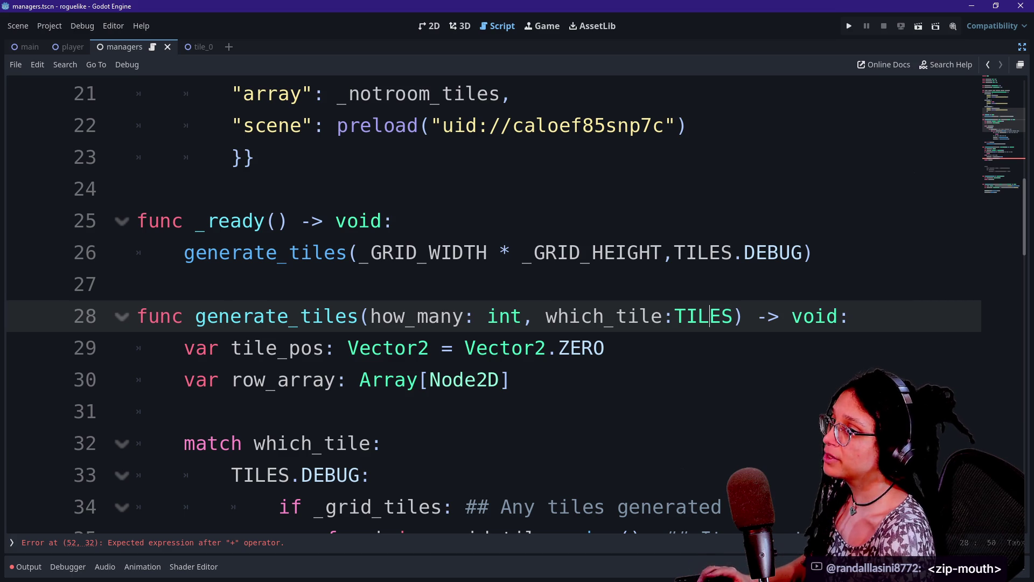
pyautogui.hotkey('alt', 'Tab')
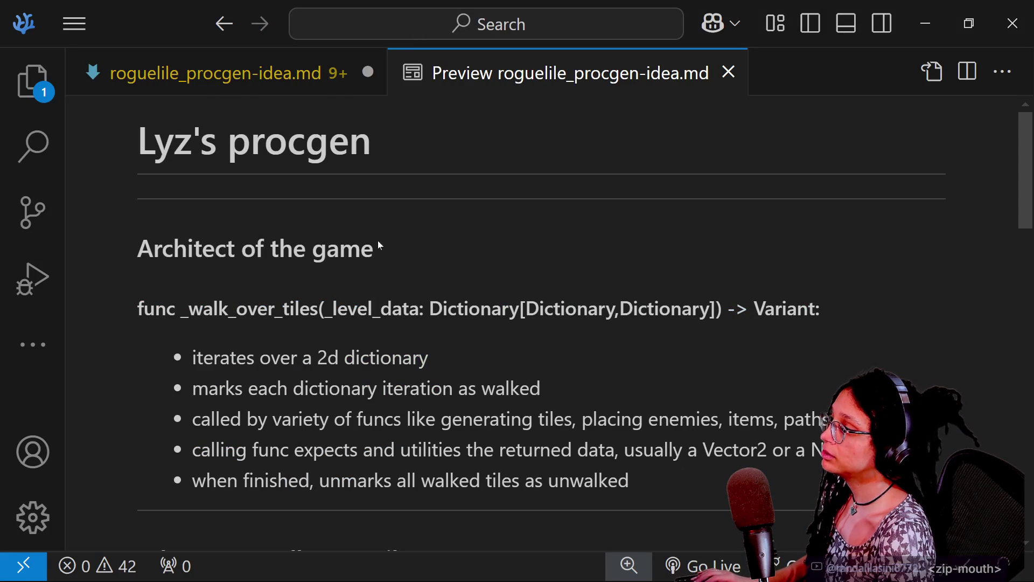
# Step: Read the notes preview, highlighting the _generate_room_tiles signature and description, then return to Godot
pyautogui.scroll(-2, 376, 244)
pyautogui.scroll(-5, 376, 244)
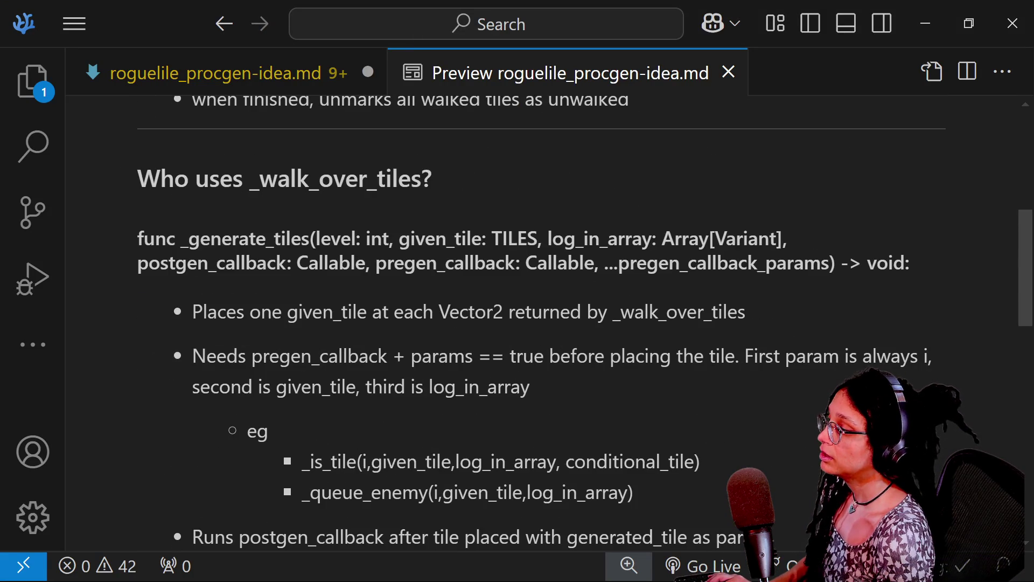
pyautogui.scroll(-4, 290, 279)
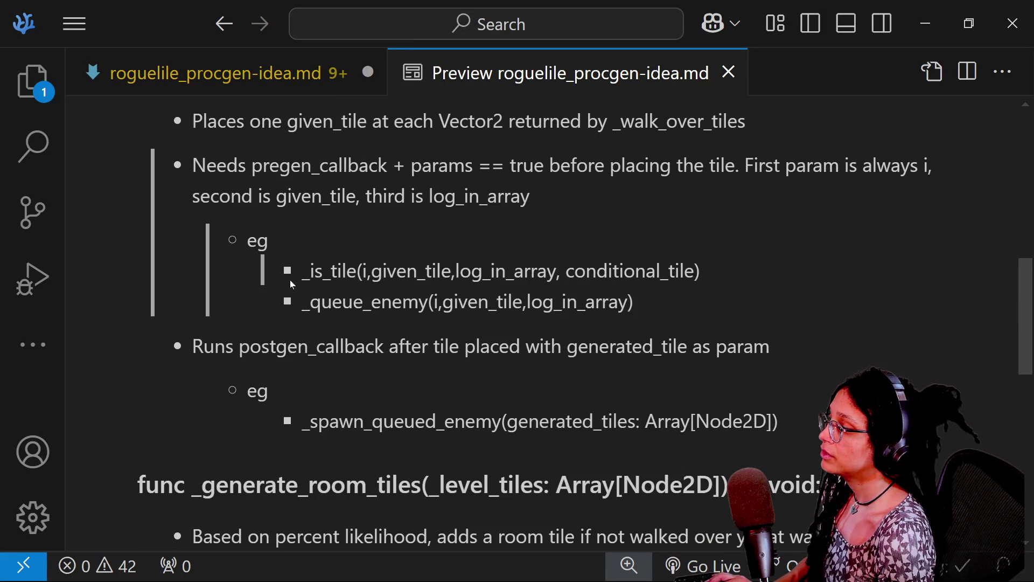
pyautogui.scroll(-3, 289, 279)
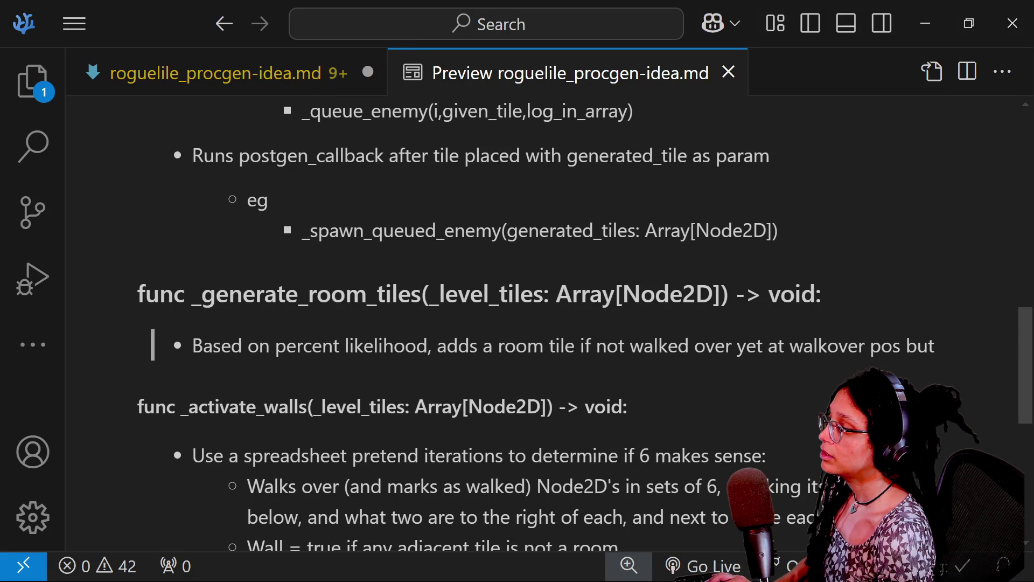
pyautogui.moveTo(439, 294); pyautogui.dragTo(725, 318)
pyautogui.click(623, 320)
pyautogui.moveTo(482, 294); pyautogui.dragTo(667, 314)
pyautogui.click(668, 313)
pyautogui.moveTo(421, 294); pyautogui.dragTo(706, 345)
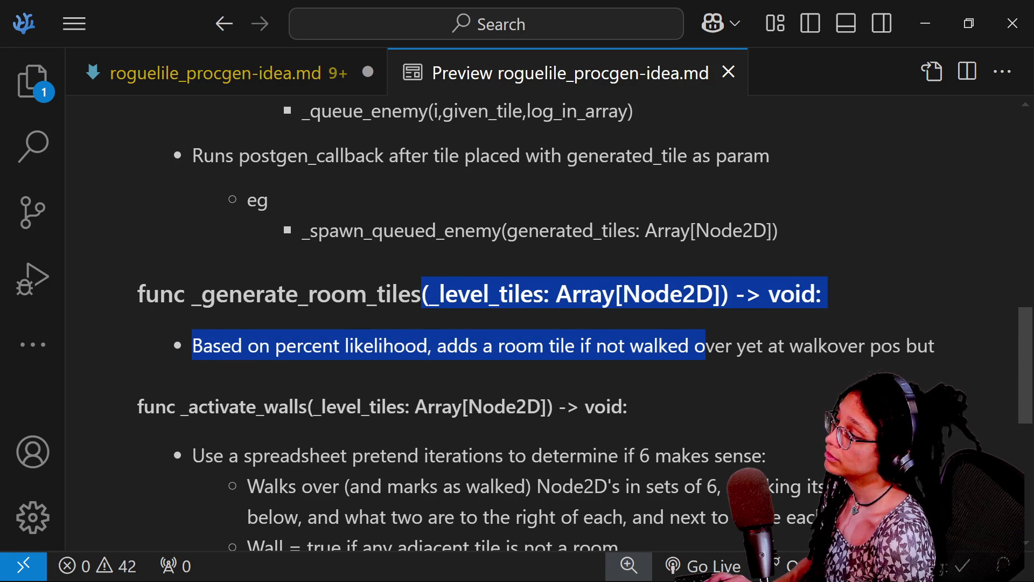
pyautogui.scroll(-5, 454, 270)
pyautogui.scroll(3, 324, 270)
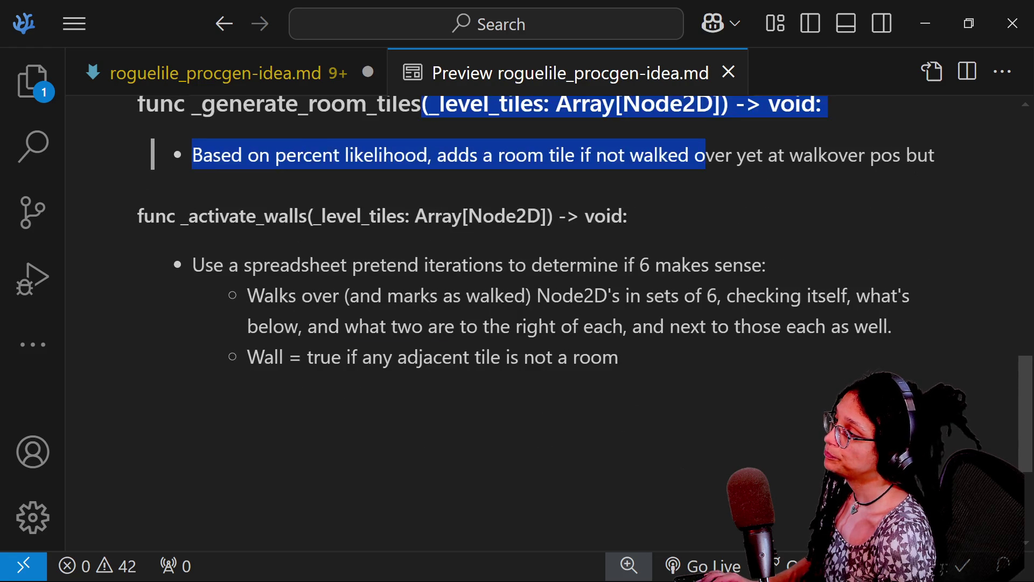
pyautogui.scroll(6, 324, 270)
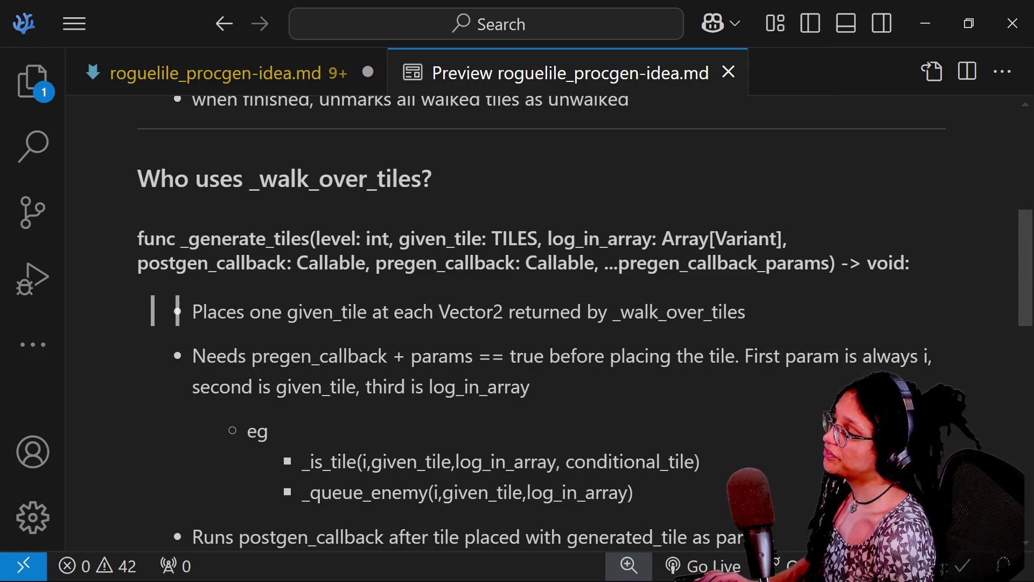
pyautogui.hotkey('alt', 'Tab')
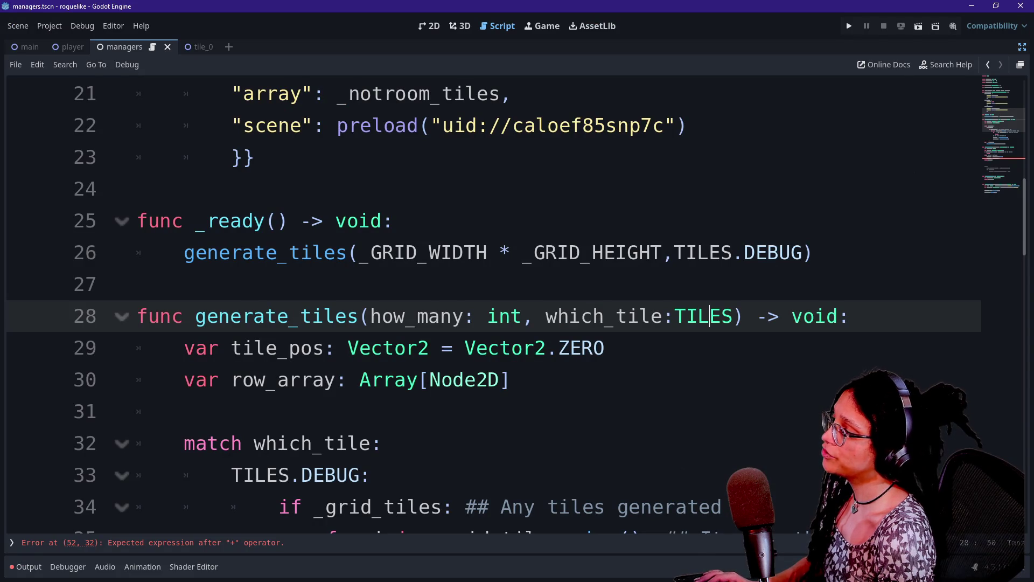
pyautogui.scroll(-2, 516, 316)
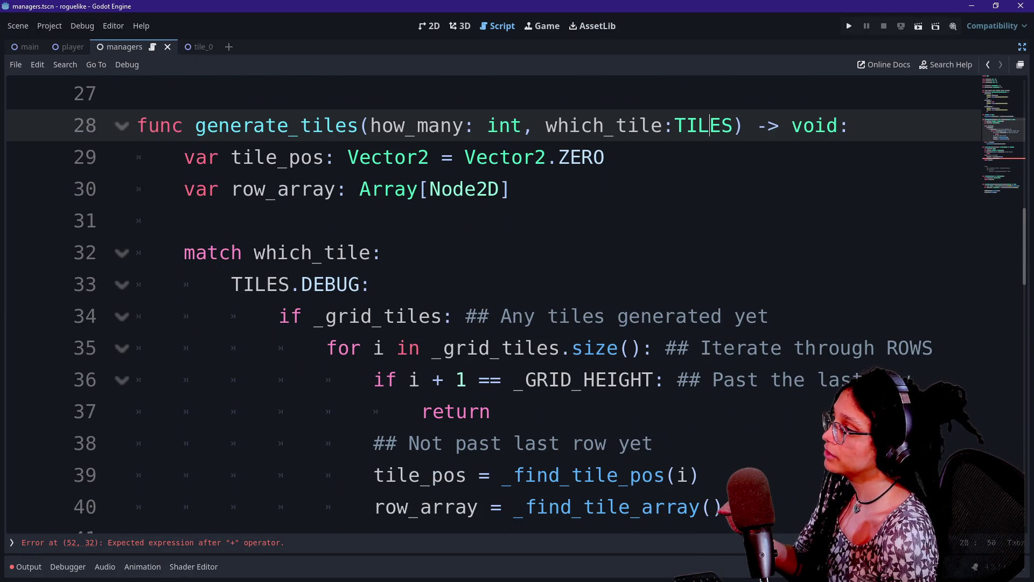
pyautogui.moveTo(185, 157); pyautogui.dragTo(474, 189)
pyautogui.moveTo(183, 221)
pyautogui.mouseDown()
pyautogui.moveTo(139, 93)
pyautogui.moveTo(370, 285)
pyautogui.mouseUp()
pyautogui.hotkey('alt', 'Tab')
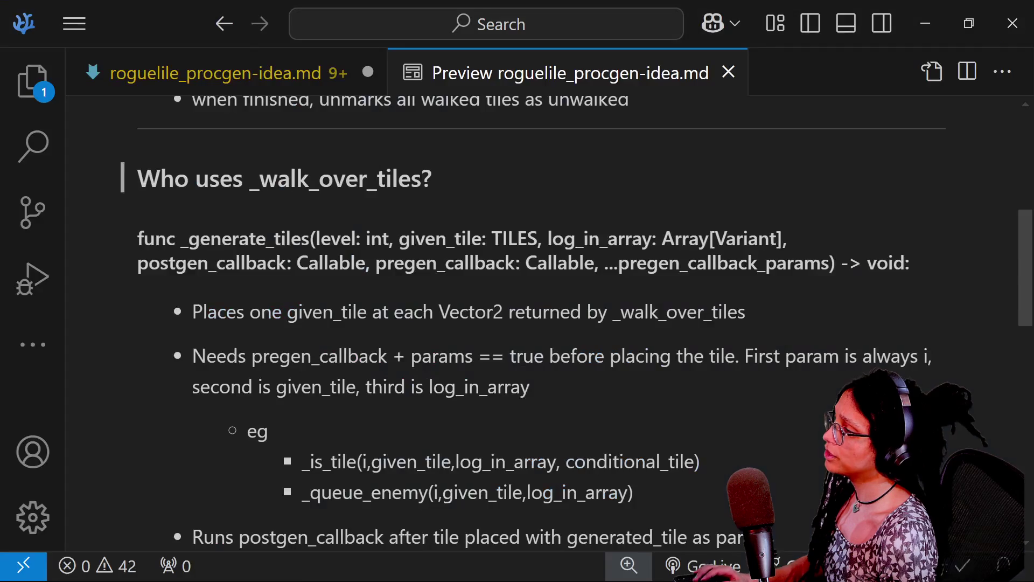
pyautogui.hotkey('alt', 'Tab')
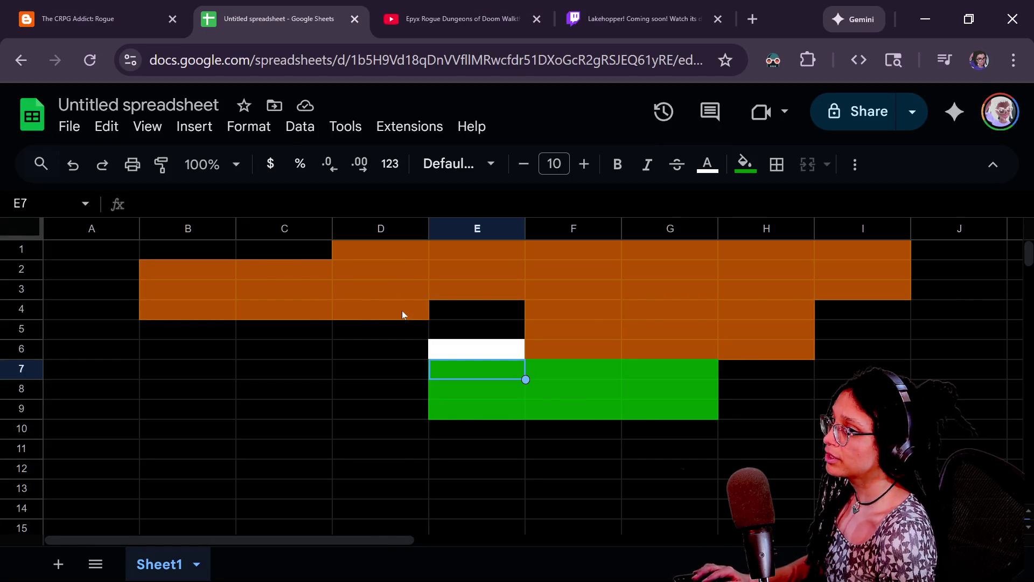
pyautogui.hotkey('alt', 'Tab')
pyautogui.hotkey('alt', 'Tab')
pyautogui.hotkey('alt', 'Tab')
pyautogui.hotkey('ctrl', 'shift', 'F11')
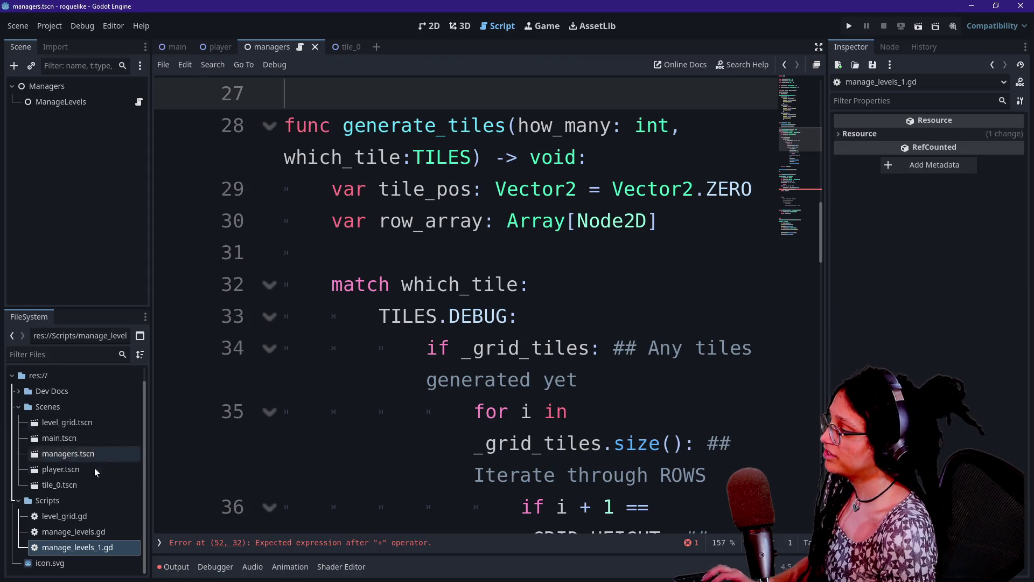
pyautogui.click(84, 533)
pyautogui.doubleClick(83, 533)
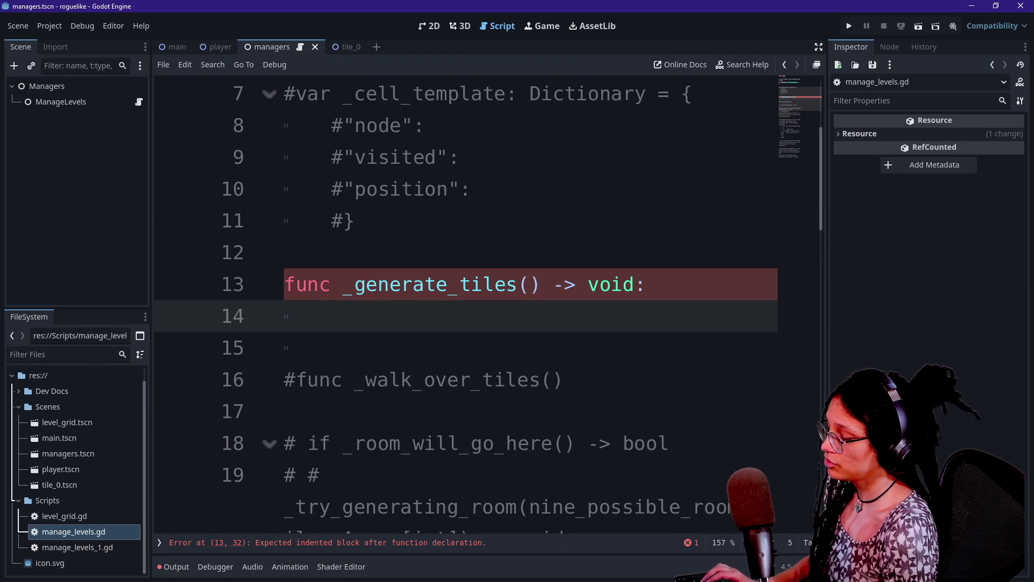
pyautogui.hotkey('ctrl', 'shift', 'F11')
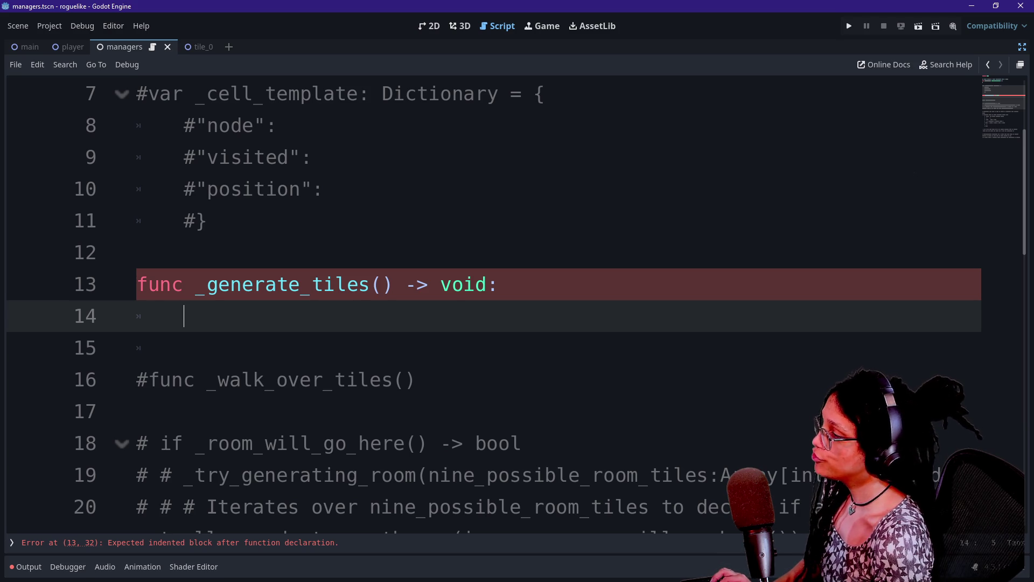
pyautogui.hotkey('ctrl', 'shift', 'F11')
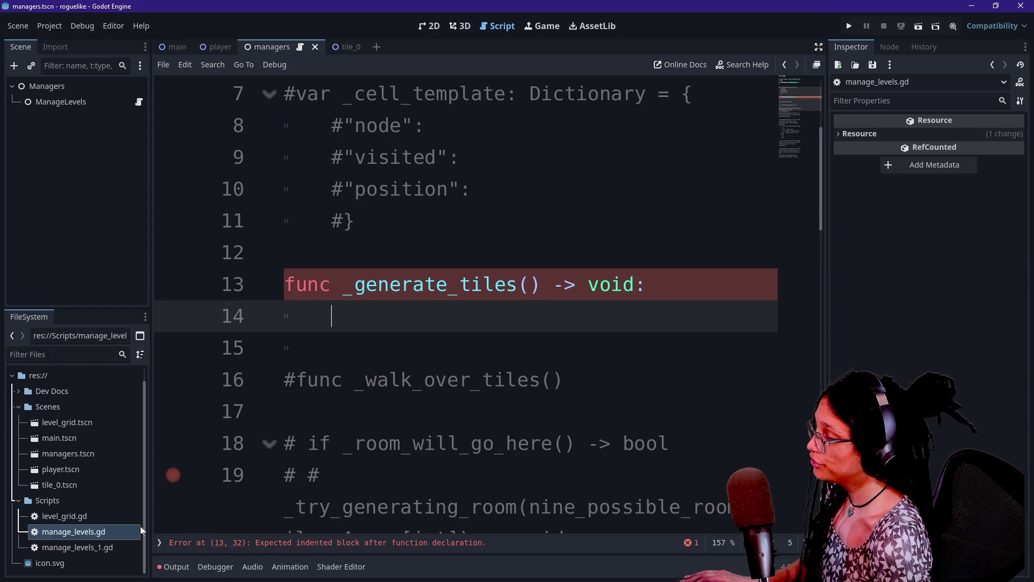
pyautogui.click(84, 546)
pyautogui.doubleClick(83, 546)
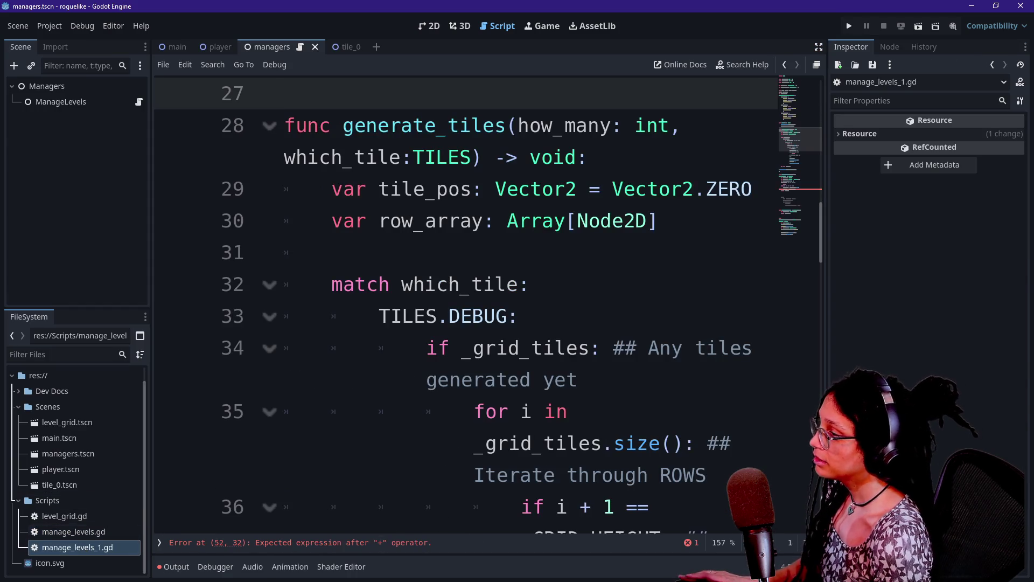
pyautogui.hotkey('ctrl', 'shift', 'F11')
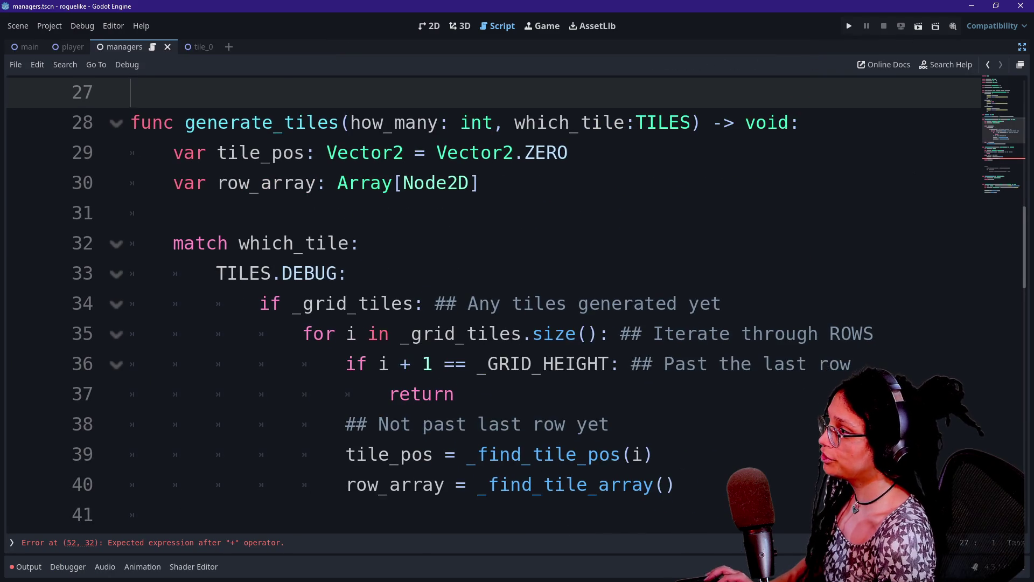
# Step: Select the TILES enum and tile data dictionary in manage_levels_1.gd
pyautogui.scroll(6, 484, 302)
pyautogui.moveTo(141, 122); pyautogui.dragTo(381, 243)
pyautogui.rightClick(383, 260)
pyautogui.press('Escape')
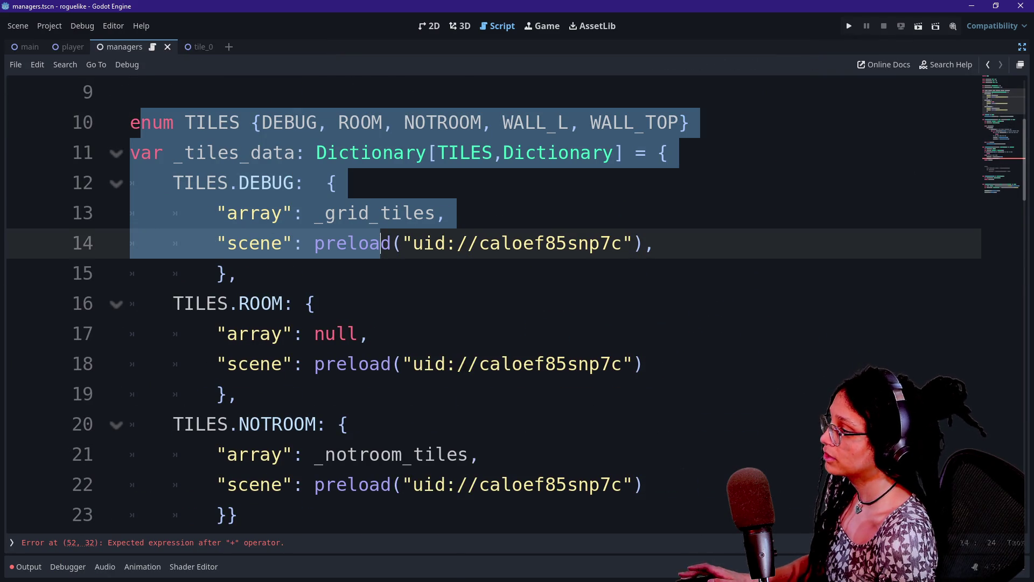
pyautogui.scroll(-1, 376, 269)
pyautogui.moveTo(237, 424); pyautogui.dragTo(174, 183)
pyautogui.scroll(2, 485, 302)
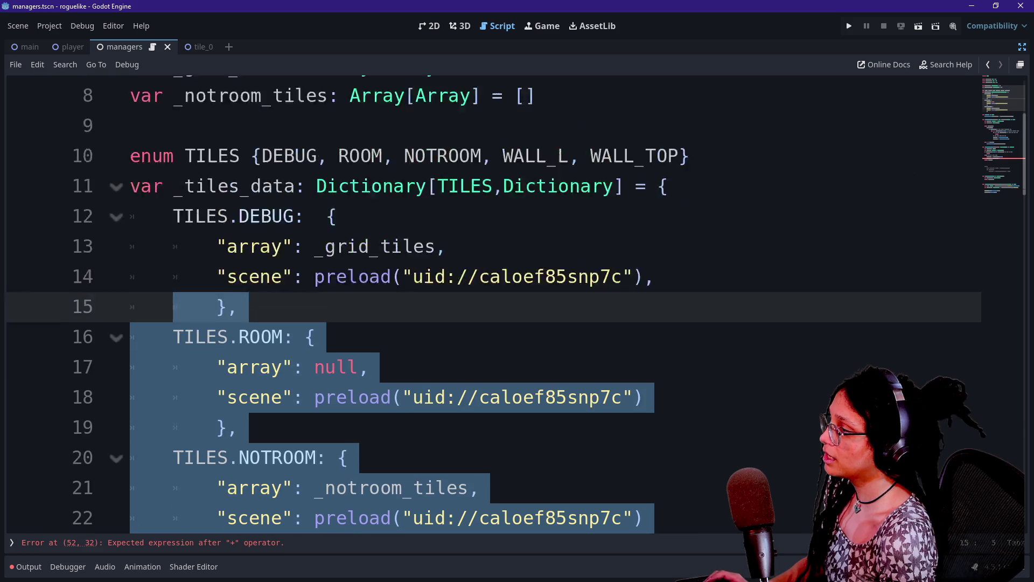
pyautogui.keyDown('shift'); pyautogui.click(129, 215); pyautogui.keyUp('shift')
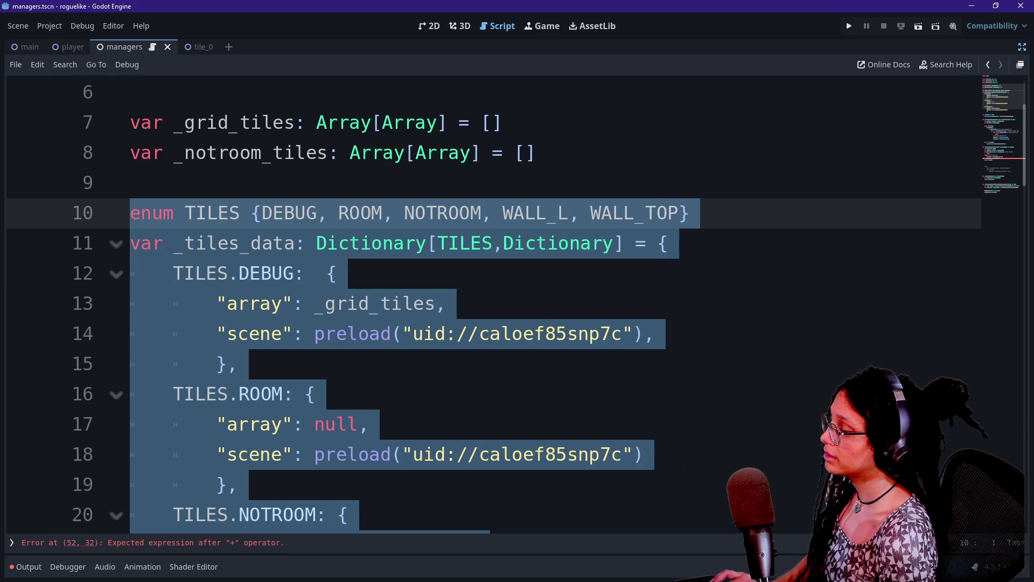
# Step: Paste the enum and dictionary into manage_levels.gd just below extends Node
pyautogui.hotkey('ctrl', 'shift', 'F11')
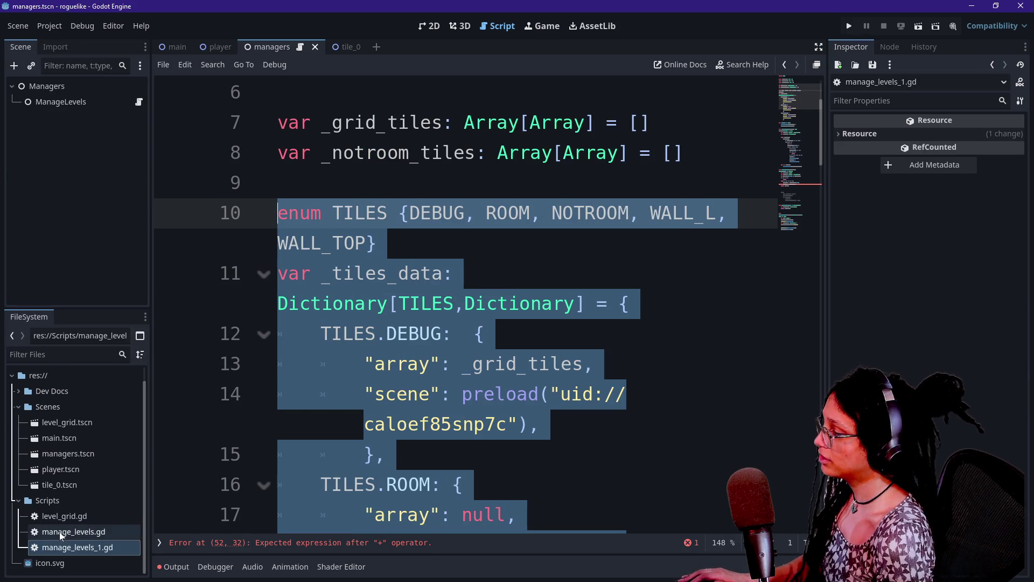
pyautogui.doubleClick(62, 532)
pyautogui.scroll(2, 485, 302)
pyautogui.click(288, 243)
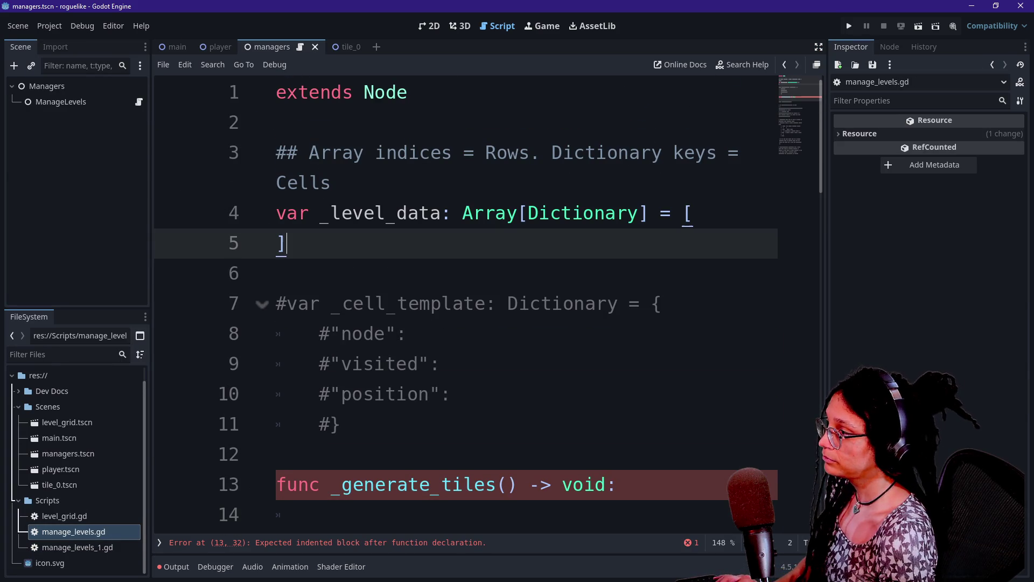
pyautogui.click(409, 92)
pyautogui.press('Return')
pyautogui.press('Return')
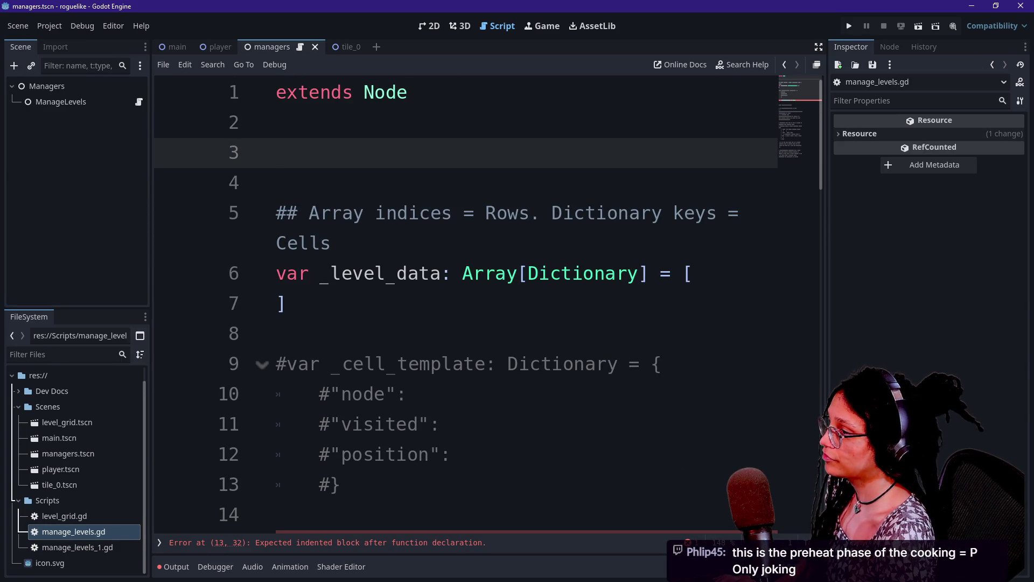
pyautogui.hotkey('ctrl', 'v')
pyautogui.click(384, 213)
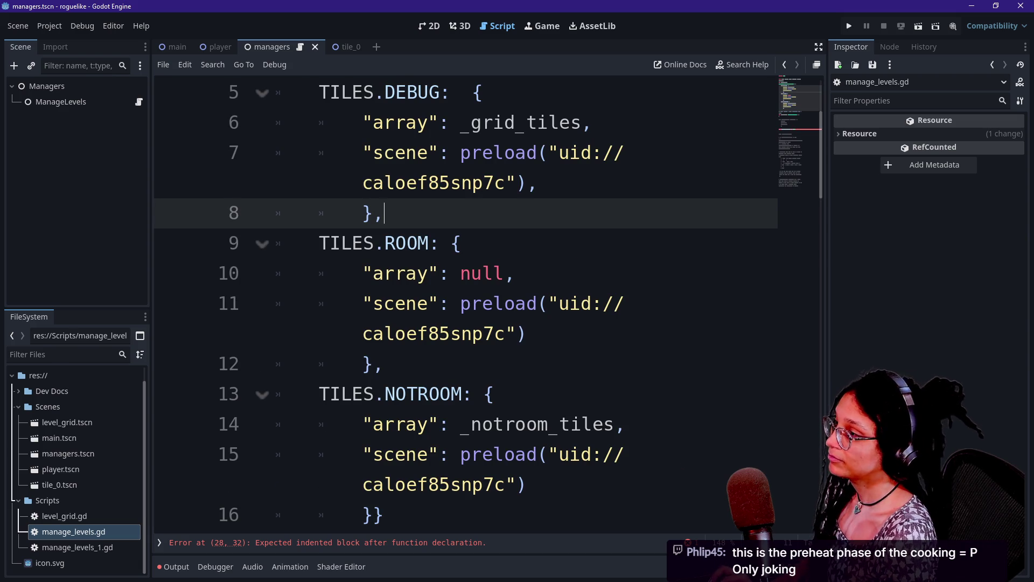
pyautogui.hotkey('ctrl', 'shift', 'F11')
pyautogui.click(314, 242)
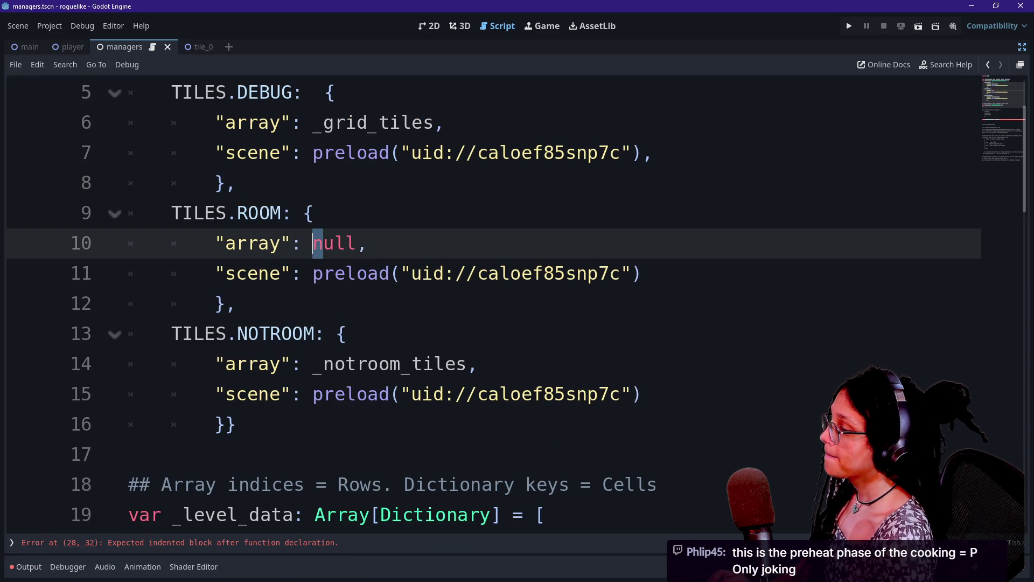
pyautogui.scroll(1, 493, 305)
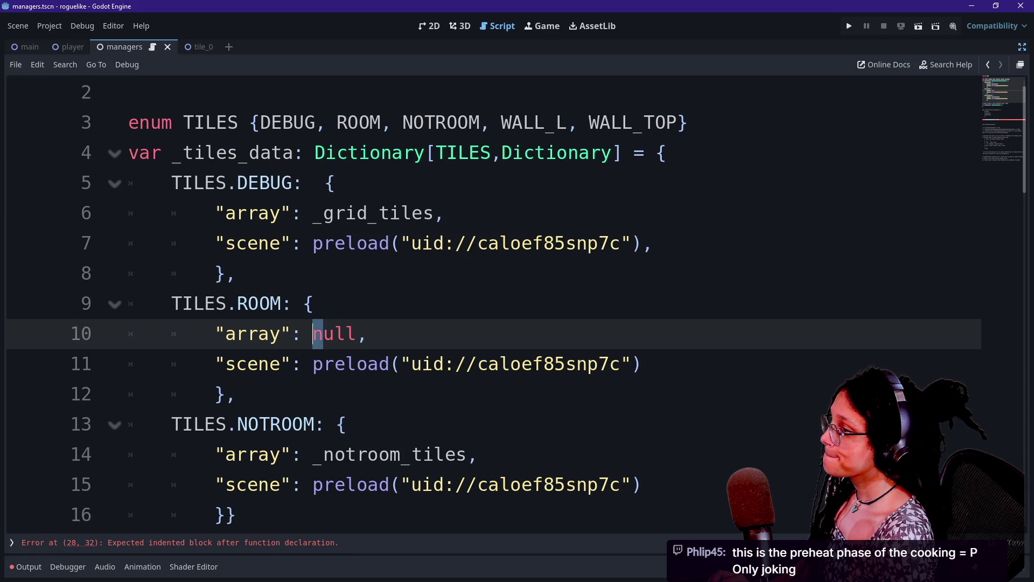
# Step: Replace DEBUG with EMPTY as the TILES enum's first member
pyautogui.doubleClick(288, 123)
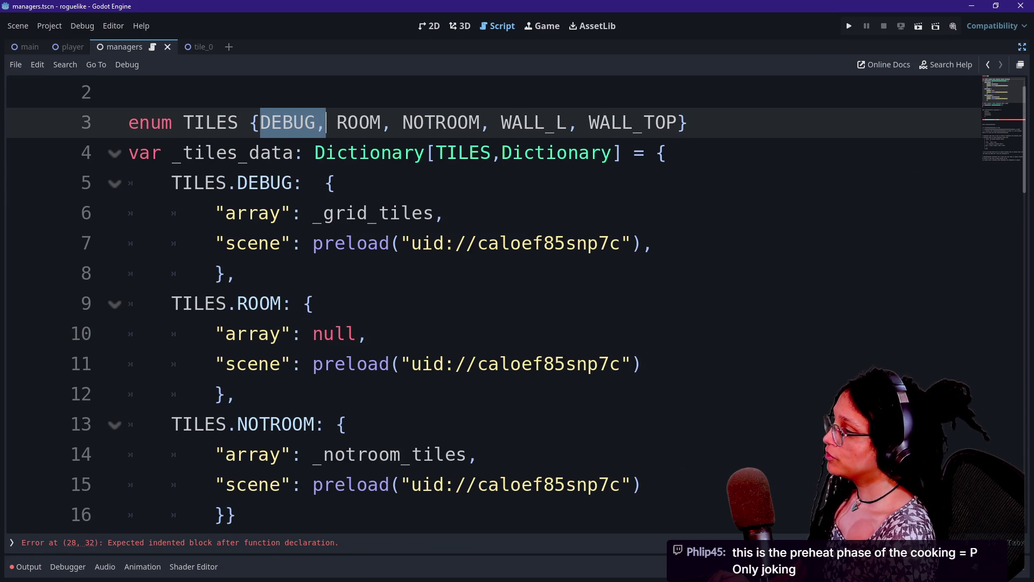
pyautogui.press('BackSpace')
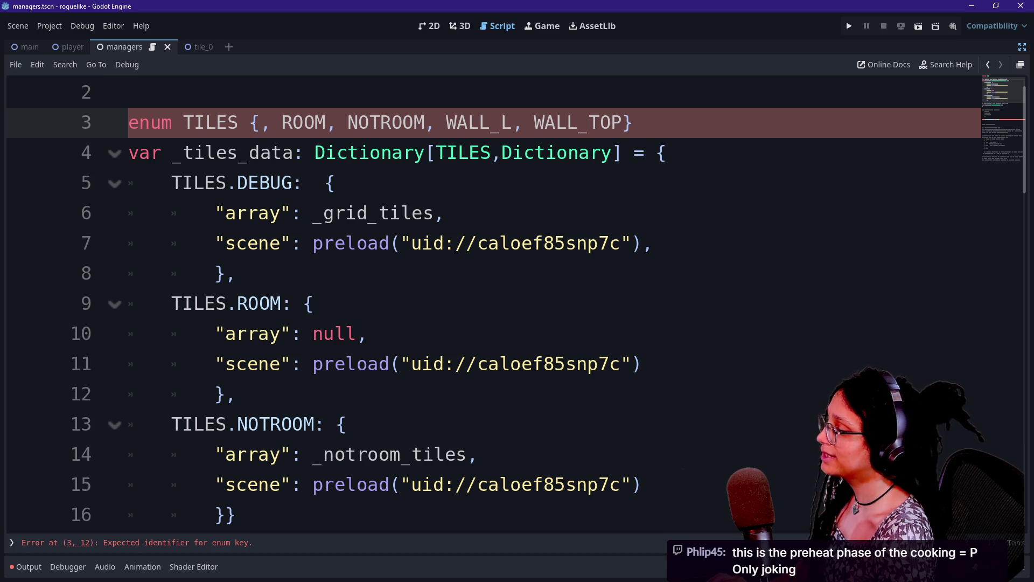
pyautogui.scroll(-12, 517, 302)
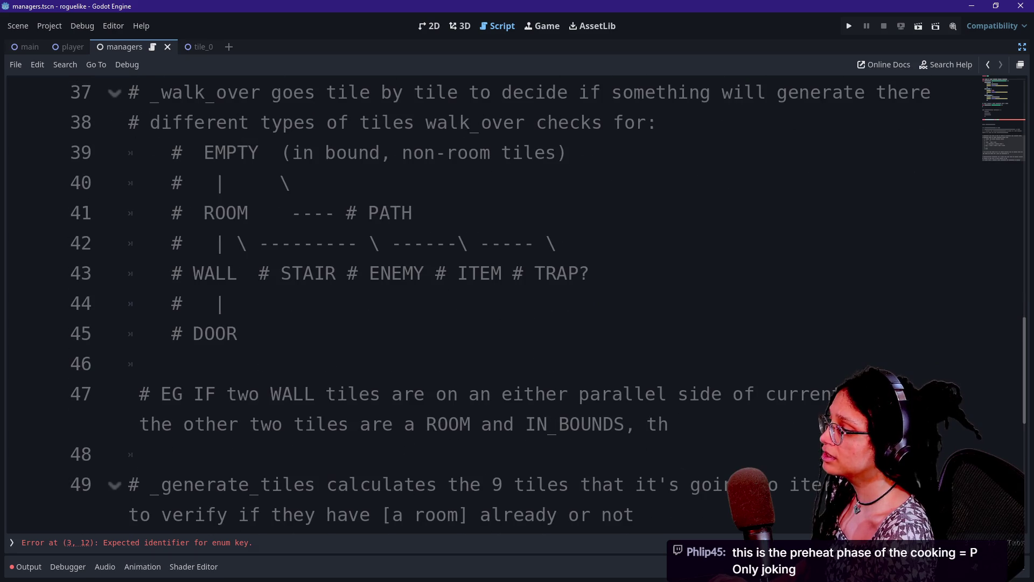
pyautogui.doubleClick(230, 153)
pyautogui.scroll(12, 517, 301)
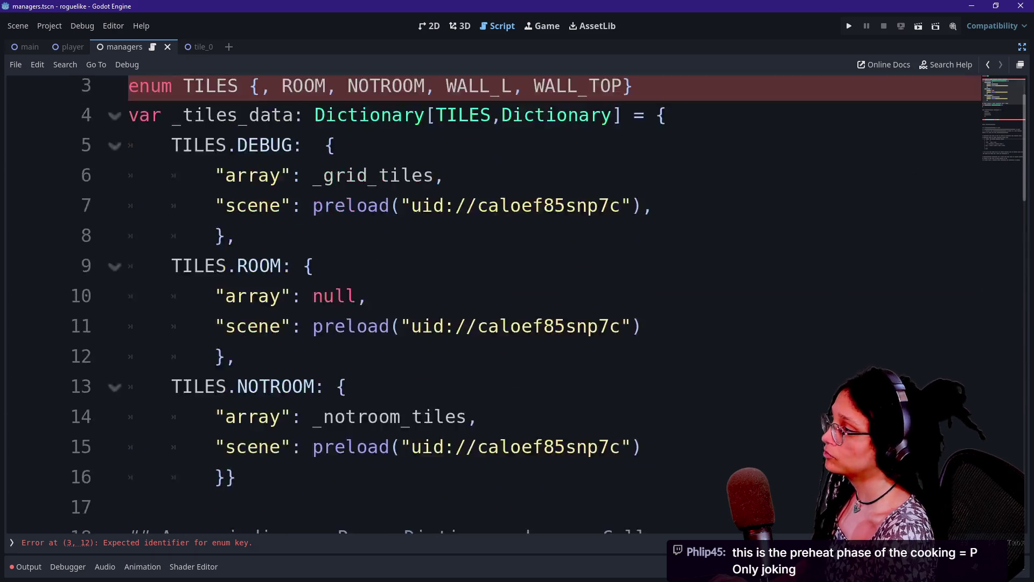
pyautogui.click(259, 152)
pyautogui.write('EMPTY')
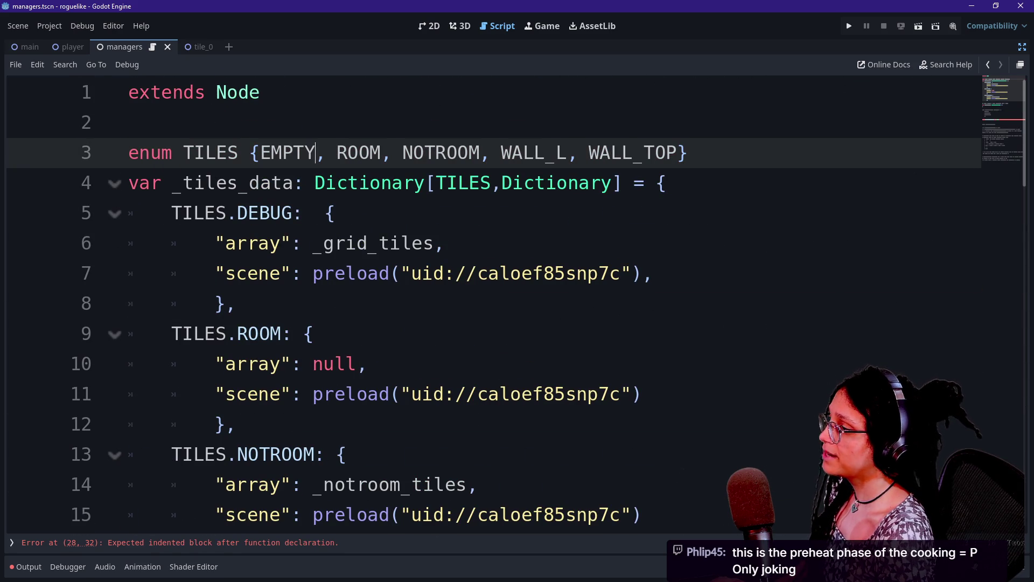
# Step: Look over the PATH entry and the tile-types comment diagram below
pyautogui.scroll(-11, 517, 301)
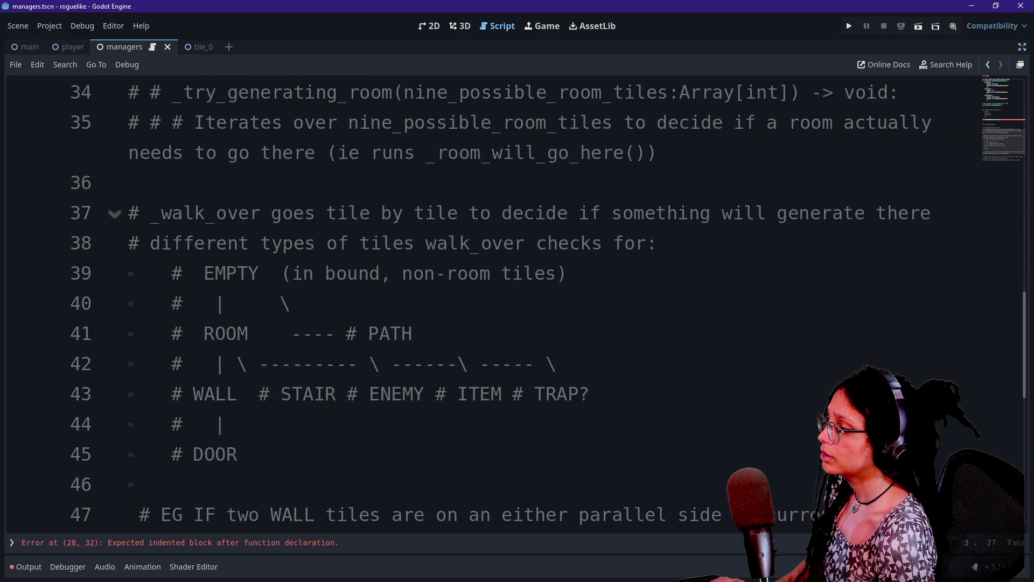
pyautogui.moveTo(313, 333); pyautogui.dragTo(412, 334)
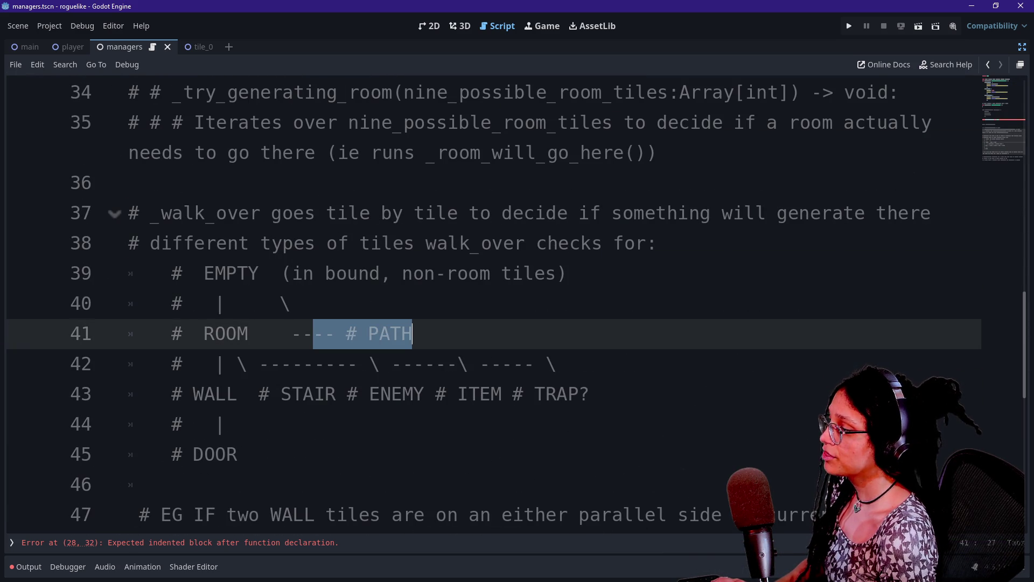
pyautogui.click(221, 424)
pyautogui.moveTo(240, 454); pyautogui.dragTo(128, 274)
pyautogui.hotkey('ctrl', 'c')
pyautogui.scroll(7, 517, 302)
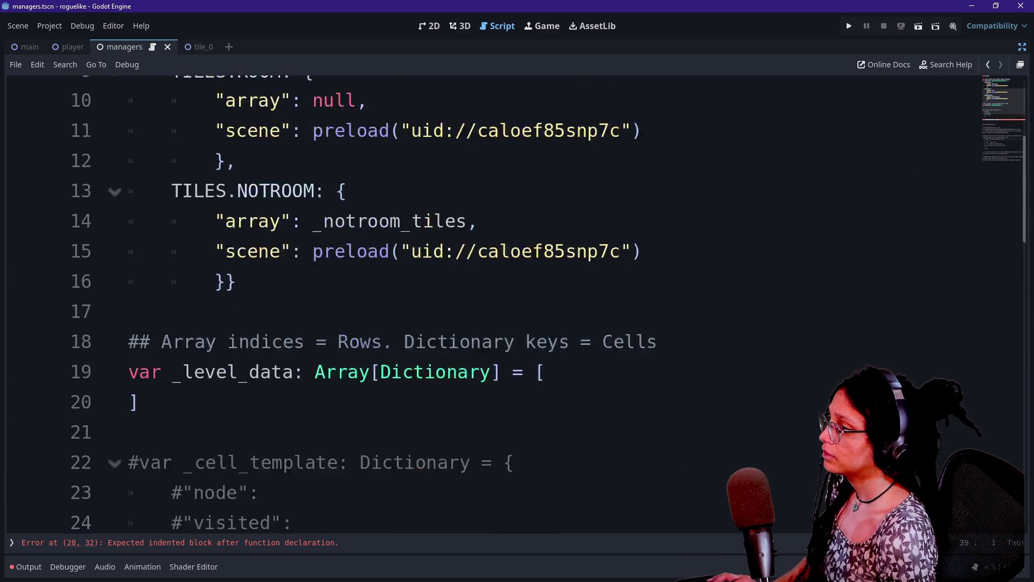
pyautogui.scroll(4, 516, 302)
# Step: Paste the copied tile-type comment lines below extends Node
pyautogui.hotkey('ctrl', 'Home')
pyautogui.press('Down')
pyautogui.hotkey('ctrl', 'v')
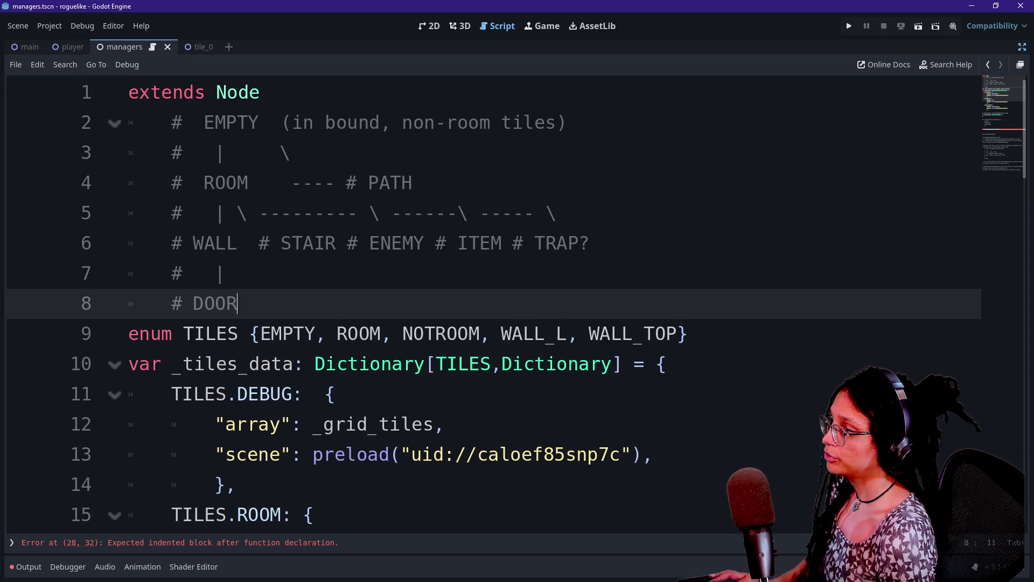
# Step: In the TILES enum, replace NOTROOM with PATH and shorten WALL_L to WALL
pyautogui.press('Down')
pyautogui.hotkey('ctrl', 'Right')
pyautogui.hotkey('ctrl', 'Right')
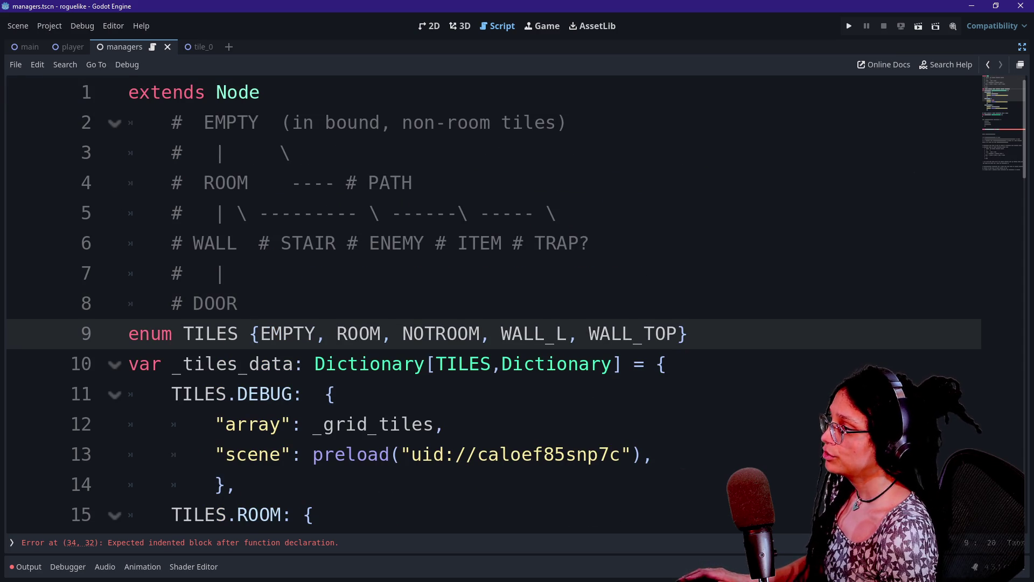
pyautogui.hotkey('ctrl', 'd')
pyautogui.write('P')
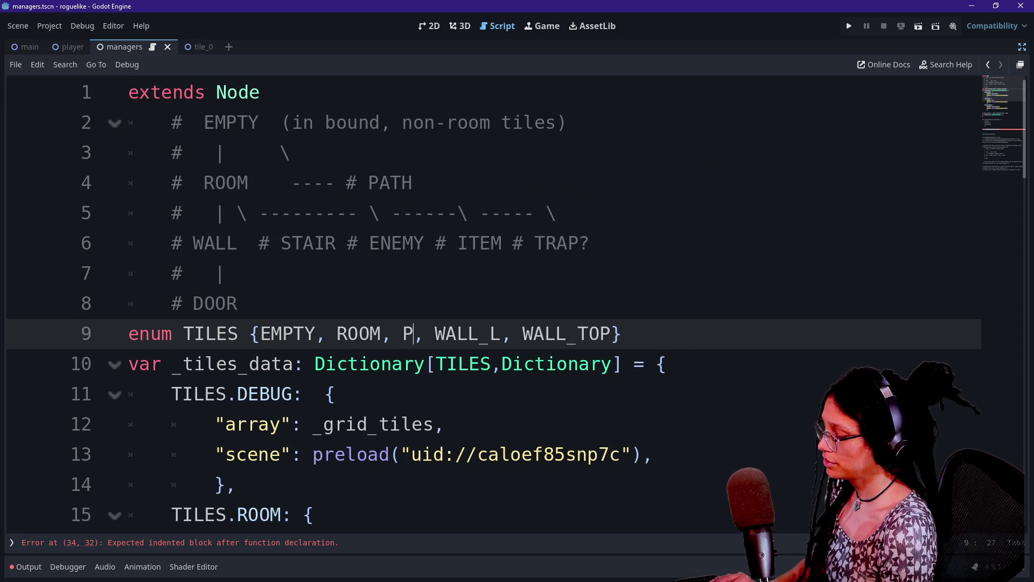
pyautogui.write('ATH')
pyautogui.press('Left')
pyautogui.press('BackSpace')
pyautogui.press('BackSpace')
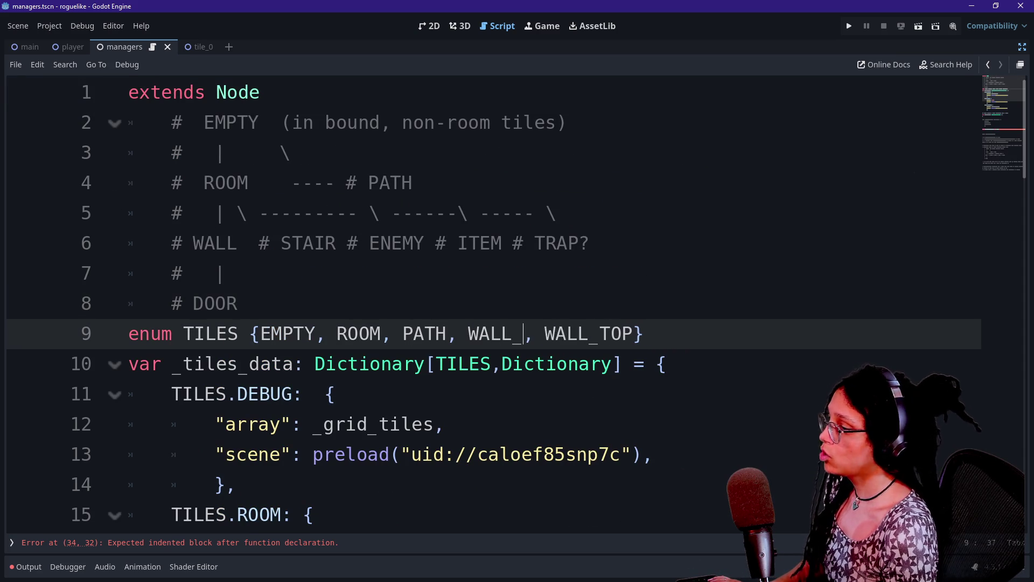
# Step: Replace WALL_TOP with STAIR and append ENEMY, ITEM, TRAP, DOOR to the enum
pyautogui.press('Right')
pyautogui.press('Right')
pyautogui.hotkey('shift', 'Right')
pyautogui.hotkey('shift', 'Right')
pyautogui.hotkey('shift', 'Right')
pyautogui.hotkey('shift', 'Left')
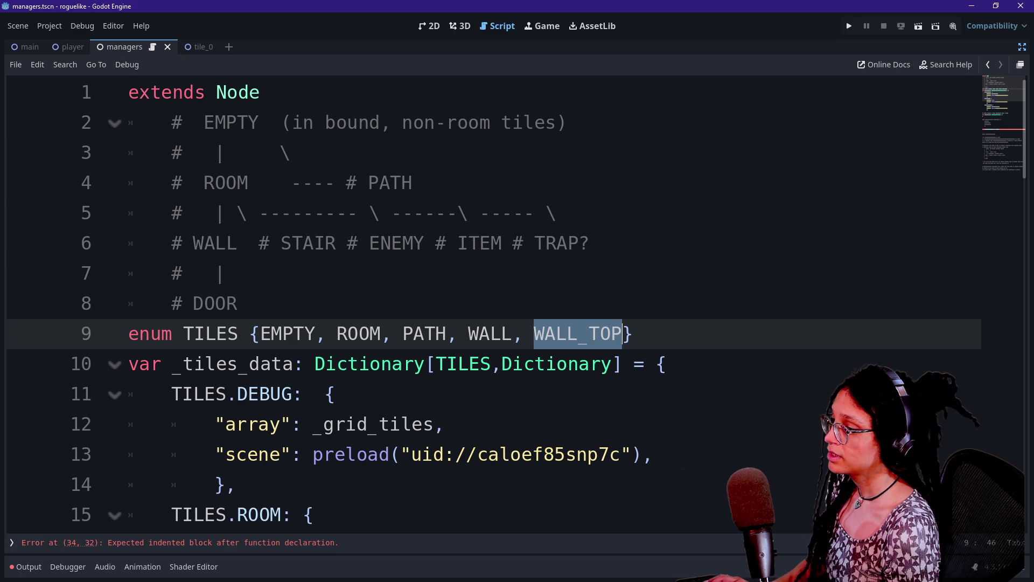
pyautogui.write('STAUR')
pyautogui.press('BackSpace')
pyautogui.press('BackSpace')
pyautogui.write('IR, NEMT')
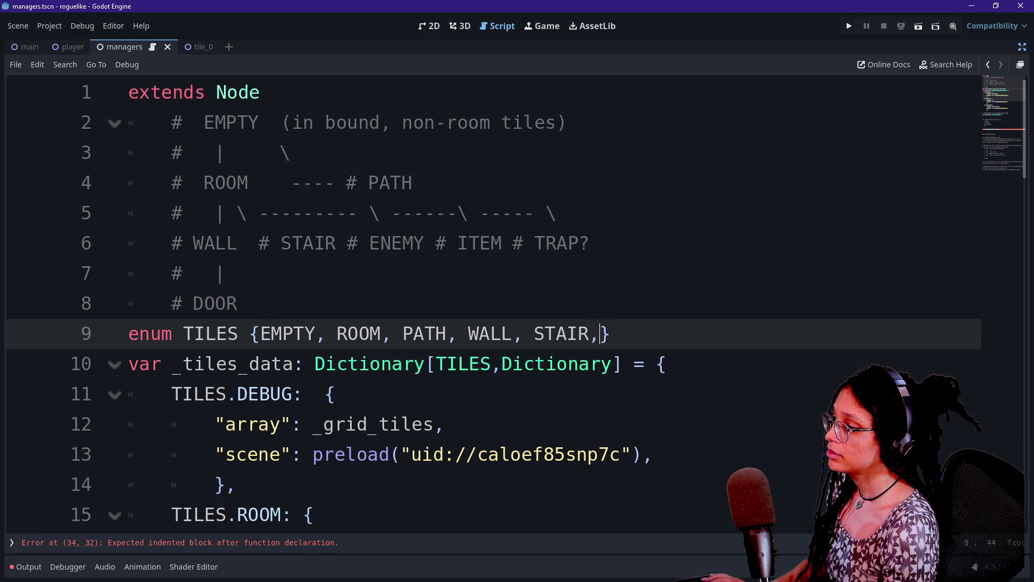
pyautogui.press('BackSpace')
pyautogui.press('BackSpace')
pyautogui.press('BackSpace')
pyautogui.press('BackSpace')
pyautogui.write('ENEMY, ITEM, ')
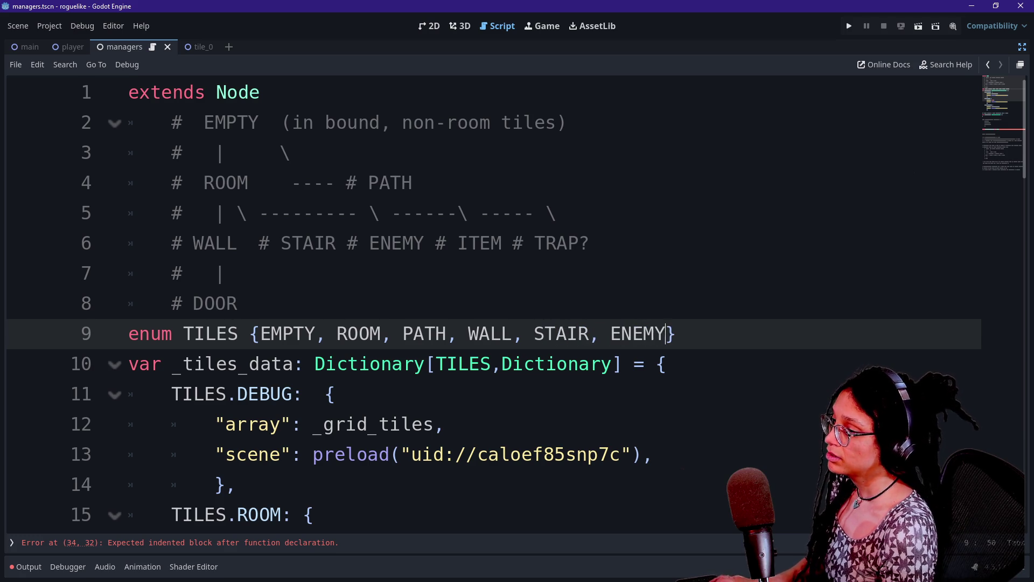
pyautogui.write('TRAP ')
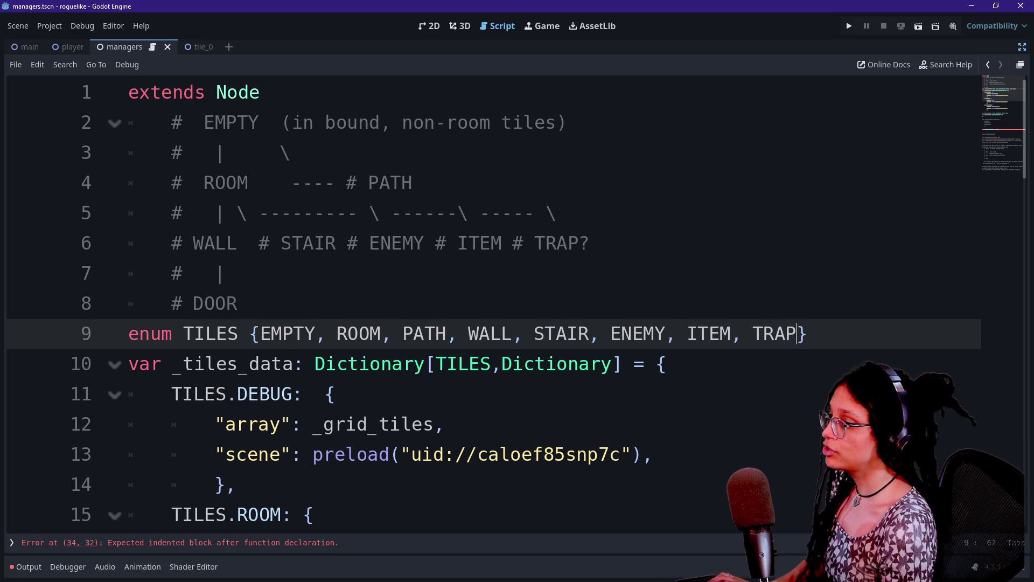
pyautogui.write(' DOORF')
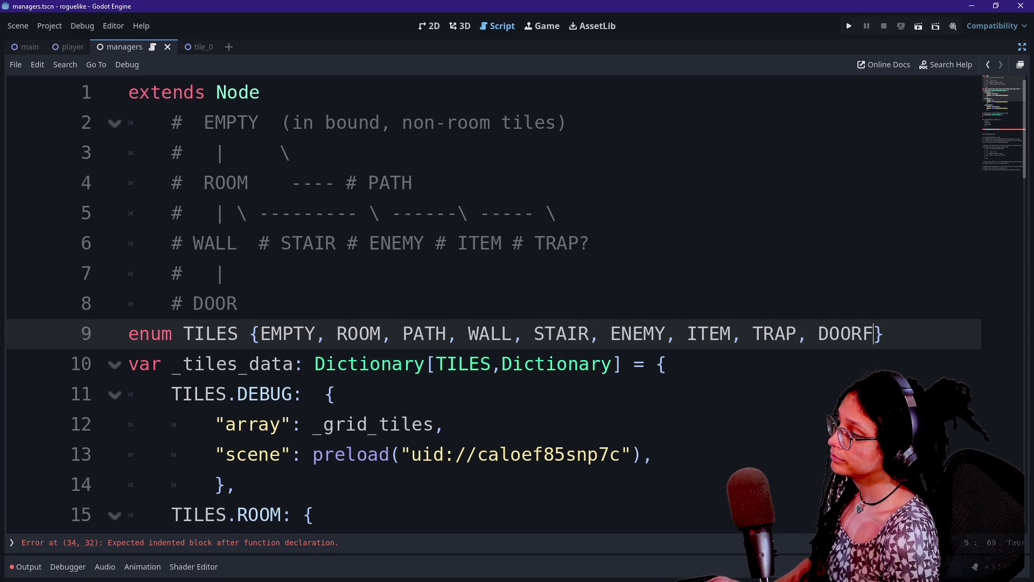
# Step: Wrap the TILES enum onto three indented lines with the closing brace on its own line
pyautogui.click(237, 303)
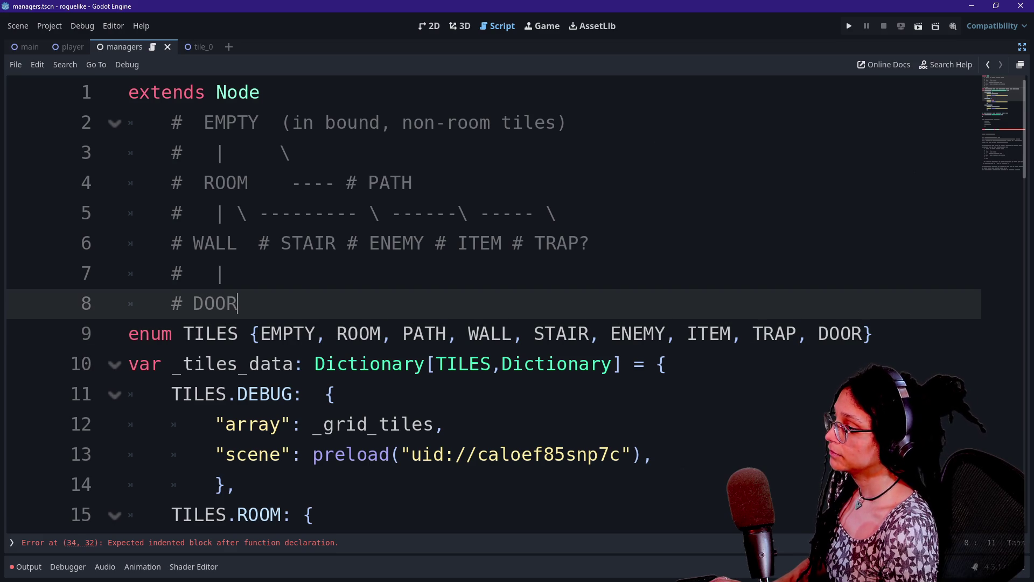
pyautogui.click(467, 333)
pyautogui.press('Return')
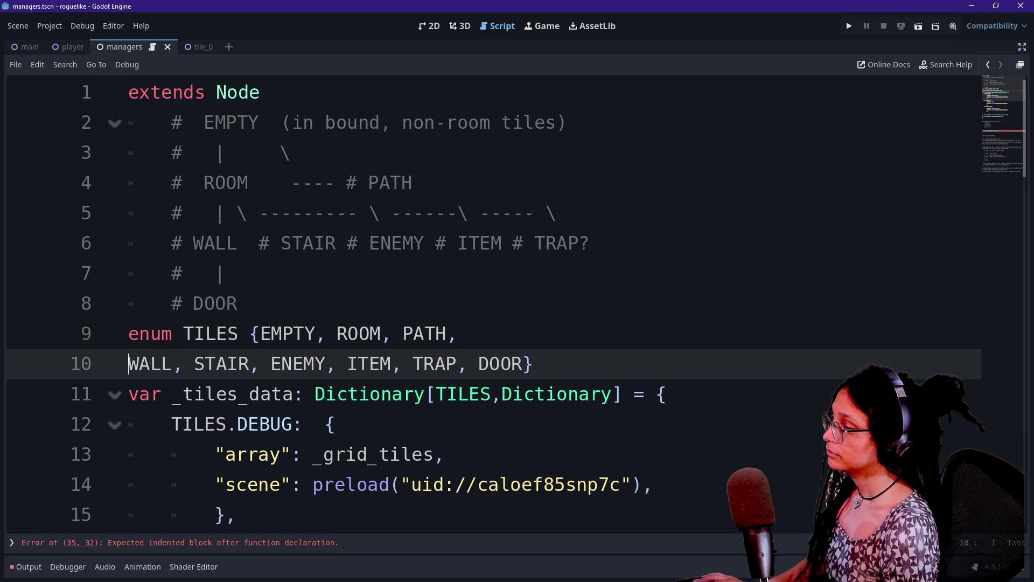
pyautogui.press('Tab')
pyautogui.press('Tab')
pyautogui.press('Tab')
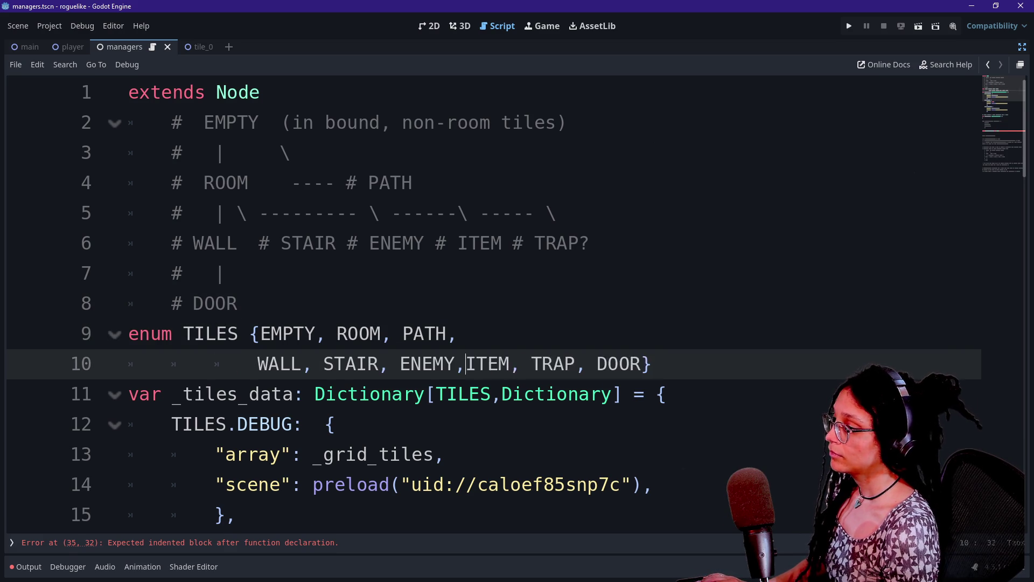
pyautogui.press('Return')
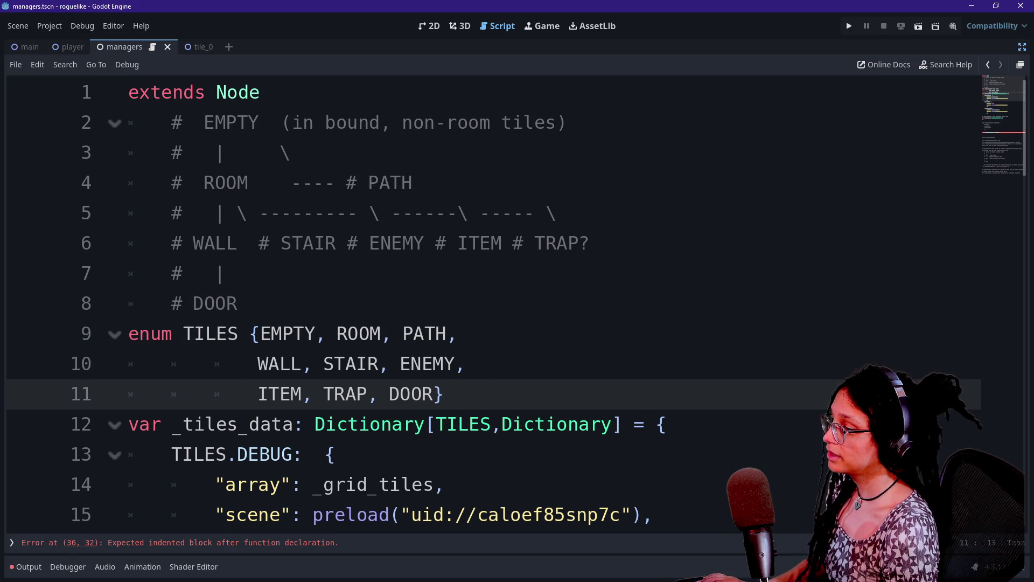
pyautogui.press('Return')
# Step: Delete the comment diagram on lines 2–8 and save the script
pyautogui.click(446, 333)
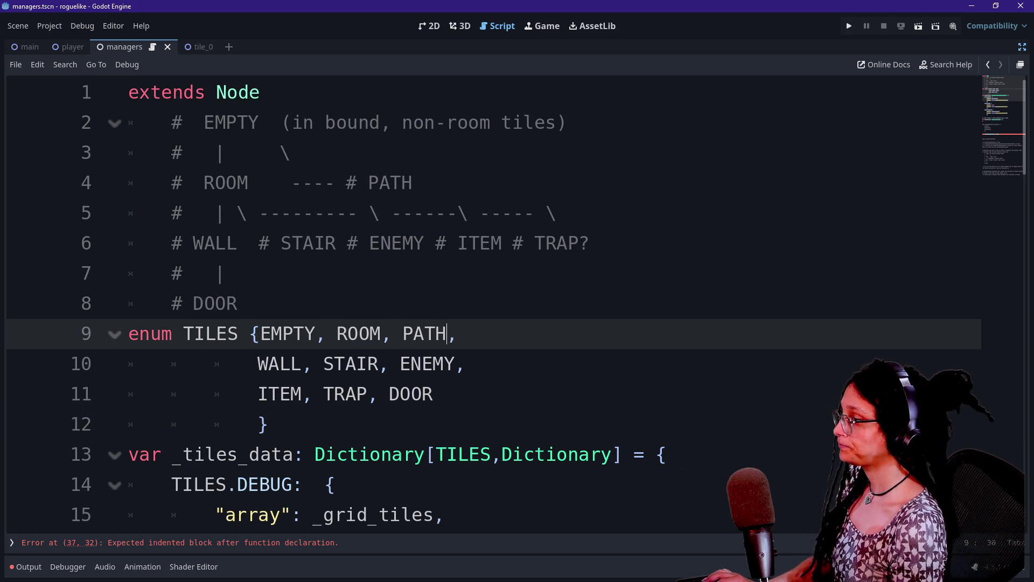
pyautogui.moveTo(237, 303); pyautogui.dragTo(259, 92)
pyautogui.press('BackSpace')
pyautogui.press('Return')
pyautogui.hotkey('ctrl', 's')
pyautogui.scroll(-1, 516, 300)
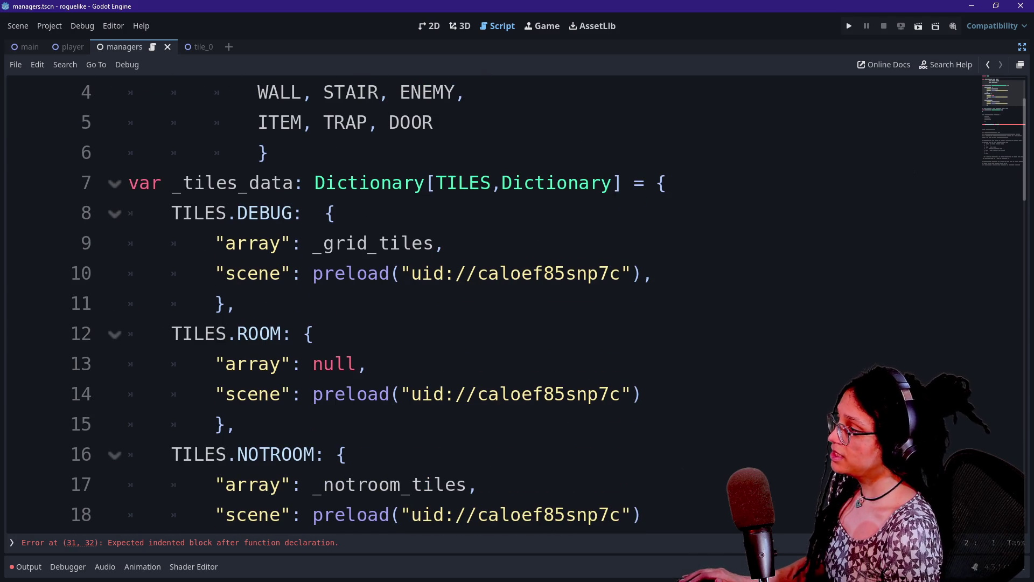
# Step: Rename the first _tiles_data key from TILES.DEBUG to TILES.EMPTY
pyautogui.click(280, 213)
pyautogui.press('BackSpace')
pyautogui.press('BackSpace')
pyautogui.press('BackSpace')
pyautogui.scroll(1, 516, 299)
pyautogui.press('BackSpace')
pyautogui.press('Delete')
pyautogui.write('EMPTY')
# Step: Review the ROOM and NOTROOM entries, briefly selecting the NOTROOM block
pyautogui.click(271, 424)
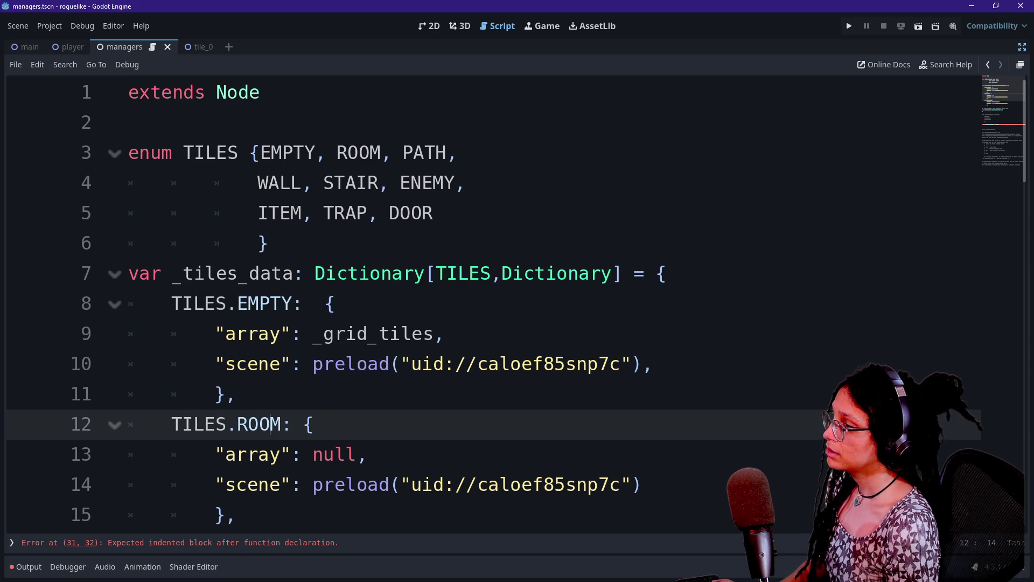
pyautogui.scroll(-1, 270, 424)
pyautogui.doubleClick(276, 454)
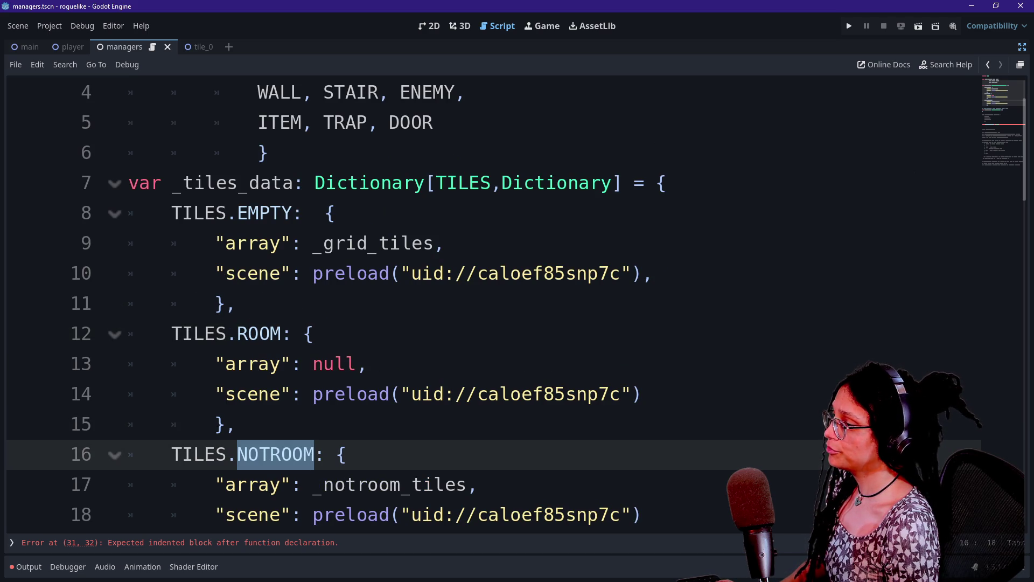
pyautogui.scroll(-2, 484, 301)
pyautogui.click(162, 394)
pyautogui.moveTo(237, 363); pyautogui.dragTo(239, 243)
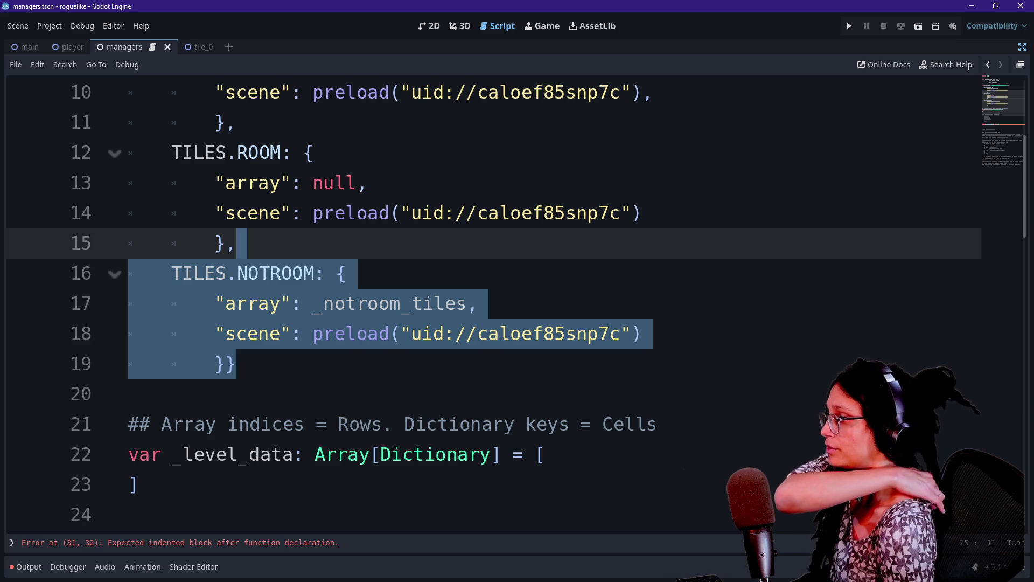
pyautogui.scroll(2, 485, 301)
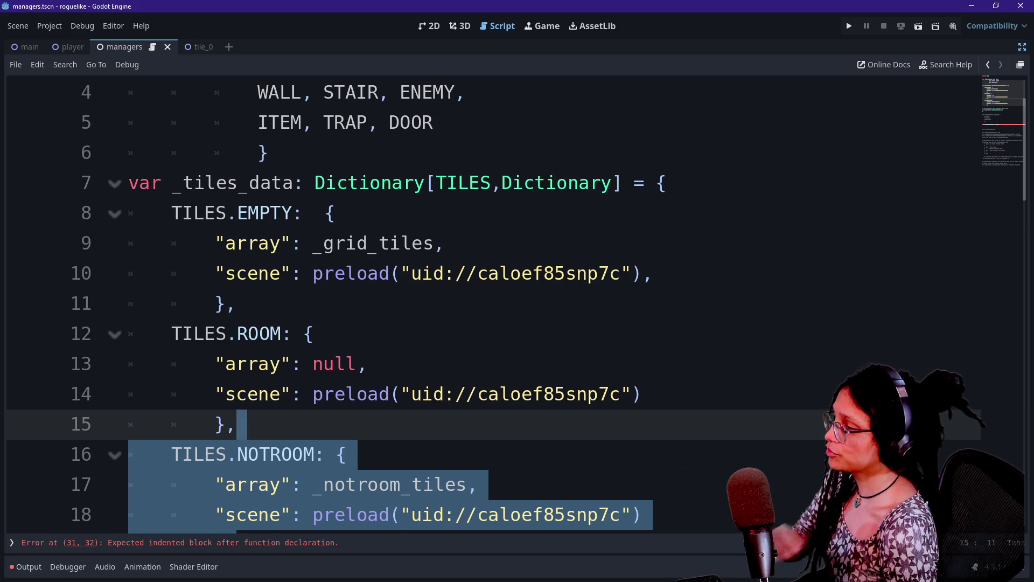
pyautogui.click(444, 243)
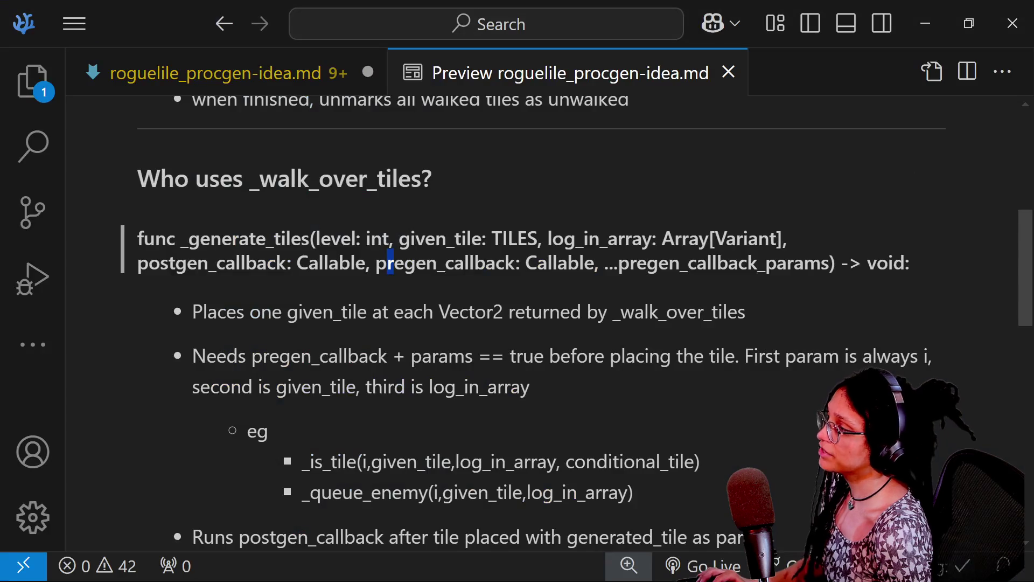
pyautogui.hotkey('ctrl', 'shift', 'F11')
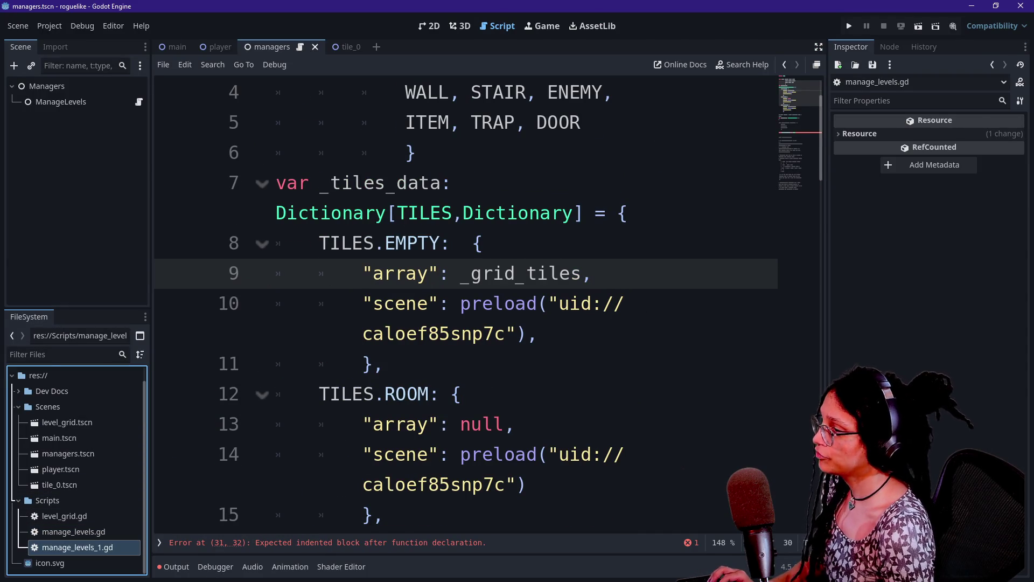
pyautogui.hotkey('ctrl', 'shift', 'F11')
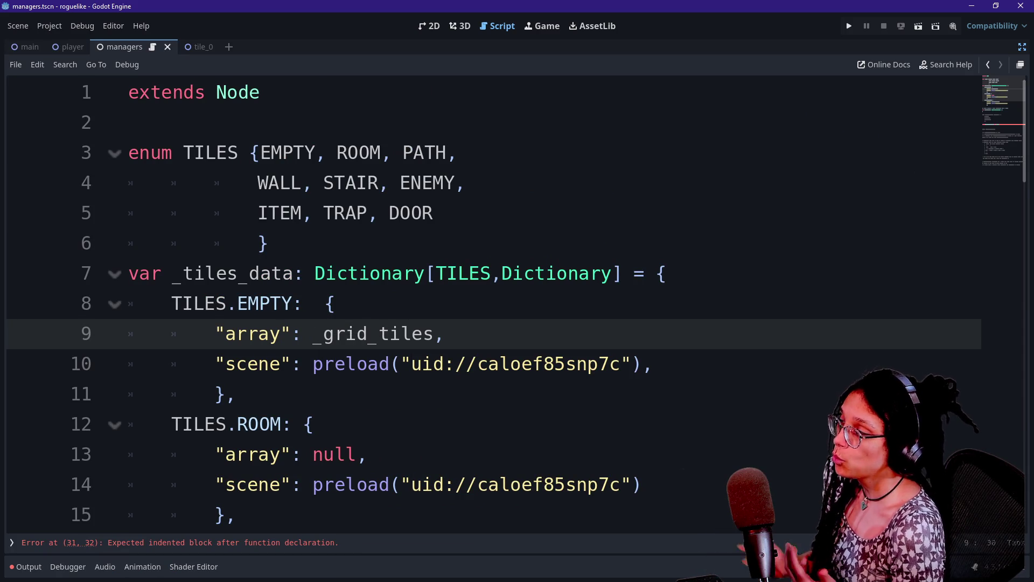
pyautogui.click(263, 242)
pyautogui.hotkey('alt', 'Tab')
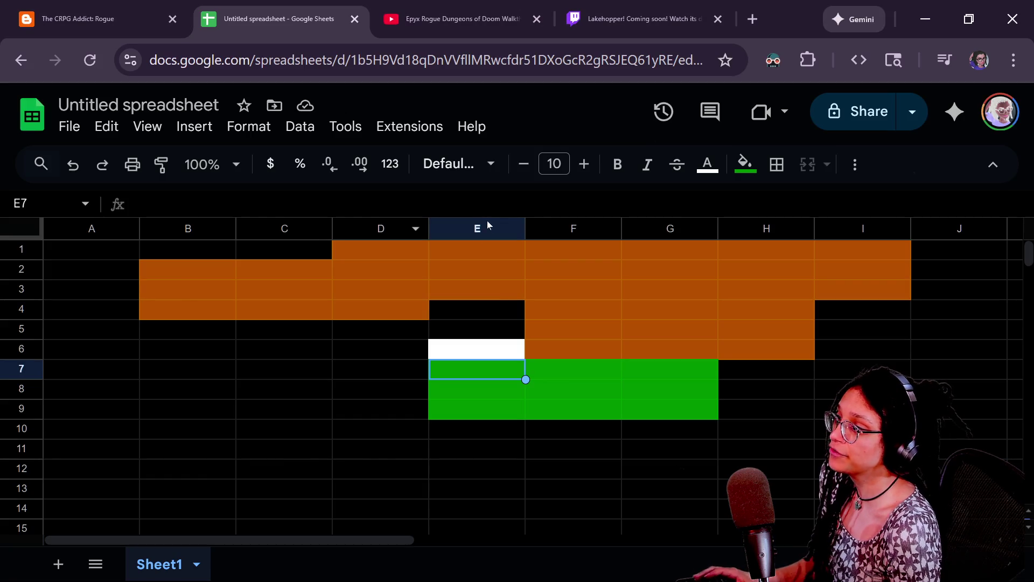
pyautogui.click(98, 255)
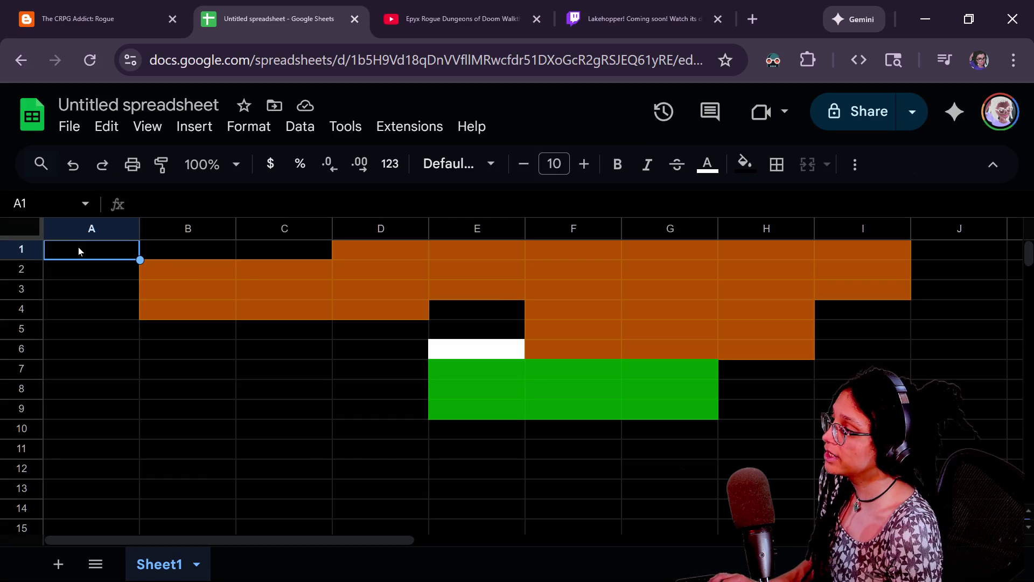
pyautogui.press('Right')
pyautogui.press('Right')
pyautogui.press('Left')
pyautogui.press('Left')
pyautogui.press('Right')
pyautogui.press('Right')
pyautogui.press('Left')
pyautogui.click(360, 253)
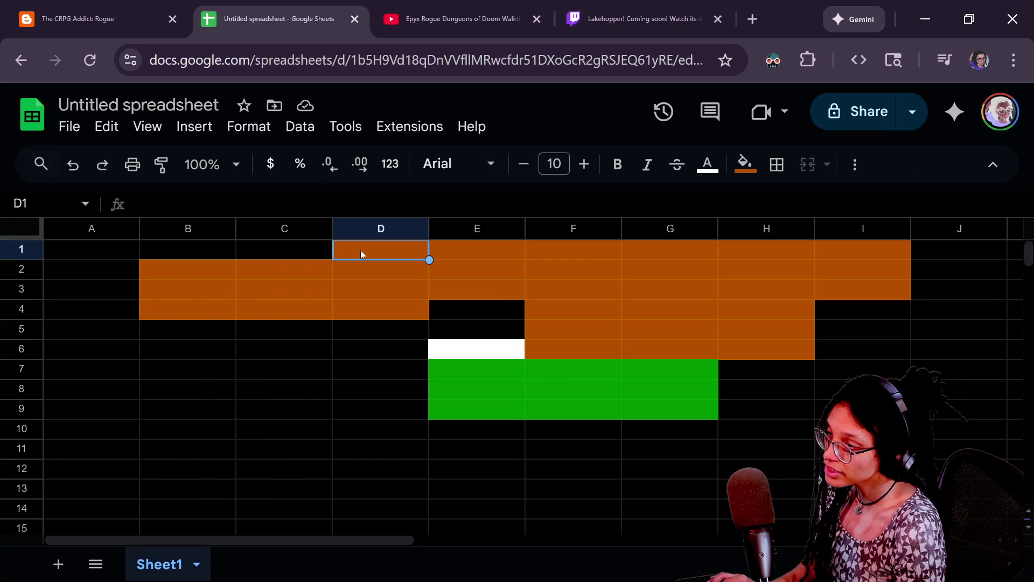
pyautogui.keyDown('shift'); pyautogui.click(870, 288); pyautogui.keyUp('shift')
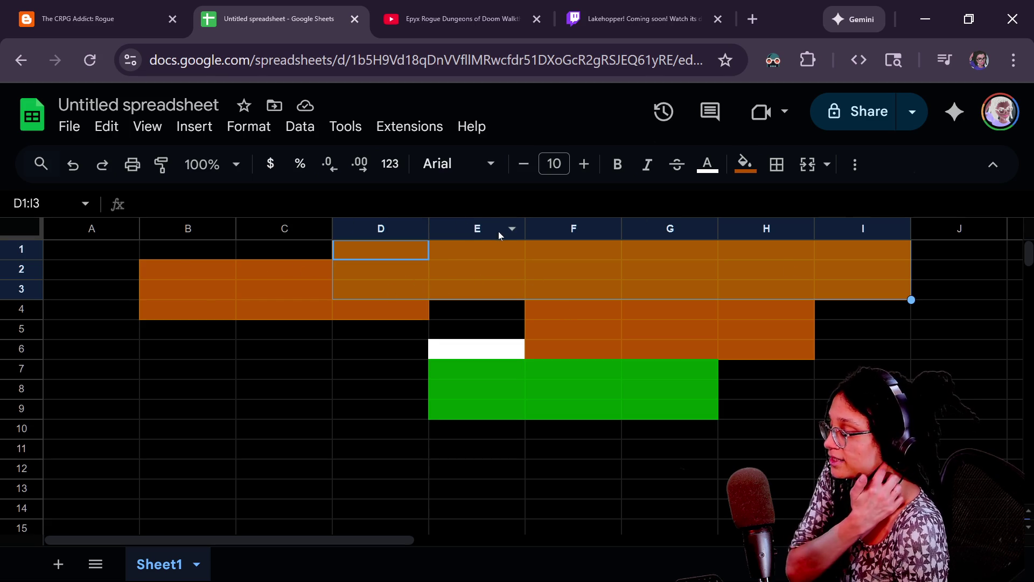
pyautogui.click(398, 253)
pyautogui.press('Right')
pyautogui.press('Right')
pyautogui.press('Right')
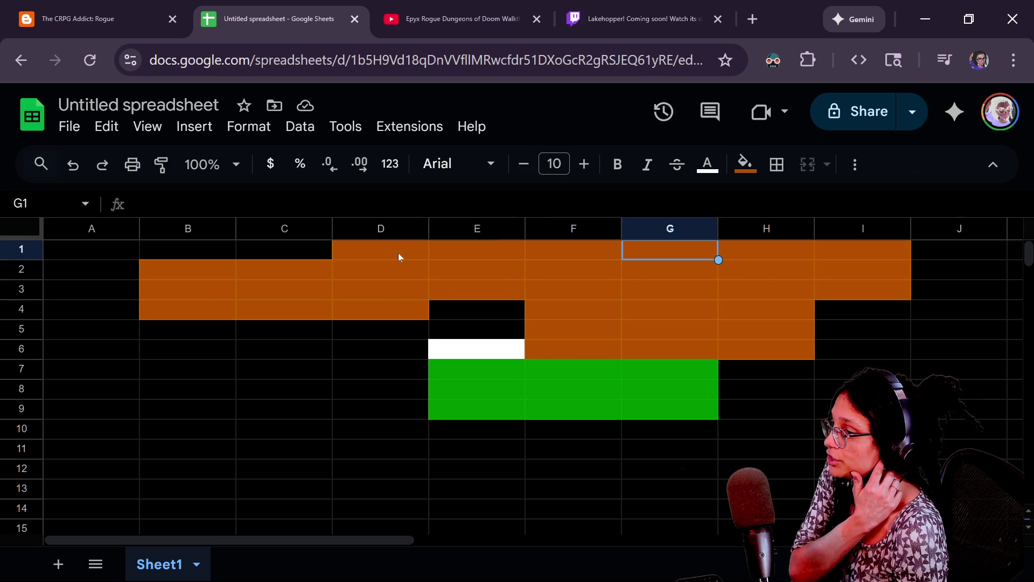
pyautogui.press('Left')
pyautogui.press('Left')
pyautogui.press('Left')
pyautogui.press('Left')
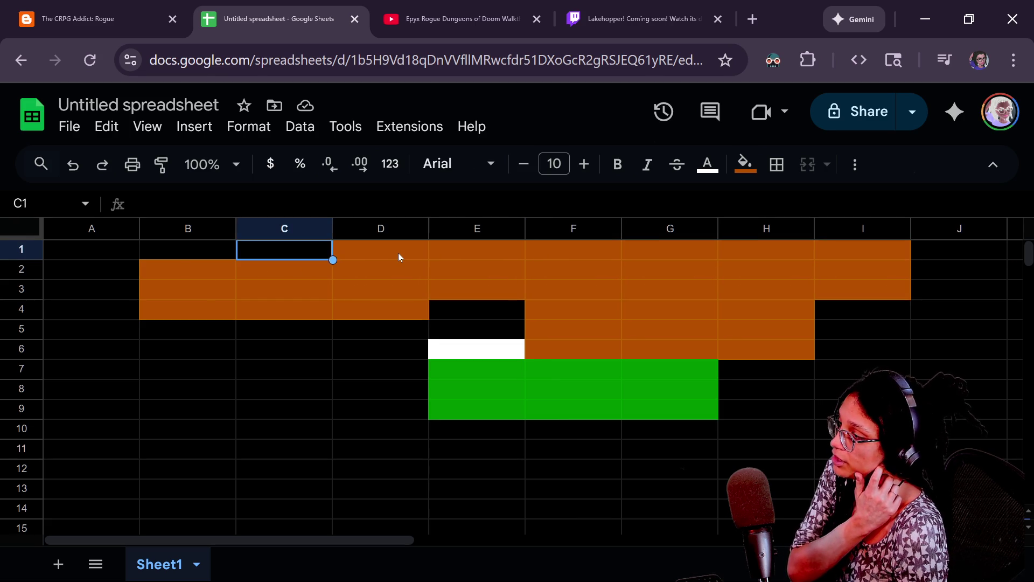
pyautogui.press('Right')
pyautogui.press('Right')
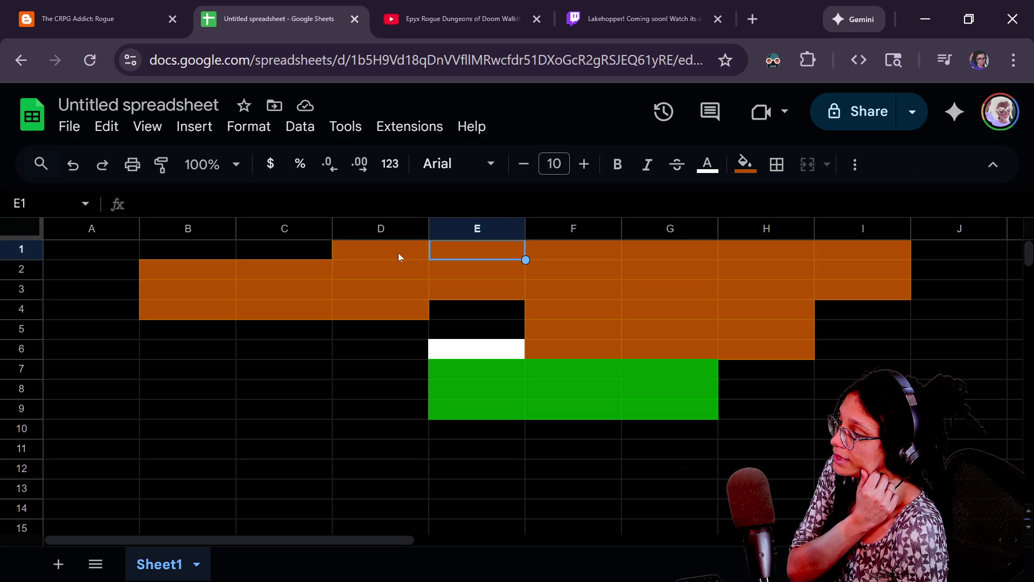
pyautogui.click(397, 252)
pyautogui.click(598, 272)
pyautogui.click(607, 287)
pyautogui.click(374, 244)
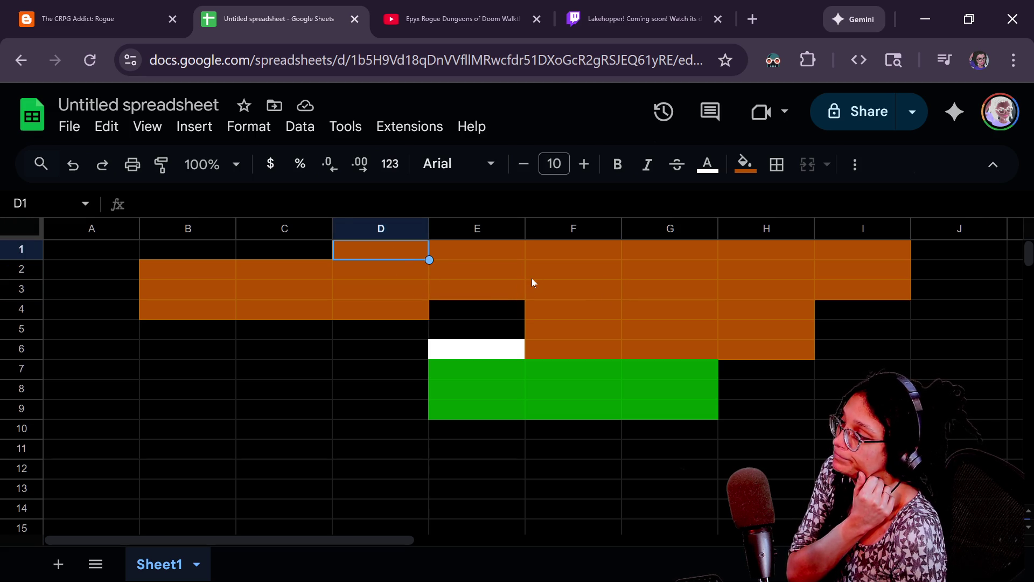
pyautogui.click(127, 247)
pyautogui.click(310, 250)
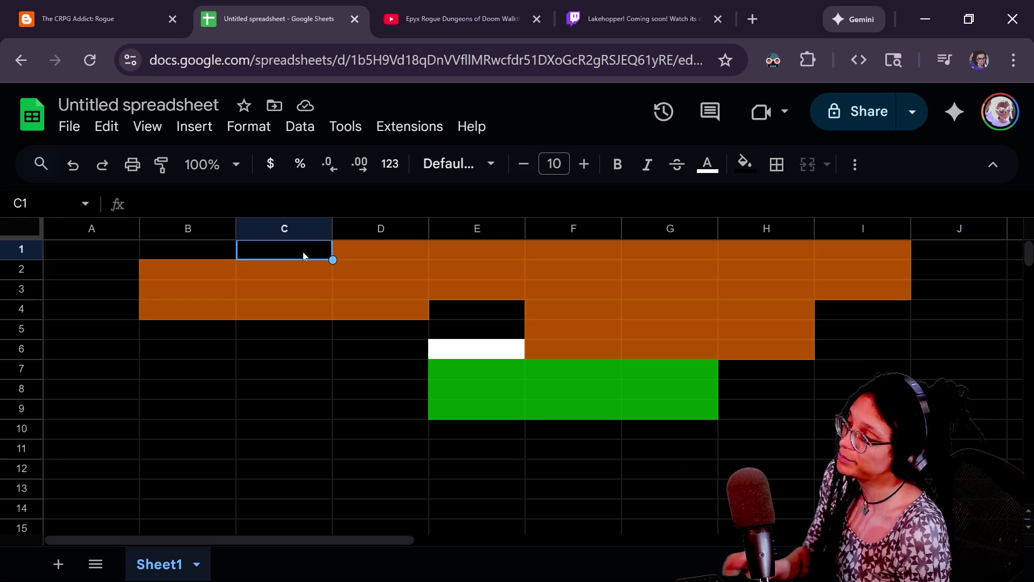
pyautogui.hotkey('alt', 'Tab')
pyautogui.press('Down')
pyautogui.press('Down')
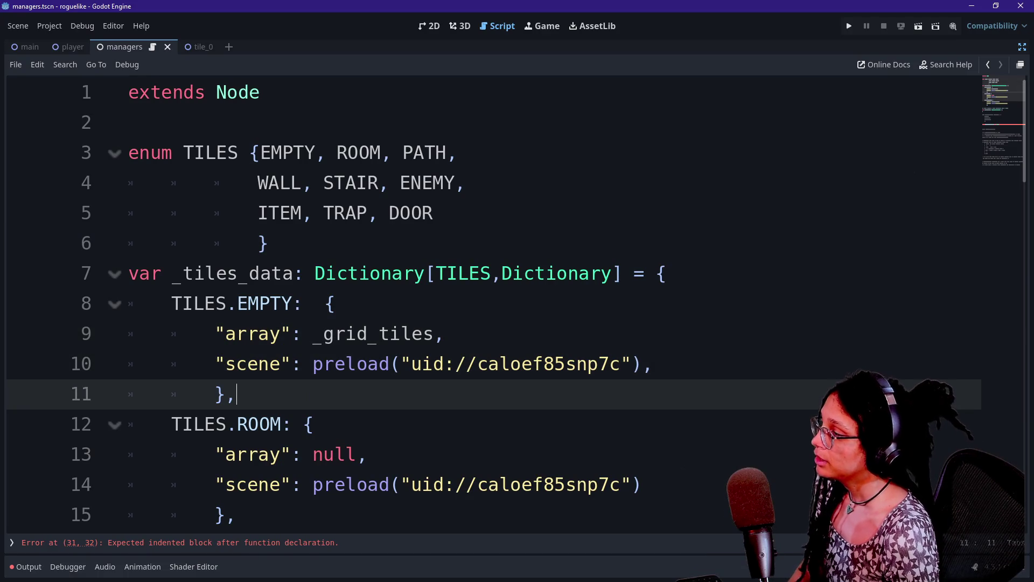
# Step: Restore the side docks and copy the _grid_tiles and _notroom_tiles declarations from manage_levels_1.gd
pyautogui.hotkey('ctrl', 'shift', 'F11')
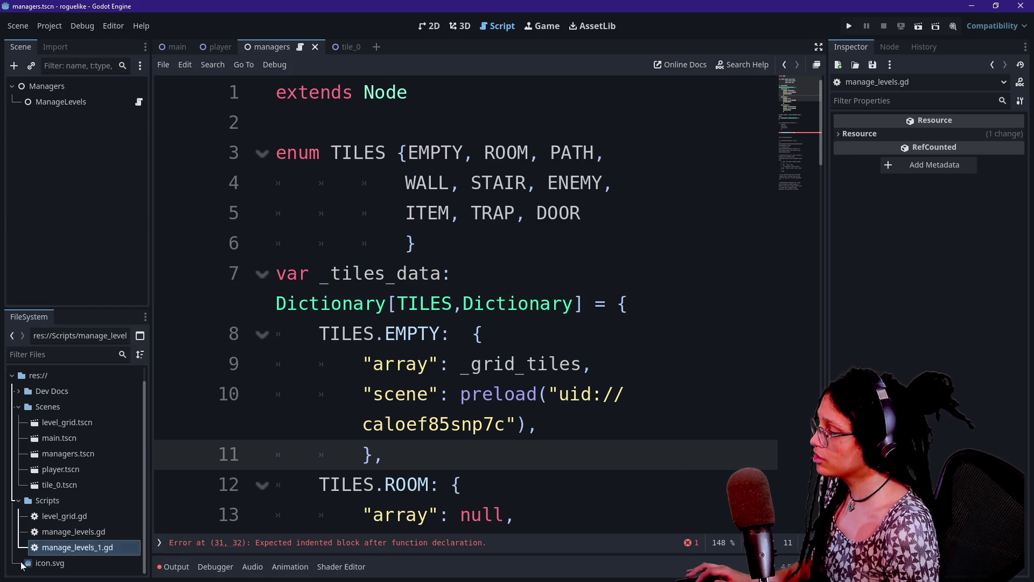
pyautogui.scroll(-2, 463, 301)
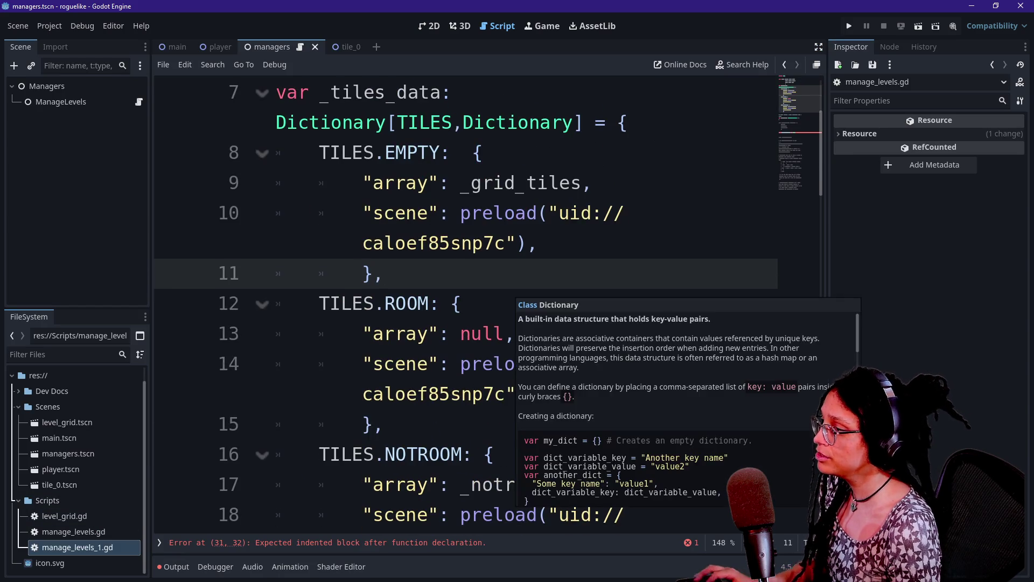
pyautogui.scroll(2, 463, 302)
pyautogui.scroll(-1, 173, 422)
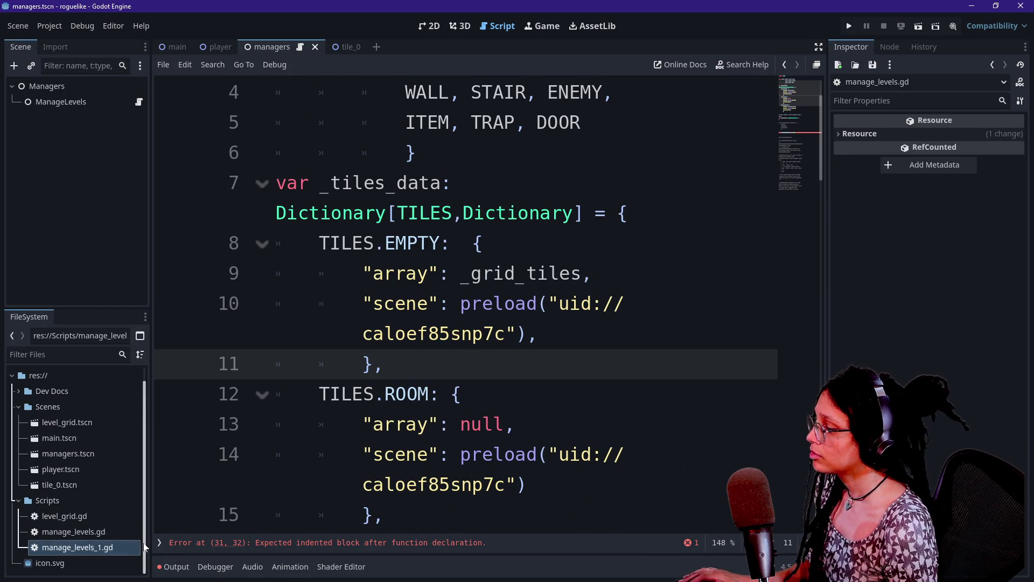
pyautogui.doubleClick(124, 546)
pyautogui.hotkey('ctrl', 'z')
# Step: Open manage_levels.gd full-width and paste the declarations below extends Node
pyautogui.doubleClick(34, 533)
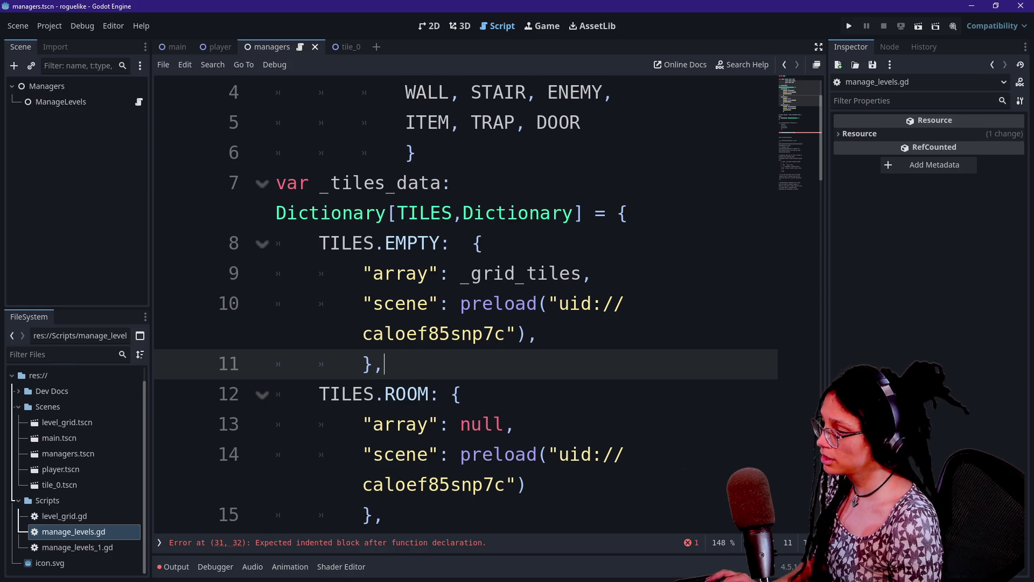
pyautogui.hotkey('ctrl', 'shift', 'F11')
pyautogui.hotkey('ctrl', 'Home')
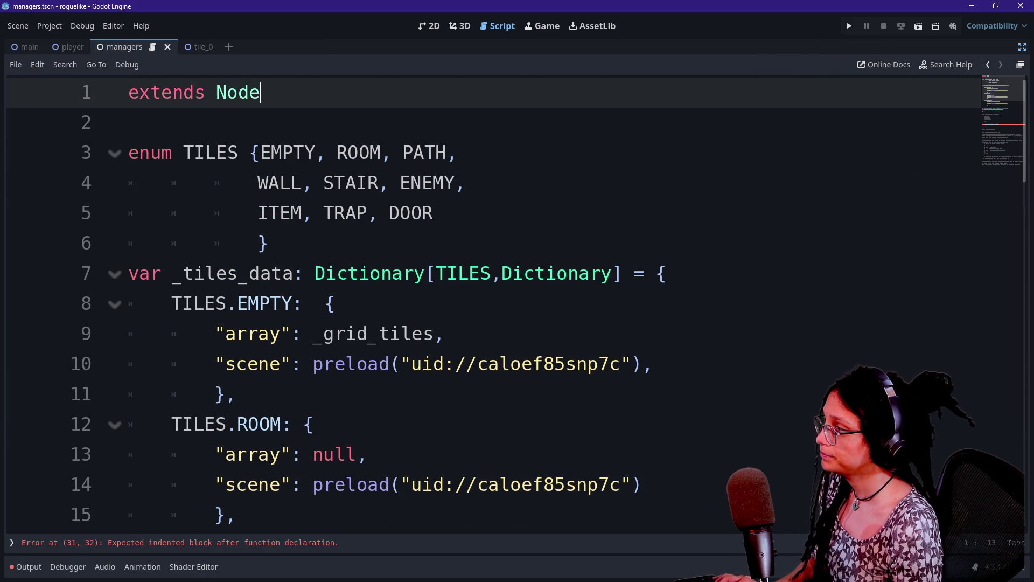
pyautogui.press('Down')
pyautogui.write('var _grid_tiles: Array[Array] = [] var _notroom_tiles: Array[Array] = []')
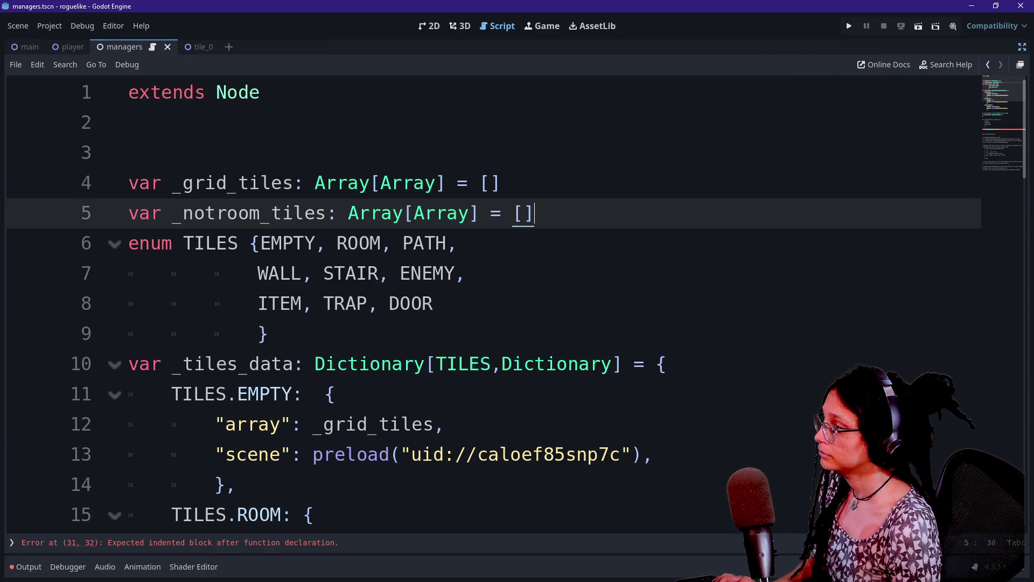
# Step: Rename the pasted declarations to _tiles_empty and _tiles_room
pyautogui.press('Return')
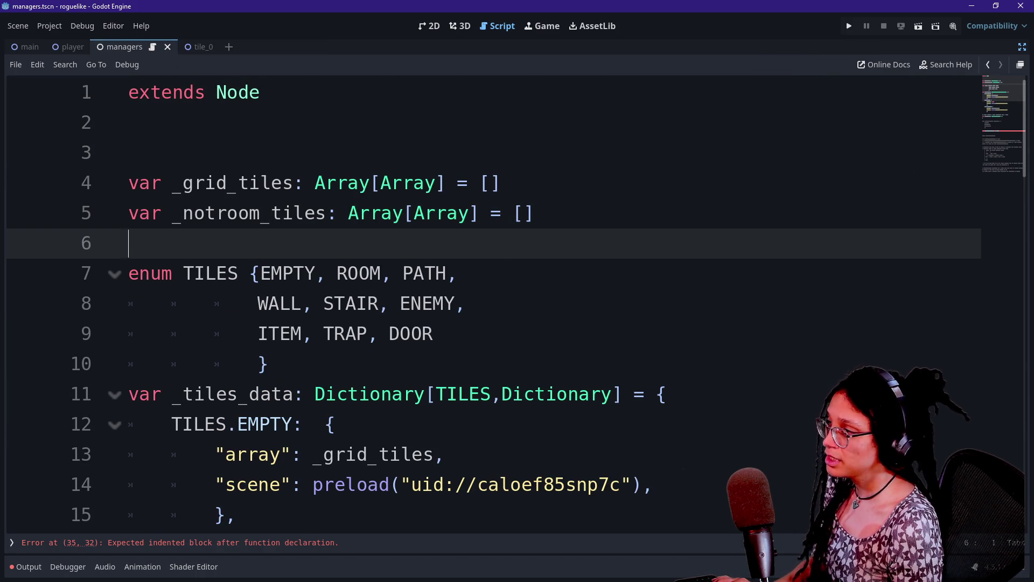
pyautogui.click(184, 183)
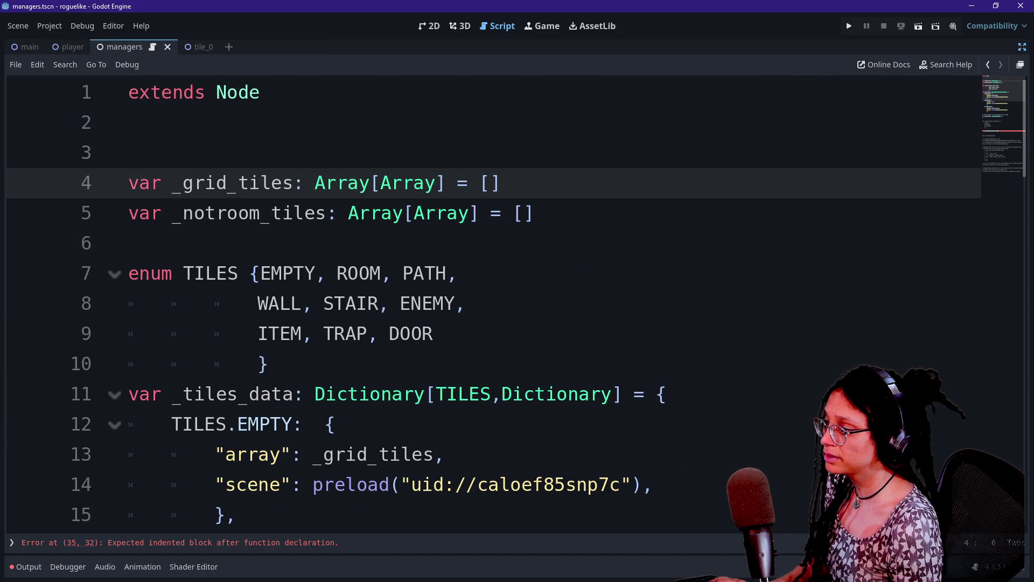
pyautogui.moveTo(183, 183); pyautogui.dragTo(217, 183)
pyautogui.press('Delete')
pyautogui.write('empty')
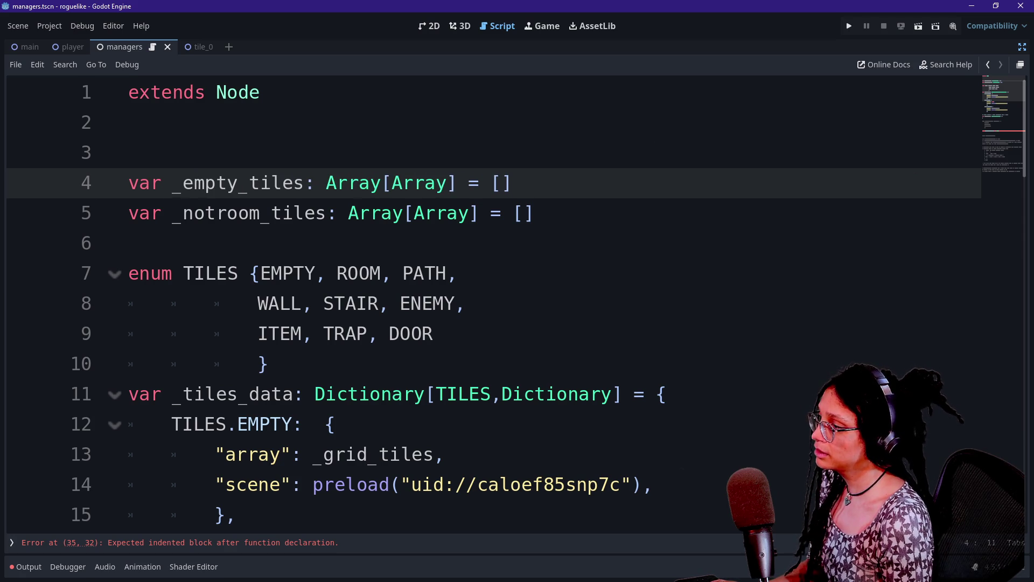
pyautogui.moveTo(304, 182); pyautogui.dragTo(194, 183)
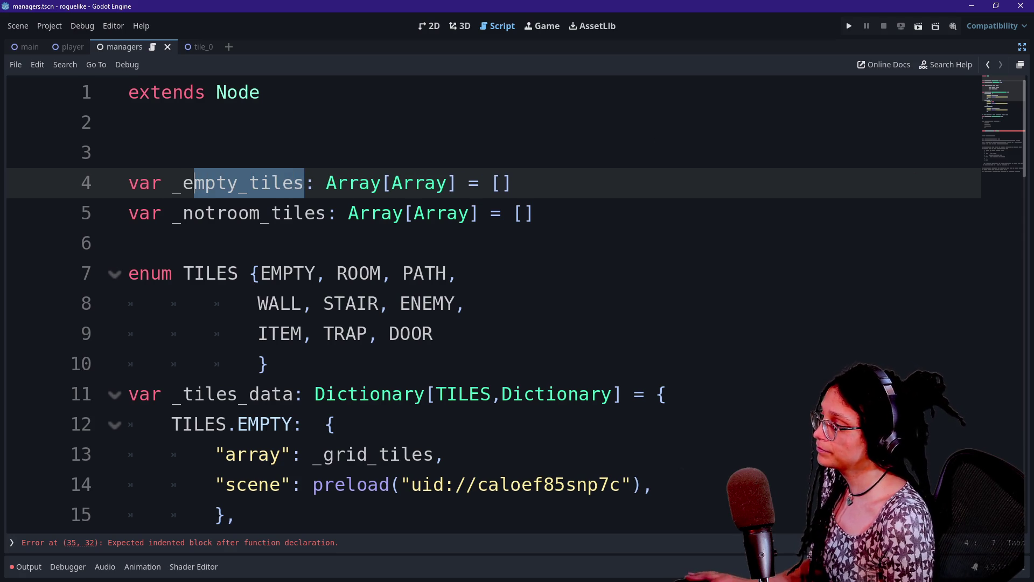
pyautogui.press('BackSpace')
pyautogui.press('BackSpace')
pyautogui.write('tiles_')
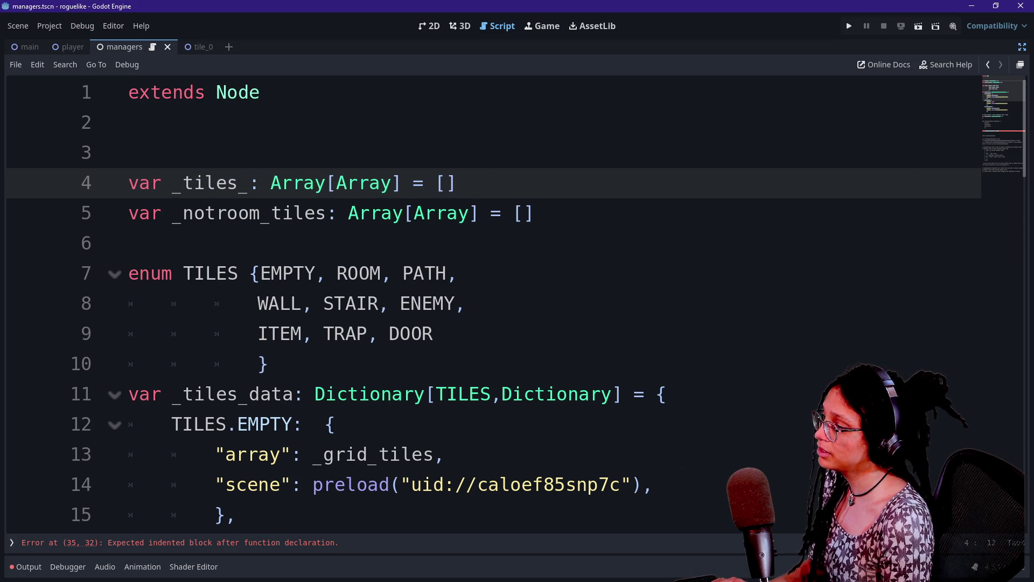
pyautogui.write('empty')
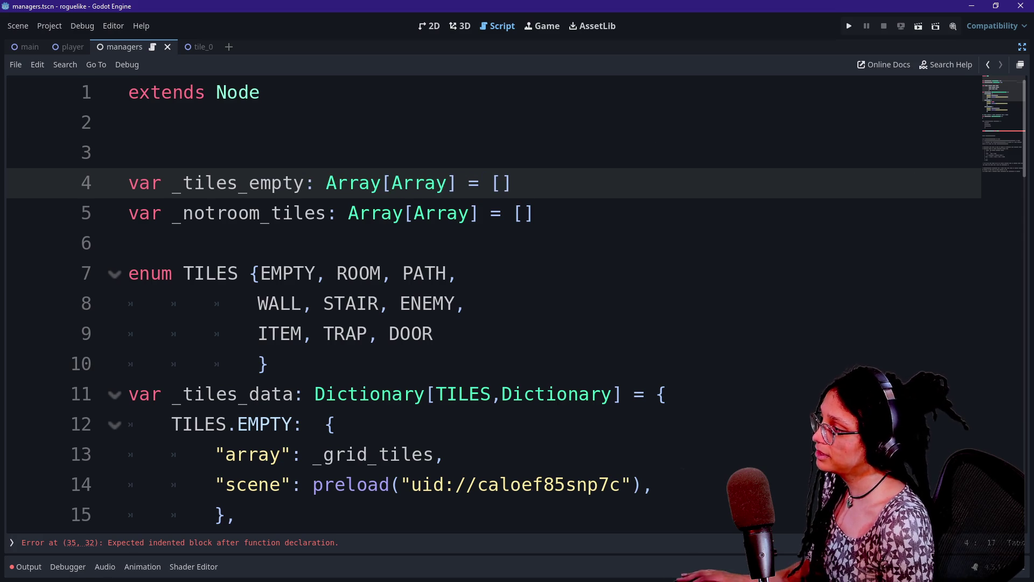
pyautogui.moveTo(325, 213); pyautogui.dragTo(183, 212)
pyautogui.write('tile')
pyautogui.write('s_')
pyautogui.write('room')
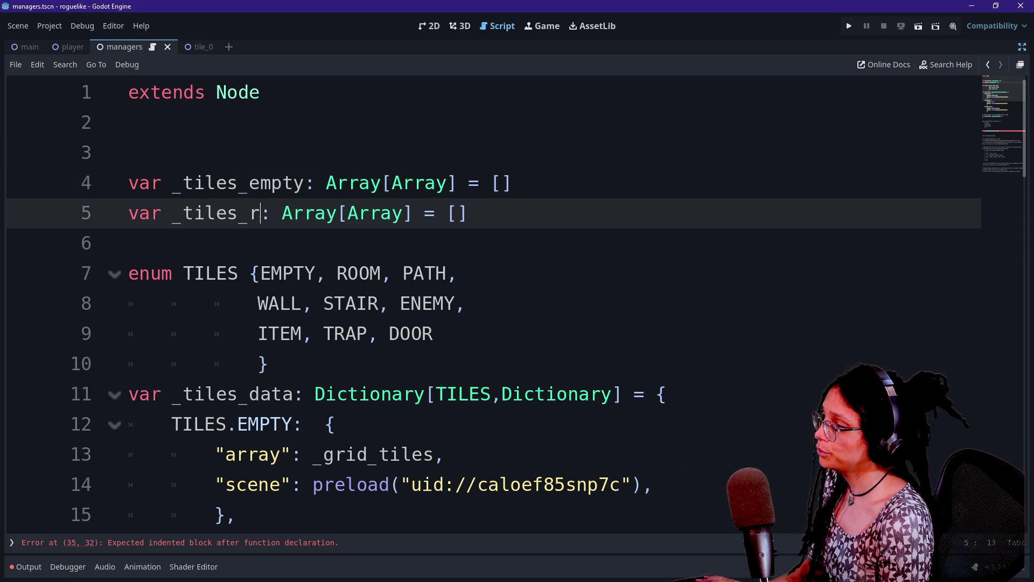
# Step: Duplicate the _tiles_empty and _tiles_room declarations below themselves
pyautogui.press('End')
pyautogui.hotkey('shift', 'Up')
pyautogui.hotkey('shift', 'Up')
pyautogui.hotkey('ctrl', 'c')
pyautogui.press('Right')
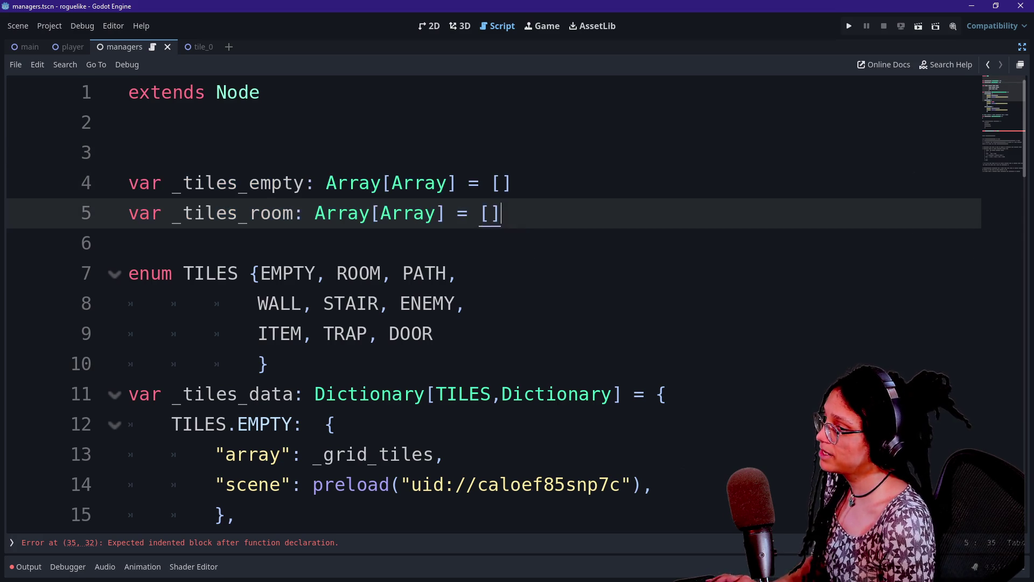
pyautogui.hotkey('ctrl', 'v')
pyautogui.press('Down')
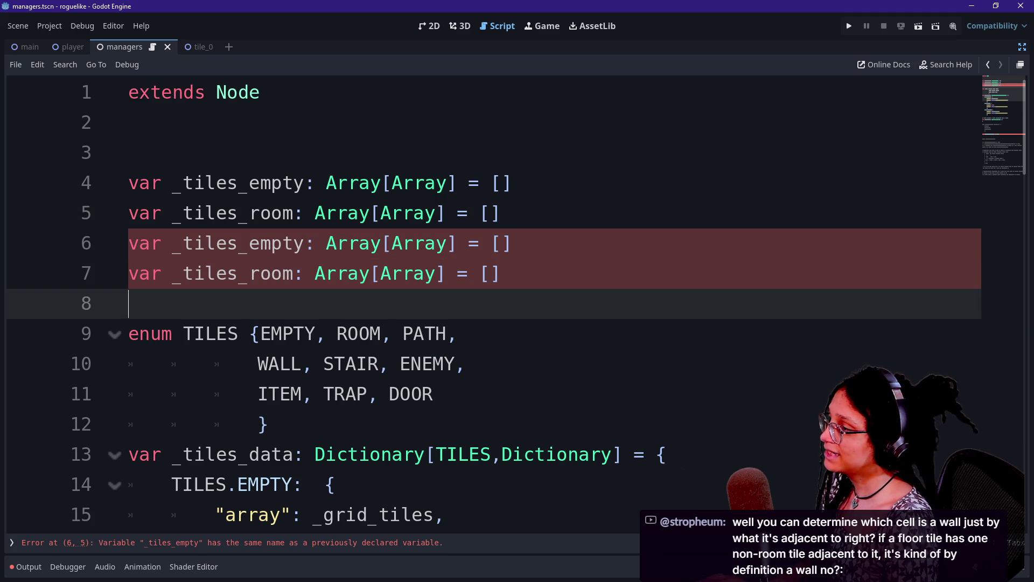
# Step: Rename the copies to _tiles_path and _tiles_wall, then copy all four declarations
pyautogui.moveTo(248, 243); pyautogui.dragTo(304, 242)
pyautogui.press('BackSpace')
pyautogui.write('path')
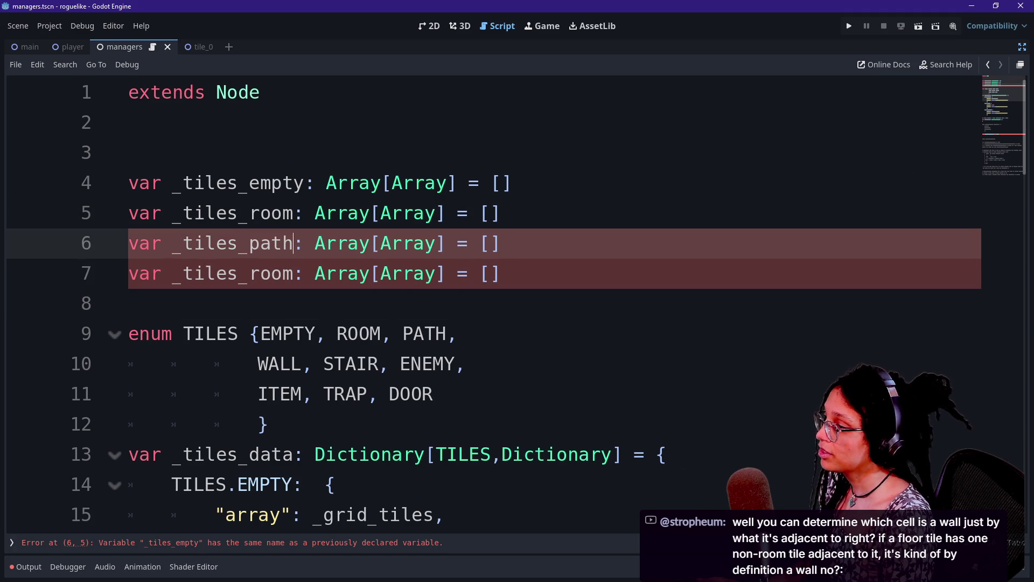
pyautogui.click(249, 273)
pyautogui.moveTo(249, 273); pyautogui.dragTo(294, 273)
pyautogui.write('wall')
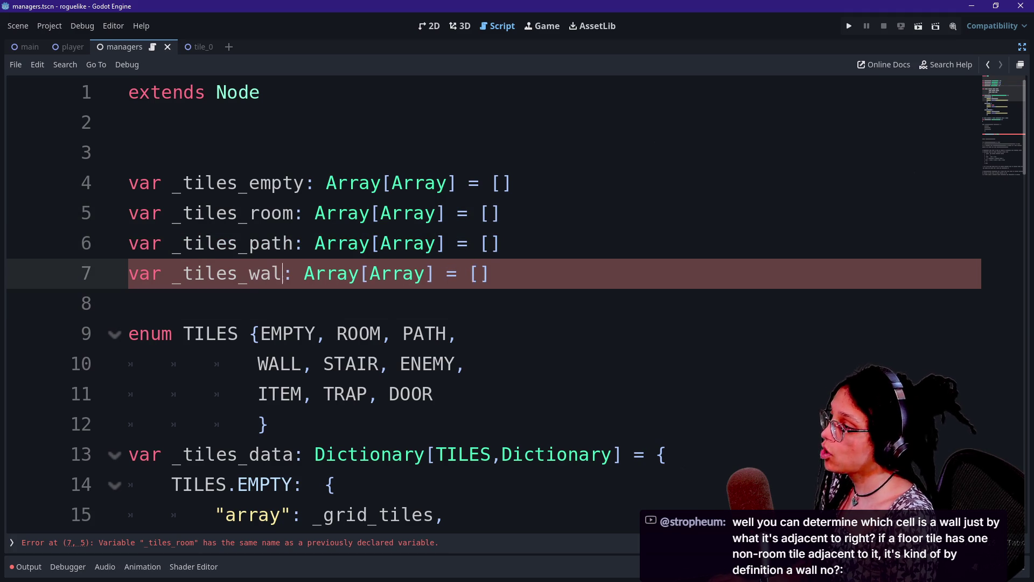
pyautogui.moveTo(501, 273)
pyautogui.mouseDown()
pyautogui.moveTo(501, 213)
pyautogui.moveTo(129, 153)
pyautogui.mouseUp()
pyautogui.hotkey('ctrl', 'c')
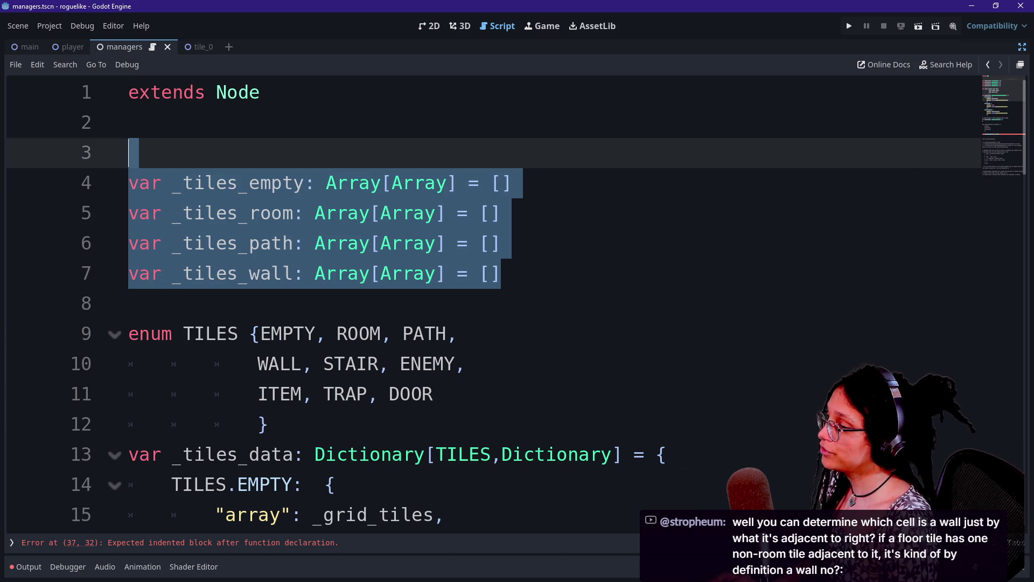
# Step: Paste a second set of four declarations and tidy the blank lines before the enum
pyautogui.click(129, 303)
pyautogui.hotkey('ctrl', 'v')
pyautogui.click(129, 304)
pyautogui.press('BackSpace')
pyautogui.click(501, 303)
pyautogui.press('Return')
pyautogui.scroll(-1, 517, 298)
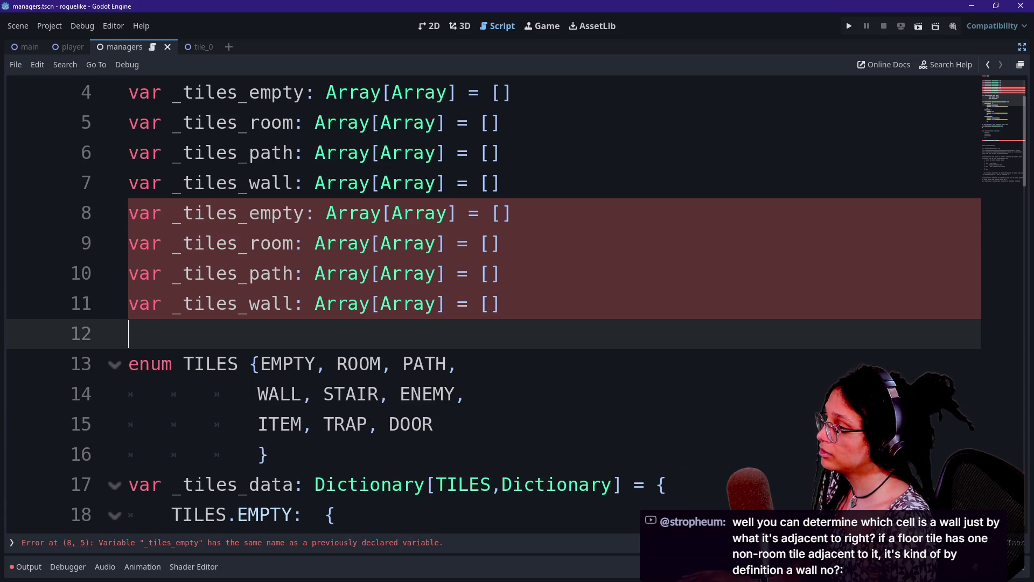
# Step: Rename the copies to _tiles_stair, _tiles_enemy, _tiles_item and _tiles_trap
pyautogui.click(314, 213)
pyautogui.press('BackSpace')
pyautogui.press('BackSpace')
pyautogui.press('BackSpace')
pyautogui.press('BackSpace')
pyautogui.write('stair')
pyautogui.click(303, 243)
pyautogui.press('BackSpace')
pyautogui.press('BackSpace')
pyautogui.press('BackSpace')
pyautogui.press('BackSpace')
pyautogui.write('enemy')
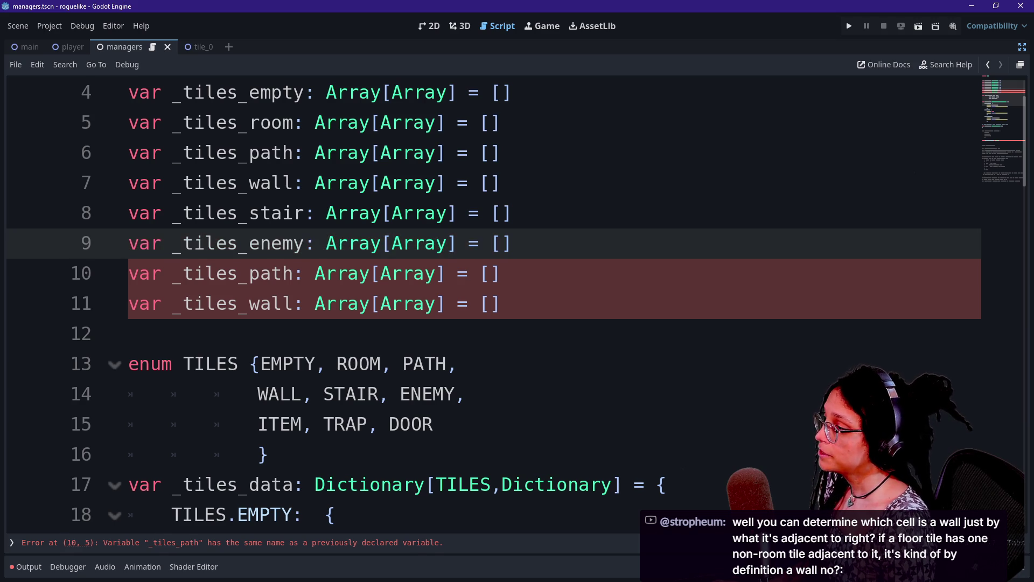
pyautogui.click(301, 273)
pyautogui.press('BackSpace')
pyautogui.press('BackSpace')
pyautogui.press('BackSpace')
pyautogui.write('item')
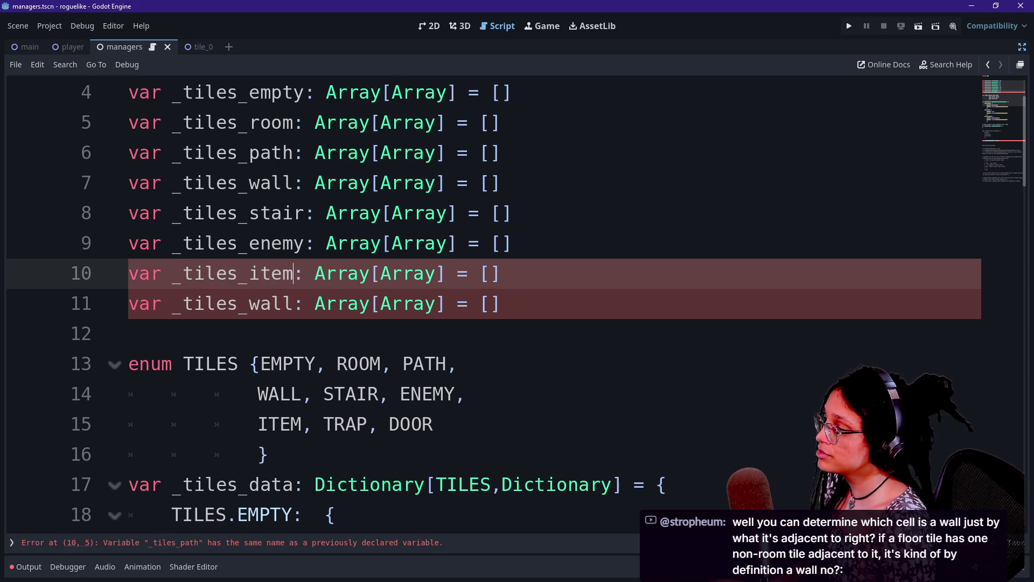
pyautogui.click(294, 303)
pyautogui.press('BackSpace')
pyautogui.press('BackSpace')
pyautogui.press('BackSpace')
pyautogui.write('trap')
# Step: Duplicate the _tiles_trap line and rename the copy _tiles_door
pyautogui.press('End')
pyautogui.hotkey('ctrl', 'shift', 'd')
pyautogui.click(303, 333)
pyautogui.press('BackSpace')
pyautogui.press('BackSpace')
pyautogui.press('BackSpace')
pyautogui.write('door')
# Step: Select and review the nine tile array declarations
pyautogui.click(239, 213)
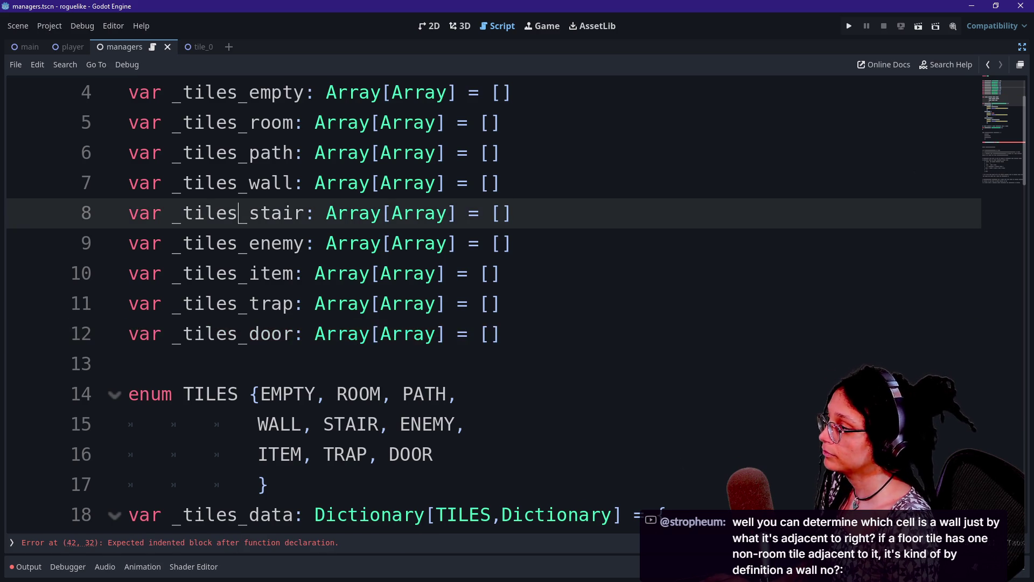
pyautogui.scroll(1, 238, 213)
pyautogui.click(161, 152)
pyautogui.moveTo(162, 454); pyautogui.dragTo(238, 212)
pyautogui.click(239, 213)
pyautogui.rightClick(345, 366)
pyautogui.press('Escape')
pyautogui.click(315, 333)
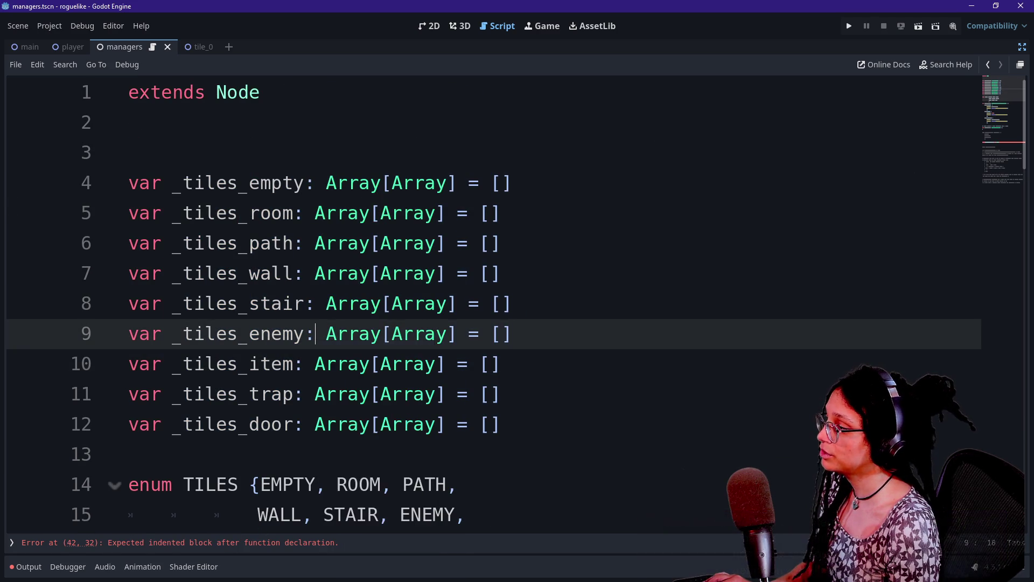
# Step: Change STAIR to STAIRS in the enum and _tiles_stair to _tiles_stairs
pyautogui.scroll(-2, 315, 333)
pyautogui.scroll(-1, 315, 333)
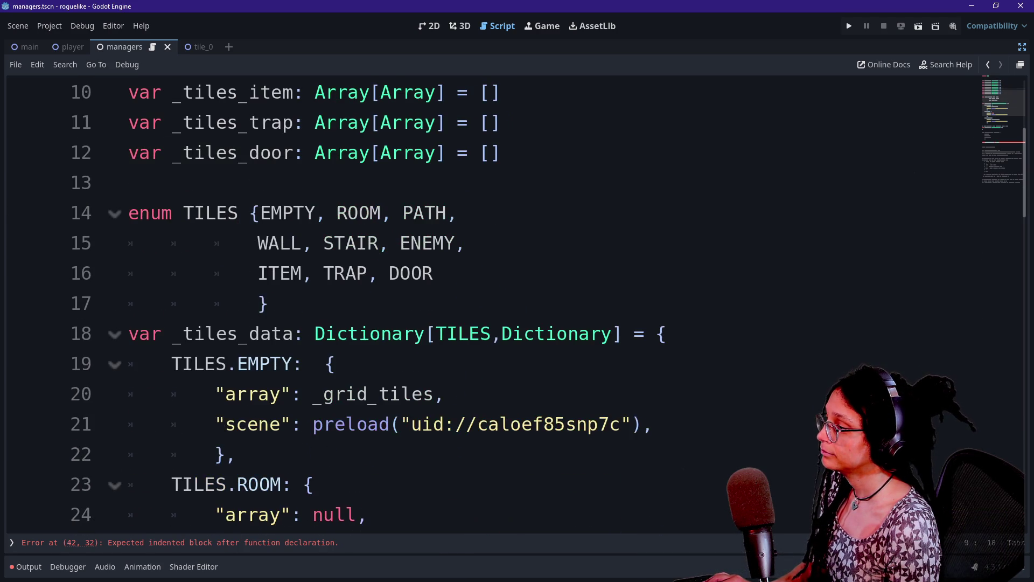
pyautogui.click(271, 334)
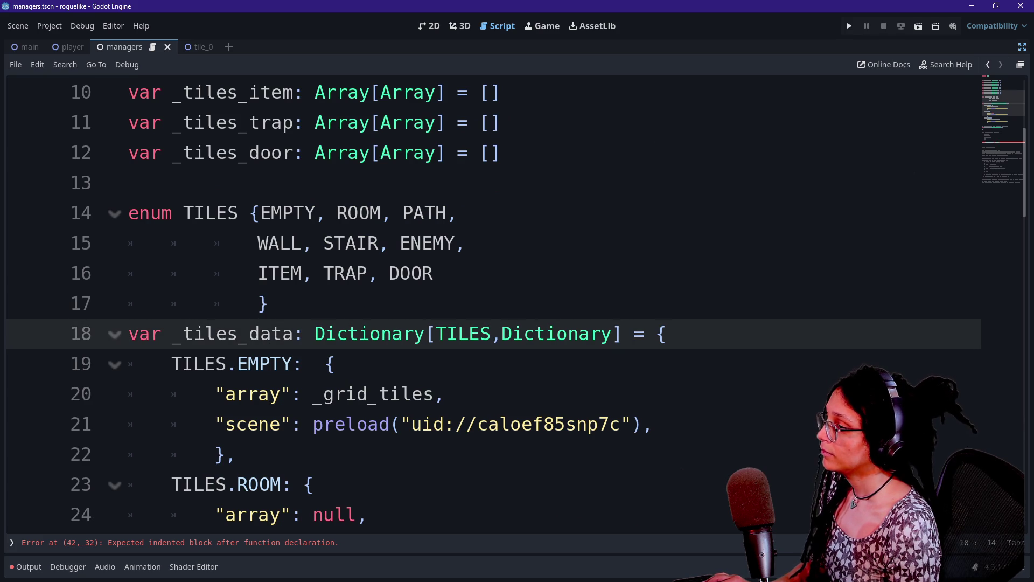
pyautogui.click(379, 243)
pyautogui.write('S')
pyautogui.scroll(3, 379, 243)
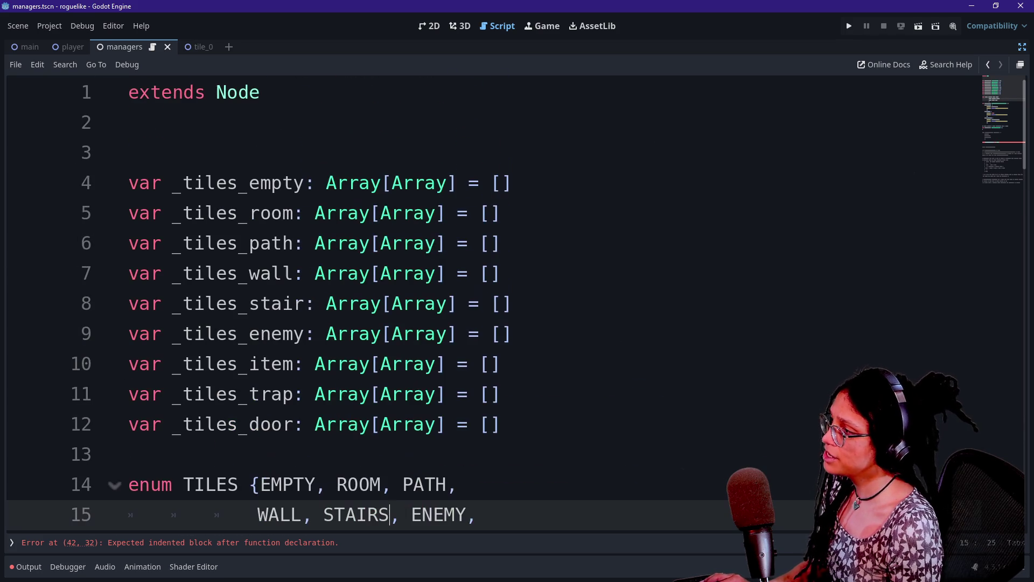
pyautogui.click(305, 304)
pyautogui.write('s')
# Step: Check the ITEM and STAIRS entries in the TILES enum
pyautogui.scroll(-2, 305, 303)
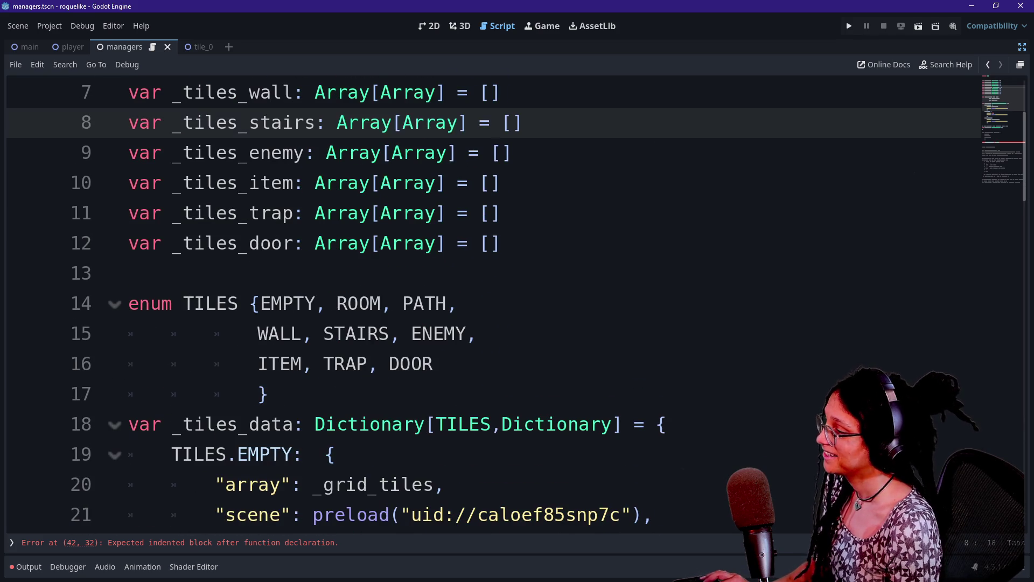
pyautogui.click(214, 363)
pyautogui.scroll(-1, 214, 364)
pyautogui.click(291, 273)
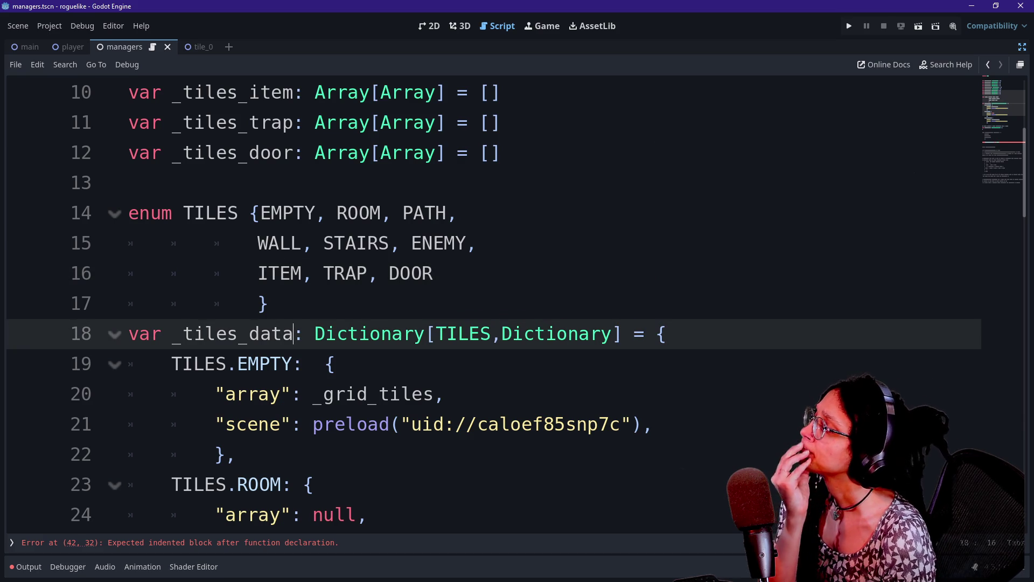
pyautogui.click(267, 303)
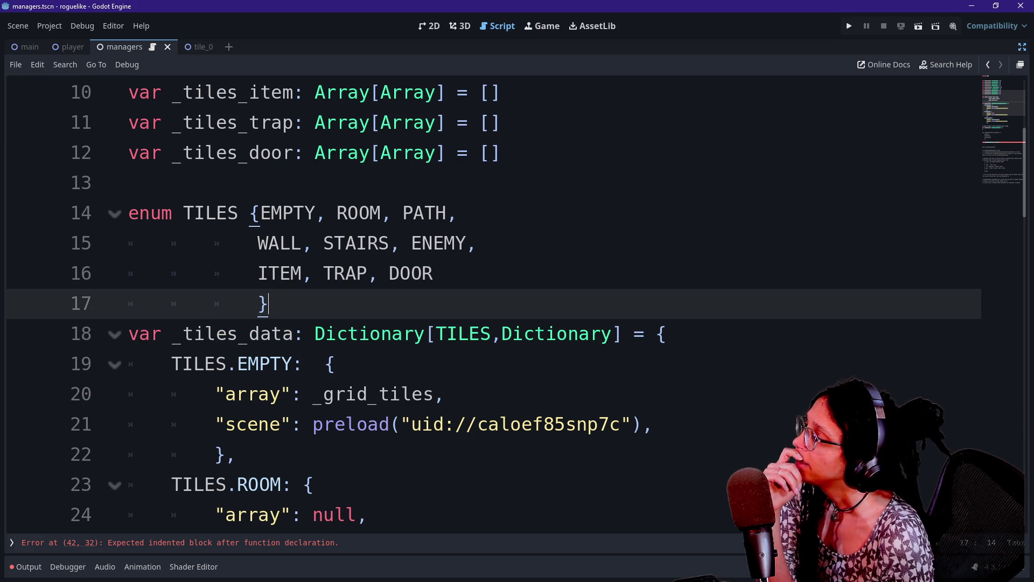
pyautogui.click(323, 243)
pyautogui.moveTo(323, 243); pyautogui.dragTo(401, 242)
pyautogui.click(389, 243)
pyautogui.click(389, 243)
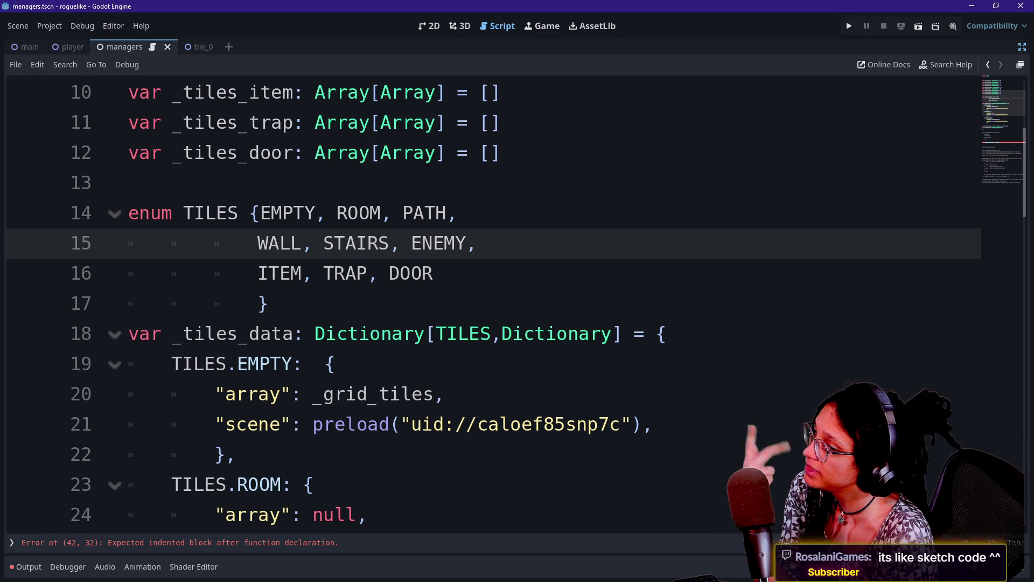
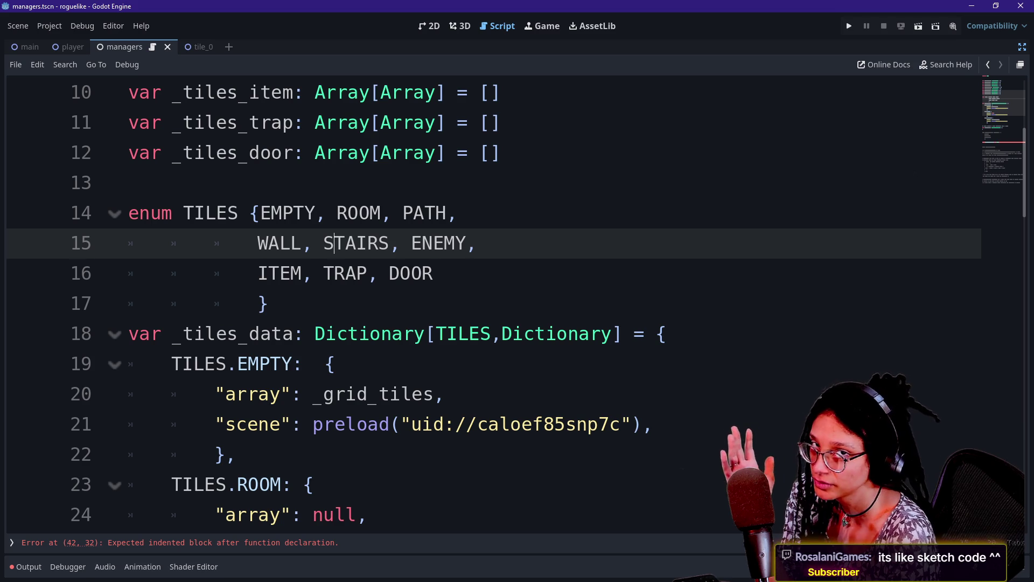
# Step: Replace _grid_tiles in the EMPTY entry on line 20 with _tiles_empty
pyautogui.click(269, 303)
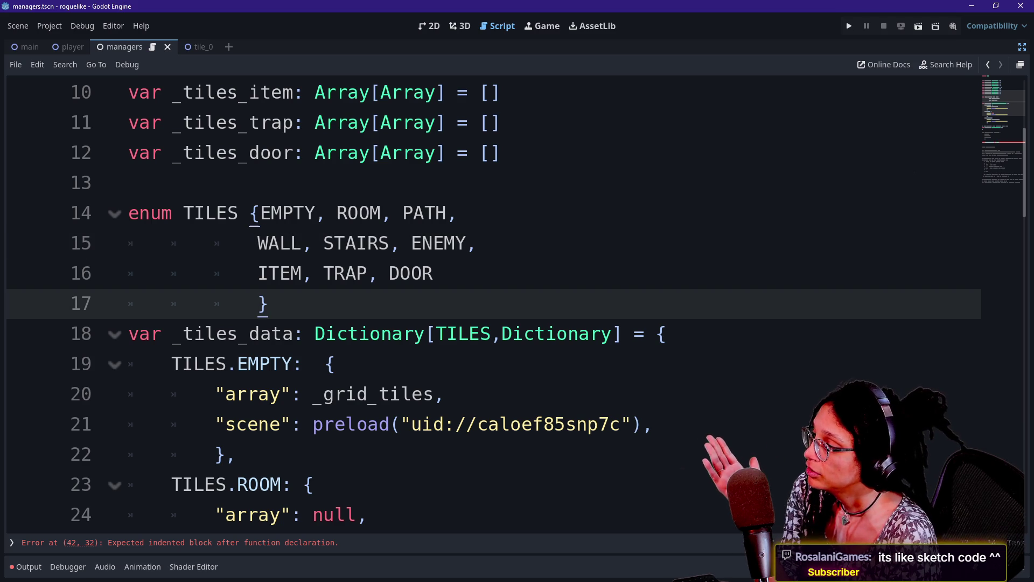
pyautogui.click(323, 273)
pyautogui.click(268, 304)
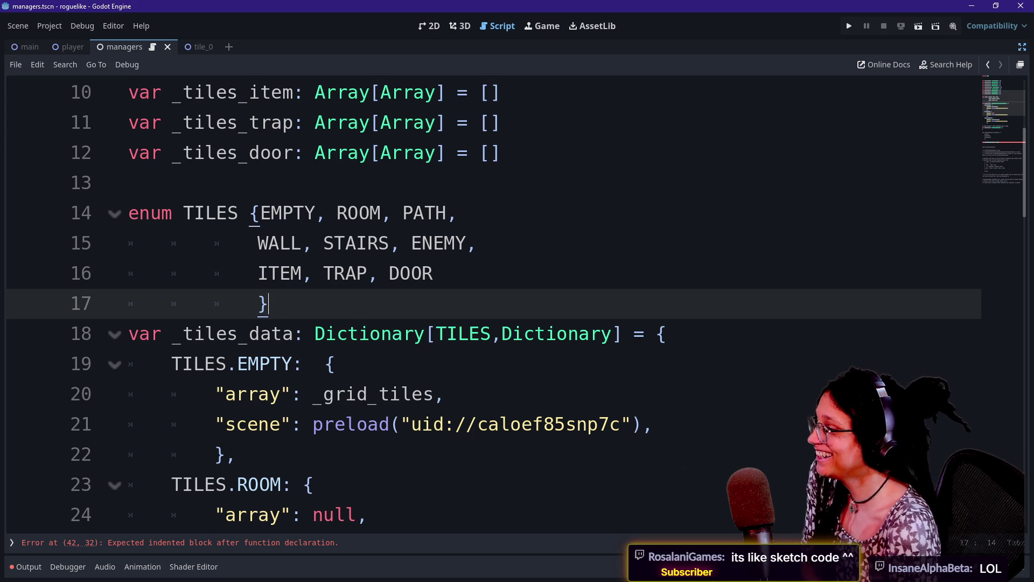
pyautogui.press('Down')
pyautogui.press('Down')
pyautogui.press('Down')
pyautogui.press('Down')
pyautogui.press('Down')
pyautogui.press('Down')
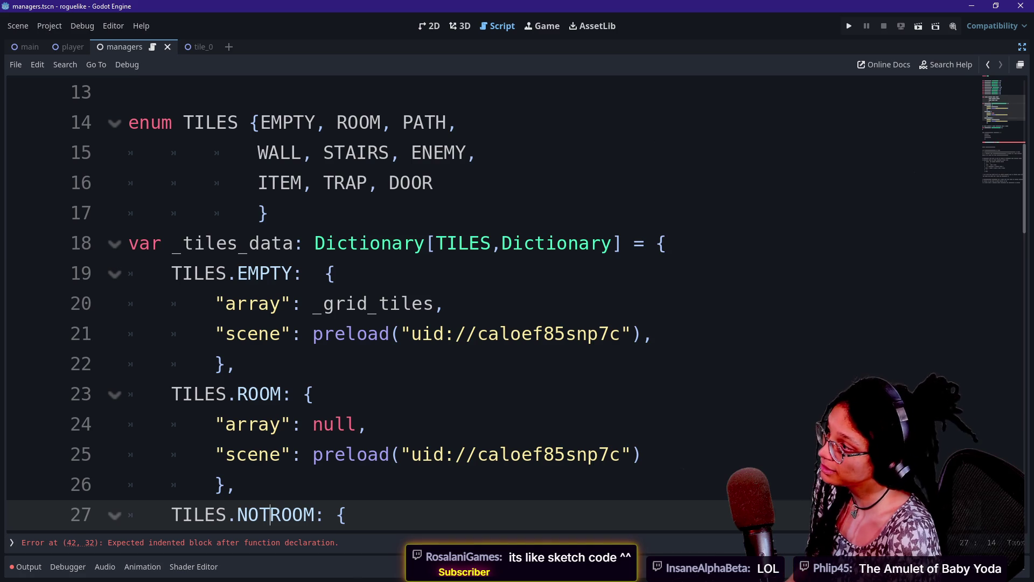
pyautogui.click(447, 243)
pyautogui.press('Down')
pyautogui.press('Down')
pyautogui.press('Down')
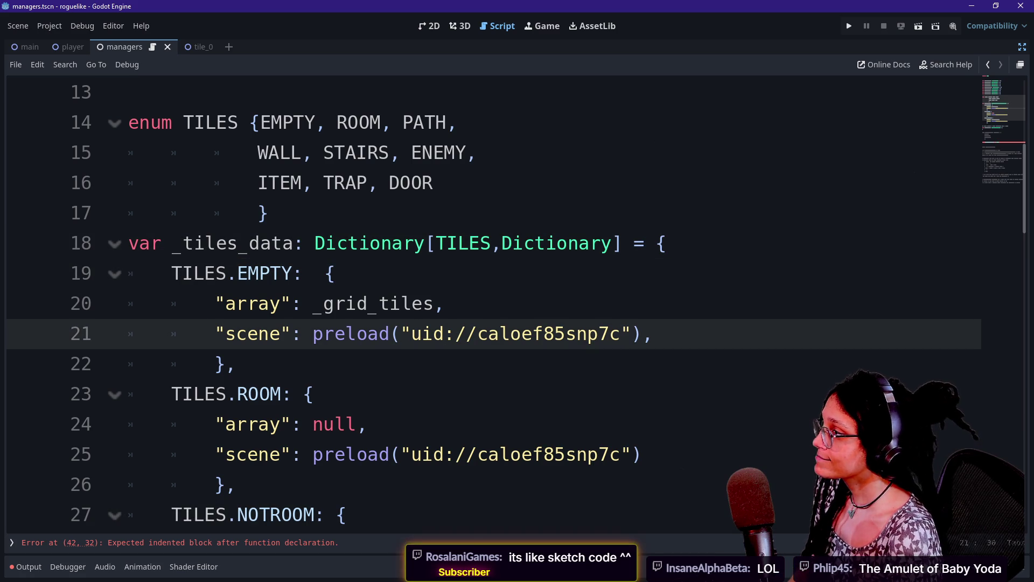
pyautogui.scroll(3, 485, 301)
pyautogui.scroll(-2, 484, 301)
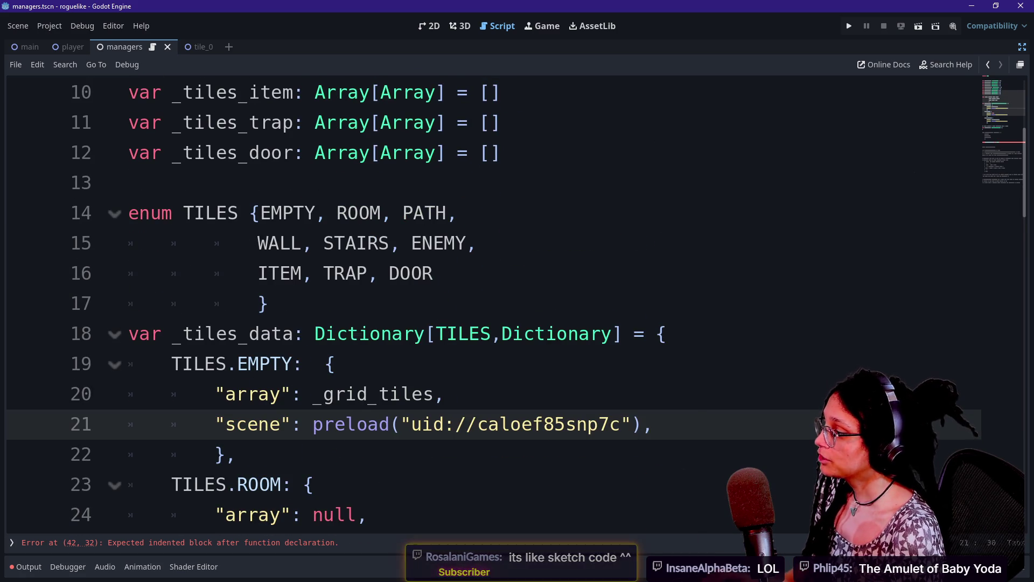
pyautogui.click(305, 334)
pyautogui.click(435, 393)
pyautogui.moveTo(435, 394)
pyautogui.mouseDown()
pyautogui.moveTo(355, 394)
pyautogui.moveTo(434, 393)
pyautogui.mouseUp()
pyautogui.click(356, 394)
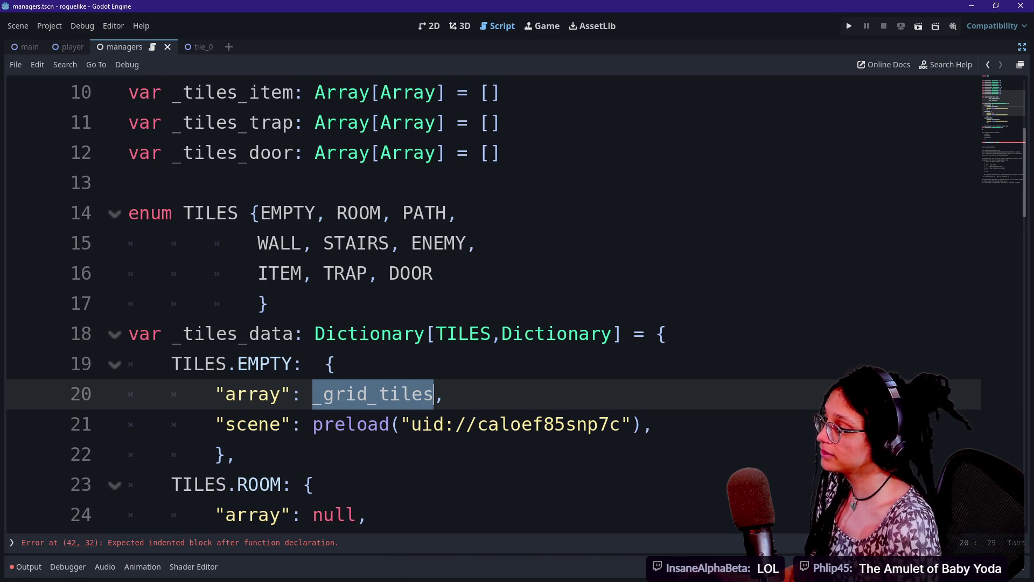
pyautogui.write('_tiles_emp')
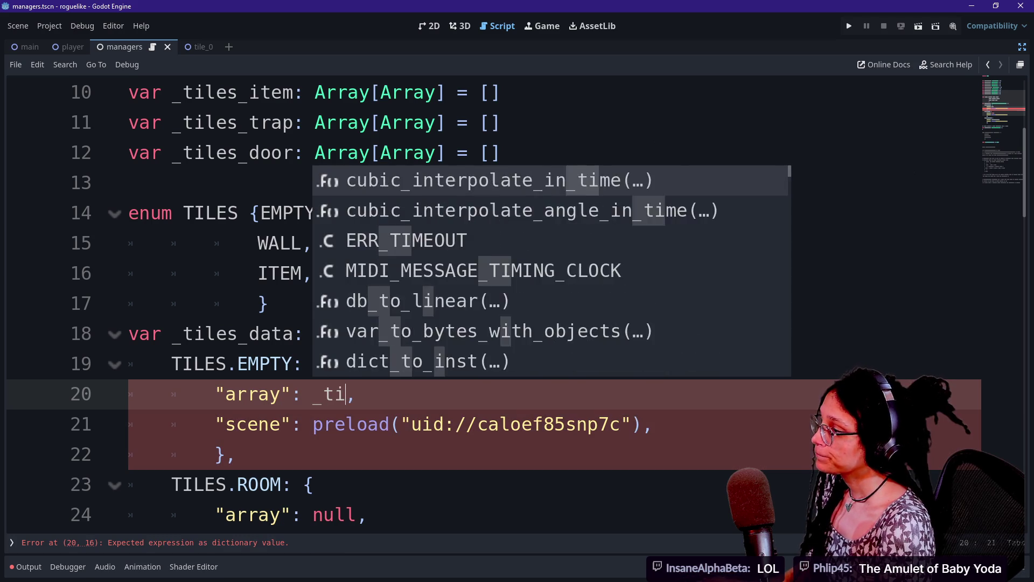
pyautogui.write('ty')
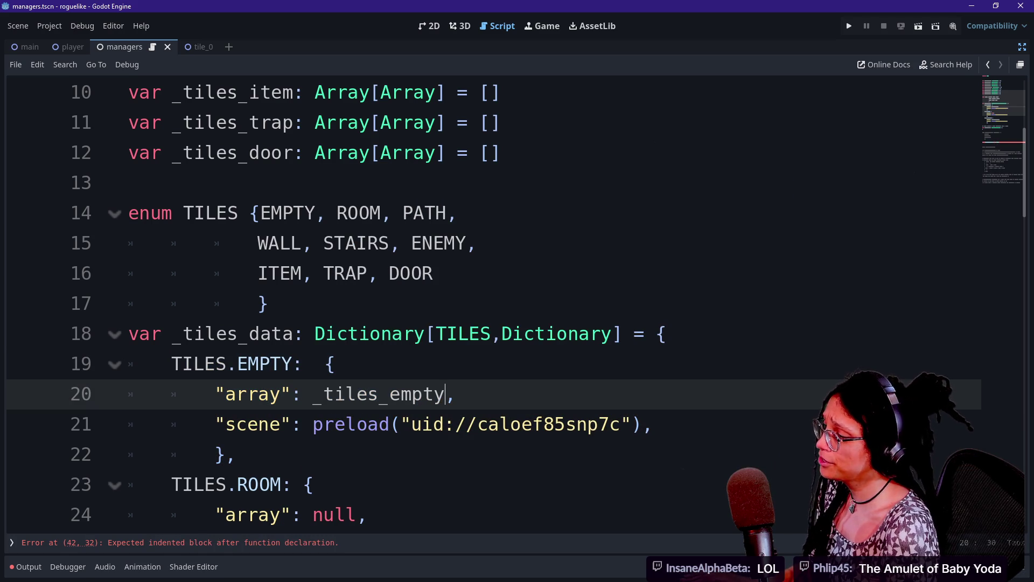
# Step: Check the edited line 20 against the tile array declarations and TILES enum
pyautogui.scroll(-2, 517, 302)
pyautogui.moveTo(215, 303); pyautogui.dragTo(456, 303)
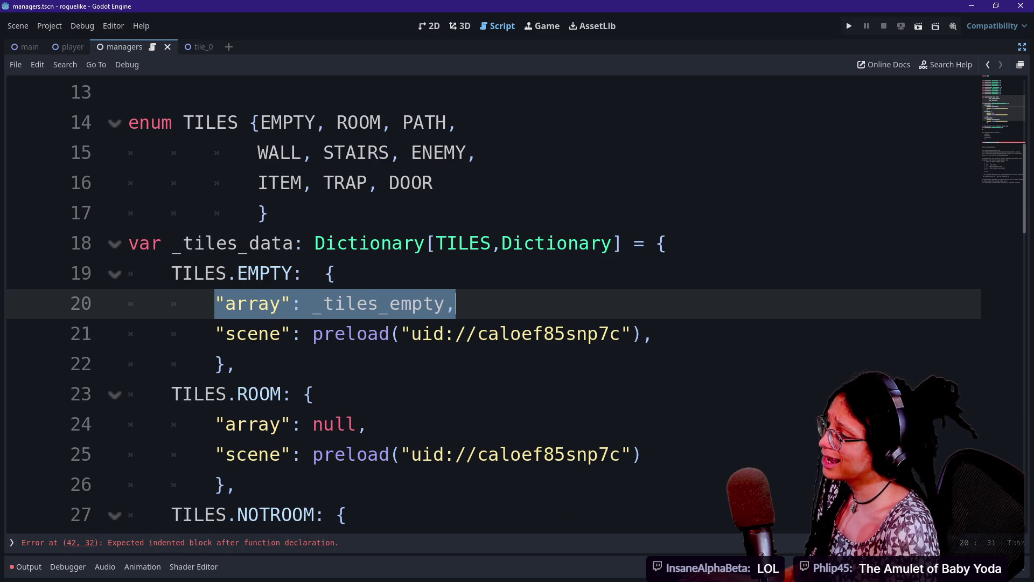
pyautogui.scroll(-1, 493, 301)
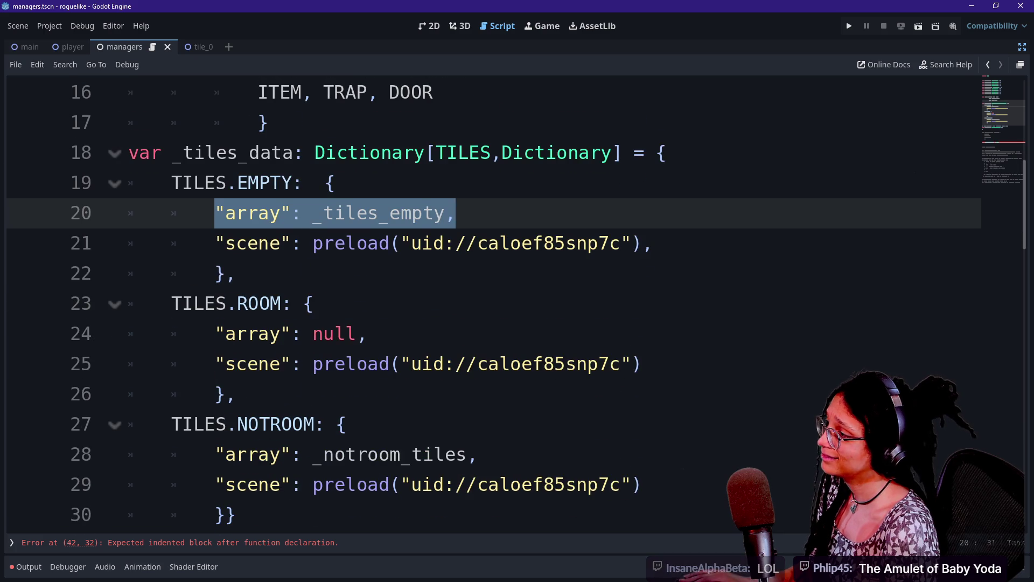
pyautogui.scroll(-2, 493, 301)
pyautogui.scroll(1, 494, 302)
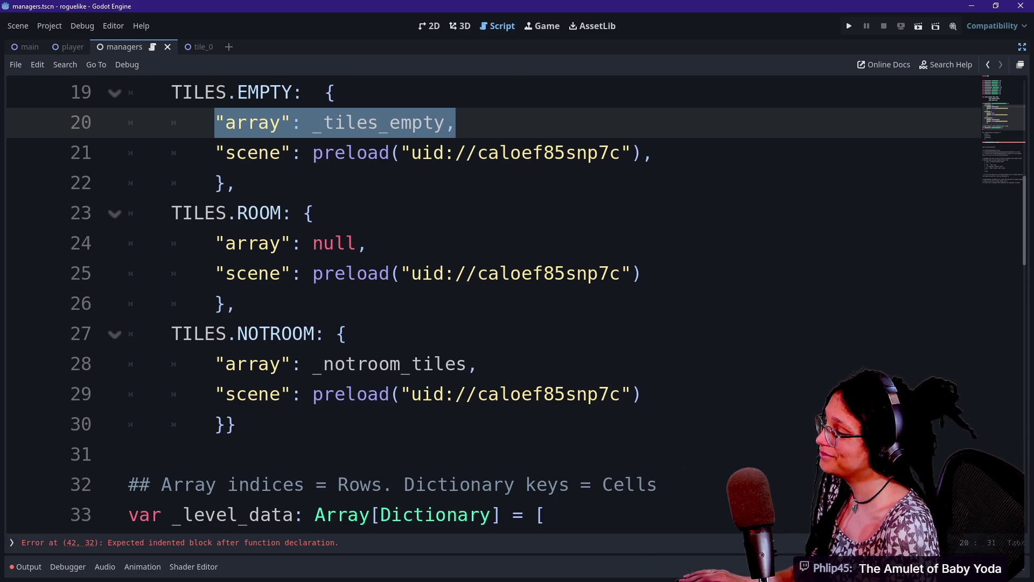
pyautogui.scroll(3, 493, 301)
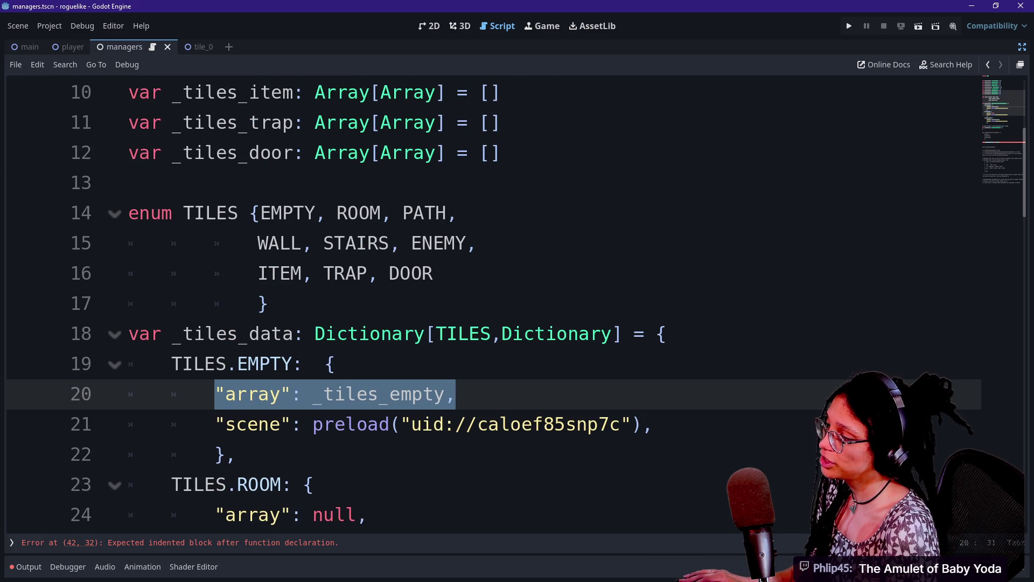
pyautogui.click(313, 394)
pyautogui.hotkey('shift', 'End')
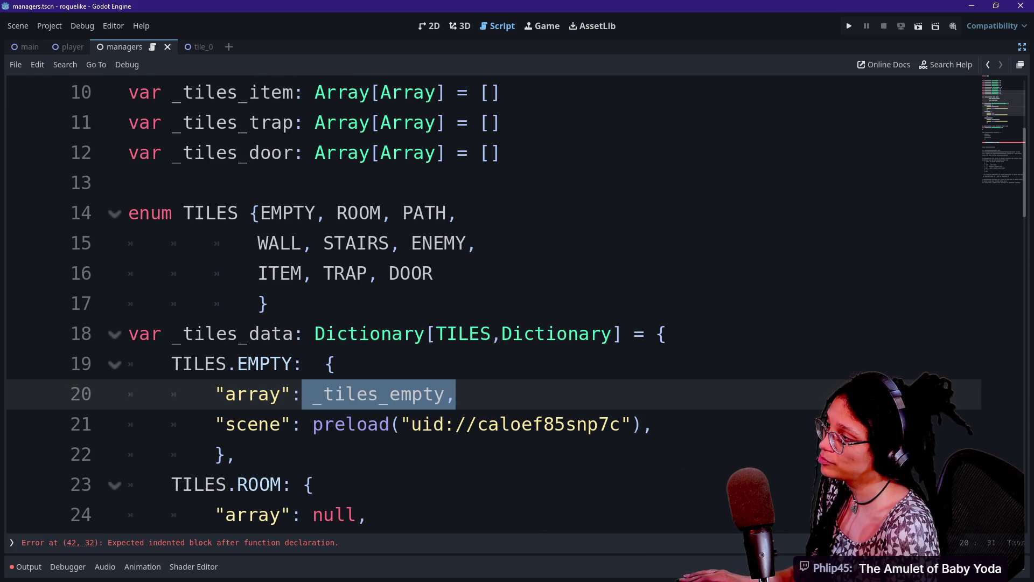
pyautogui.click(404, 153)
pyautogui.scroll(-1, 404, 153)
pyautogui.scroll(1, 404, 153)
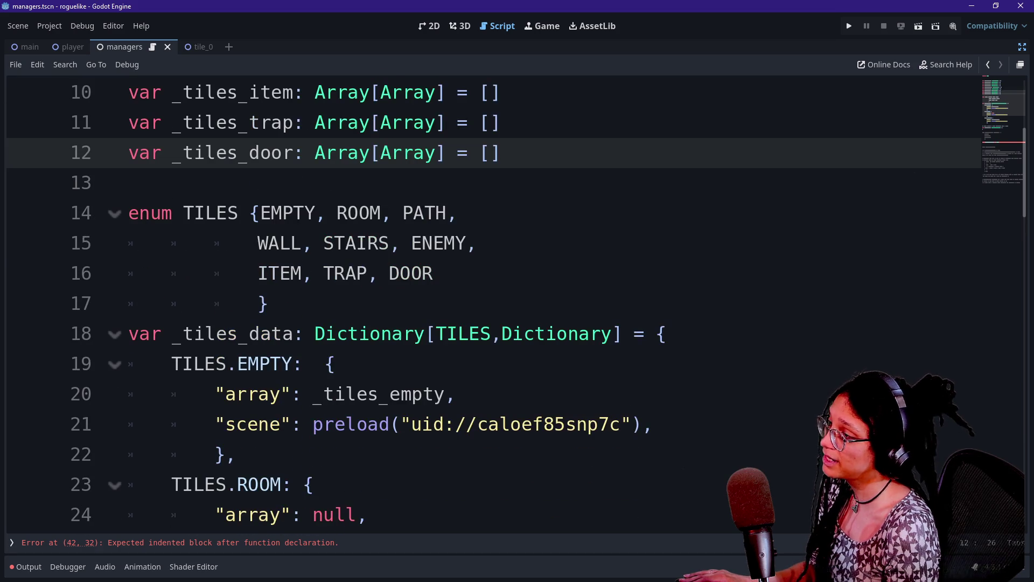
pyautogui.click(356, 243)
# Step: Replace the ROOM entry's null array value on line 24 with _tiles_room
pyautogui.moveTo(215, 394); pyautogui.dragTo(423, 424)
pyautogui.click(423, 423)
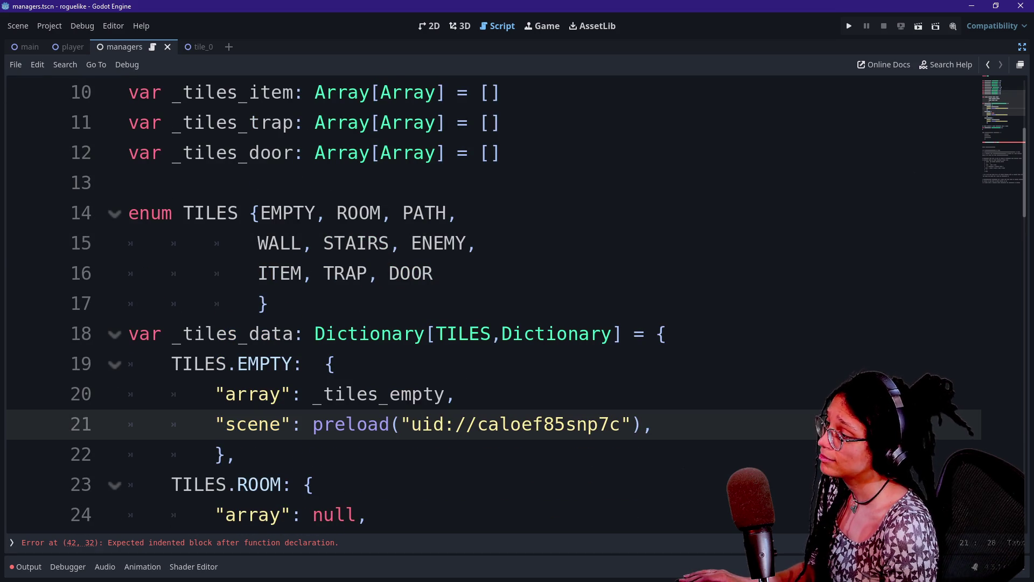
pyautogui.click(455, 394)
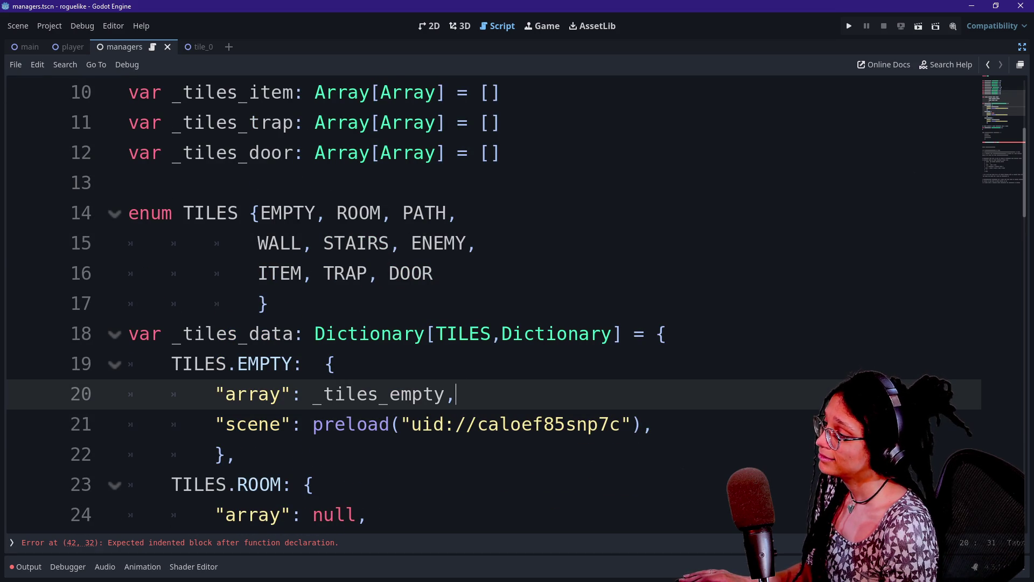
pyautogui.moveTo(313, 394); pyautogui.dragTo(445, 394)
pyautogui.scroll(-2, 377, 323)
pyautogui.click(366, 333)
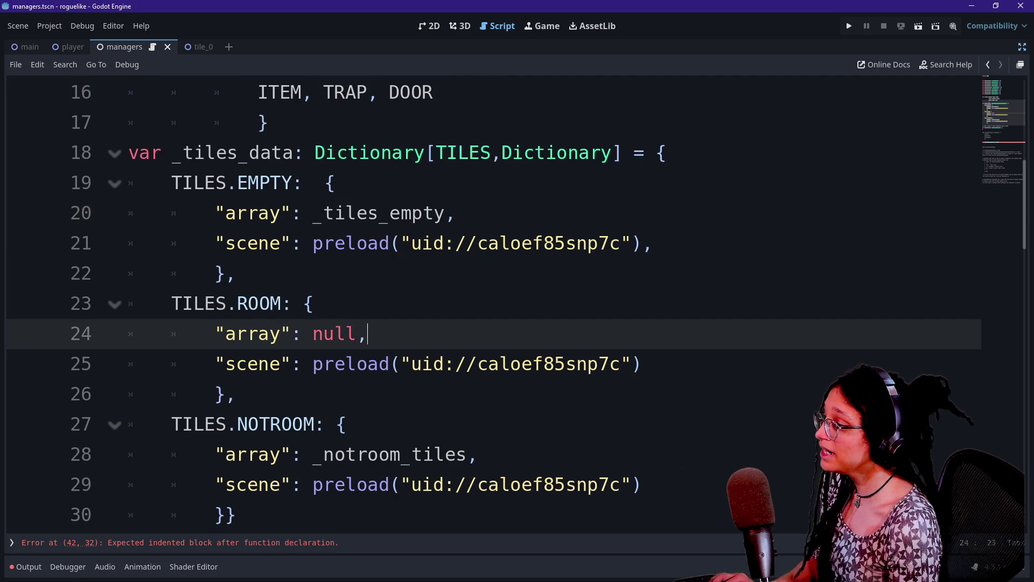
pyautogui.moveTo(312, 333); pyautogui.dragTo(357, 333)
pyautogui.scroll(5, 377, 323)
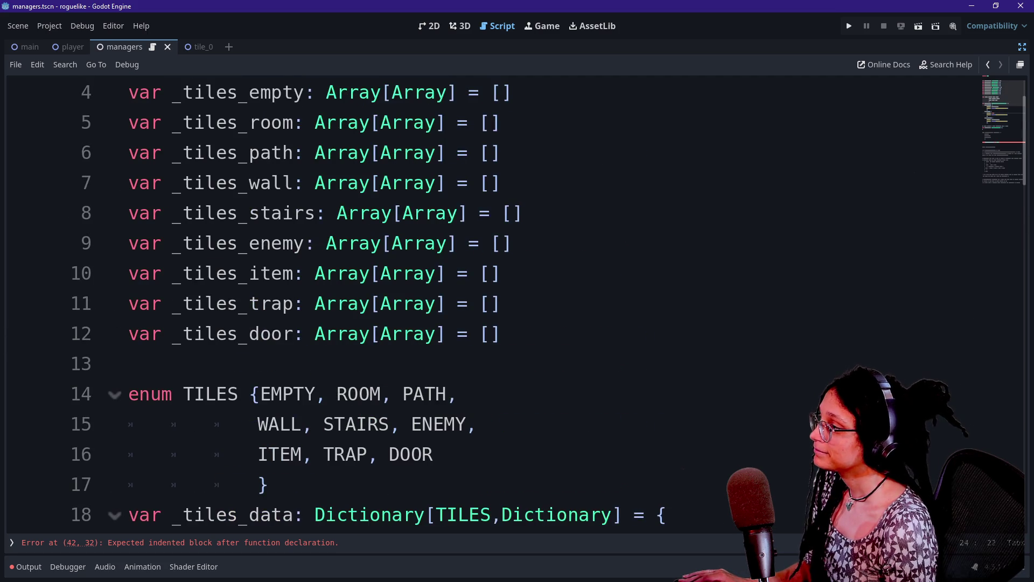
pyautogui.scroll(-2, 377, 323)
pyautogui.scroll(-2, 377, 323)
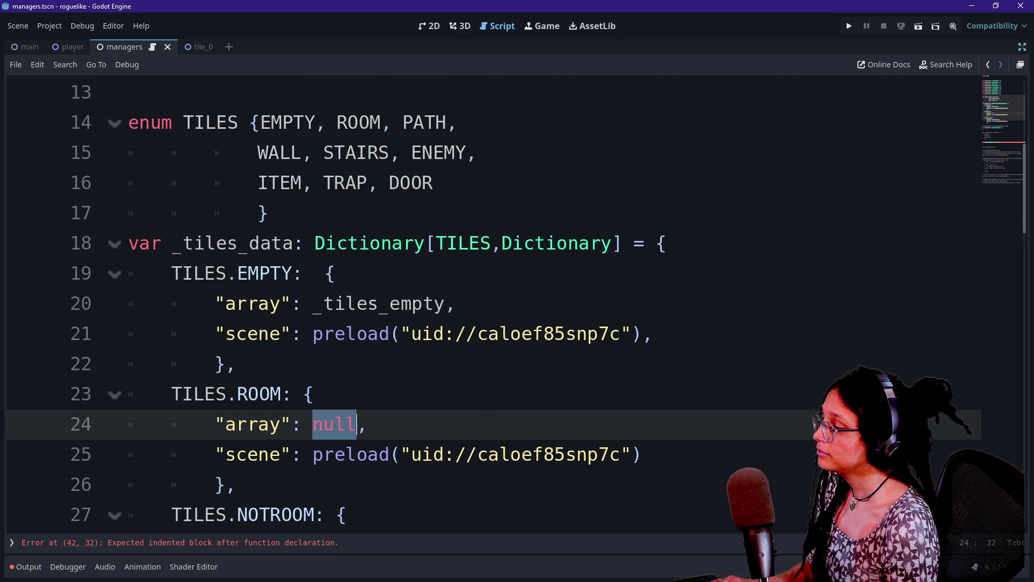
pyautogui.write('_tiles_room')
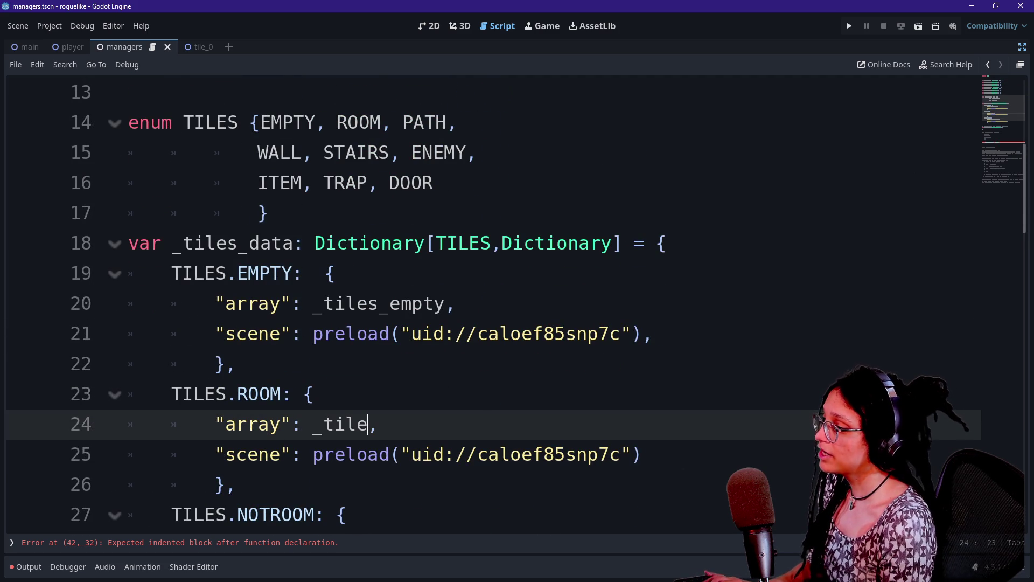
# Step: Select the whole _tiles_data dictionary block in the managers script
pyautogui.click(259, 393)
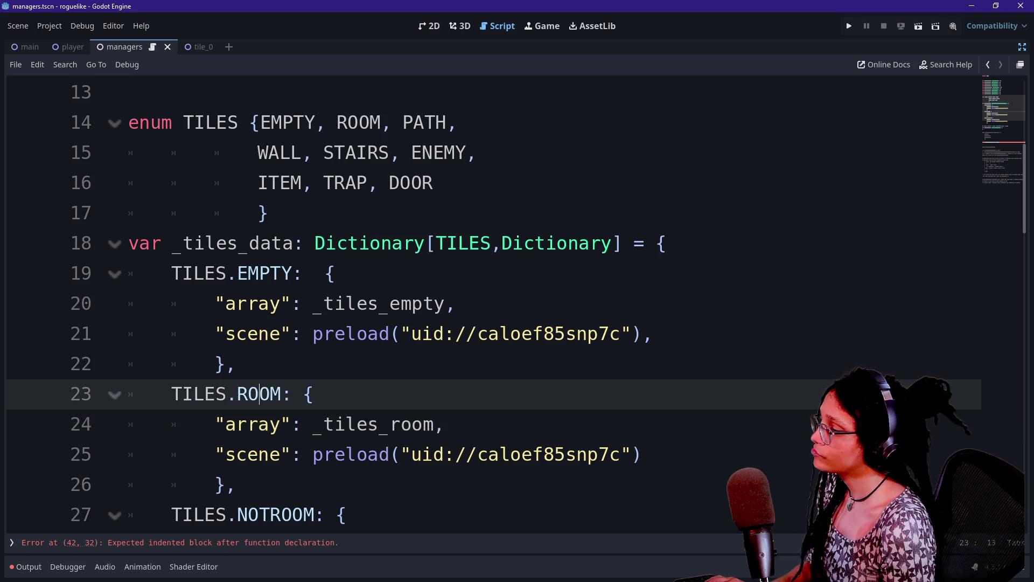
pyautogui.scroll(-1, 259, 394)
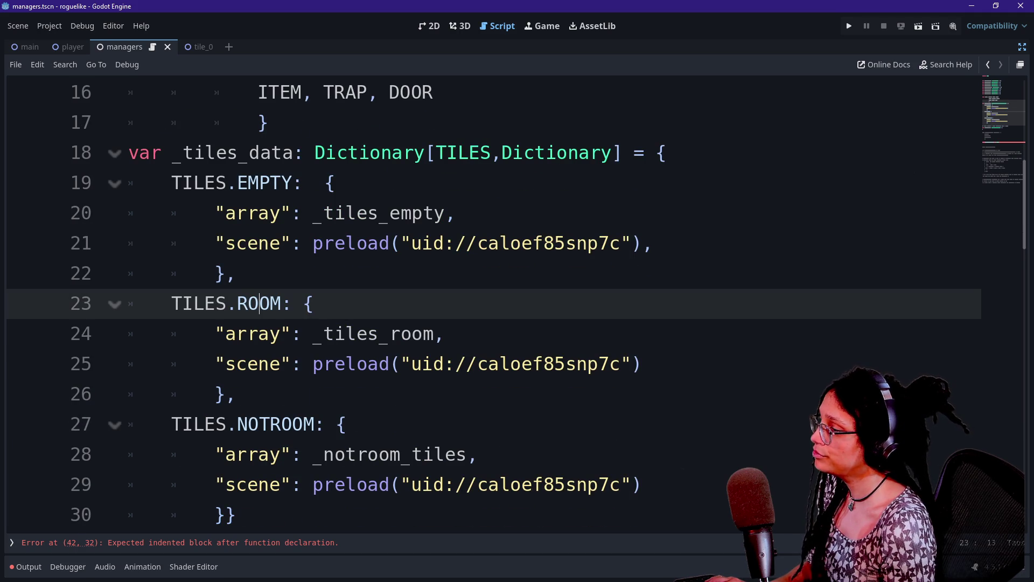
pyautogui.doubleClick(275, 424)
pyautogui.scroll(1, 276, 424)
pyautogui.scroll(-2, 276, 424)
pyautogui.moveTo(275, 424)
pyautogui.mouseDown()
pyautogui.moveTo(171, 213)
pyautogui.moveTo(129, 89)
pyautogui.moveTo(129, 213)
pyautogui.moveTo(129, 183)
pyautogui.mouseUp()
pyautogui.click(130, 122)
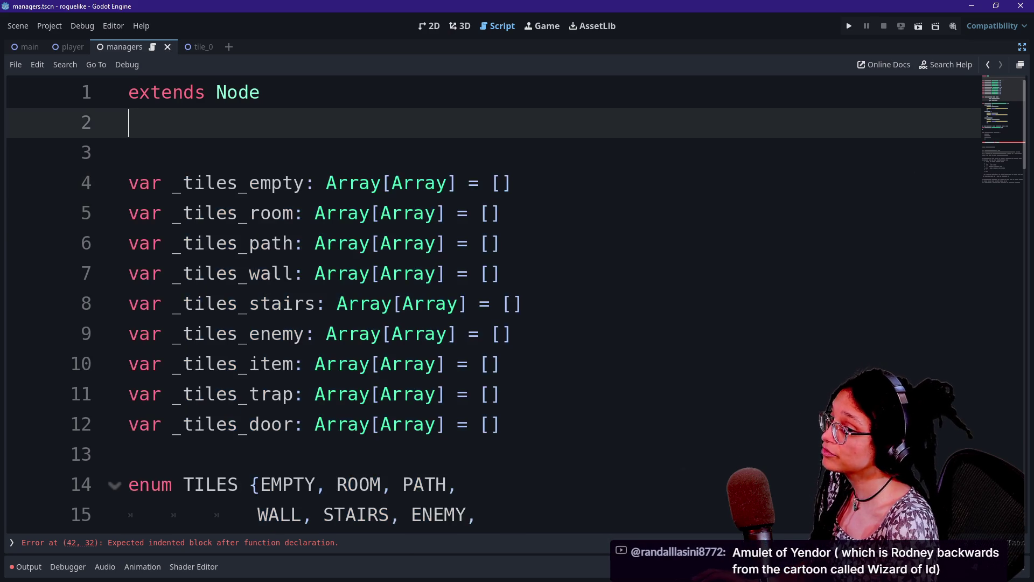
pyautogui.hotkey('alt', 'Tab')
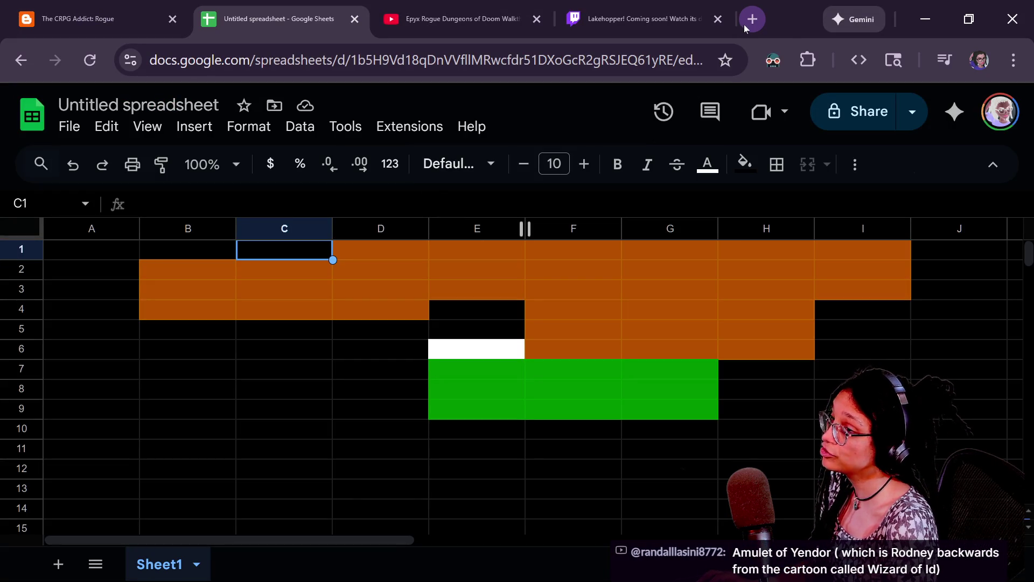
# Step: Open and close a new Chrome tab, then maximize the DeepSeek chat window
pyautogui.click(743, 21)
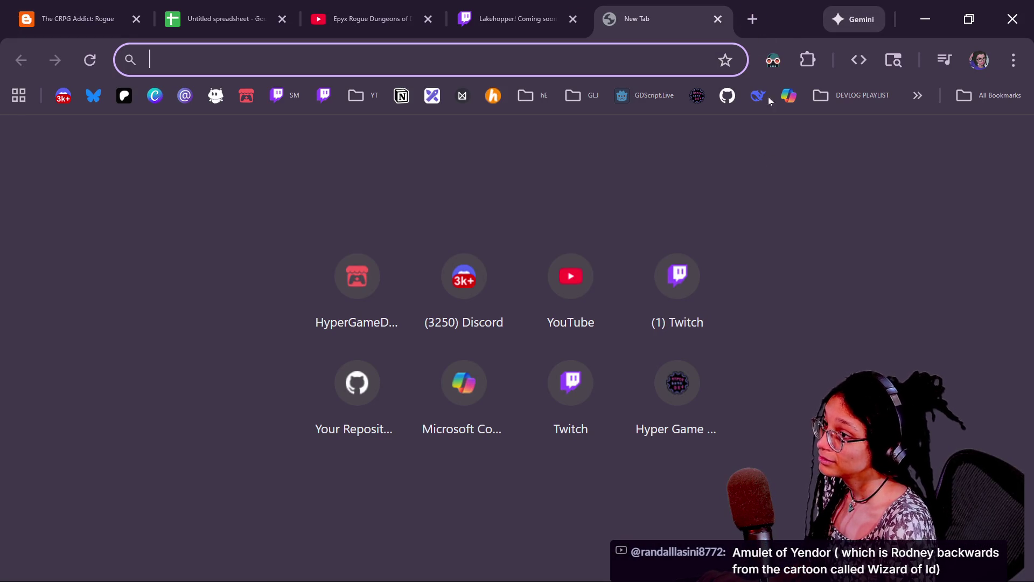
pyautogui.hotkey('ctrl', 'w')
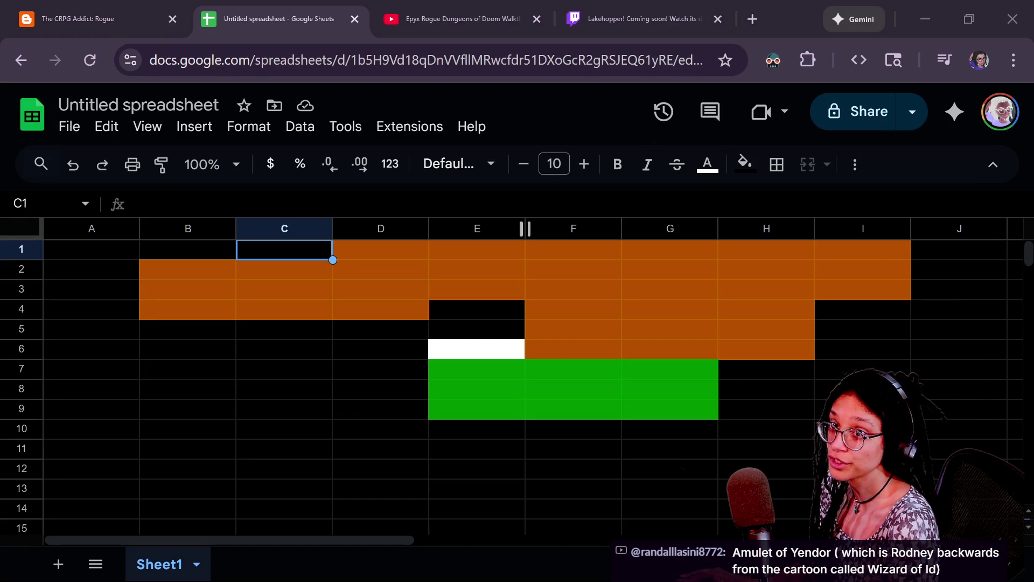
pyautogui.hotkey('alt', 'Tab')
pyautogui.moveTo(952, 144)
pyautogui.mouseDown()
pyautogui.moveTo(297, 92)
pyautogui.moveTo(283, 79)
pyautogui.mouseUp()
pyautogui.doubleClick(285, 83)
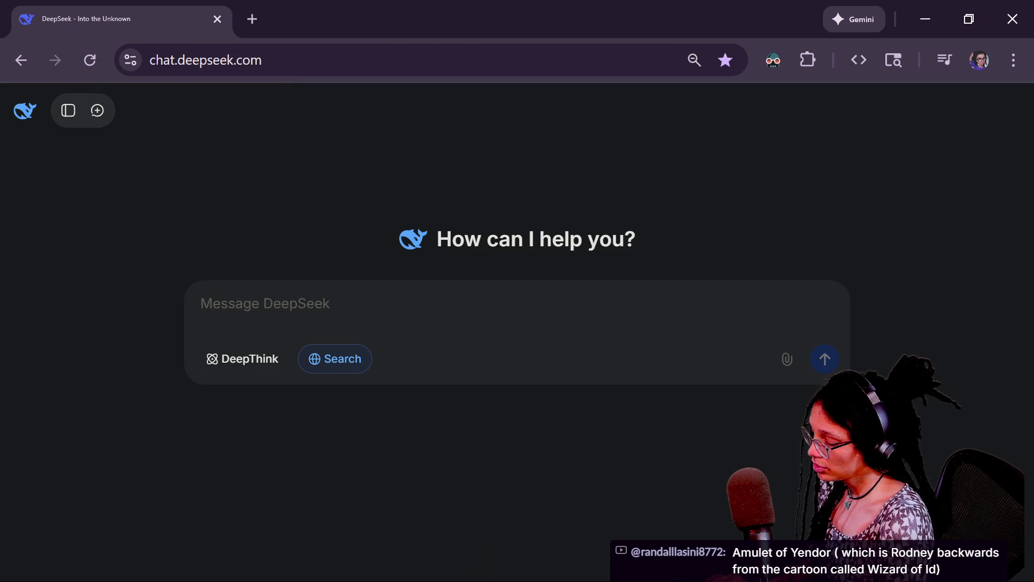
# Step: Ask DeepSeek to fill the dictionary with all tiles and array variables, including the pasted _tiles_data code
pyautogui.write('fill o')
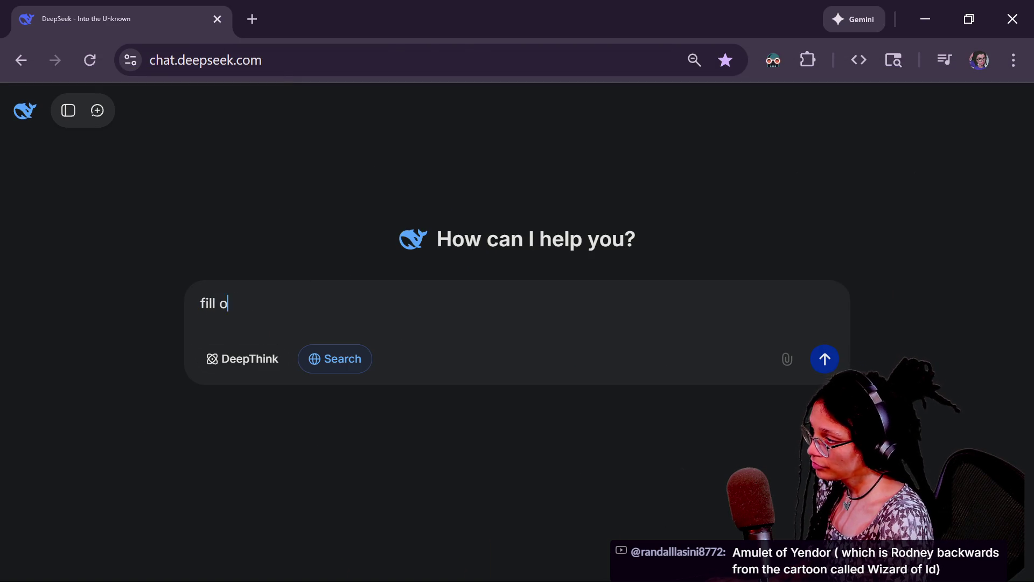
pyautogui.write('ut the dictionary w')
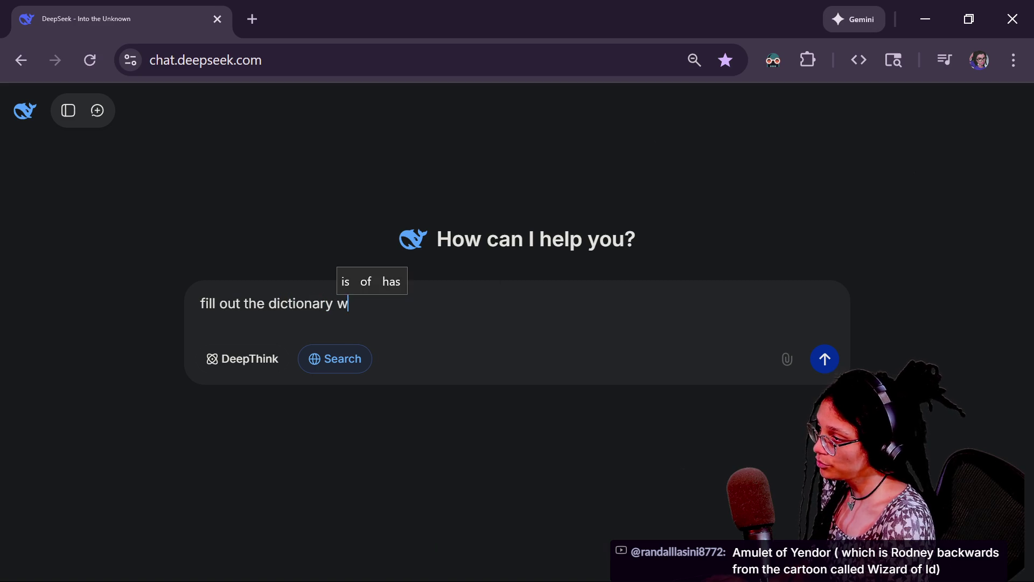
pyautogui.write('ith all of the')
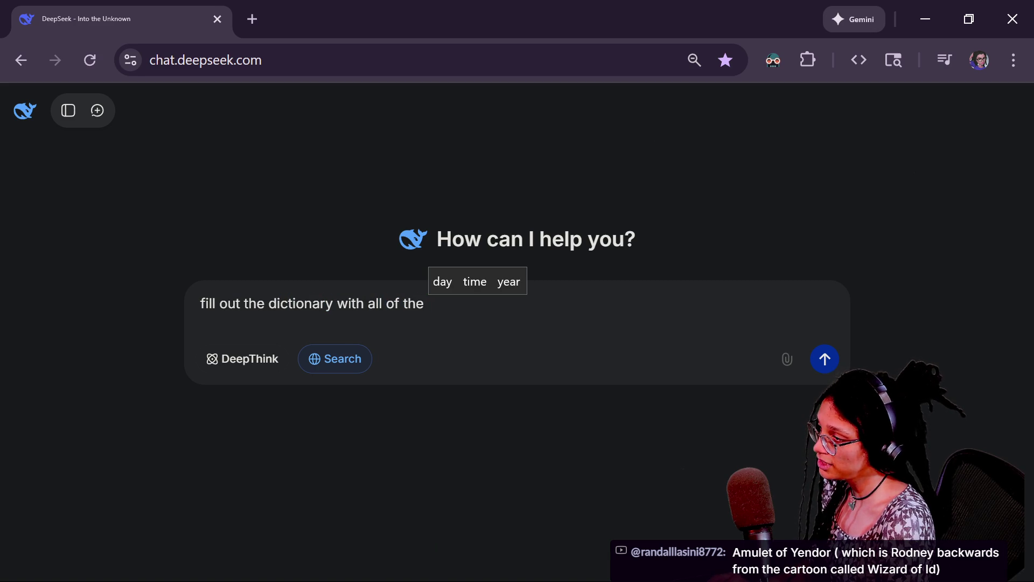
pyautogui.write(' tiles and')
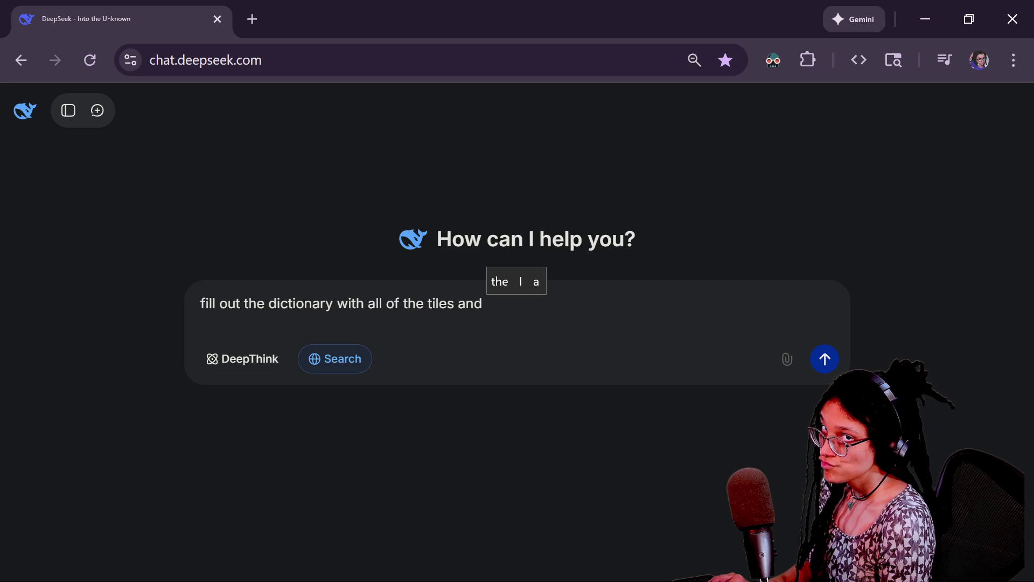
pyautogui.write('array ')
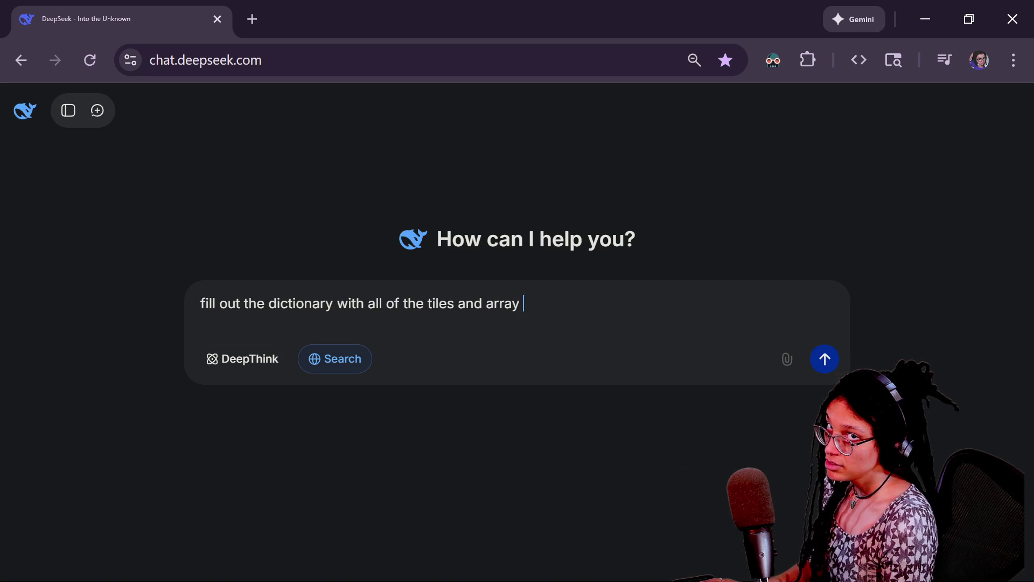
pyautogui.write('variables ')
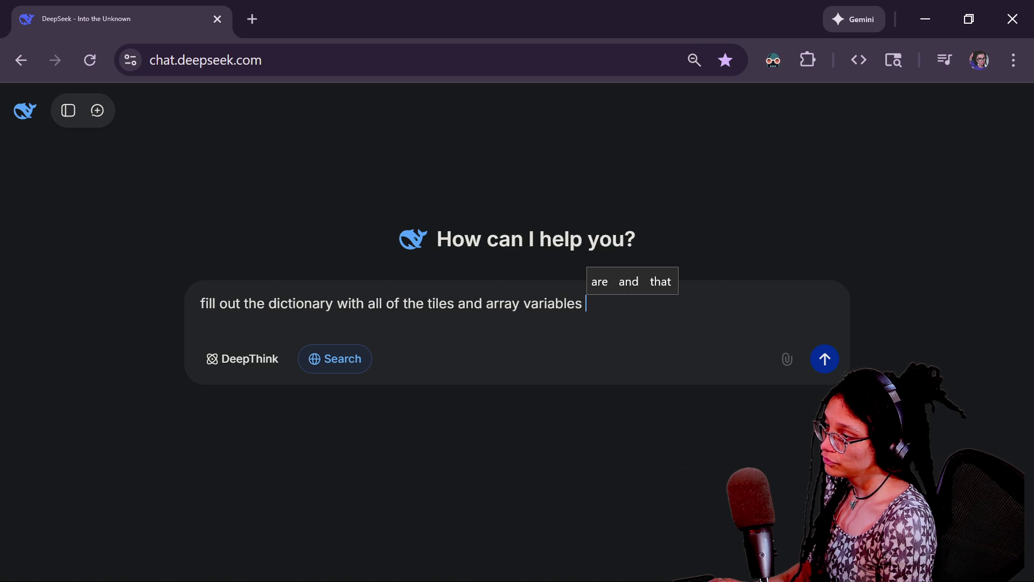
pyautogui.write('in the fo')
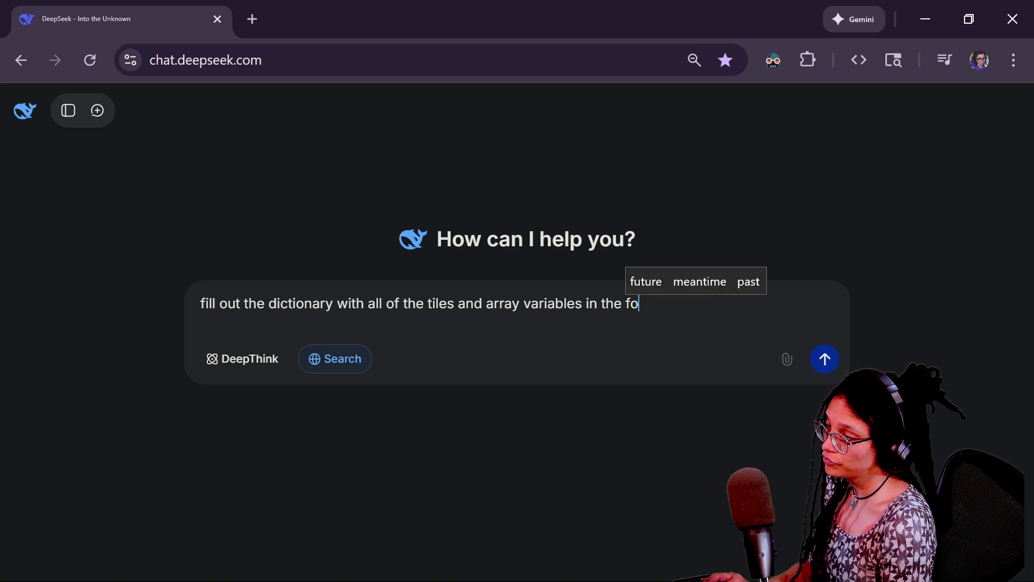
pyautogui.write('rmat of the ftwo in')
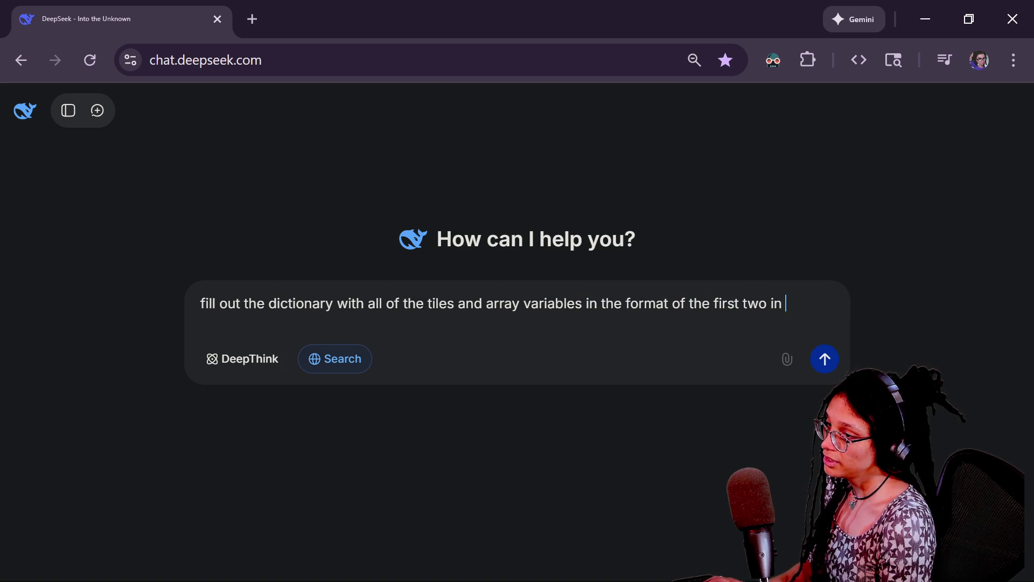
pyautogui.write(' ile')
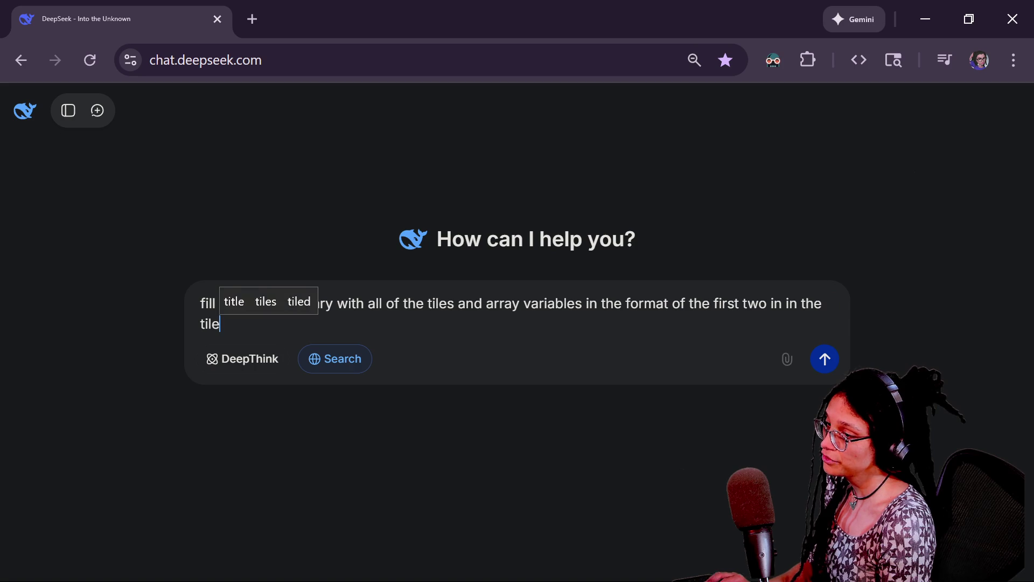
pyautogui.write(' idctionary.')
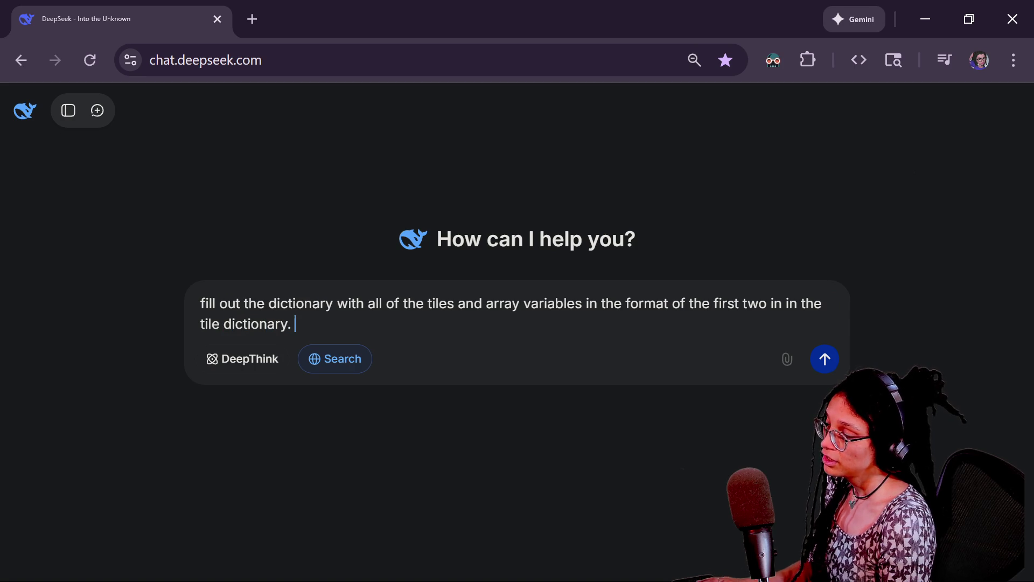
pyautogui.write(' use the same path,')
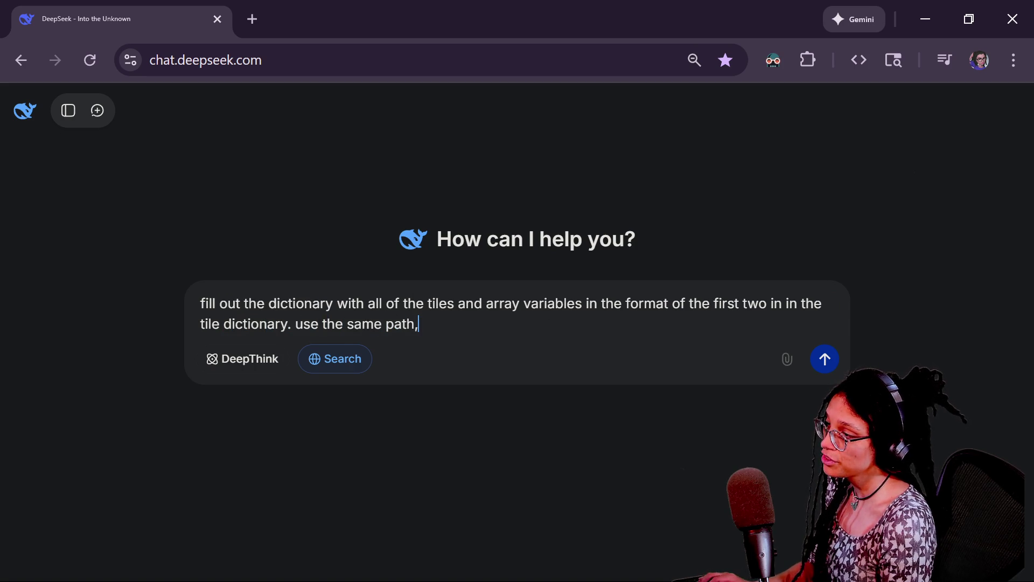
pyautogui.write(' sam')
pyautogui.write('e everything except ')
pyautogui.write('idff')
pyautogui.write('erent a')
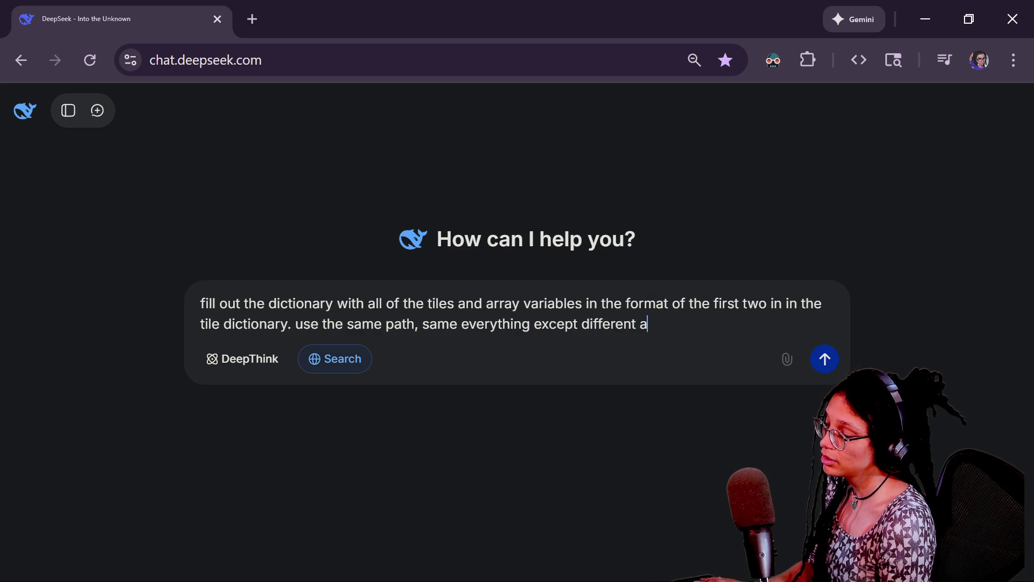
pyautogui.write('rrayeach that ')
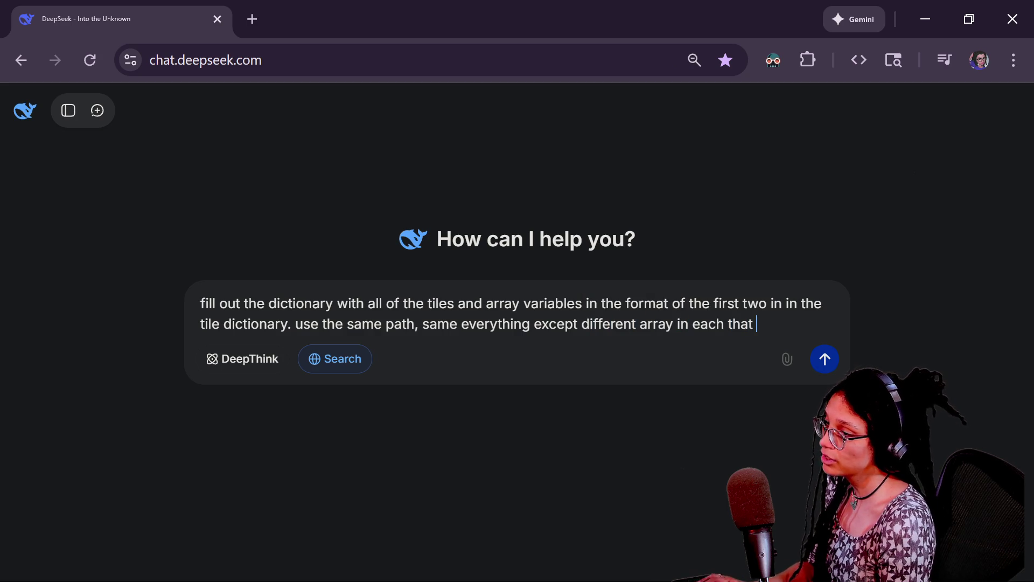
pyautogui.write('corresponds to the c')
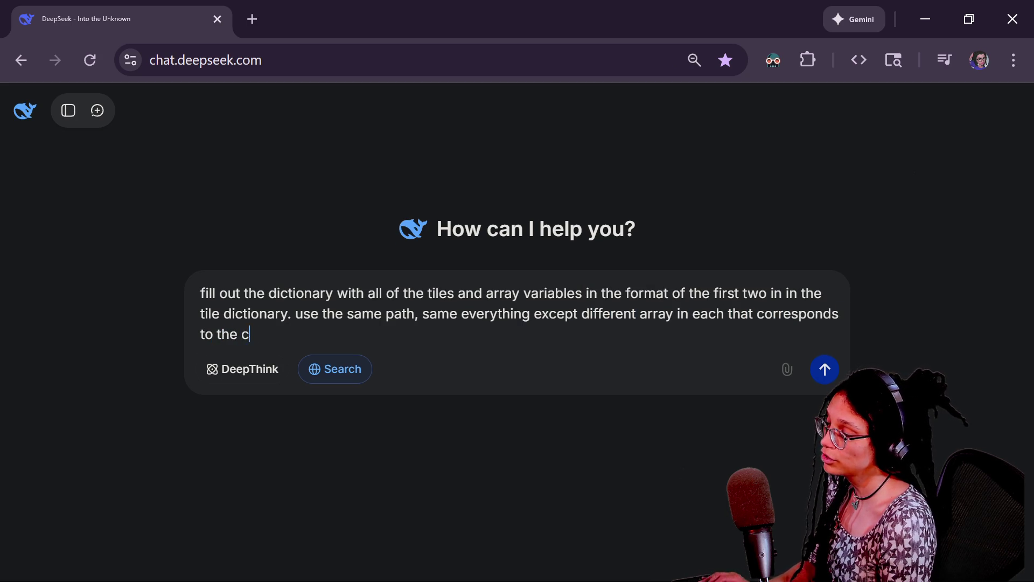
pyautogui.write('orrect one. dont comm')
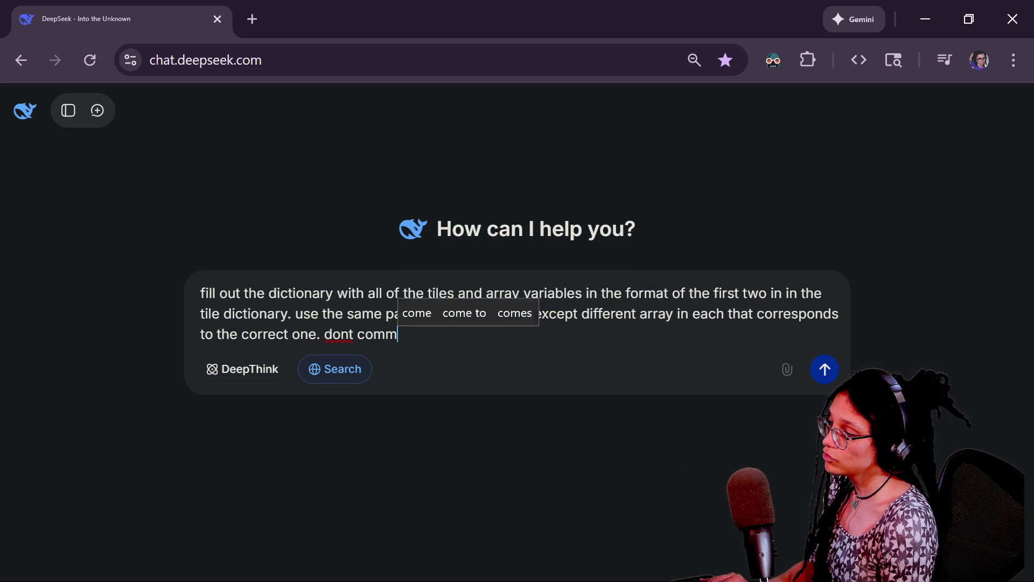
pyautogui.write('ent anything')
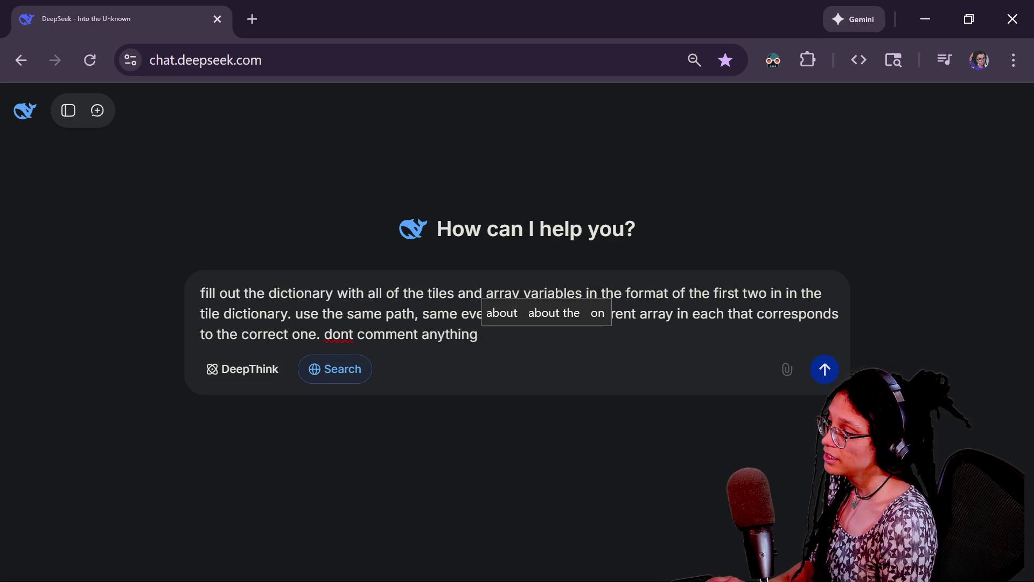
pyautogui.write(' just return the')
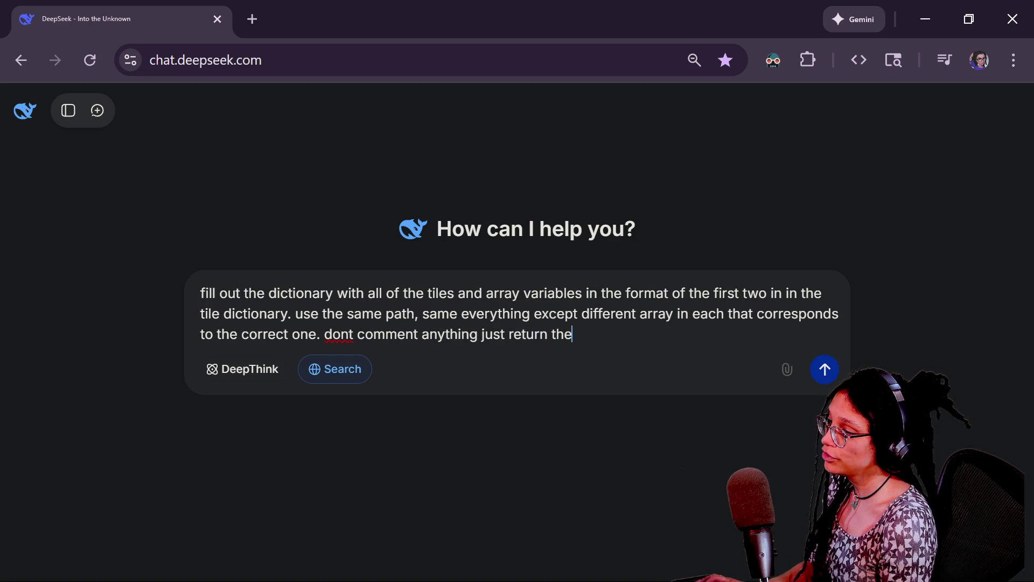
pyautogui.write('situation')
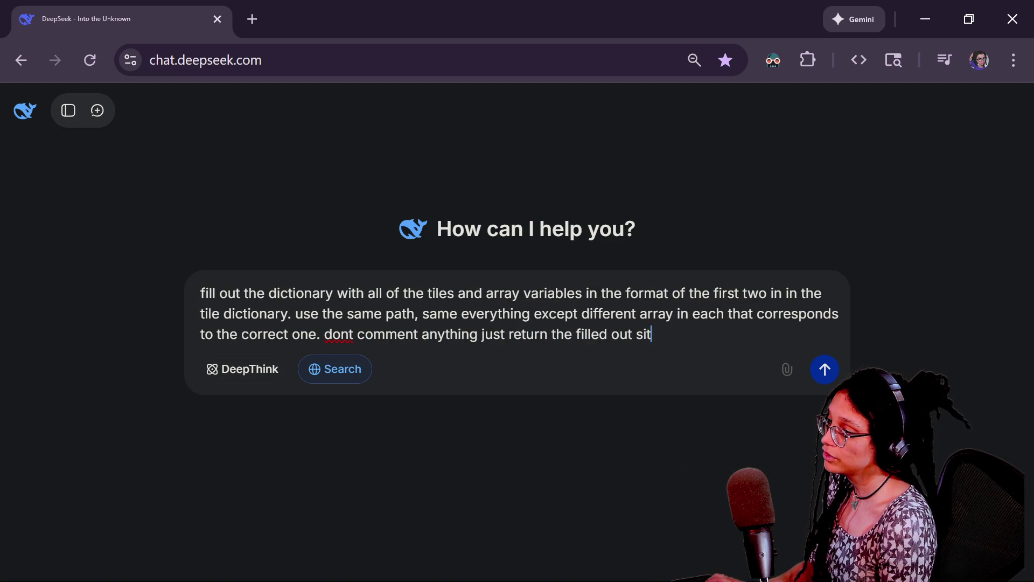
pyautogui.hotkey('shift', 'Return')
pyautogui.hotkey('ctrl', 'v')
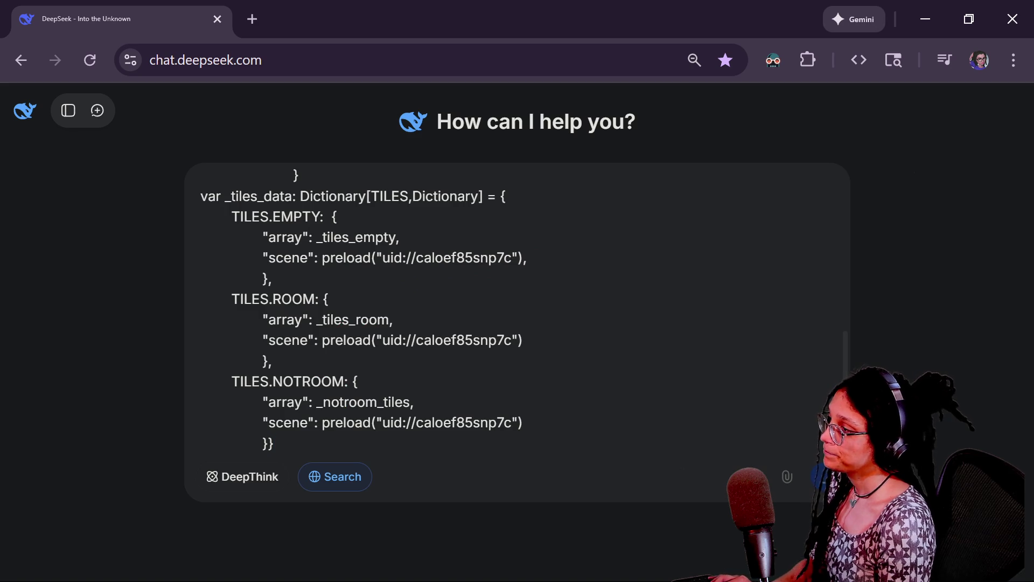
pyautogui.press('Return')
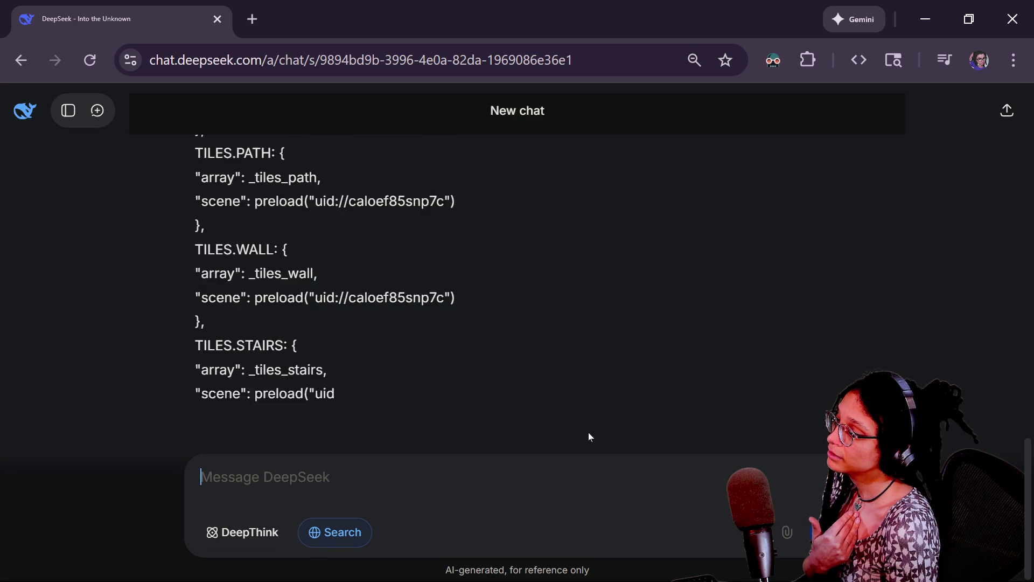
# Step: Resend the same request with 'Put it in a code block' appended
pyautogui.scroll(8, 675, 313)
pyautogui.click(795, 357)
pyautogui.hotkey('ctrl', 'v')
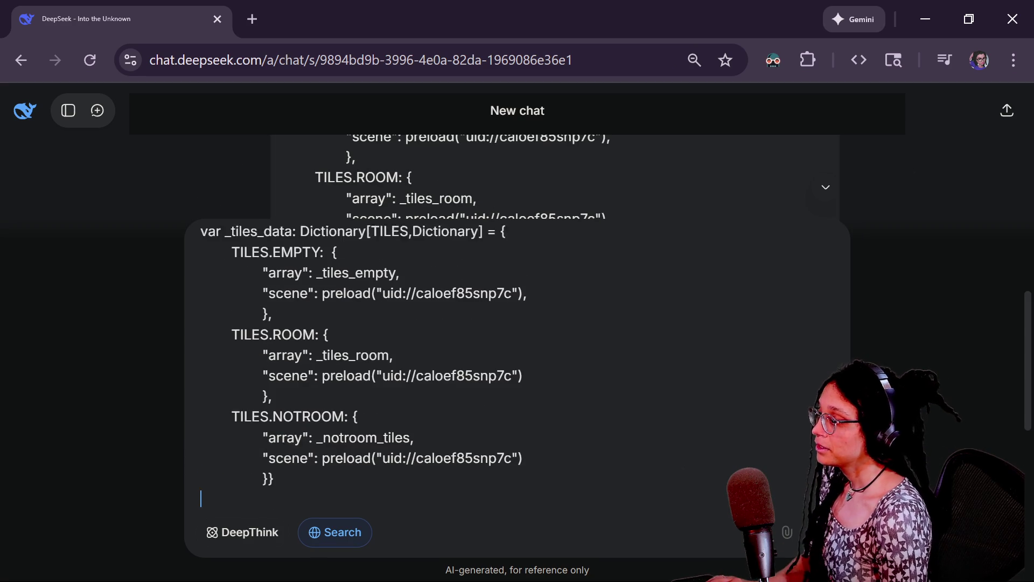
pyautogui.write('Put it in a code block')
pyautogui.press('Return')
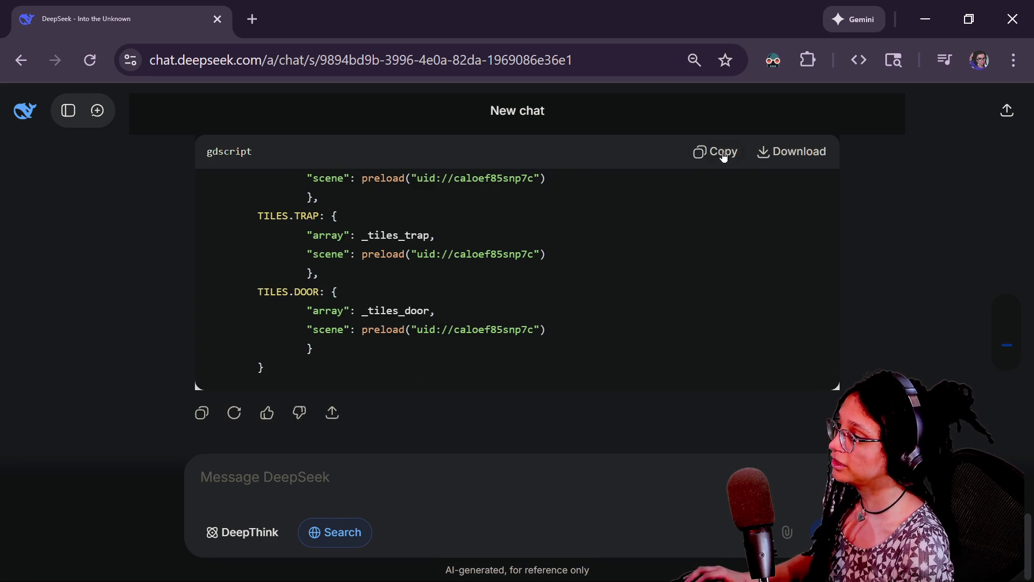
pyautogui.hotkey('alt', 'Tab')
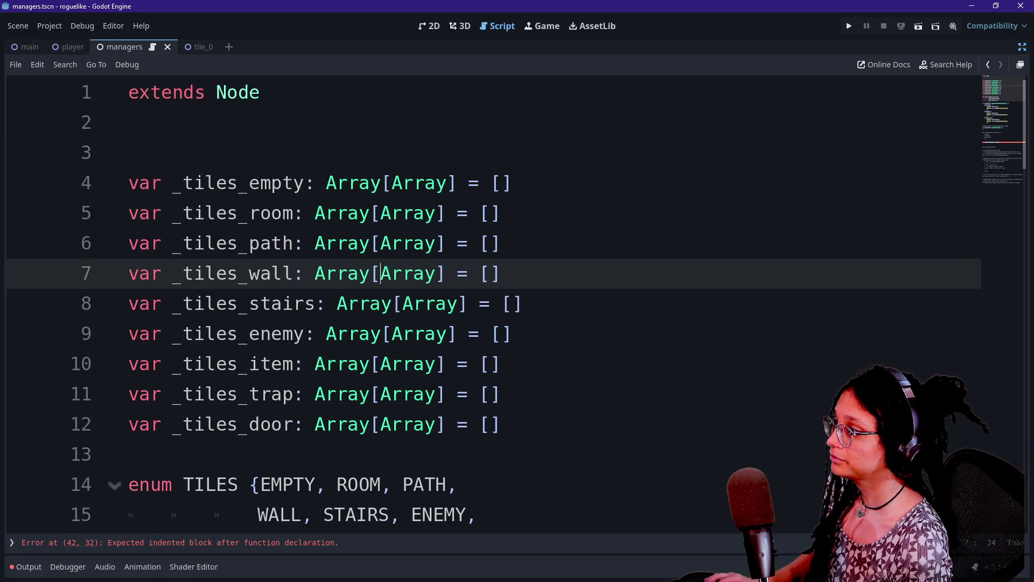
# Step: Replace the old _tiles_data dictionary with the filled-out version and add a blank line after the enum
pyautogui.click(129, 152)
pyautogui.scroll(-2, 484, 302)
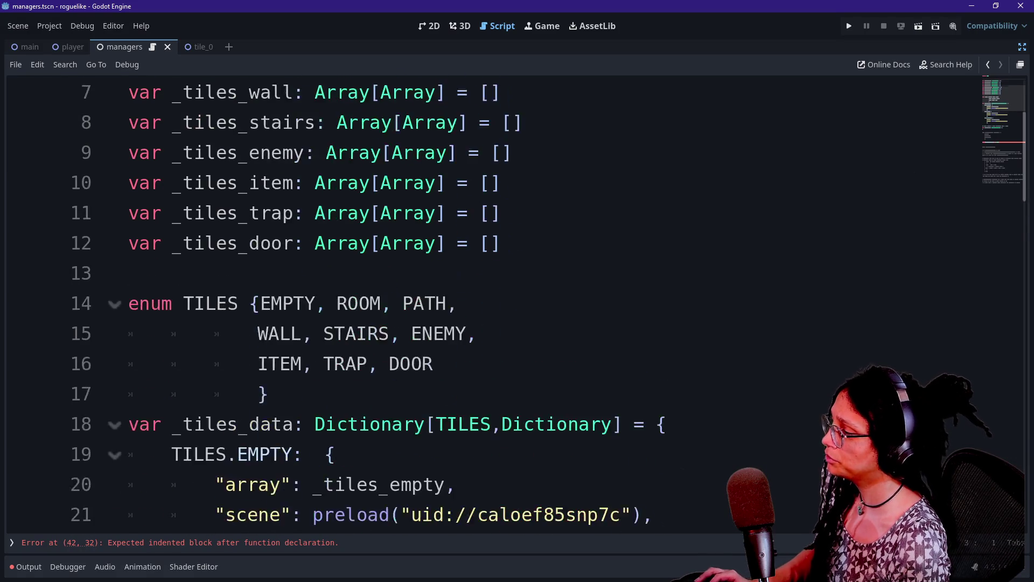
pyautogui.scroll(-5, 484, 301)
pyautogui.scroll(3, 484, 302)
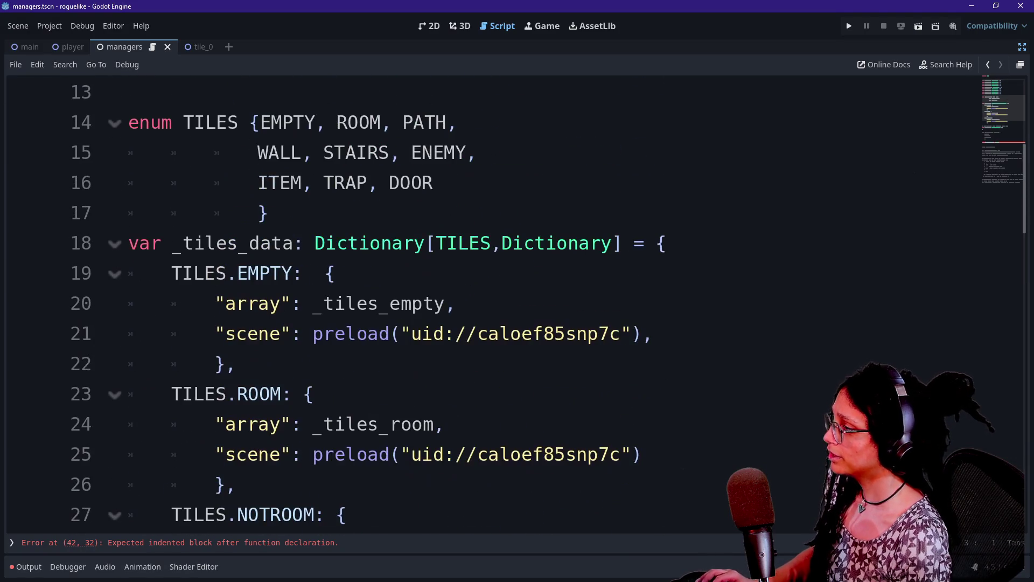
pyautogui.scroll(-1, 485, 302)
pyautogui.moveTo(236, 515)
pyautogui.mouseDown()
pyautogui.moveTo(173, 364)
pyautogui.moveTo(128, 152)
pyautogui.mouseUp()
pyautogui.hotkey('ctrl', 'v')
pyautogui.scroll(5, 357, 216)
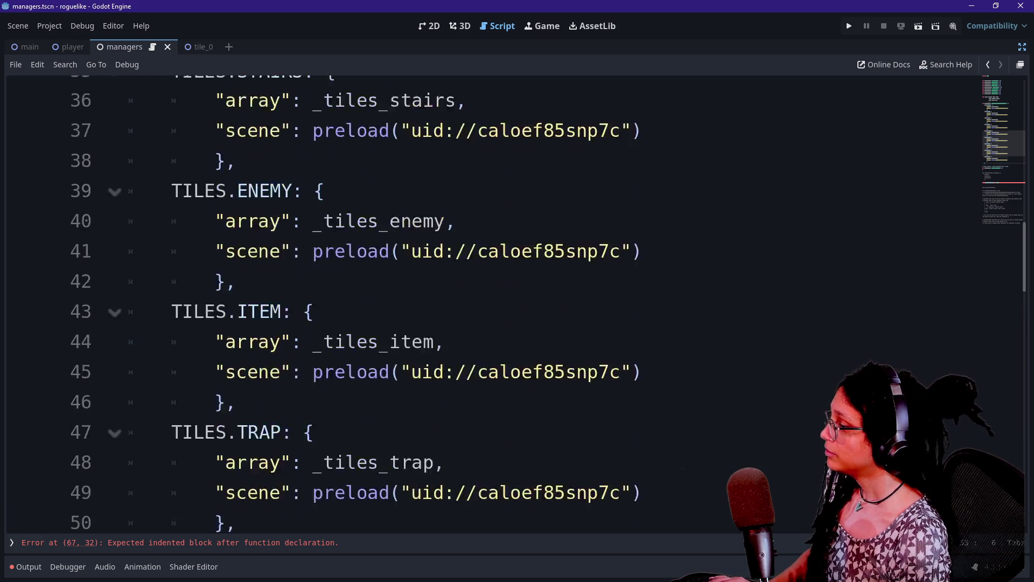
pyautogui.click(357, 183)
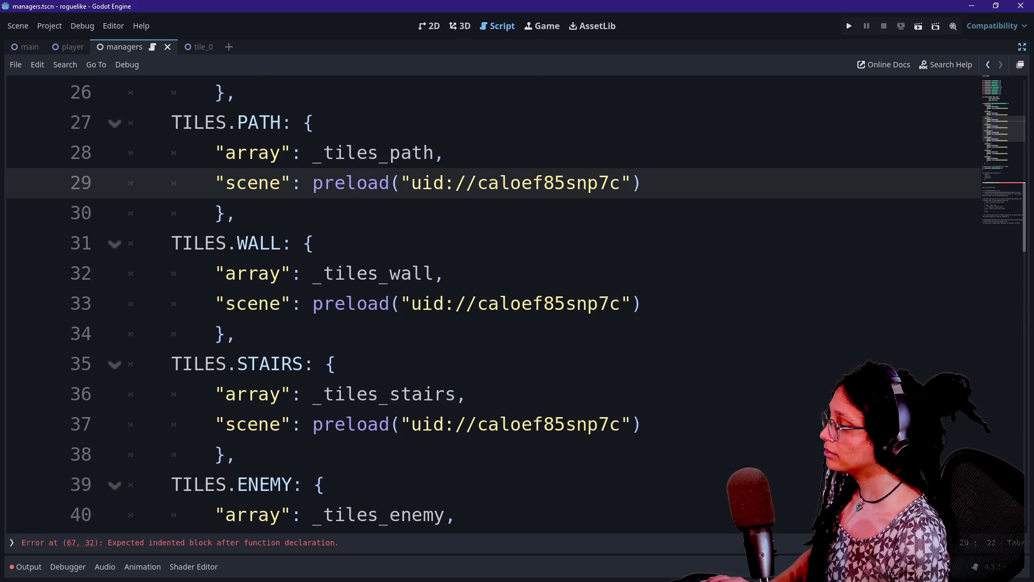
pyautogui.scroll(3, 357, 183)
pyautogui.click(267, 183)
pyautogui.press('Return')
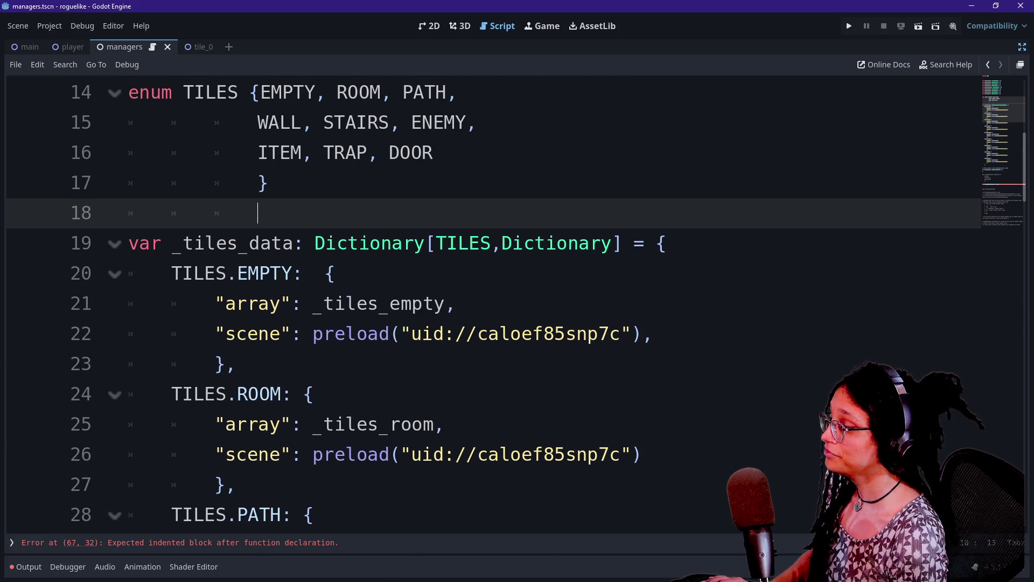
# Step: Review the new PATH and WALL entries, adjust the script font size, and restore the docks
pyautogui.scroll(-1, 484, 302)
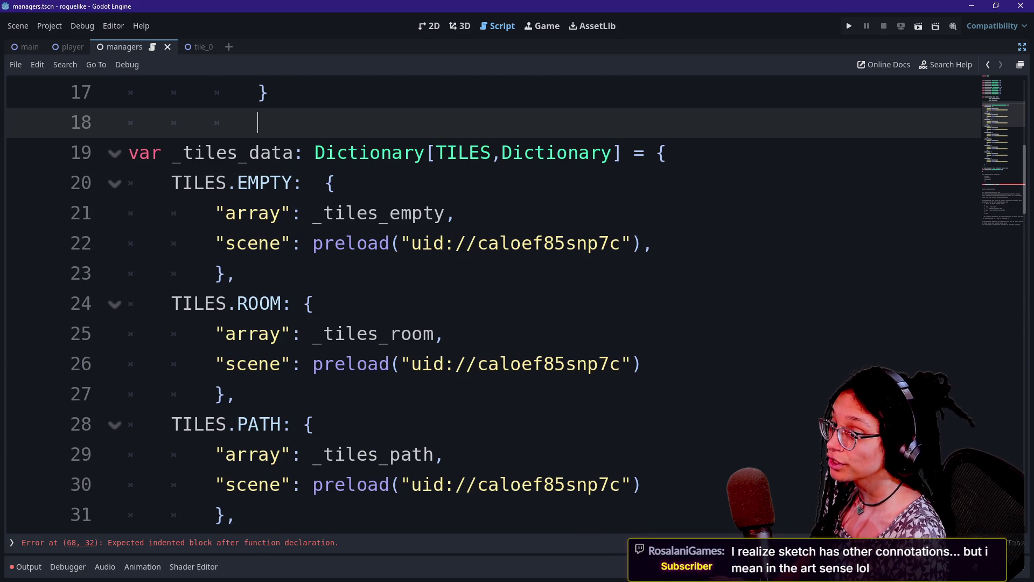
pyautogui.scroll(-1, 484, 302)
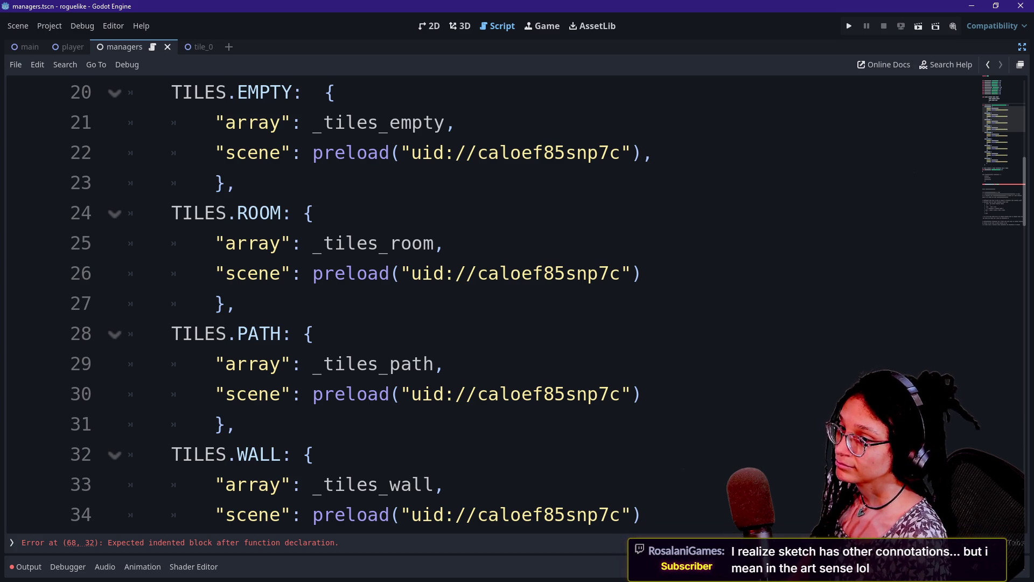
pyautogui.click(314, 333)
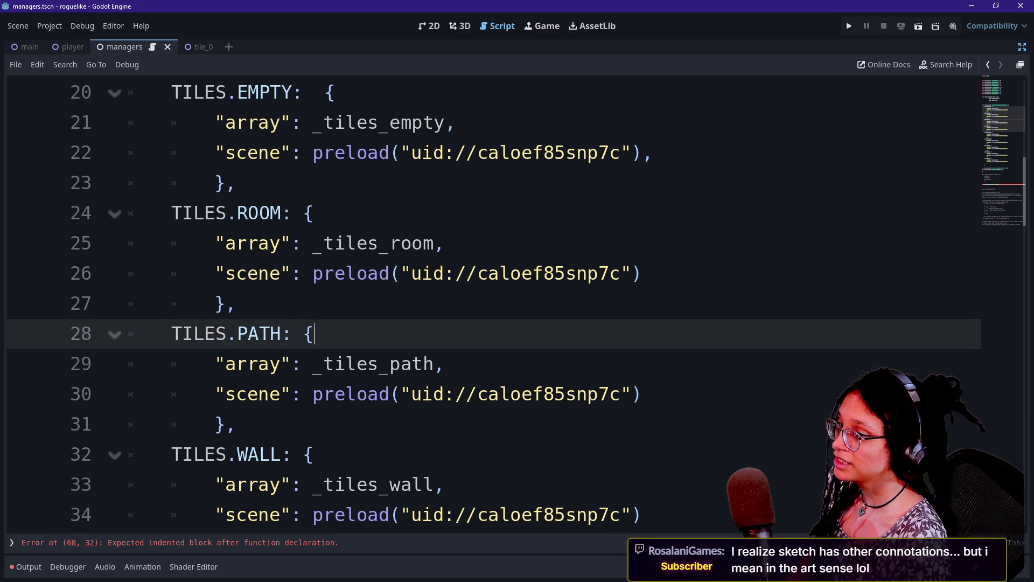
pyautogui.press('Down')
pyautogui.press('Down')
pyautogui.press('Down')
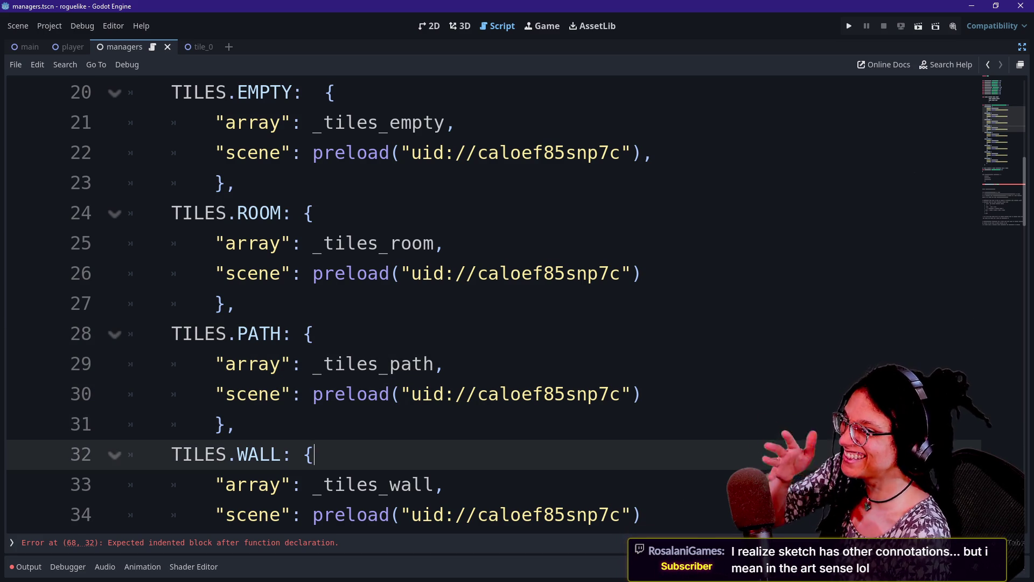
pyautogui.press('Down')
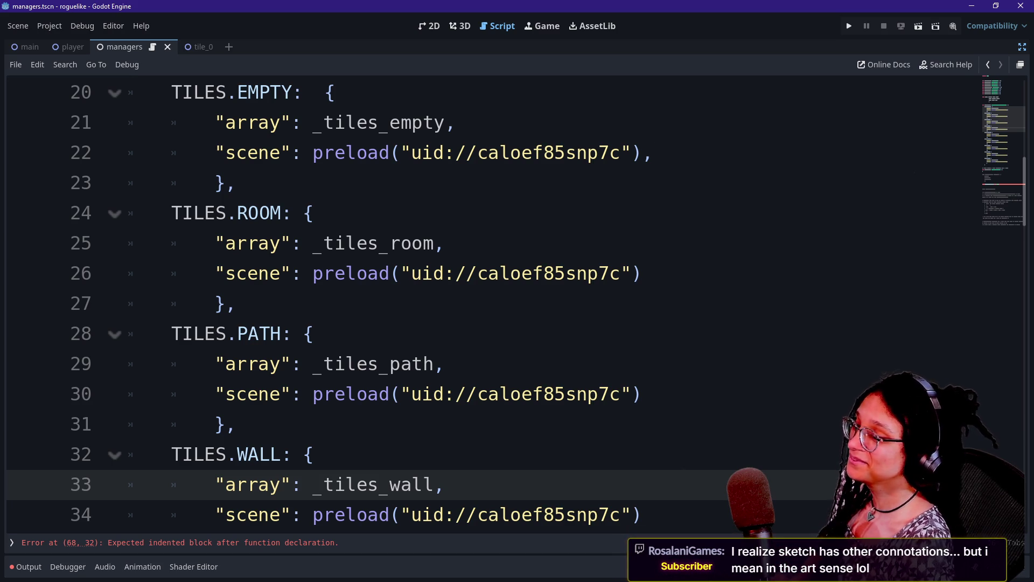
pyautogui.scroll(-2, 485, 301)
pyautogui.scroll(-1, 484, 301)
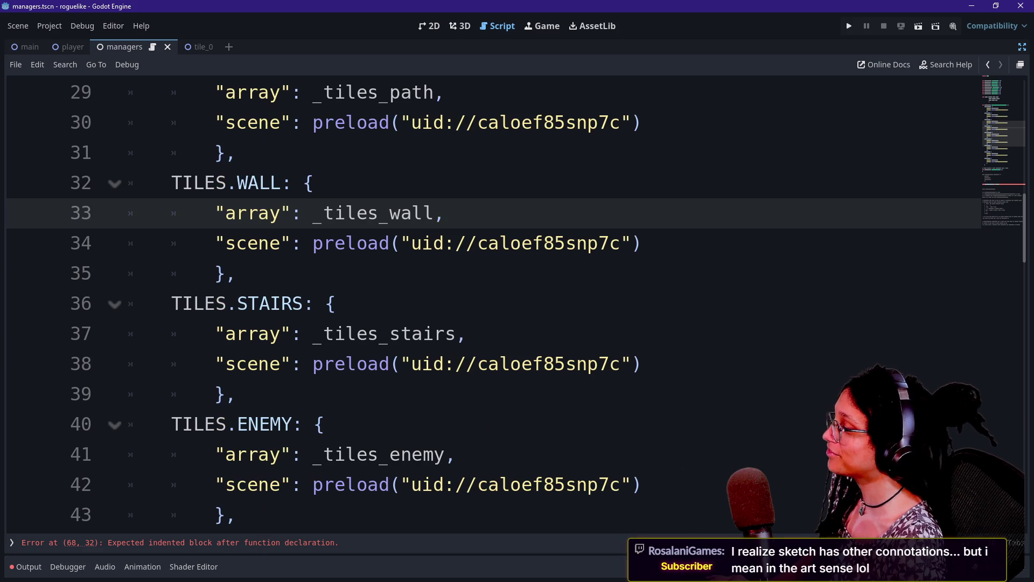
pyautogui.scroll(-5, 485, 302)
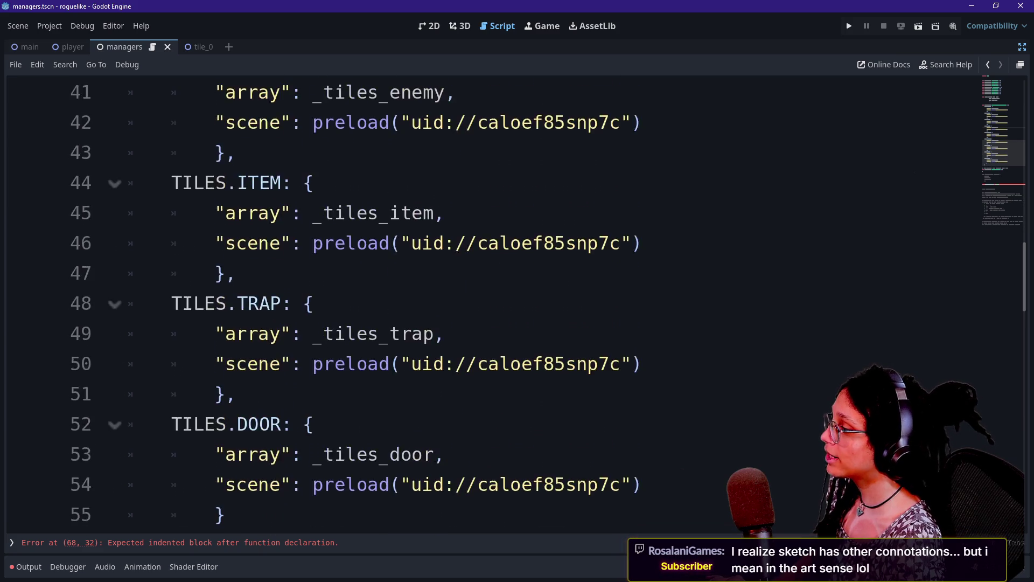
pyautogui.moveTo(181, 454)
pyautogui.mouseDown()
pyautogui.moveTo(265, 333)
pyautogui.moveTo(220, 152)
pyautogui.mouseUp()
pyautogui.scroll(7, 485, 301)
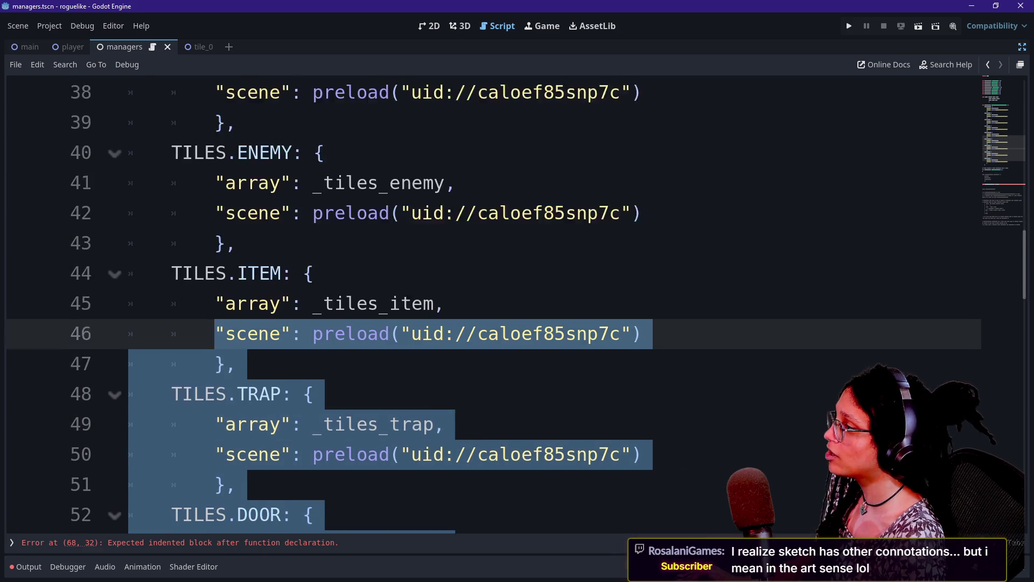
pyautogui.hotkey('ctrl', '-')
pyautogui.hotkey('ctrl', '-')
pyautogui.hotkey('ctrl', '-')
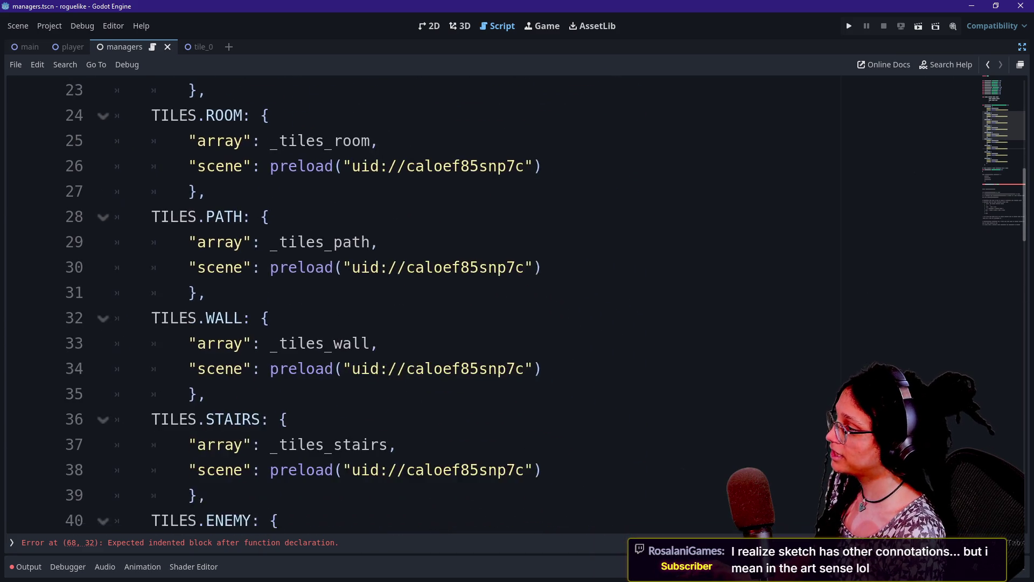
pyautogui.scroll(5, 485, 302)
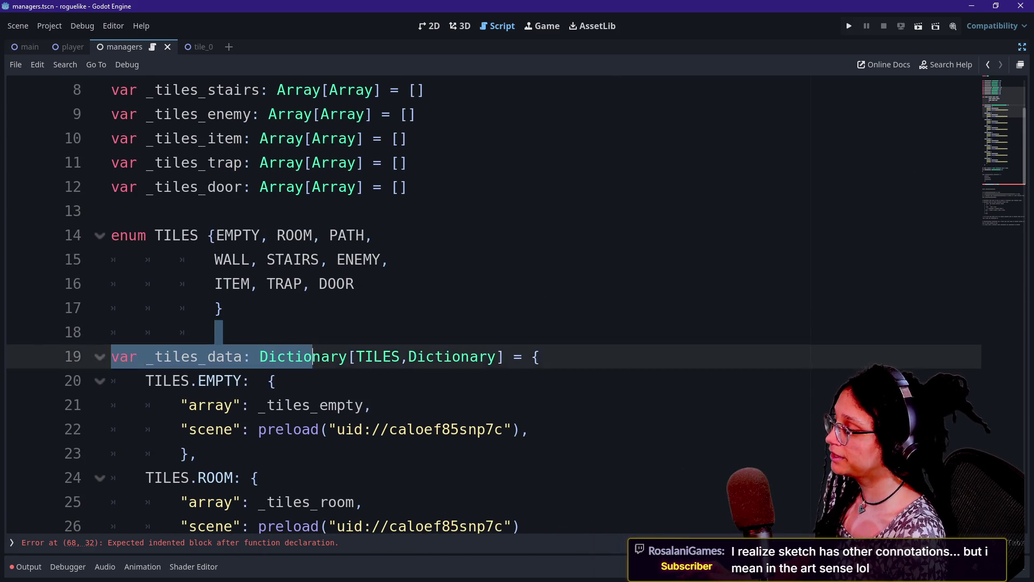
pyautogui.click(276, 380)
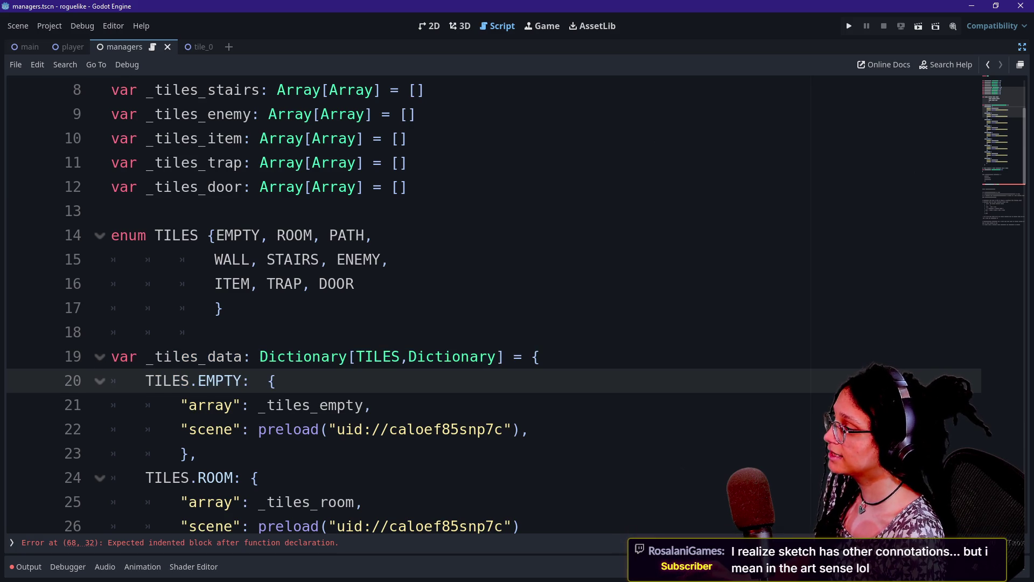
pyautogui.hotkey('ctrl', '-')
pyautogui.hotkey('ctrl', '-')
pyautogui.hotkey('ctrl', '-')
pyautogui.hotkey('ctrl', '-')
pyautogui.hotkey('ctrl', '-')
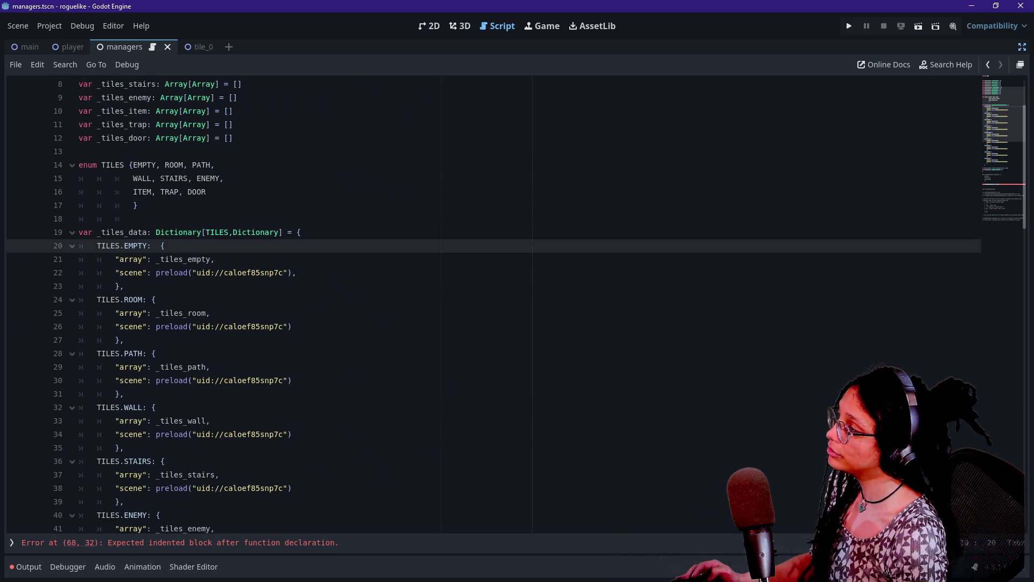
pyautogui.hotkey('ctrl', '=')
pyautogui.hotkey('ctrl', '=')
pyautogui.hotkey('ctrl', '=')
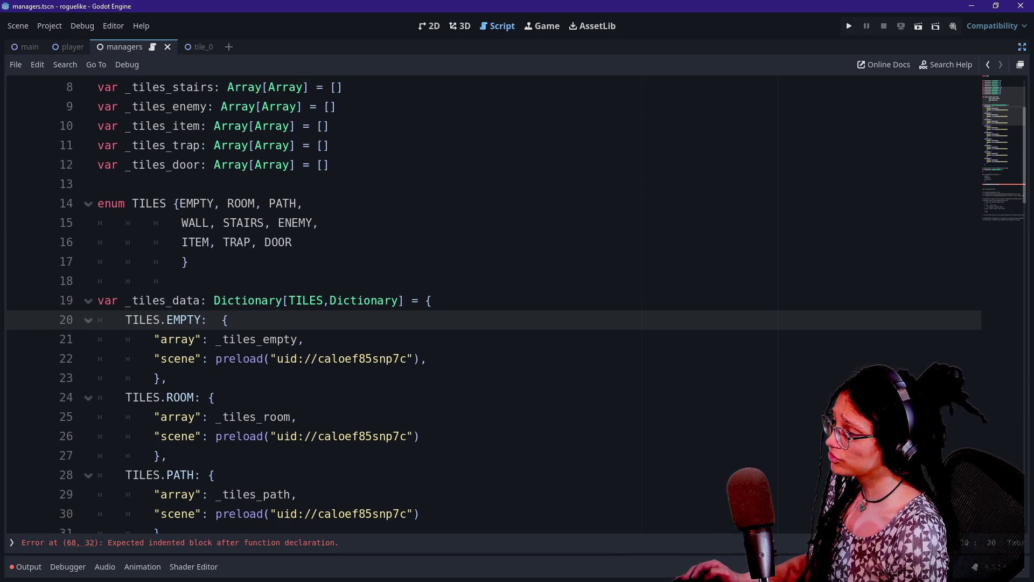
pyautogui.click(1022, 47)
# Step: Add a plain Node child under Managers and name it ManageTileData
pyautogui.rightClick(91, 86)
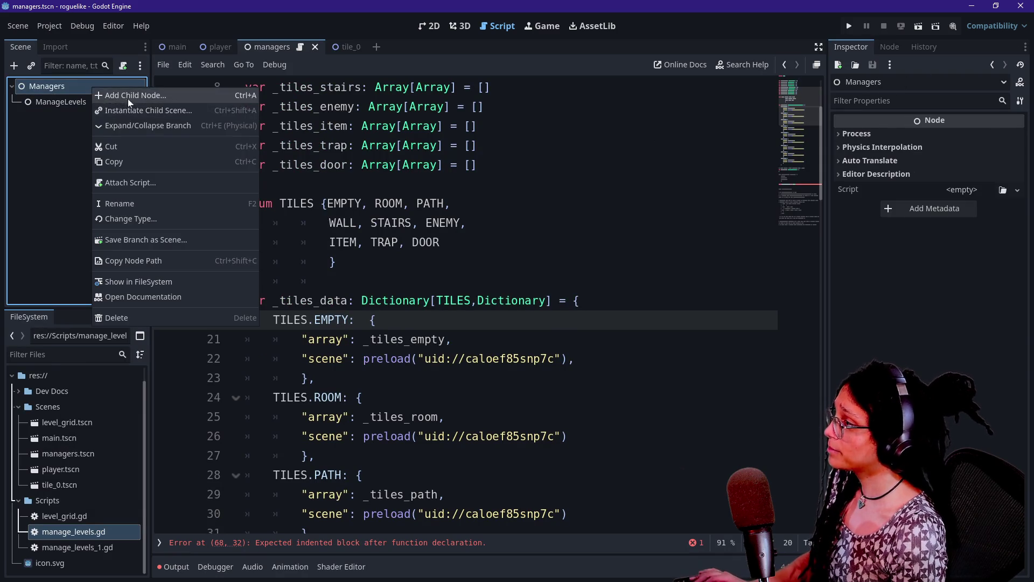
pyautogui.click(128, 98)
pyautogui.write('m')
pyautogui.press('BackSpace')
pyautogui.write('node')
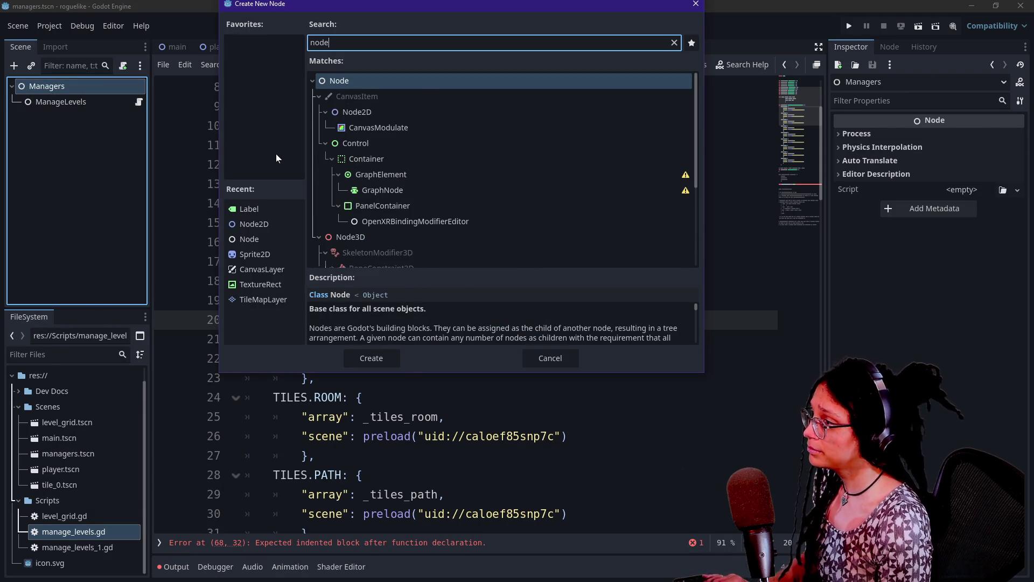
pyautogui.press('Return')
pyautogui.press('F2')
pyautogui.write('M')
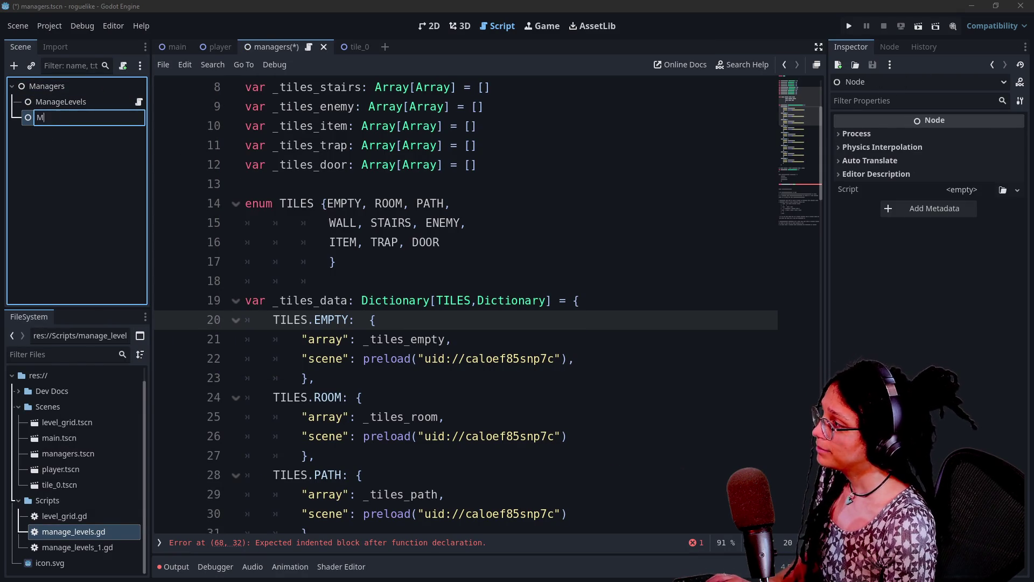
pyautogui.press('BackSpace')
pyautogui.press('BackSpace')
pyautogui.press('BackSpace')
pyautogui.write('age')
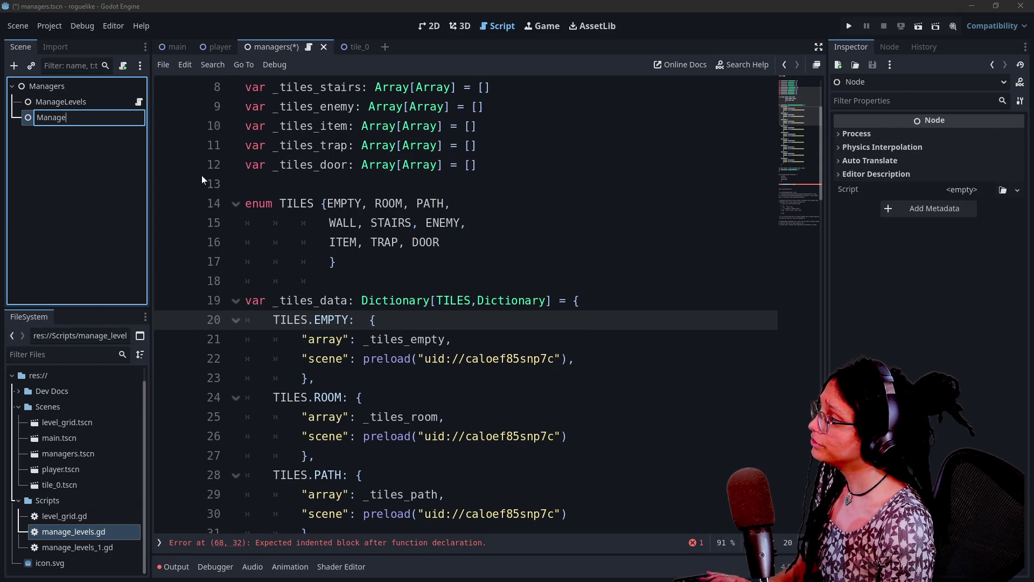
pyautogui.write('TileData')
pyautogui.press('Return')
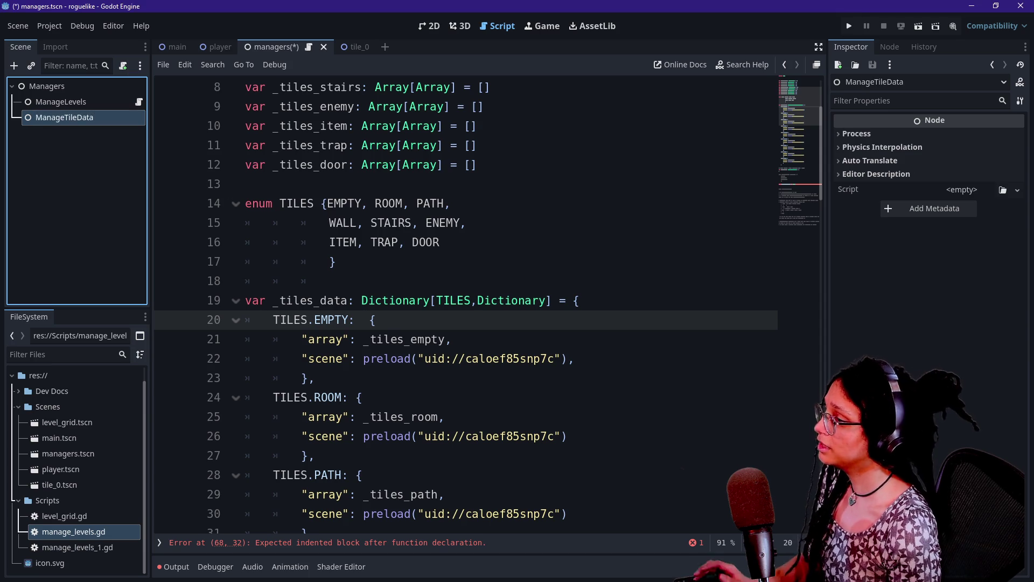
# Step: Select the tile arrays, TILES enum and _tiles_data block in the managers script
pyautogui.scroll(2, 463, 302)
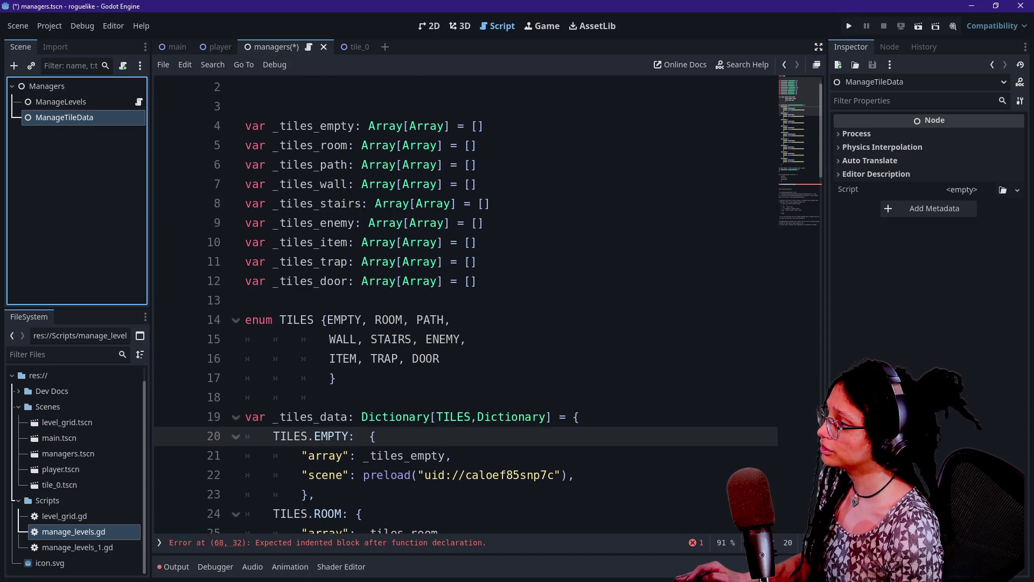
pyautogui.click(245, 126)
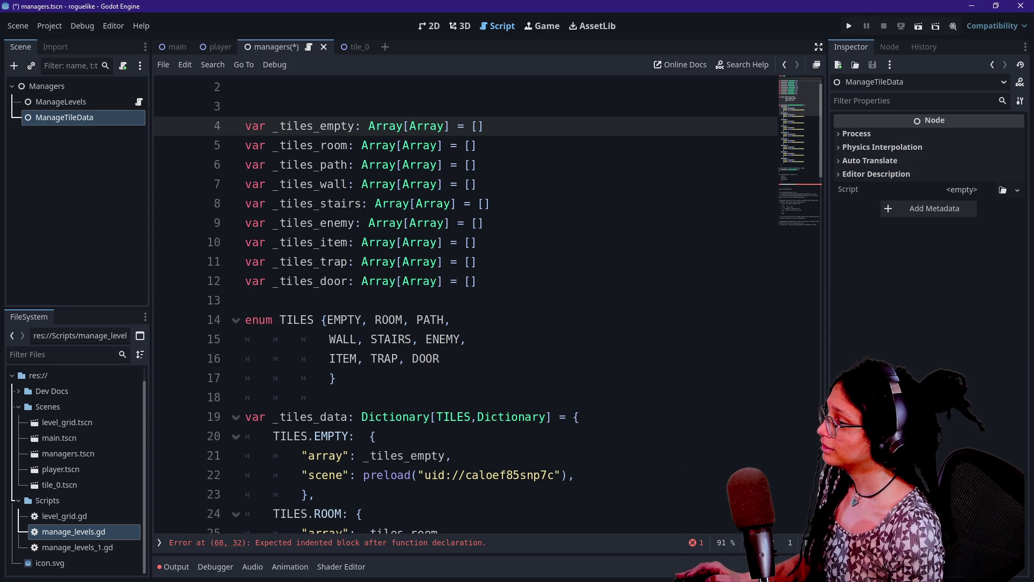
pyautogui.scroll(-9, 487, 307)
pyautogui.scroll(-1, 487, 307)
pyautogui.click(315, 223)
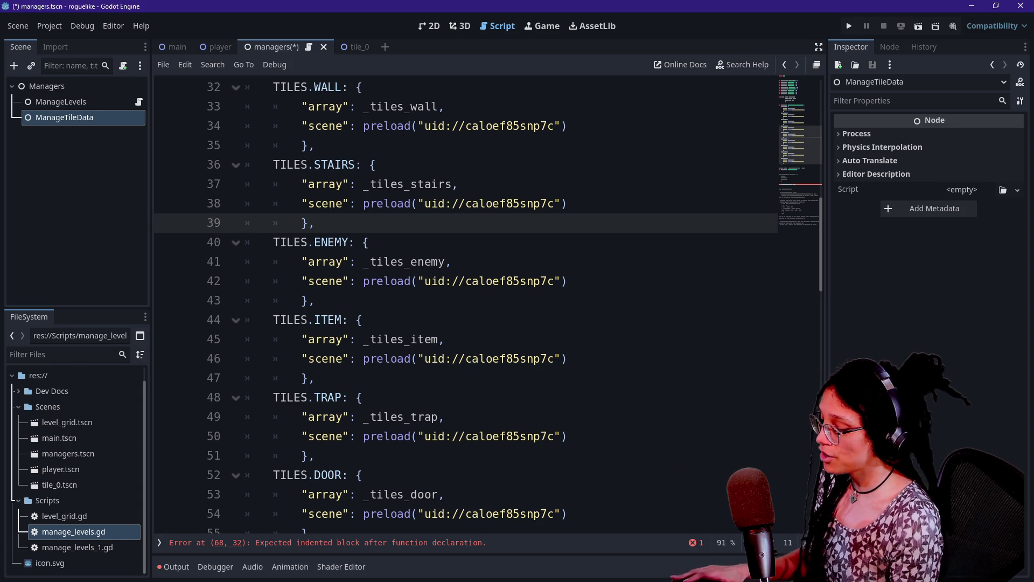
pyautogui.scroll(-4, 488, 307)
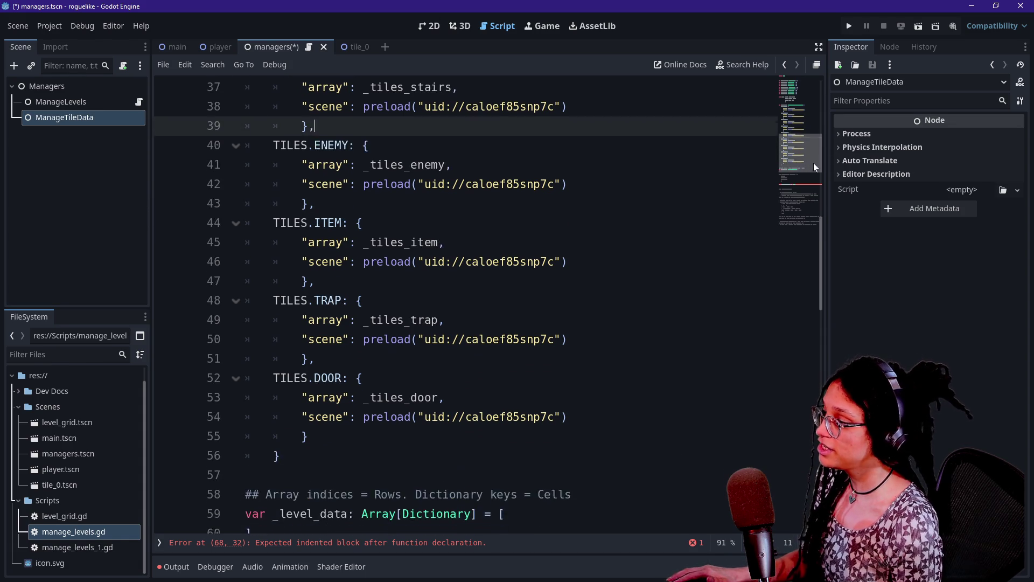
pyautogui.moveTo(282, 320)
pyautogui.mouseDown()
pyautogui.moveTo(356, 204)
pyautogui.moveTo(264, 243)
pyautogui.moveTo(248, 108)
pyautogui.moveTo(163, 152)
pyautogui.mouseUp()
# Step: Cut the tile code and paste it into a new Scripts/manage_tile_data.gd attached to ManageTileData
pyautogui.hotkey('ctrl', 'x')
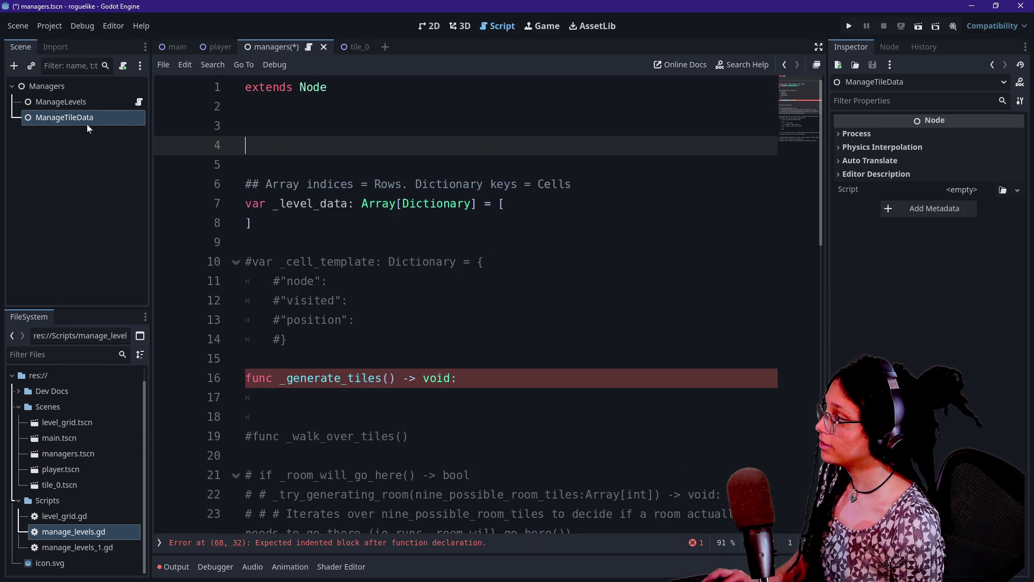
pyautogui.rightClick(103, 119)
pyautogui.click(202, 211)
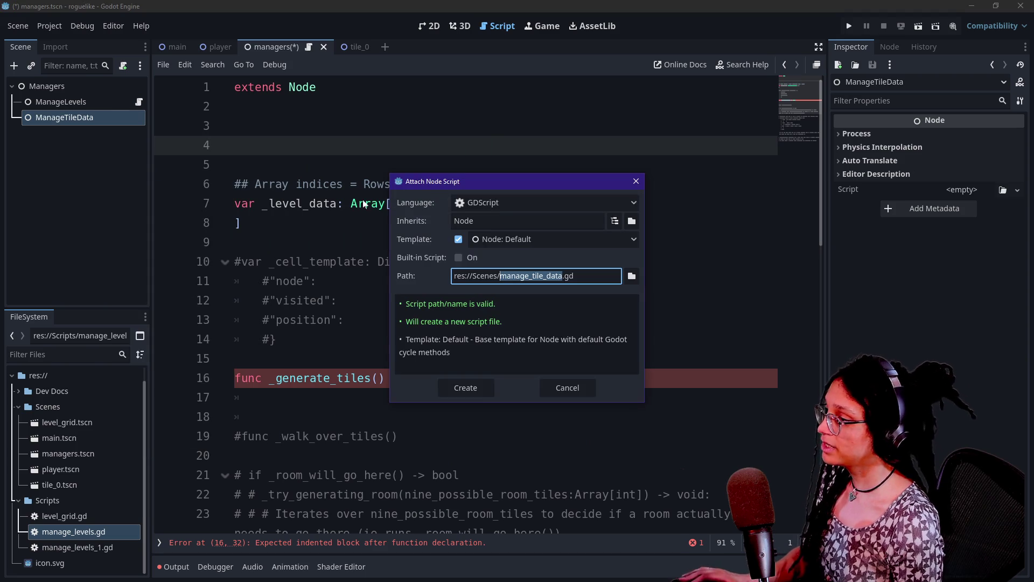
pyautogui.press('Left')
pyautogui.press('BackSpace')
pyautogui.press('BackSpace')
pyautogui.press('BackSpace')
pyautogui.write('Scripts/')
pyautogui.press('Return')
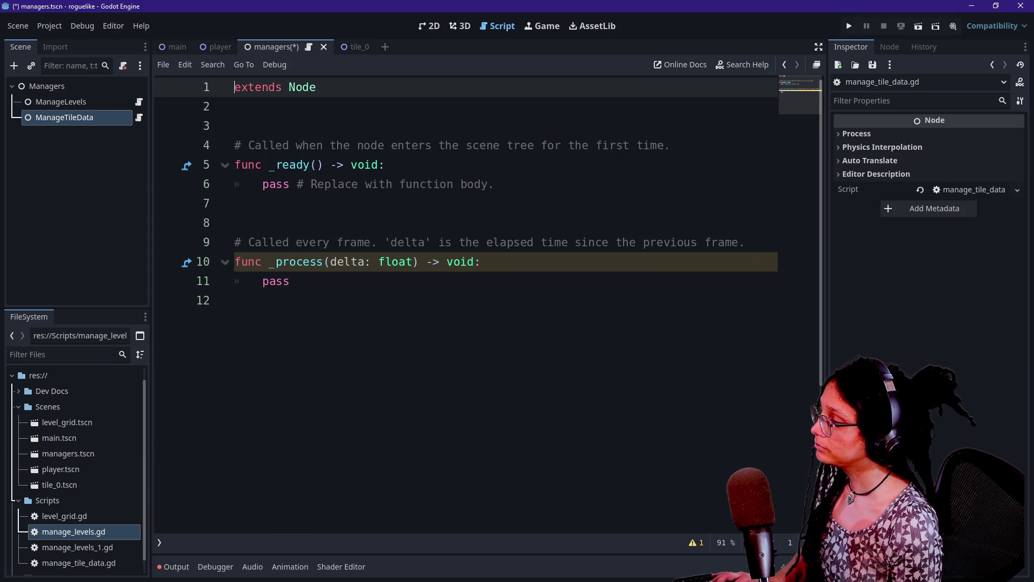
pyautogui.hotkey('ctrl', 'a')
pyautogui.hotkey('ctrl', 'v')
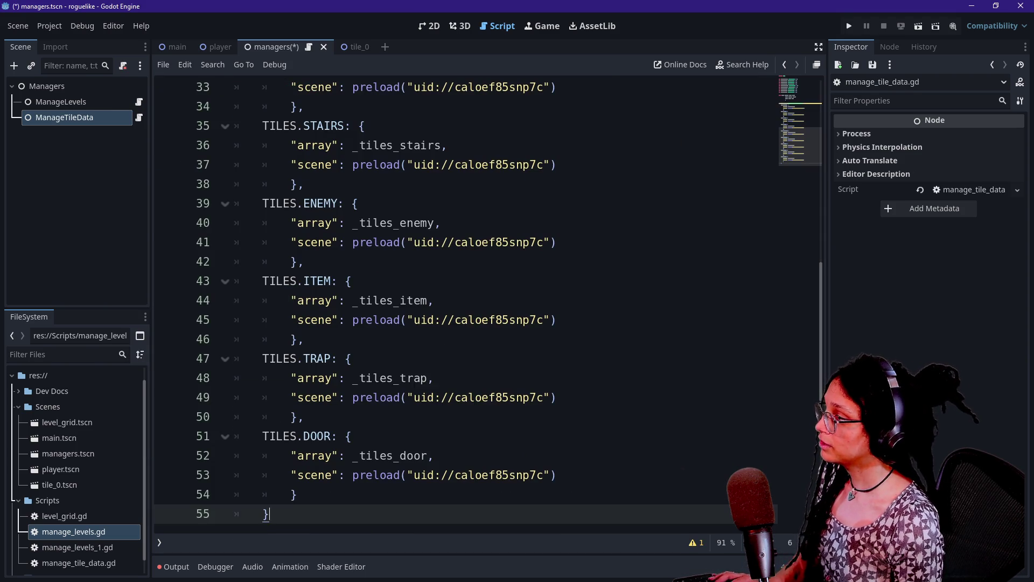
# Step: Dismiss a stray pop-up and review the pasted tile arrays and tile data
pyautogui.rightClick(370, 211)
pyautogui.scroll(9, 370, 211)
pyautogui.scroll(3, 370, 210)
pyautogui.click(307, 74)
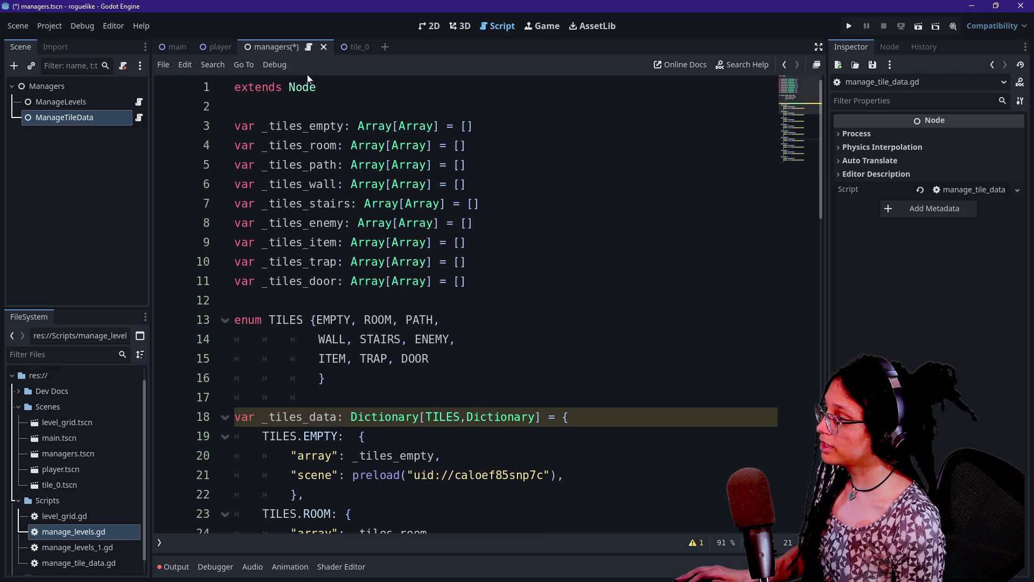
pyautogui.moveTo(237, 106); pyautogui.dragTo(468, 184)
pyautogui.click(467, 184)
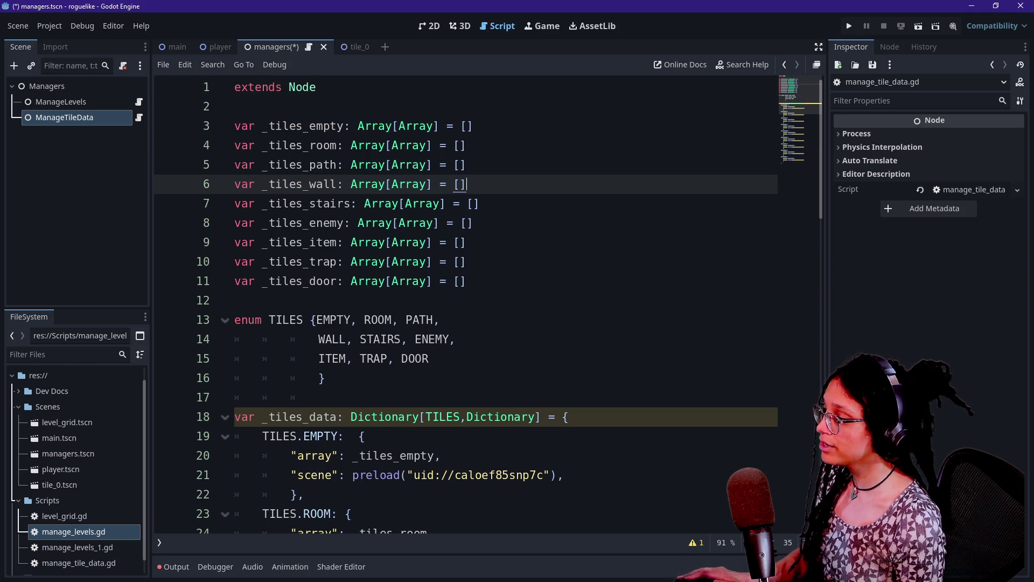
pyautogui.scroll(-2, 465, 304)
pyautogui.moveTo(230, 300); pyautogui.dragTo(563, 358)
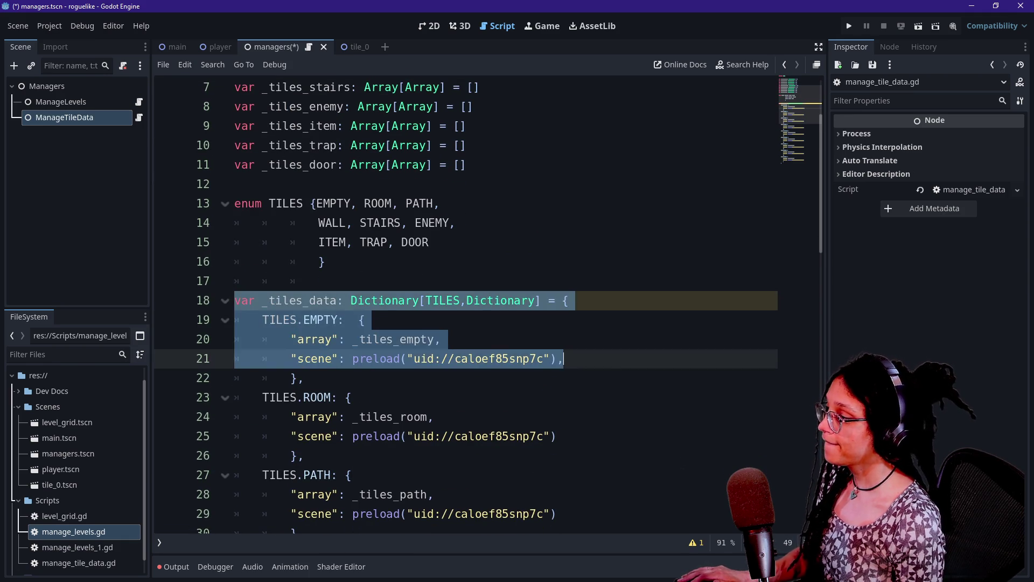
pyautogui.click(563, 358)
pyautogui.scroll(2, 563, 358)
pyautogui.click(317, 87)
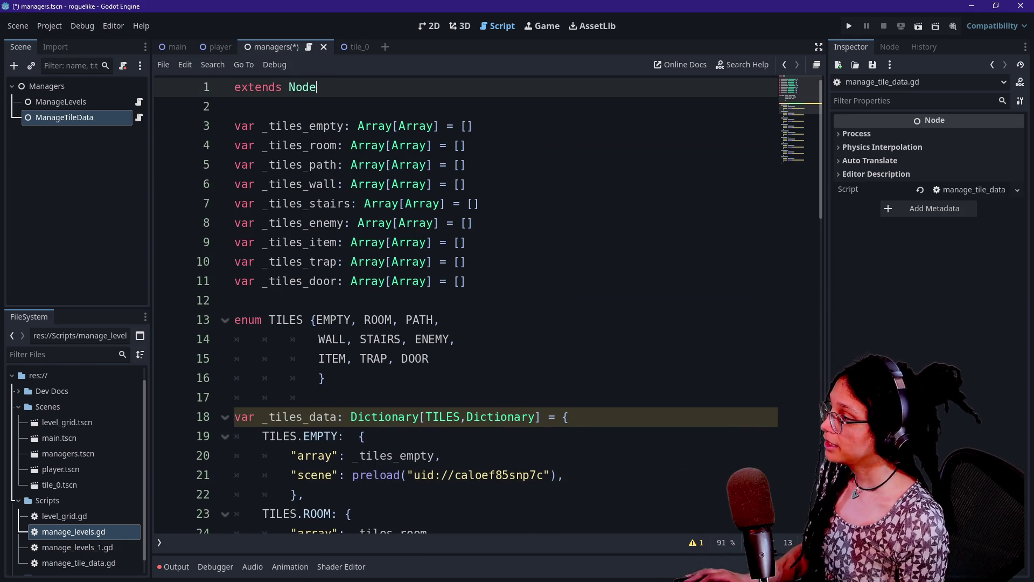
pyautogui.hotkey('ctrl', '=')
pyautogui.hotkey('ctrl', '=')
pyautogui.hotkey('ctrl', '=')
# Step: Add 'class_name ManageTileData' above extends Node at the top of the script
pyautogui.press('Home')
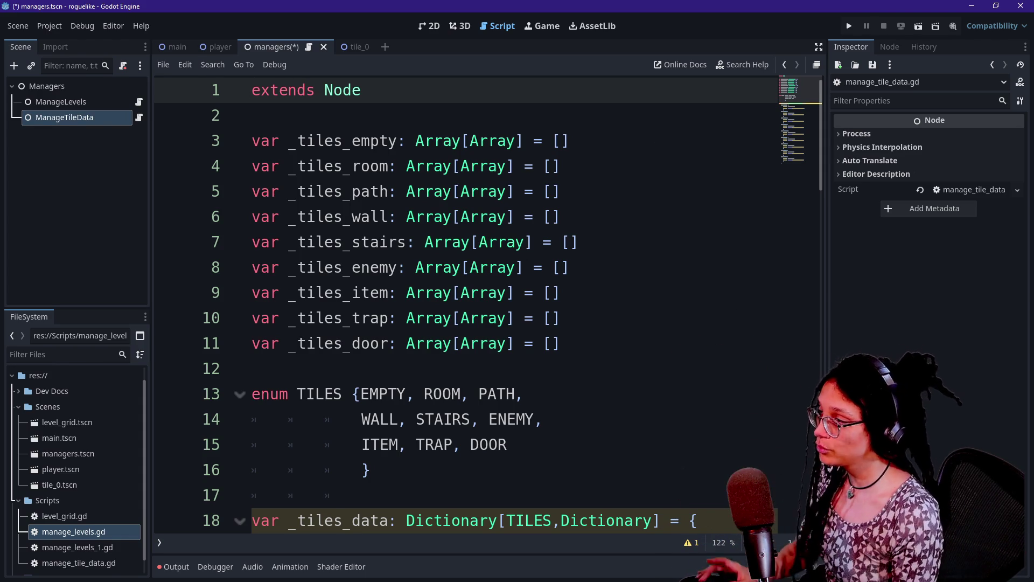
pyautogui.write('class_name M')
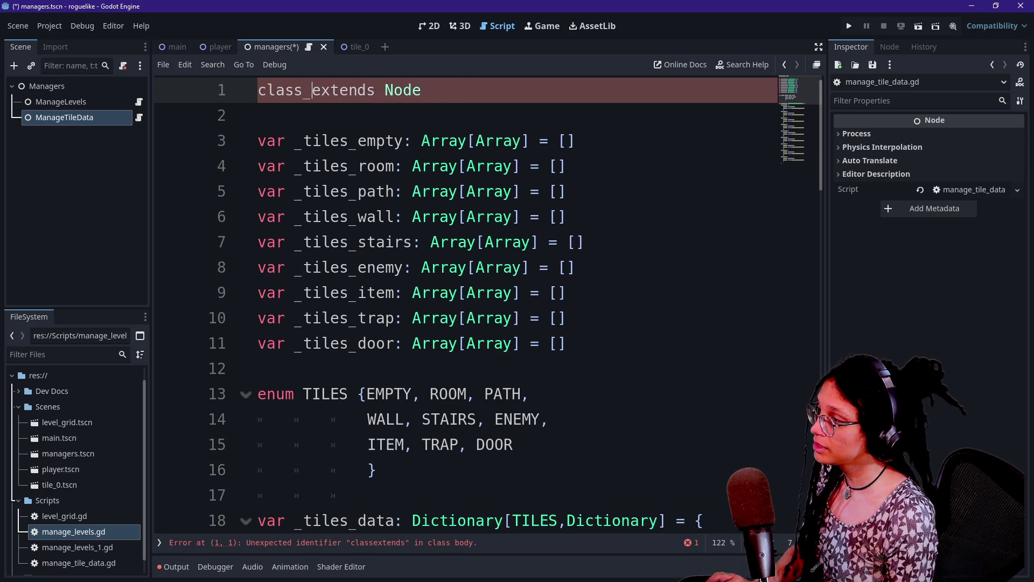
pyautogui.write('anageTileDA')
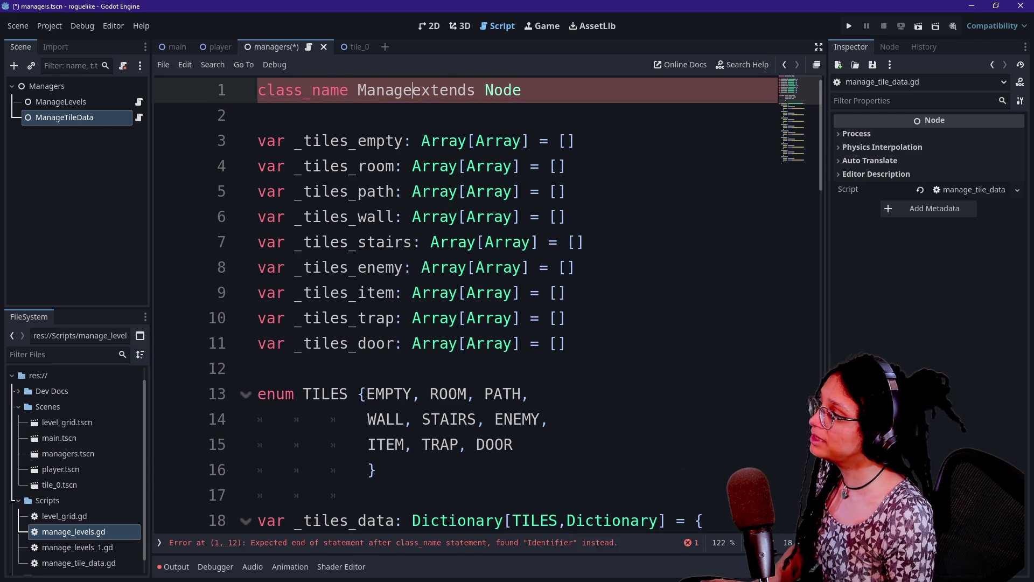
pyautogui.press('capslock')
pyautogui.press('BackSpace')
pyautogui.write('a')
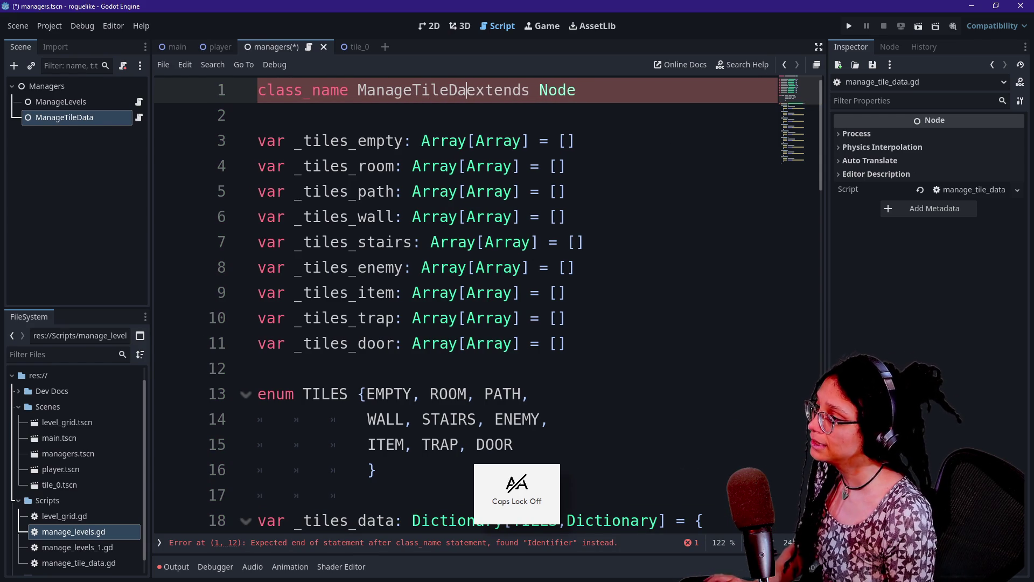
pyautogui.write('ta')
pyautogui.press('End')
pyautogui.press('Return')
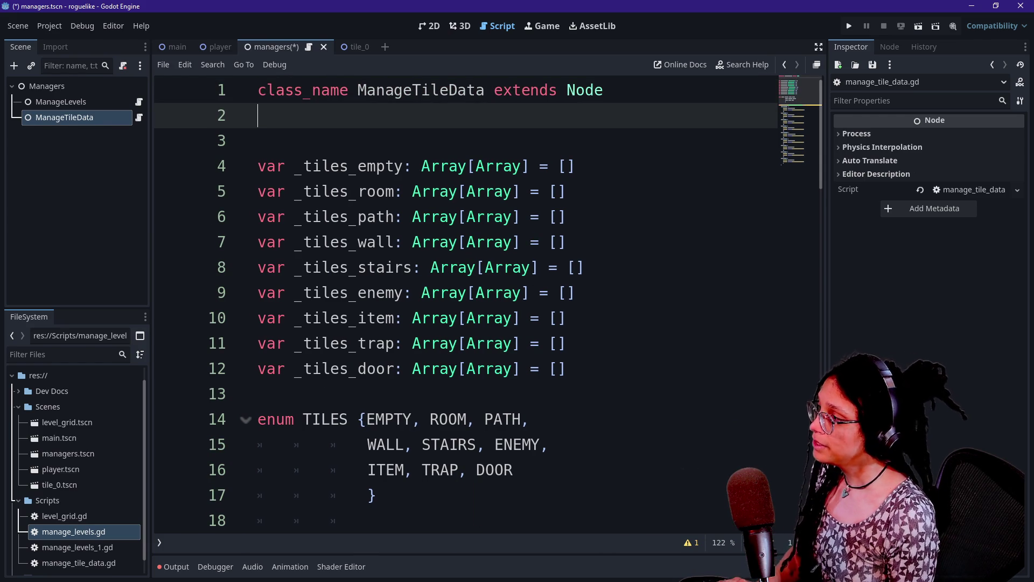
# Step: Add 'static var ref: ManageTileData' and an _init() setting ref = self, then save the script
pyautogui.write('static var ref: Ma')
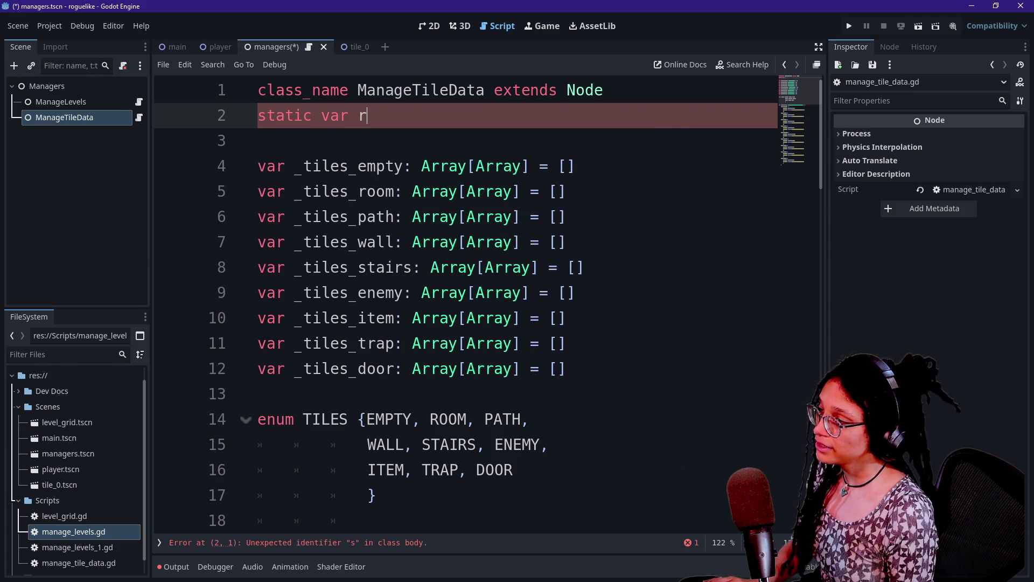
pyautogui.write('nageTileData')
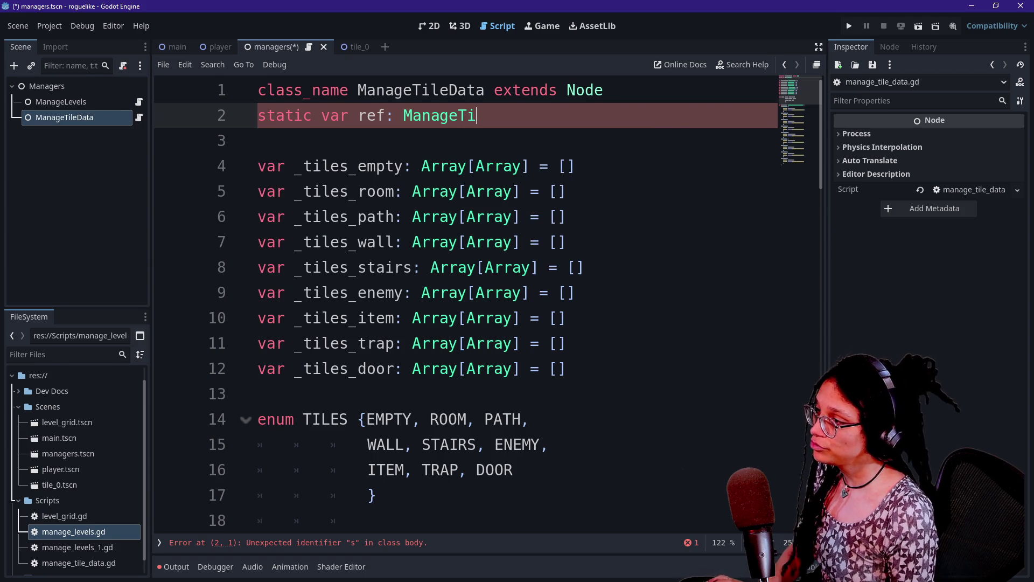
pyautogui.press('Return')
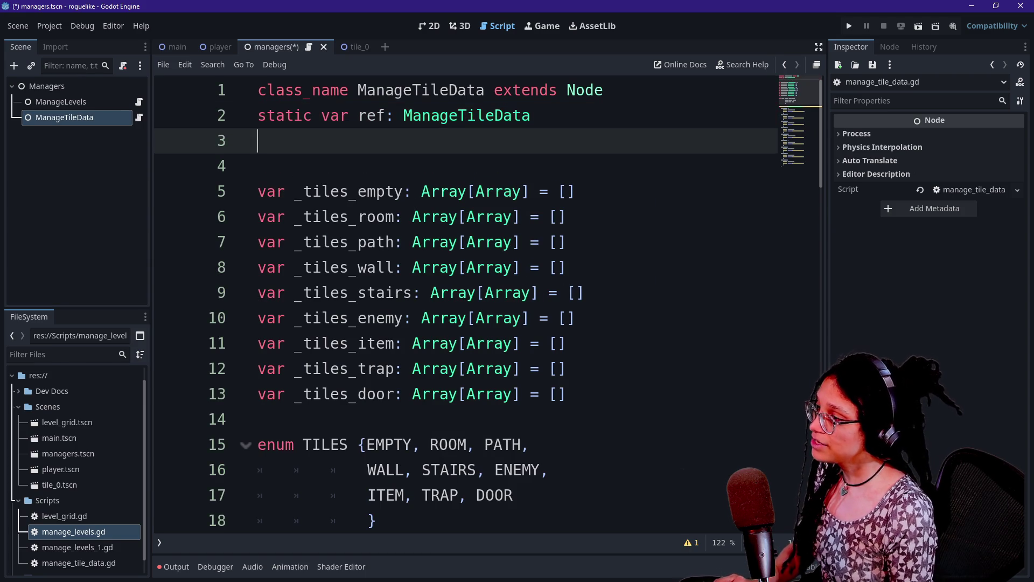
pyautogui.write('func _init')
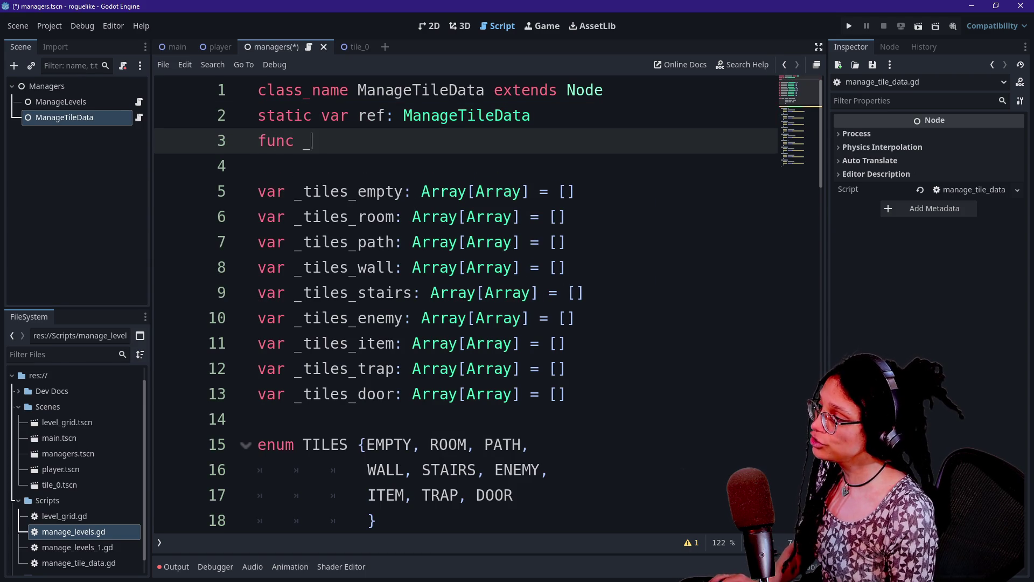
pyautogui.press('Return')
pyautogui.press('Return')
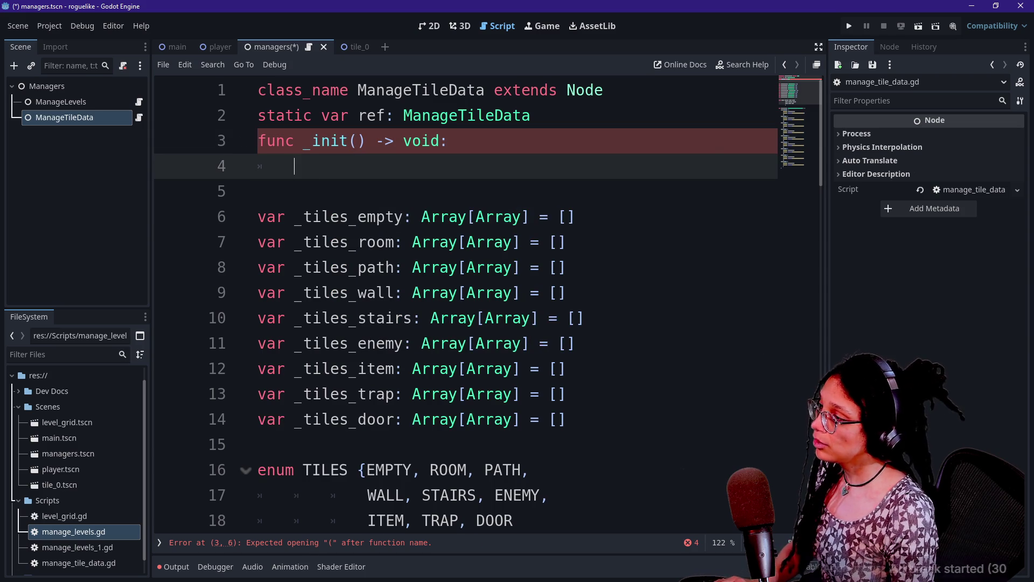
pyautogui.write('ref = self')
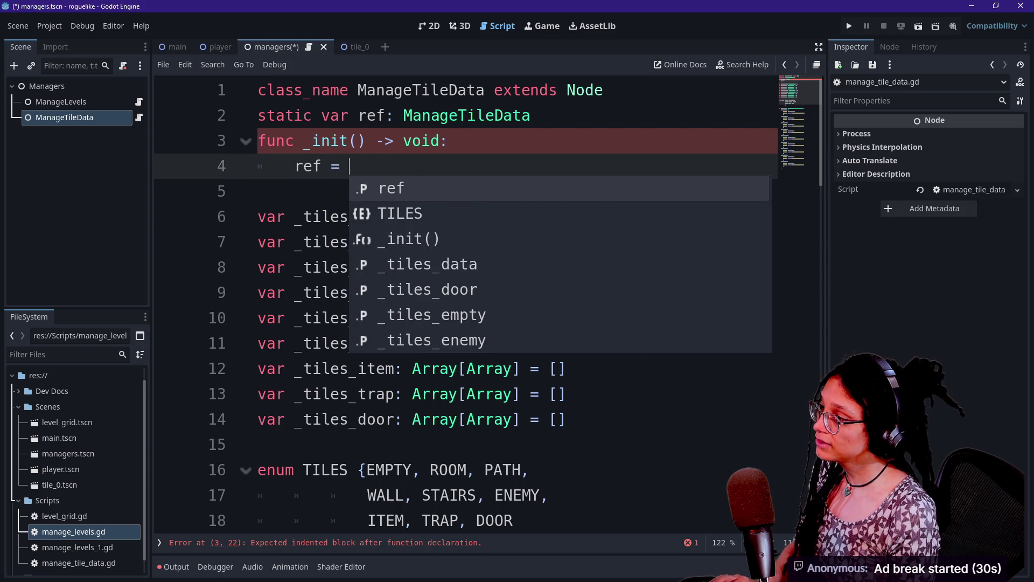
pyautogui.click(421, 89)
pyautogui.hotkey('ctrl', 's')
pyautogui.click(349, 165)
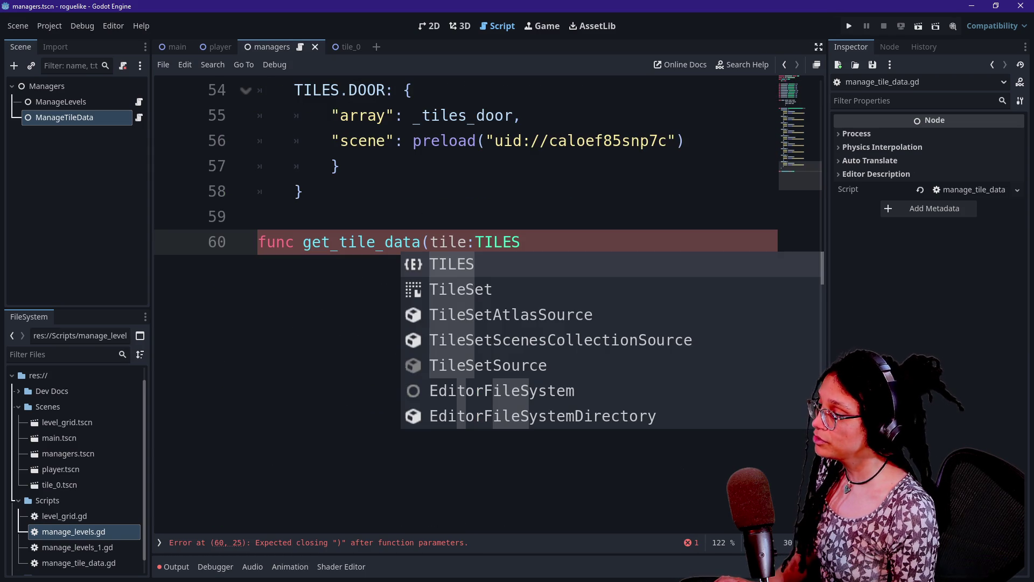
# Step: Give get_tile_data the parameters tile:TILES and data_key: String
pyautogui.write(')')
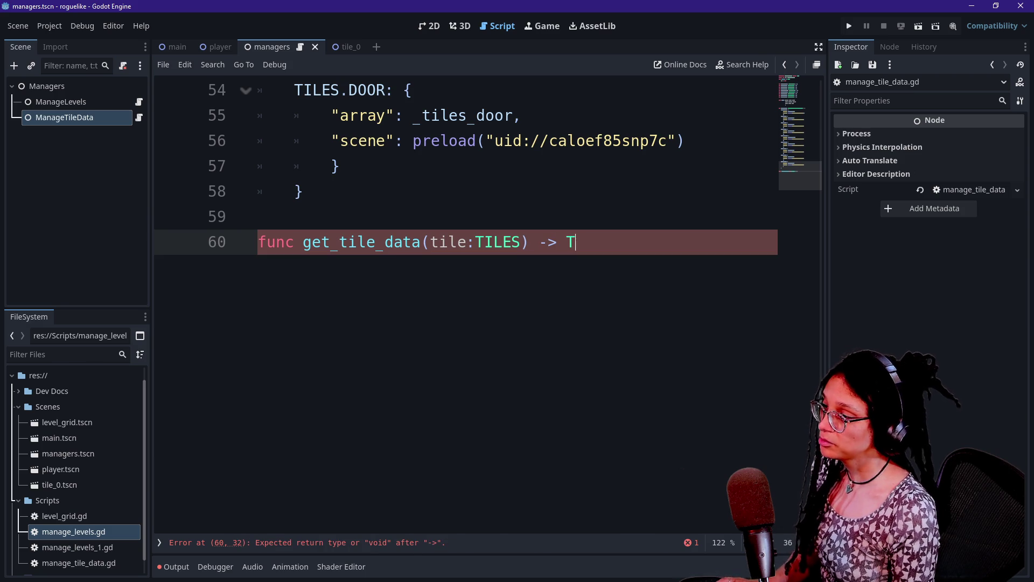
pyautogui.press('BackSpace')
pyautogui.scroll(4, 466, 302)
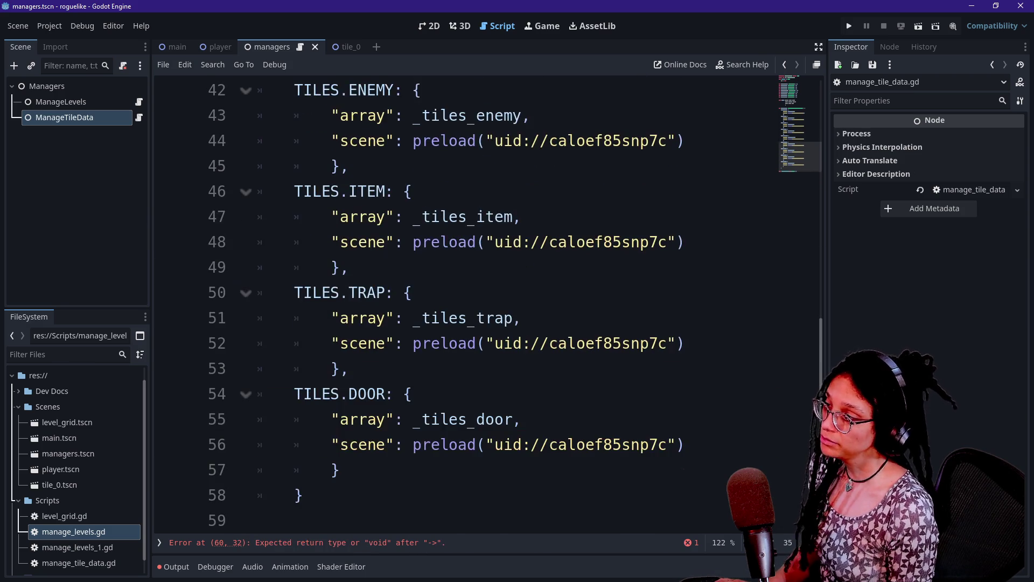
pyautogui.scroll(8, 466, 302)
pyautogui.scroll(-1, 465, 301)
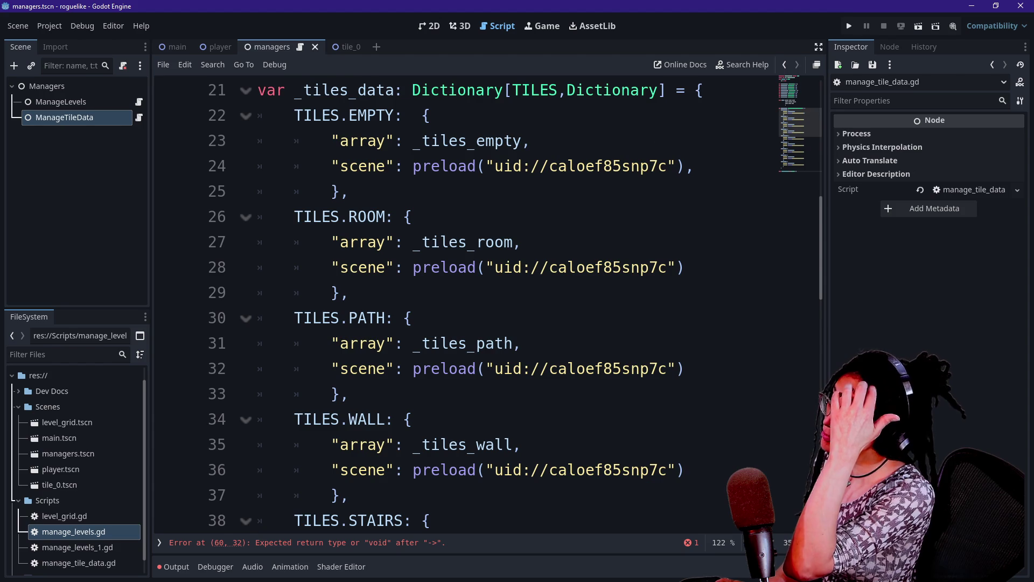
pyautogui.scroll(-9, 466, 301)
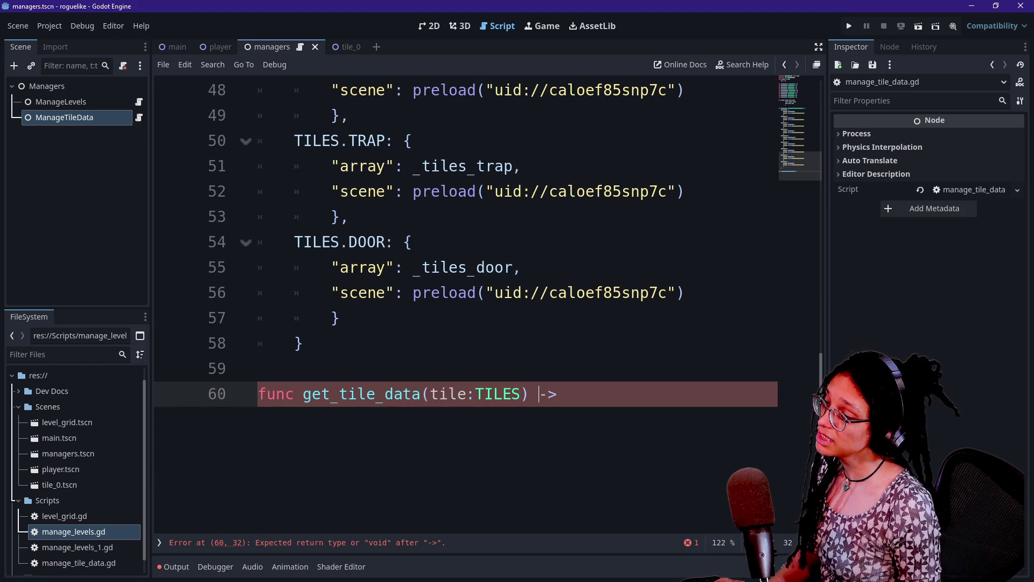
pyautogui.write(', ')
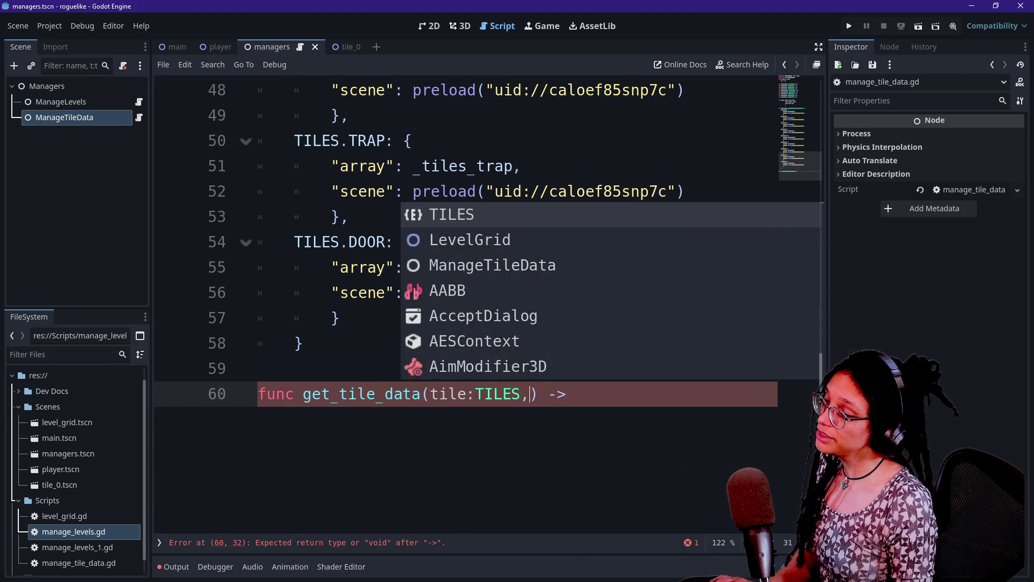
pyautogui.write('data_string')
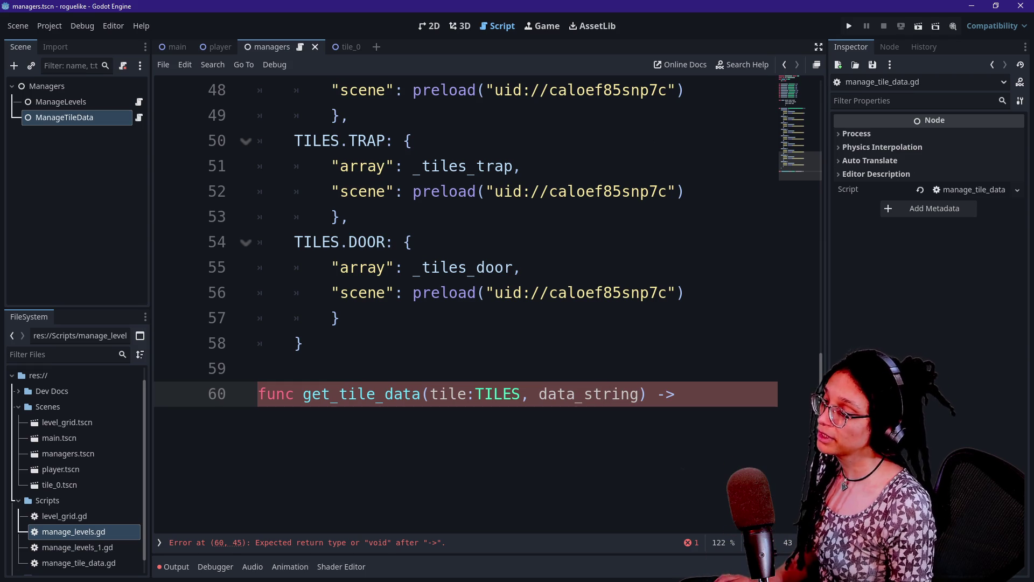
pyautogui.write(':')
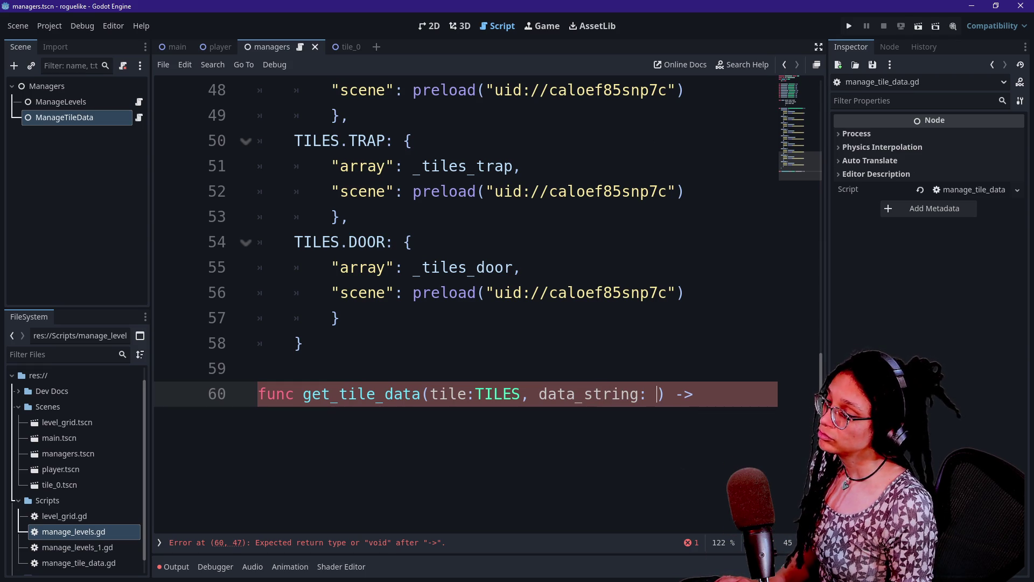
pyautogui.press('BackSpace')
pyautogui.press('BackSpace')
pyautogui.press('BackSpace')
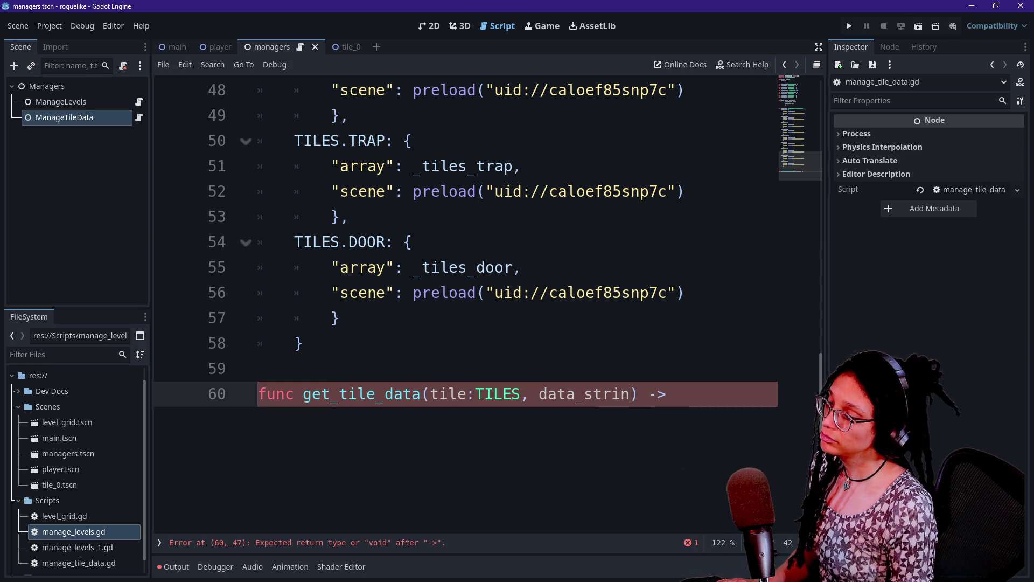
pyautogui.press('BackSpace')
pyautogui.press('BackSpace')
pyautogui.press('BackSpace')
pyautogui.write('k')
pyautogui.write('tring')
pyautogui.press('BackSpace')
pyautogui.press('BackSpace')
pyautogui.press('BackSpace')
pyautogui.press('BackSpace')
pyautogui.press('BackSpace')
pyautogui.press('BackSpace')
pyautogui.write('key')
pyautogui.press('BackSpace')
pyautogui.write(':')
pyautogui.press('BackSpace')
pyautogui.write('y: String')
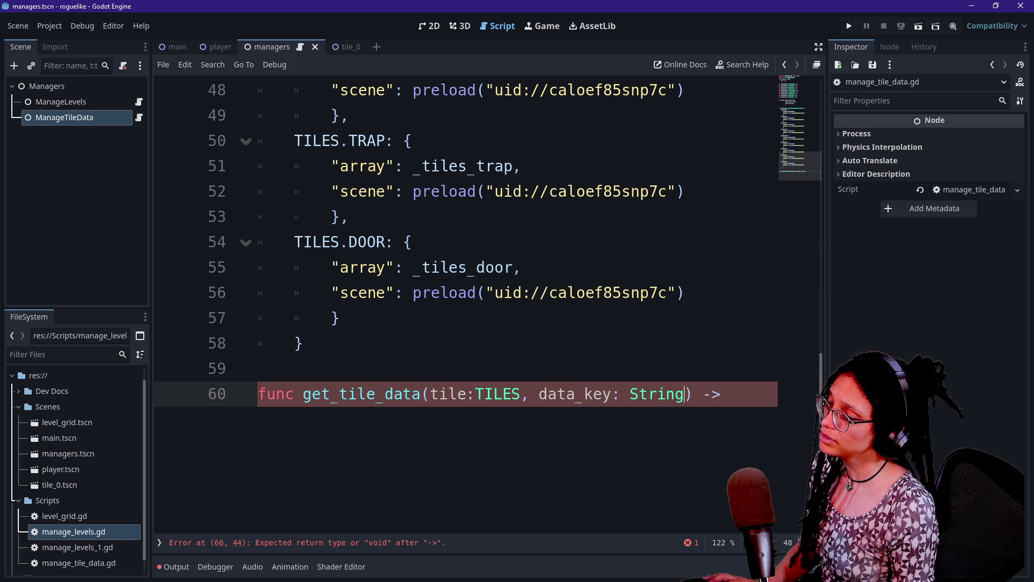
# Step: Start a new enum DATA {ARRAY, SCENE near the top of the script
pyautogui.click(668, 343)
pyautogui.scroll(15, 668, 343)
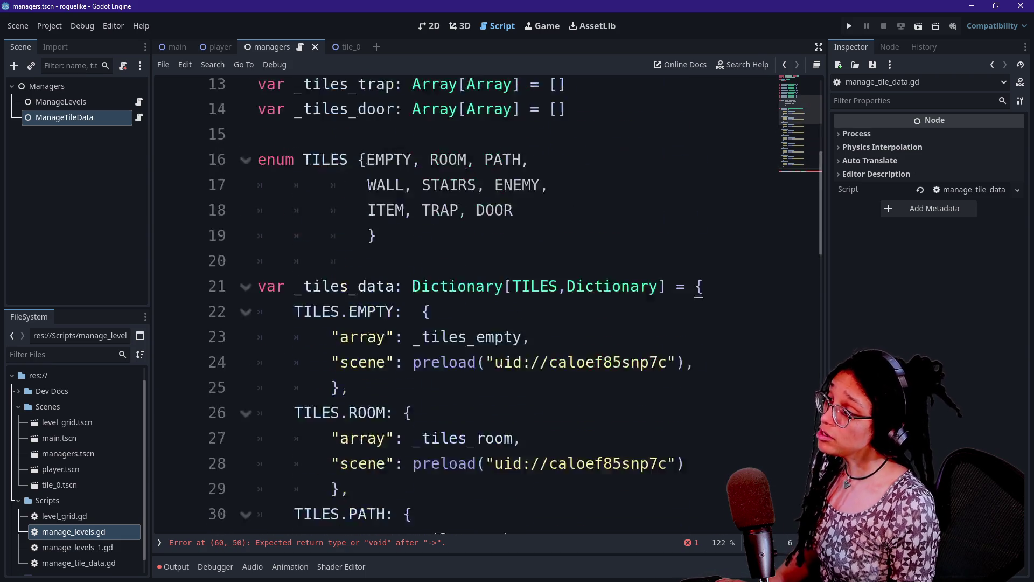
pyautogui.write('enum DATA {ARRAY, SCENE')
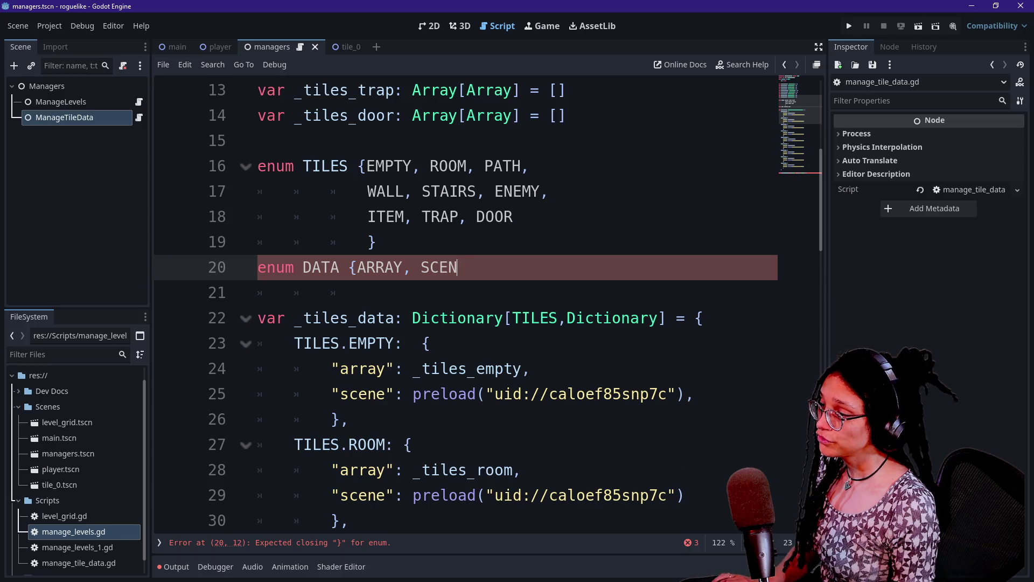
pyautogui.scroll(-2, 255, 455)
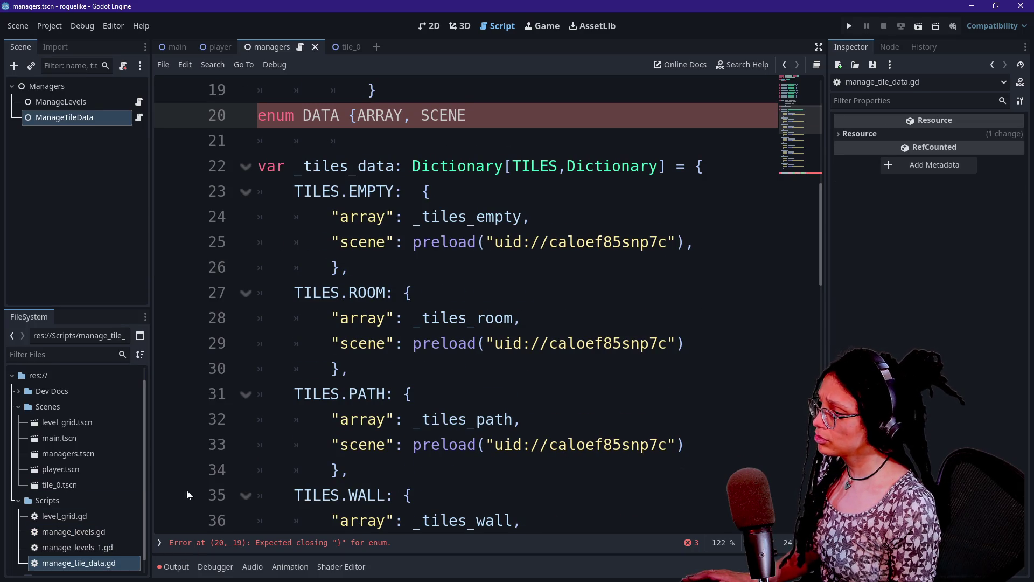
pyautogui.doubleClick(106, 547)
pyautogui.click(334, 368)
pyautogui.scroll(-2, 463, 302)
pyautogui.moveTo(341, 165); pyautogui.dragTo(349, 267)
pyautogui.click(349, 368)
pyautogui.click(349, 166)
pyautogui.click(302, 394)
pyautogui.click(439, 292)
pyautogui.moveTo(439, 293); pyautogui.dragTo(402, 318)
pyautogui.click(403, 318)
pyautogui.scroll(1, 463, 302)
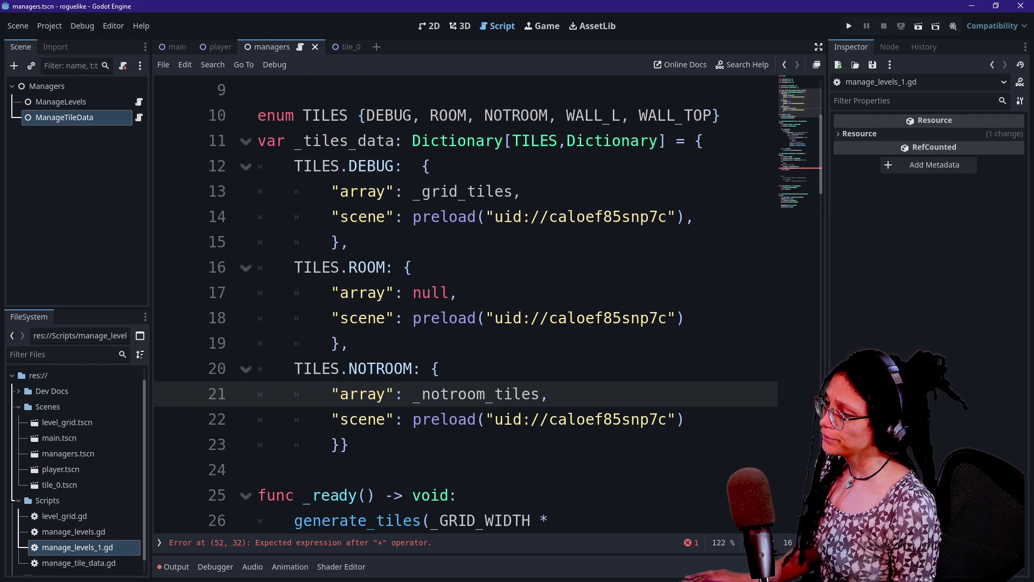
pyautogui.moveTo(423, 316)
pyautogui.moveTo(355, 191); pyautogui.dragTo(350, 241)
pyautogui.click(538, 216)
pyautogui.moveTo(520, 191); pyautogui.dragTo(440, 191)
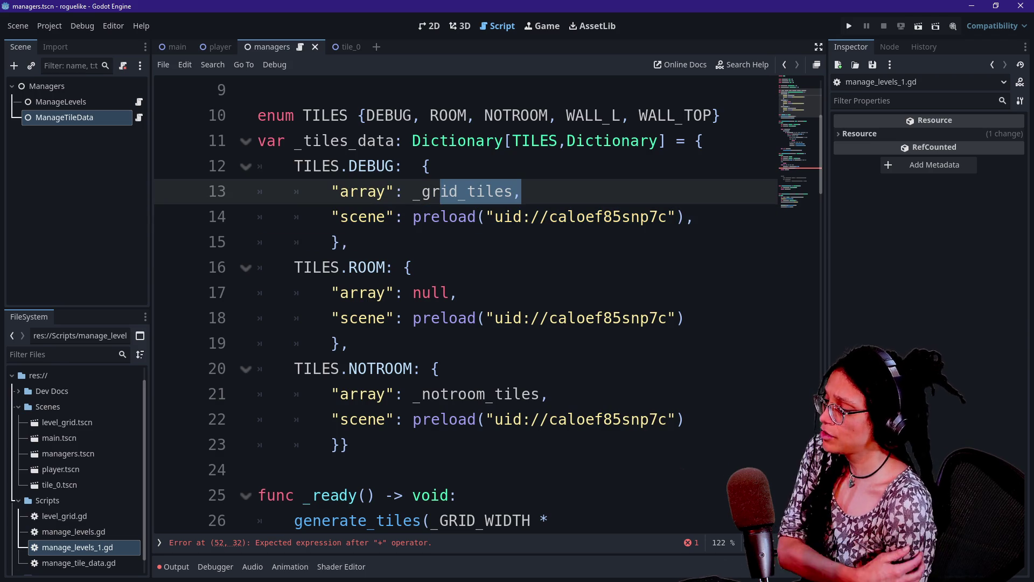
pyautogui.scroll(3, 488, 304)
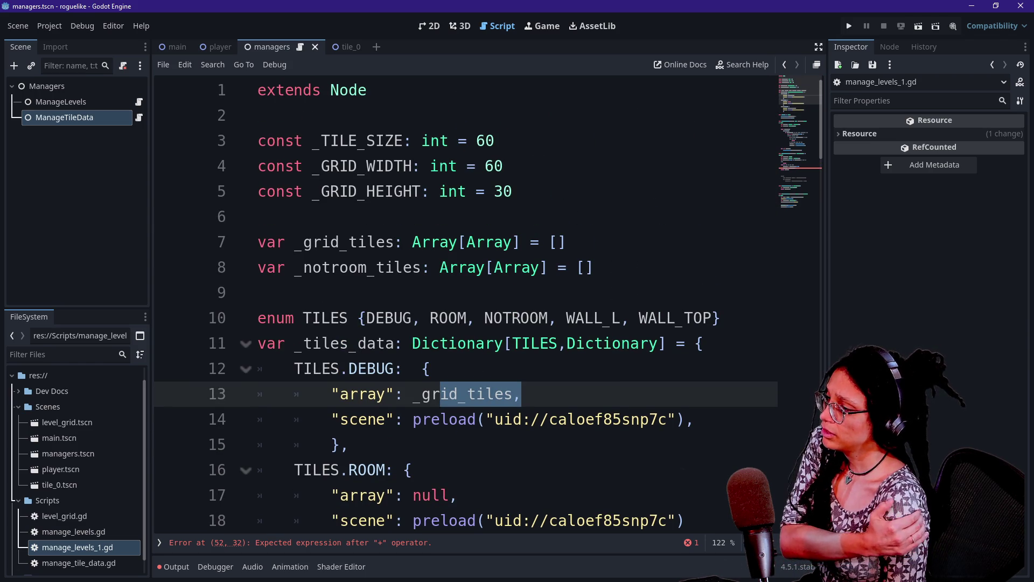
pyautogui.click(521, 242)
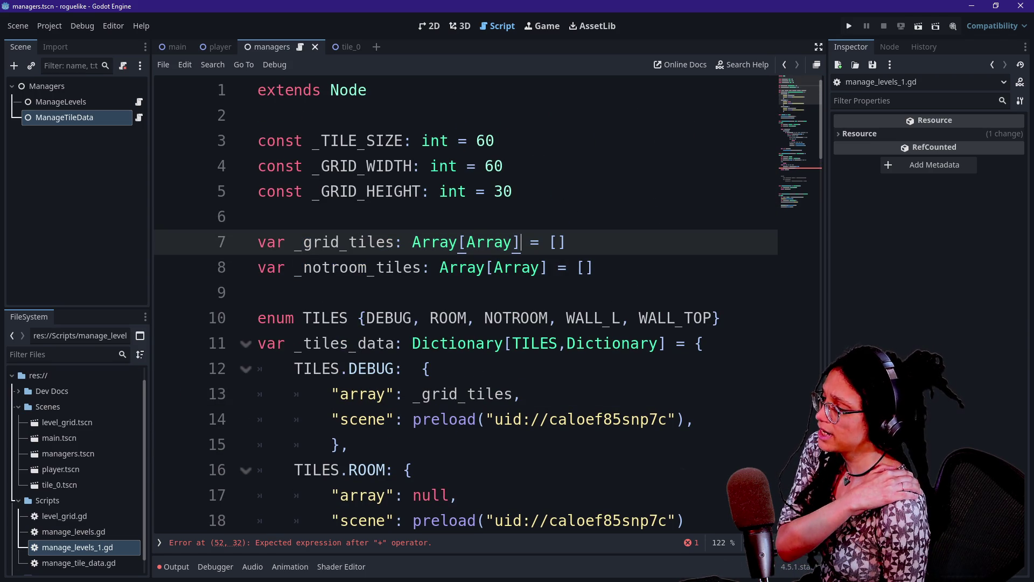
pyautogui.click(549, 242)
pyautogui.click(495, 241)
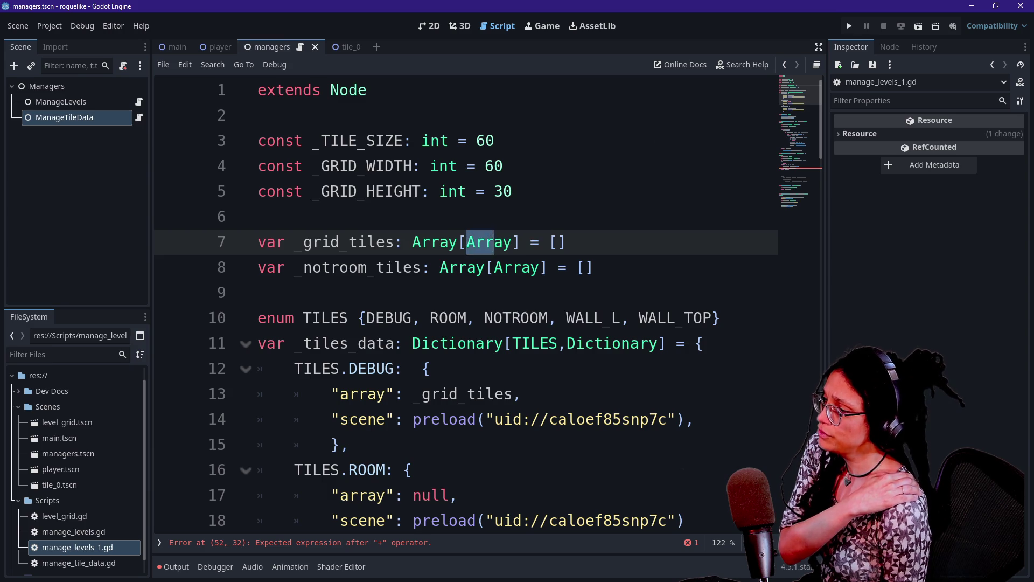
pyautogui.click(475, 242)
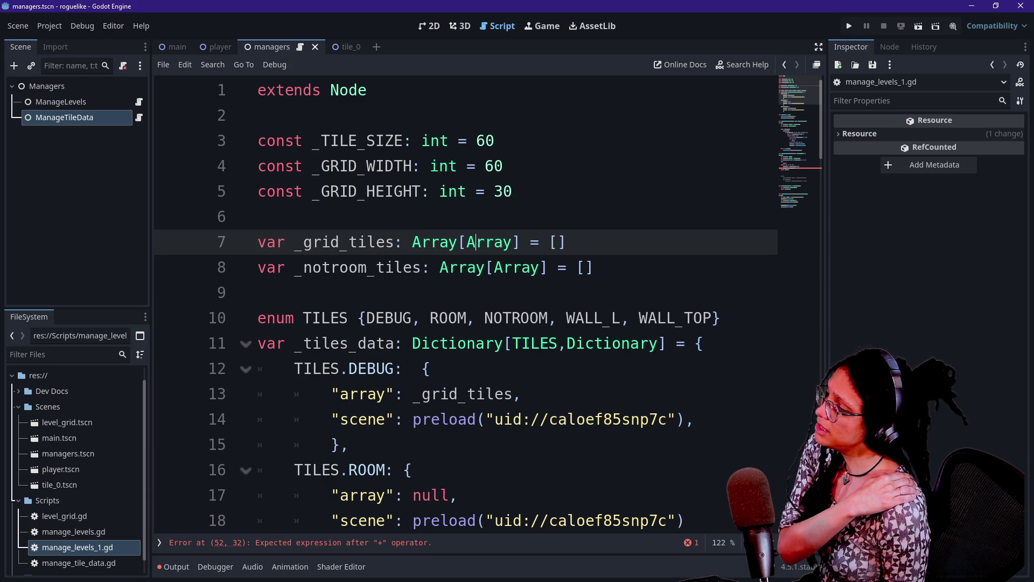
pyautogui.moveTo(475, 241)
pyautogui.mouseDown()
pyautogui.moveTo(412, 242)
pyautogui.moveTo(519, 241)
pyautogui.mouseUp()
pyautogui.click(504, 242)
pyautogui.click(576, 267)
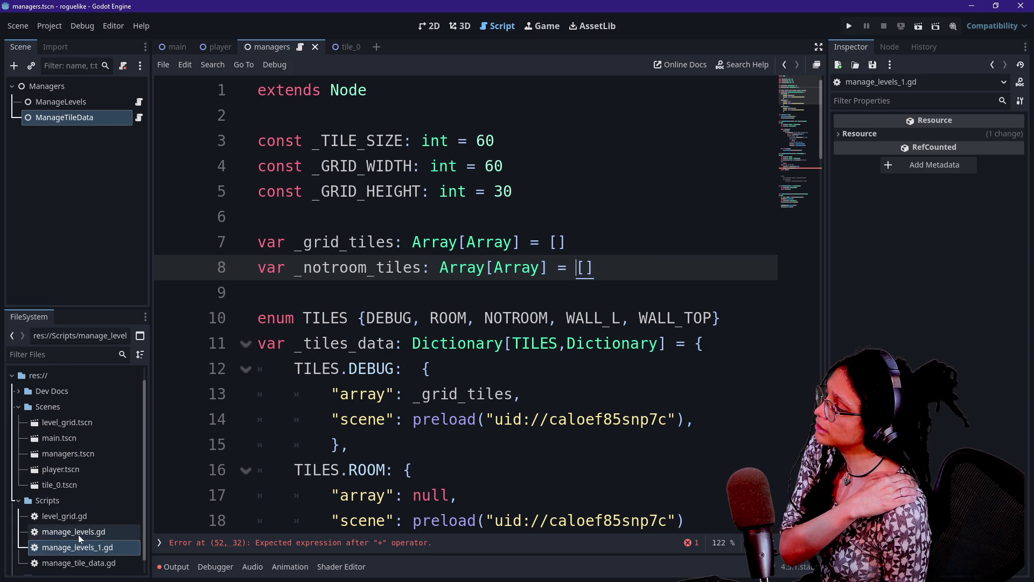
pyautogui.doubleClick(102, 562)
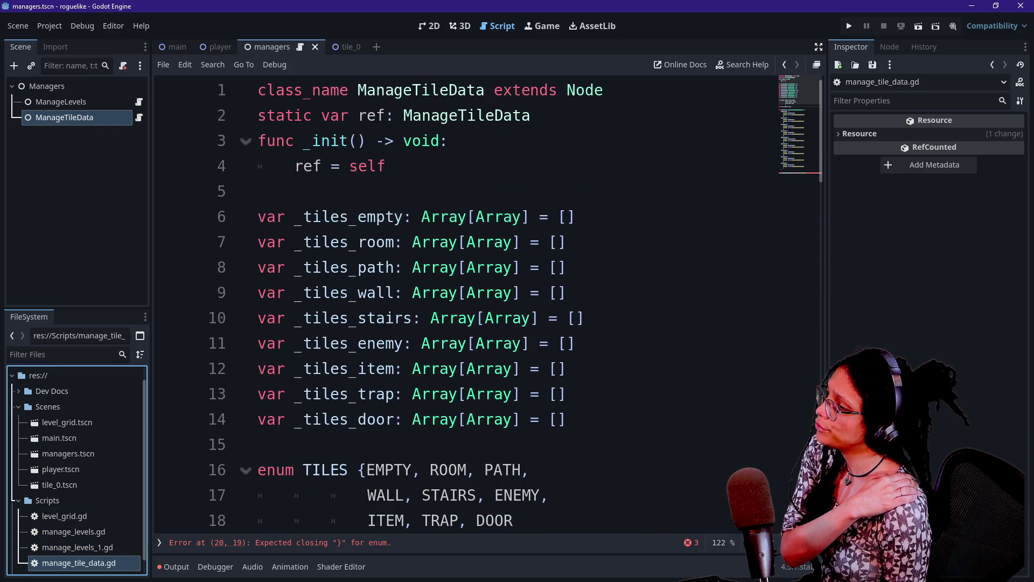
pyautogui.moveTo(566, 419)
pyautogui.mouseDown()
pyautogui.moveTo(255, 292)
pyautogui.moveTo(256, 215)
pyautogui.mouseUp()
pyautogui.hotkey('ctrl', 'c')
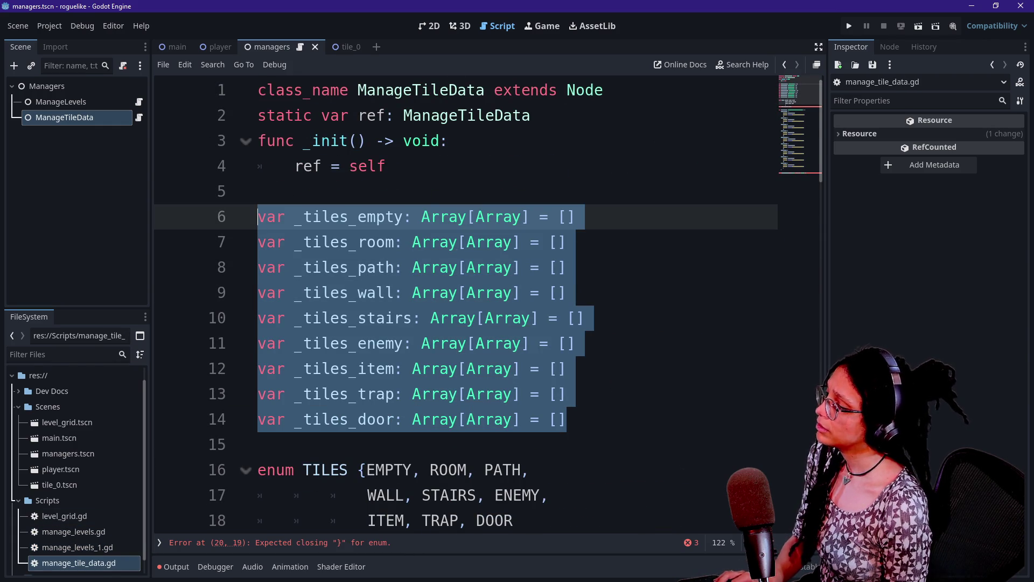
pyautogui.hotkey('alt', 'Tab')
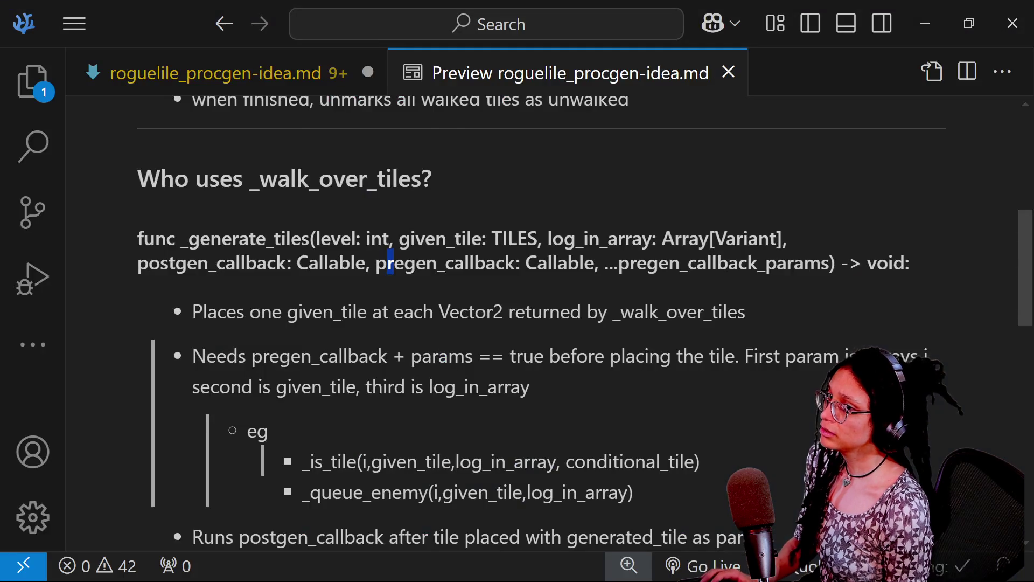
# Step: Close the itch.io jam page window and bring the DeepSeek chat window forward
pyautogui.hotkey('alt', 'Tab')
pyautogui.hotkey('alt', 'Tab')
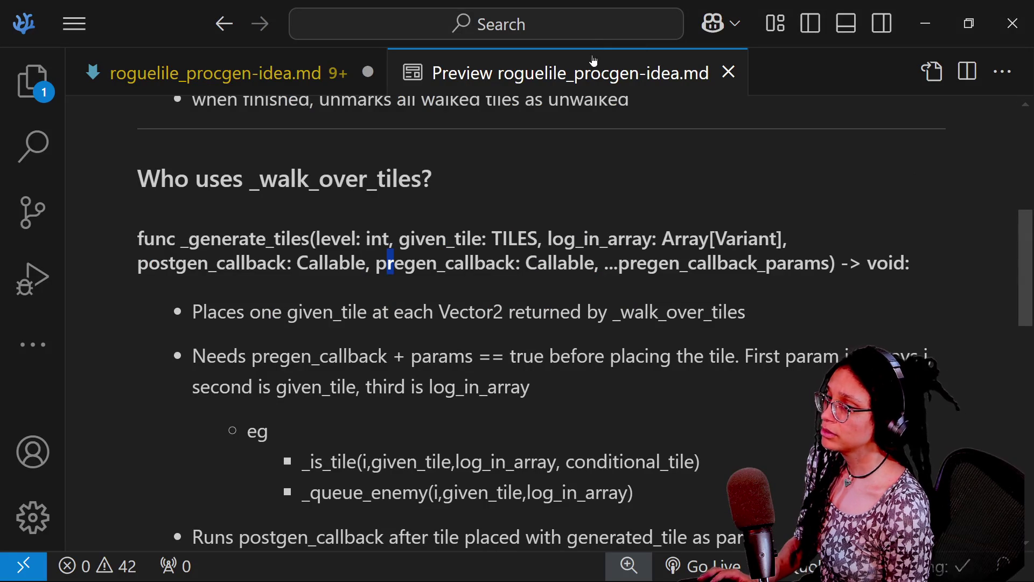
pyautogui.hotkey('alt', 'Tab')
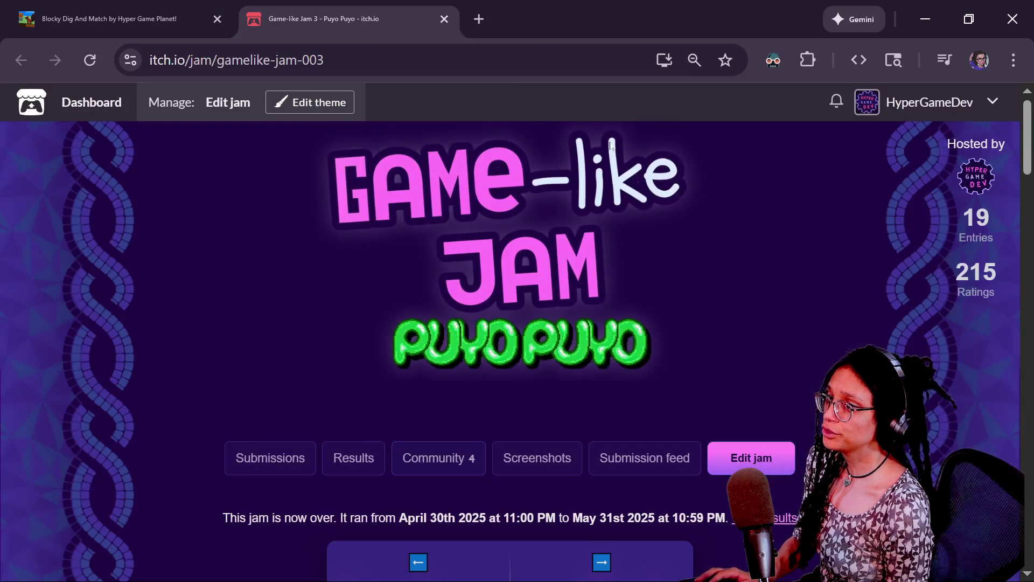
pyautogui.click(1005, 32)
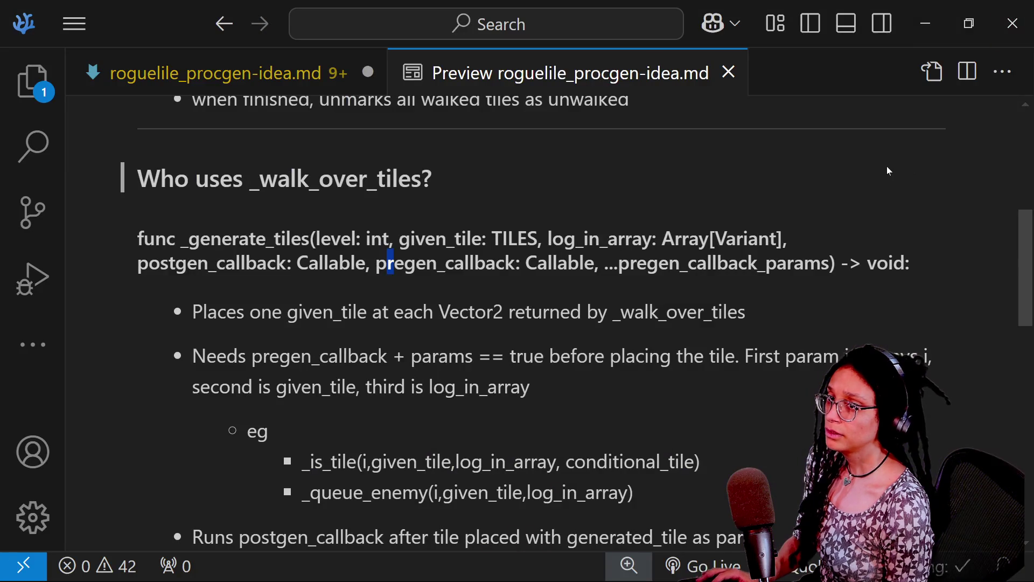
pyautogui.hotkey('alt', 'Tab')
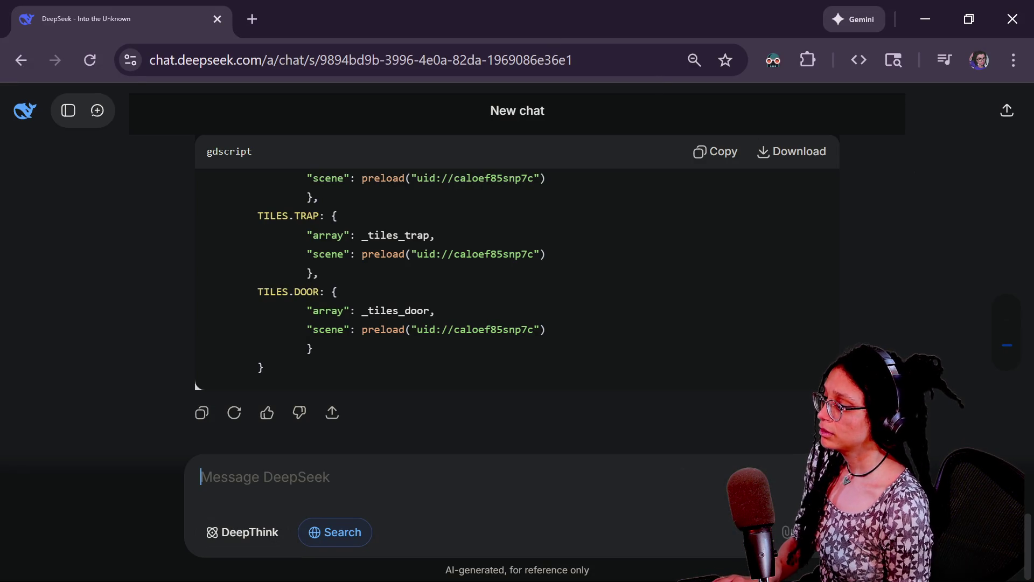
# Step: Ask DeepSeek to 'retype these as Array[Node2D]' with the pasted tile variable declarations
pyautogui.write('make')
pyautogui.press('BackSpace')
pyautogui.press('BackSpace')
pyautogui.press('BackSpace')
pyautogui.write('retype these as Array')
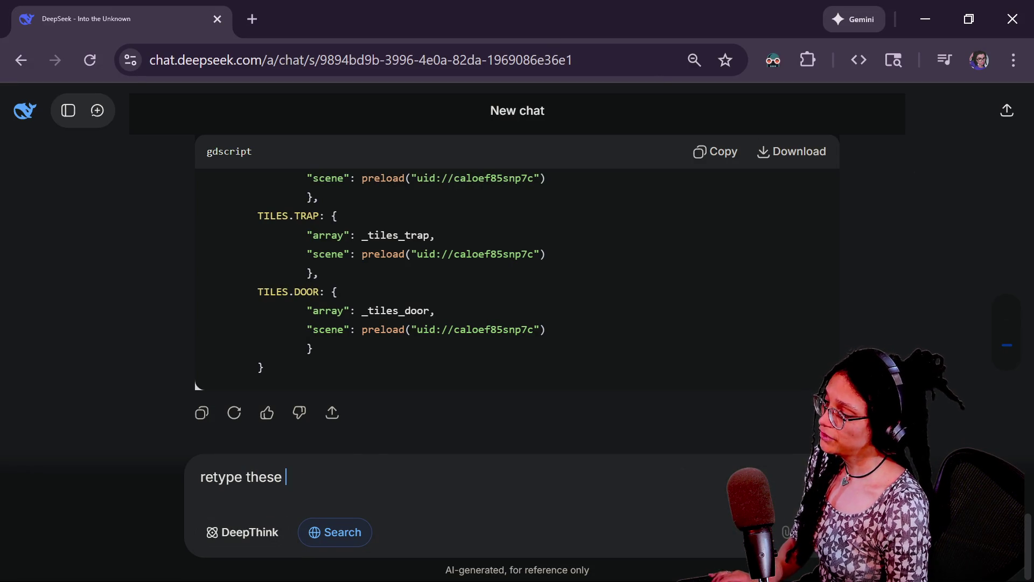
pyautogui.write('[N')
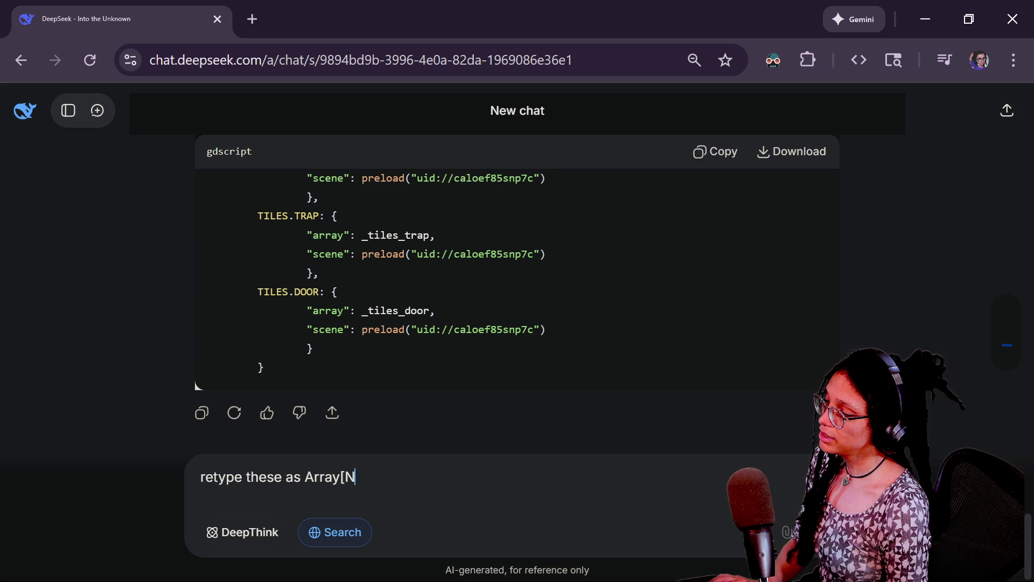
pyautogui.write('ode2D]')
pyautogui.hotkey('shift', 'Return')
pyautogui.hotkey('ctrl', 'v')
pyautogui.press('Return')
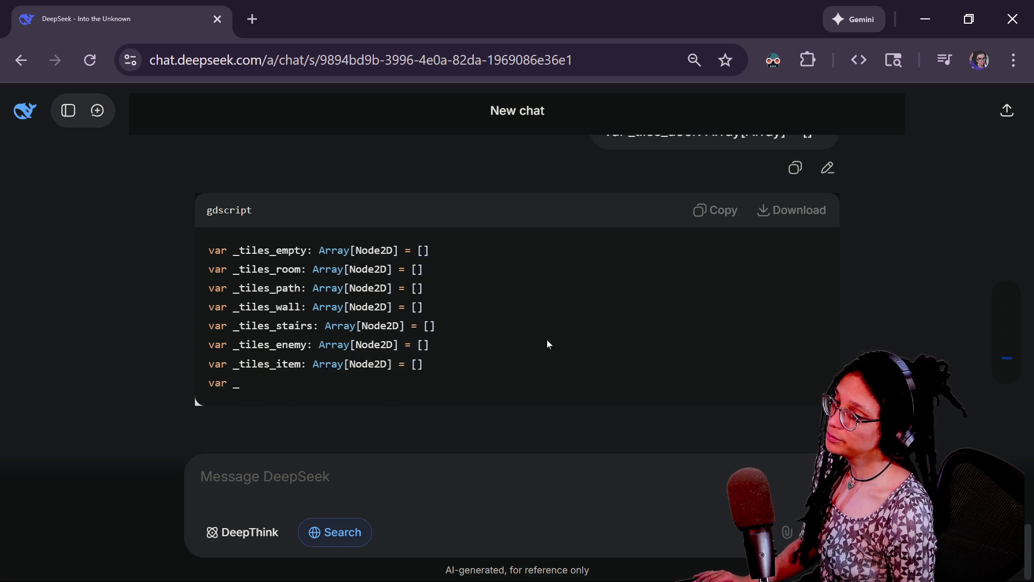
# Step: Copy DeepSeek's Array[Node2D] declarations and return to the Godot script editor
pyautogui.click(717, 177)
pyautogui.hotkey('alt', 'Tab')
pyautogui.hotkey('alt', 'Tab')
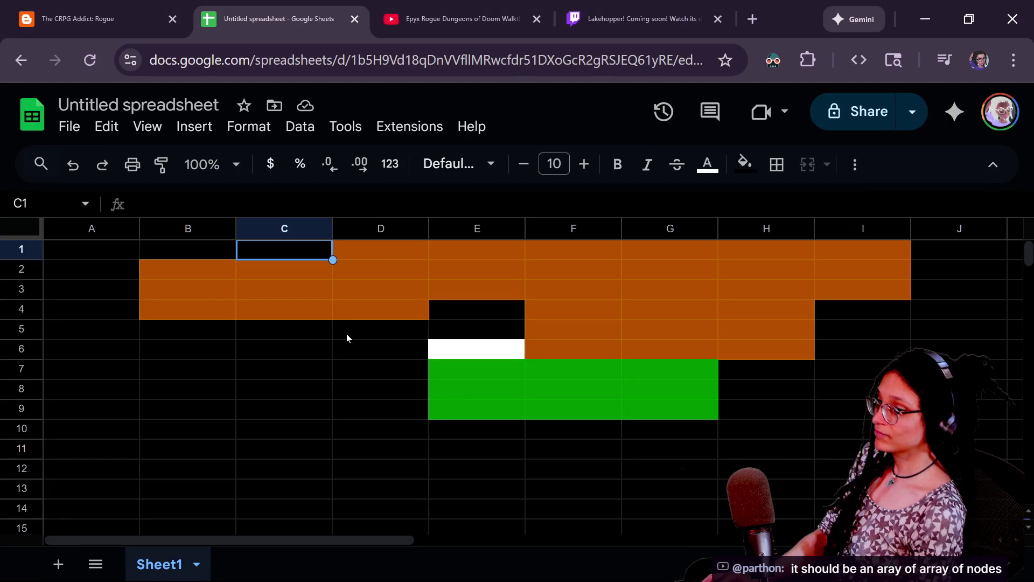
pyautogui.hotkey('alt', 'Tab')
# Step: Replace the tile array declarations on lines 6-14 with the Array[Node2D] versions
pyautogui.click(339, 267)
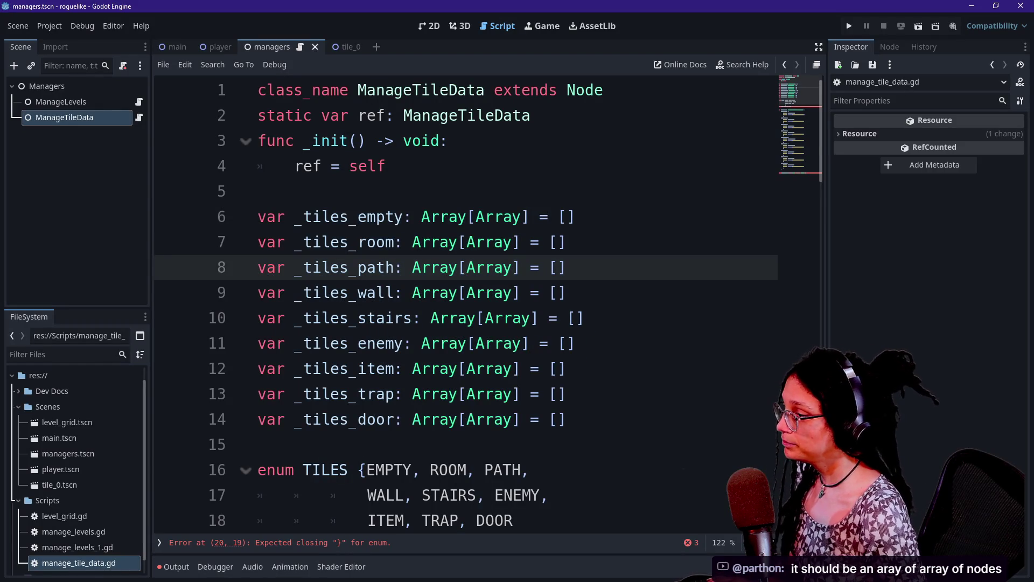
pyautogui.click(257, 217)
pyautogui.moveTo(565, 419)
pyautogui.mouseDown()
pyautogui.moveTo(412, 343)
pyautogui.moveTo(258, 216)
pyautogui.mouseUp()
pyautogui.hotkey('ctrl', 'v')
pyautogui.click(459, 267)
pyautogui.doubleClick(350, 217)
pyautogui.click(466, 293)
# Step: Close the enum DATA declaration with its brace
pyautogui.scroll(-4, 538, 396)
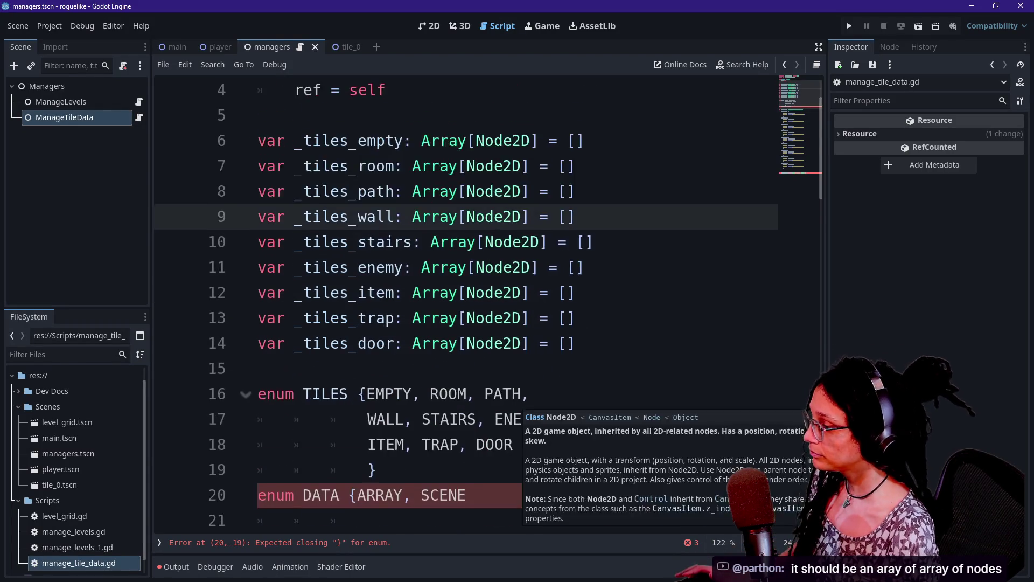
pyautogui.click(539, 394)
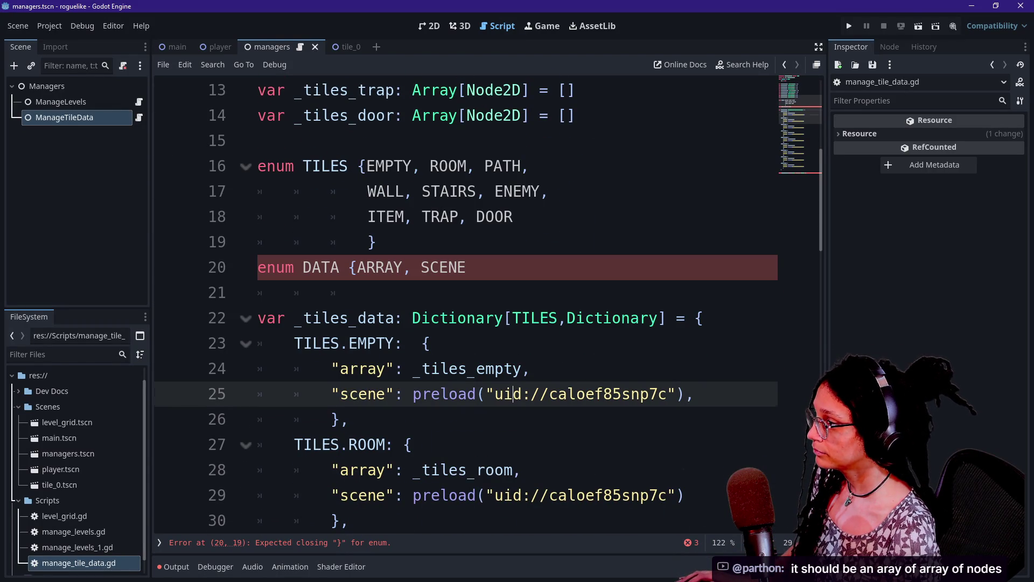
pyautogui.press('Up')
pyautogui.press('Up')
pyautogui.press('Up')
pyautogui.press('Down')
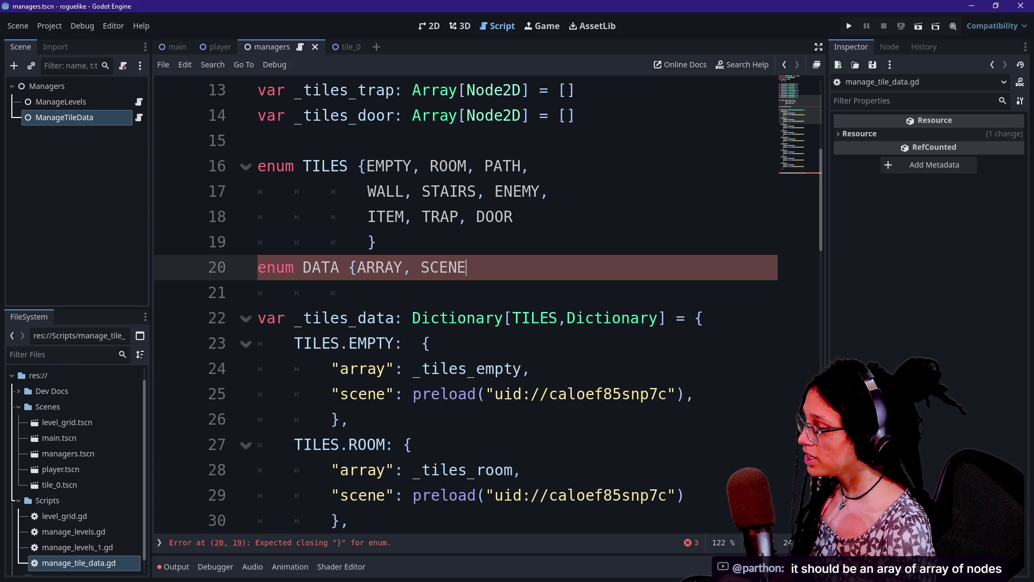
pyautogui.scroll(-3, 515, 302)
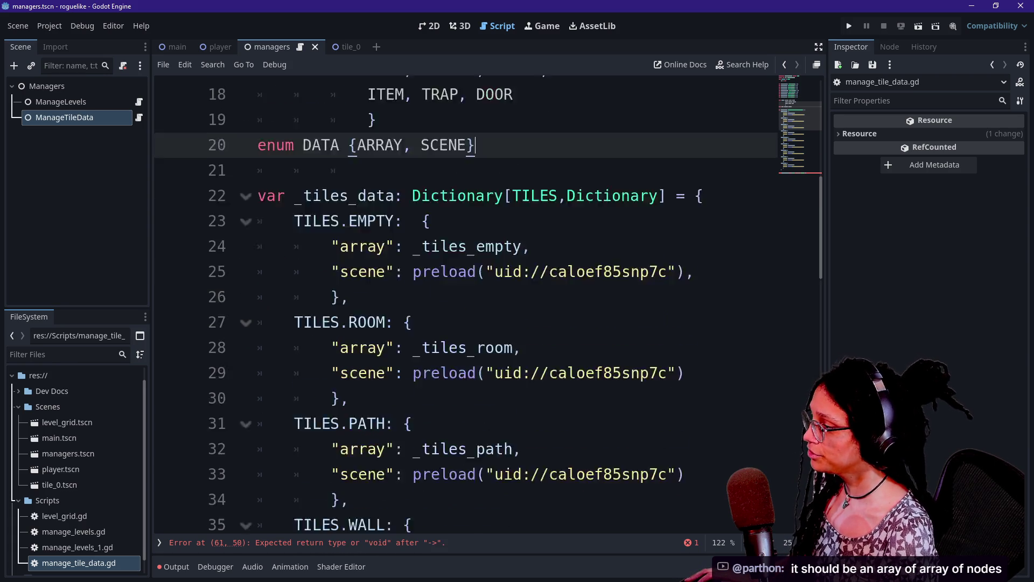
pyautogui.scroll(1, 516, 302)
pyautogui.scroll(-4, 484, 302)
pyautogui.click(375, 293)
pyautogui.scroll(-5, 484, 301)
# Step: Remove the data_key: String parameter from get_tile_data, keeping tile:TILES
pyautogui.click(730, 407)
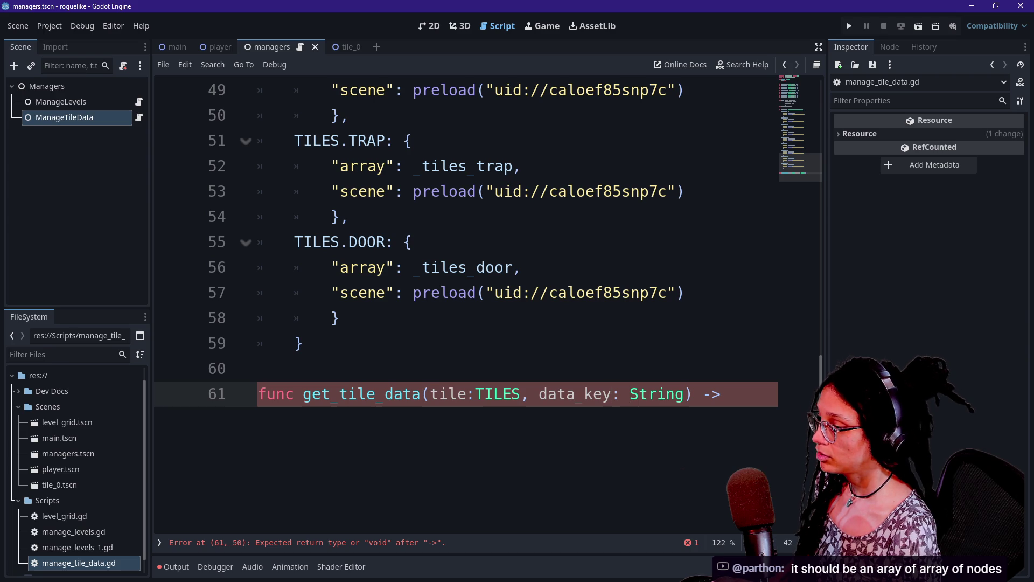
pyautogui.moveTo(538, 394); pyautogui.dragTo(686, 394)
pyautogui.press('BackSpace')
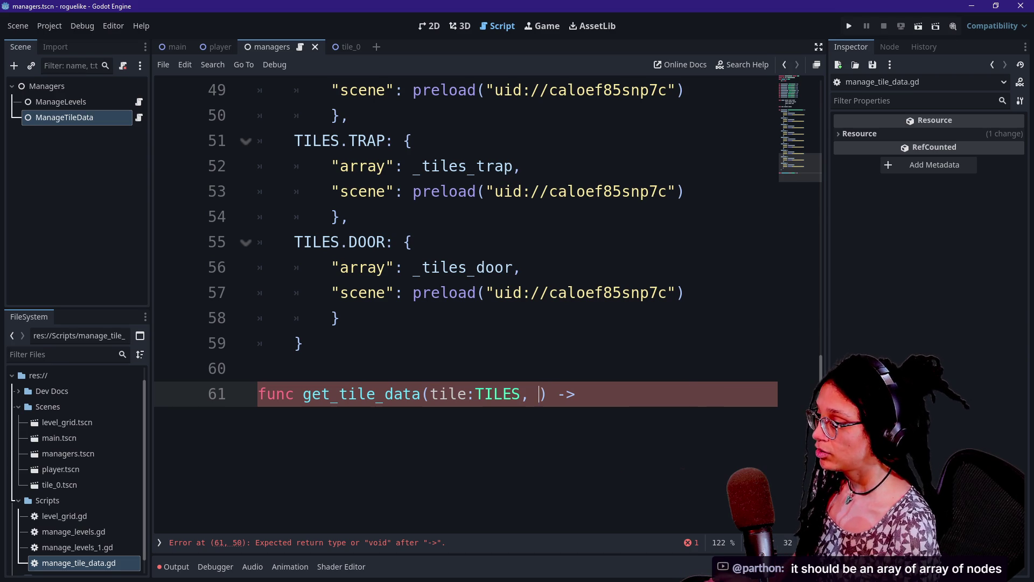
pyautogui.write(')')
pyautogui.press('Left')
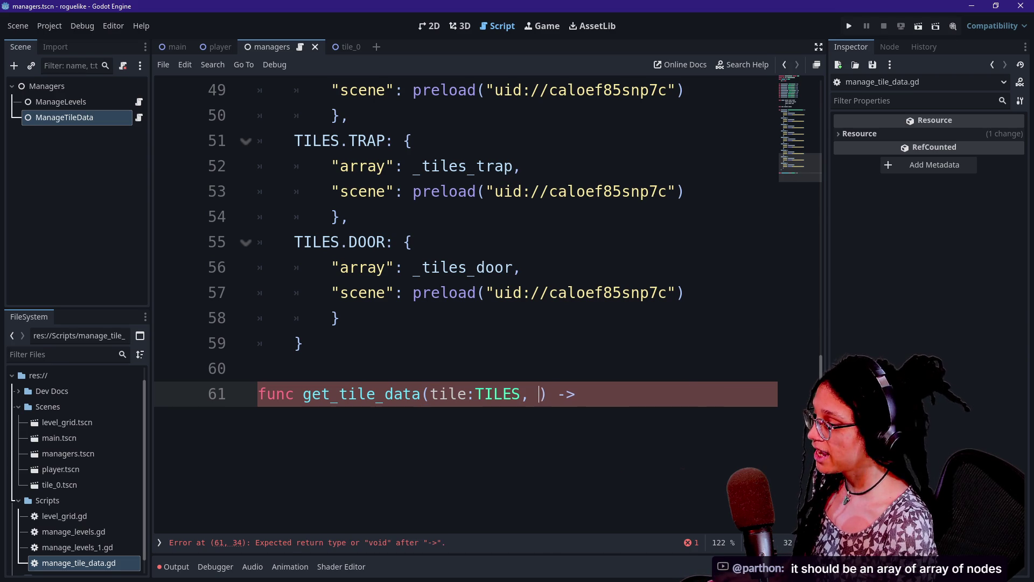
pyautogui.write('F')
pyautogui.press('BackSpace')
pyautogui.write('F')
pyautogui.press('BackSpace')
pyautogui.write('F')
pyautogui.press('BackSpace')
pyautogui.write('G')
pyautogui.press('BackSpace')
pyautogui.write('titl')
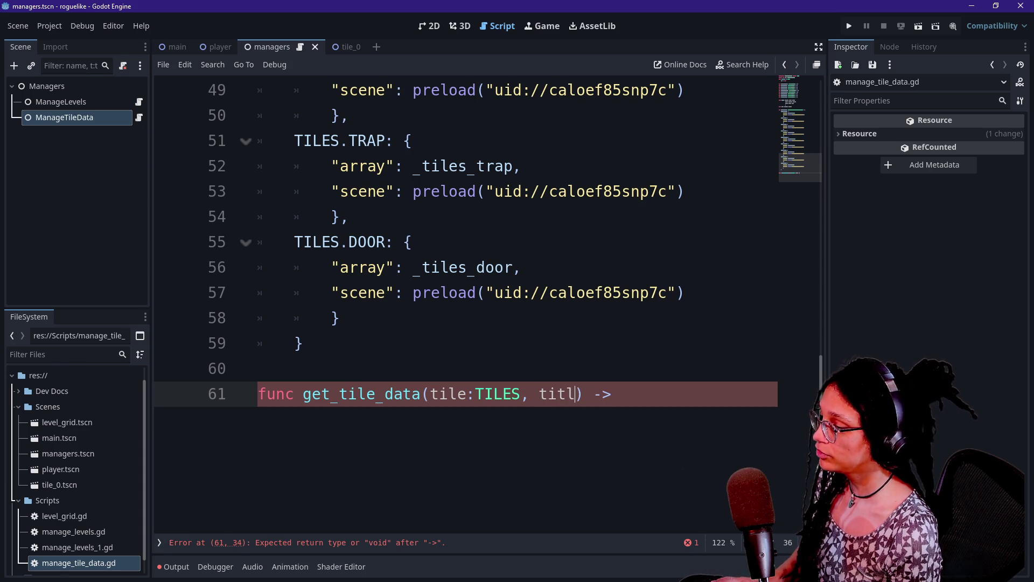
pyautogui.press('BackSpace')
pyautogui.write('les')
pyautogui.press('BackSpace')
pyautogui.press('BackSpace')
pyautogui.press('BackSpace')
pyautogui.press('BackSpace')
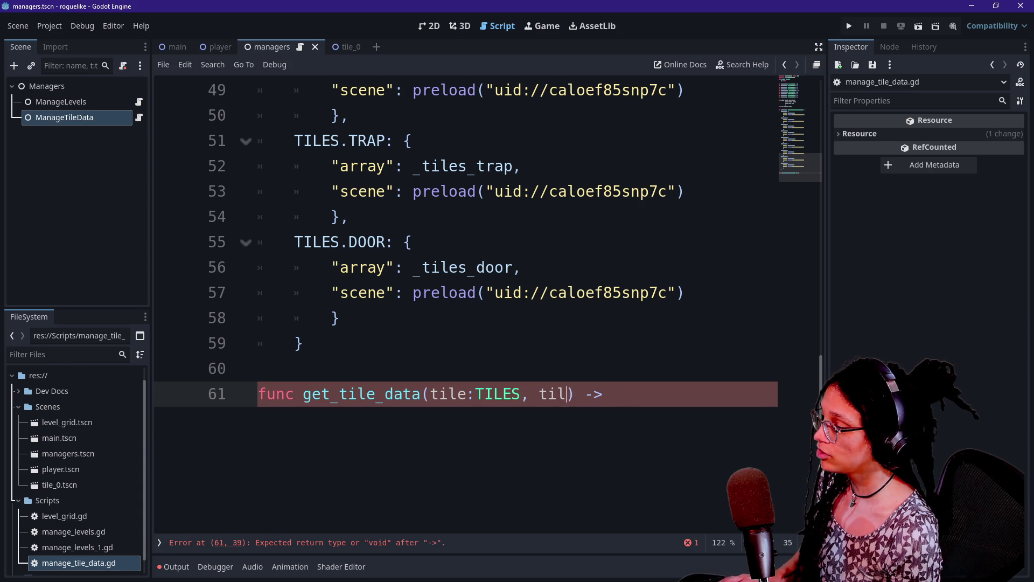
pyautogui.write('ile:')
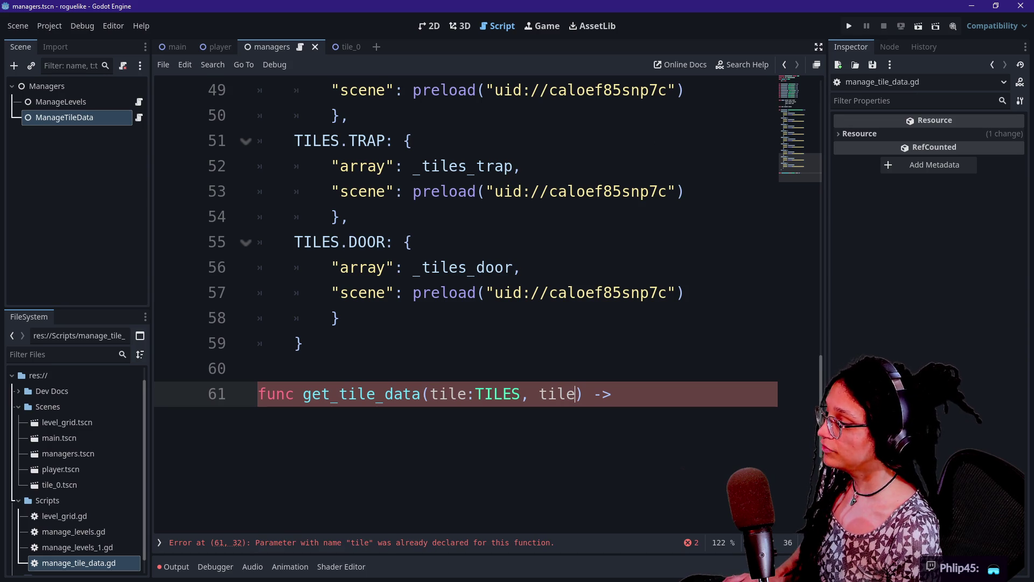
pyautogui.write('T')
pyautogui.press('BackSpace')
pyautogui.press('BackSpace')
pyautogui.press('BackSpace')
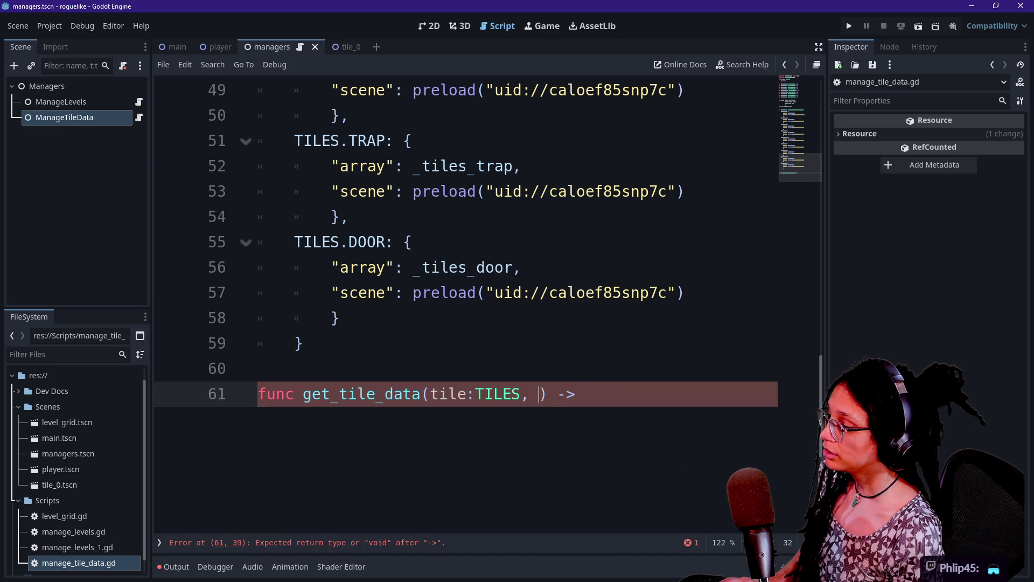
# Step: Add a data:DATA parameter to get_tile_data with a void return type
pyautogui.write('data')
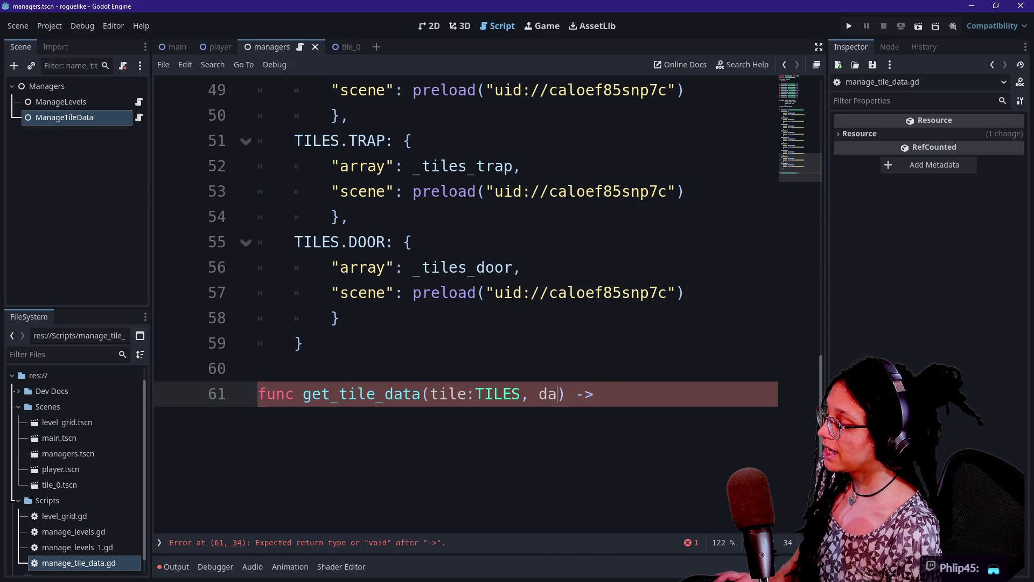
pyautogui.write(':DATA)')
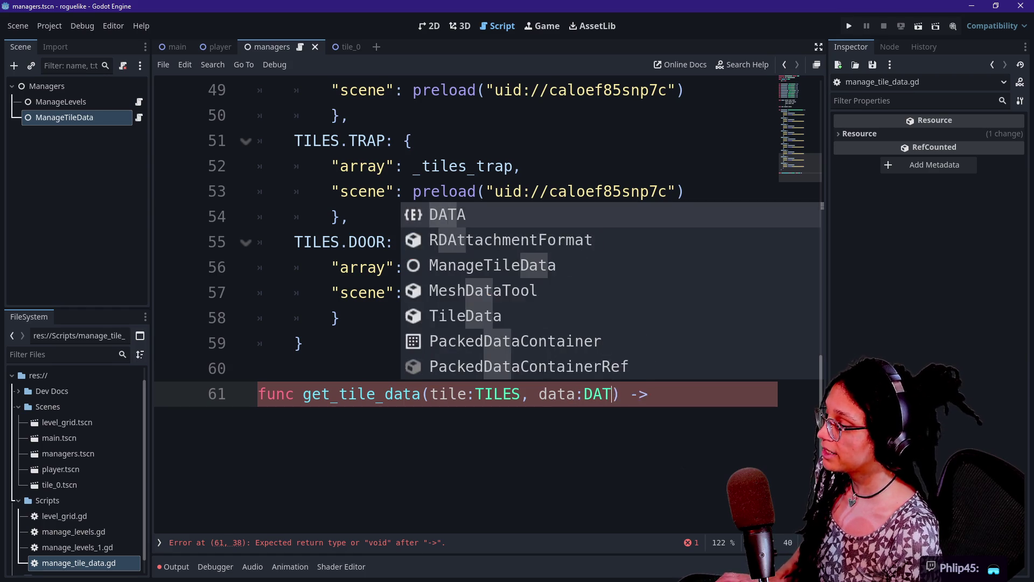
pyautogui.write(' ->')
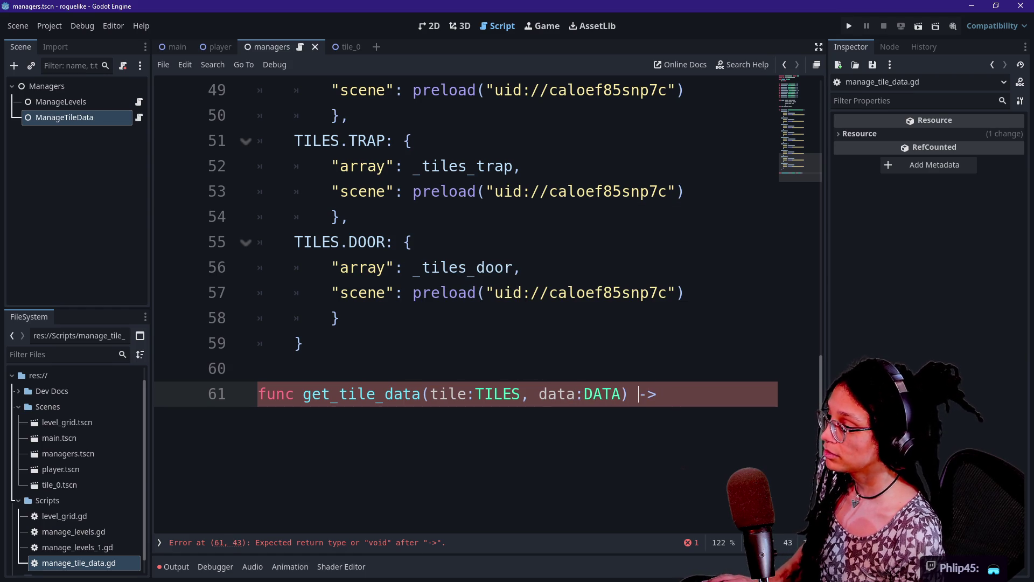
pyautogui.write(' vpid')
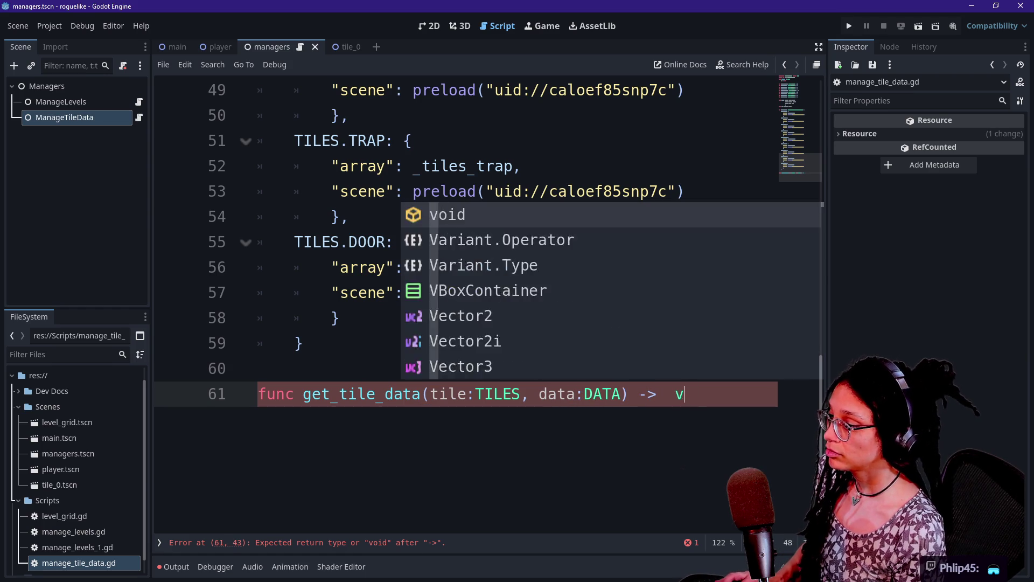
pyautogui.press('BackSpace')
pyautogui.press('BackSpace')
pyautogui.press('BackSpace')
pyautogui.write('oid')
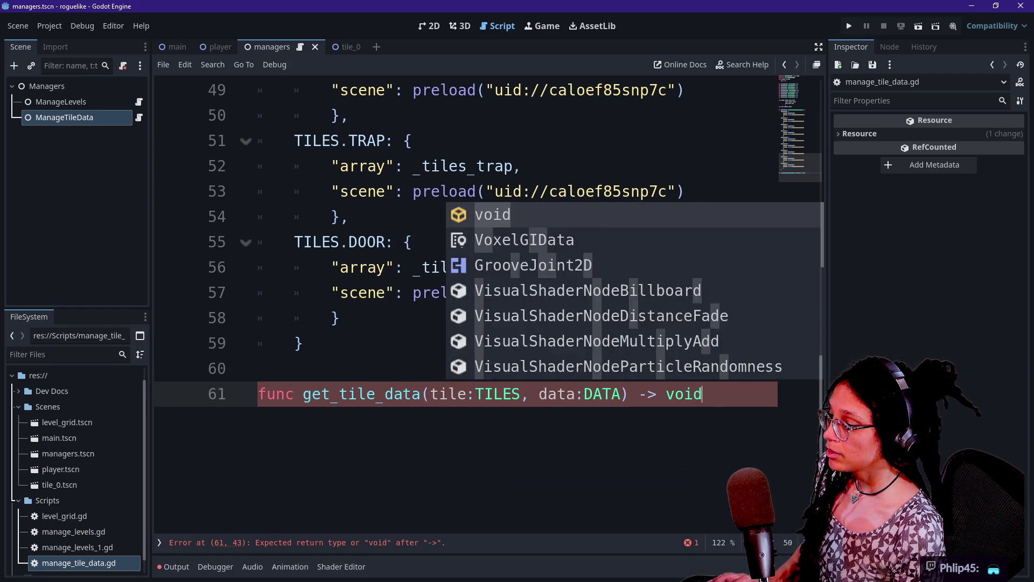
pyautogui.write(':')
pyautogui.press('Return')
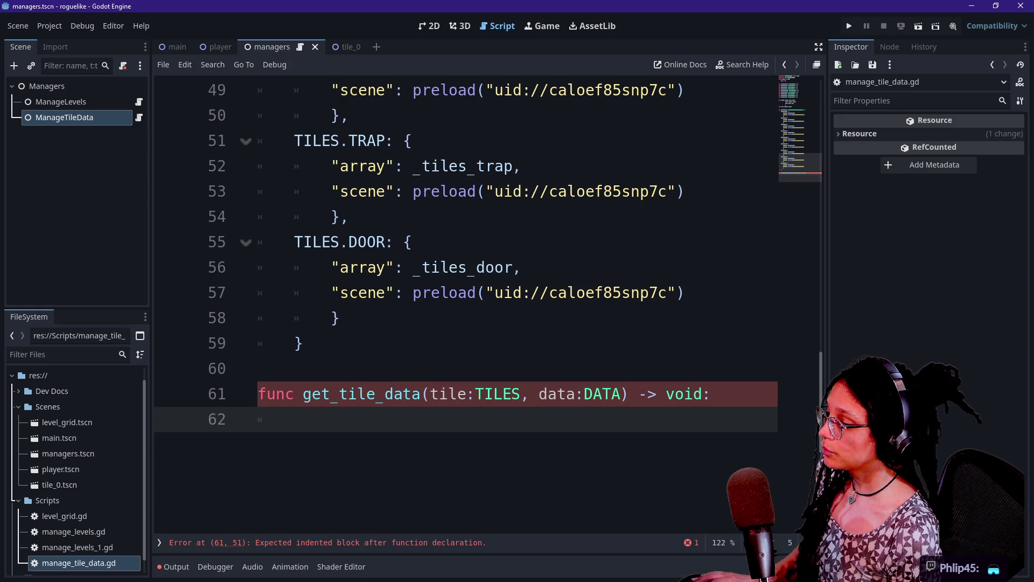
# Step: Change get_tile_data's return type from void to Variant
pyautogui.click(695, 394)
pyautogui.press('BackSpace')
pyautogui.press('BackSpace')
pyautogui.press('BackSpace')
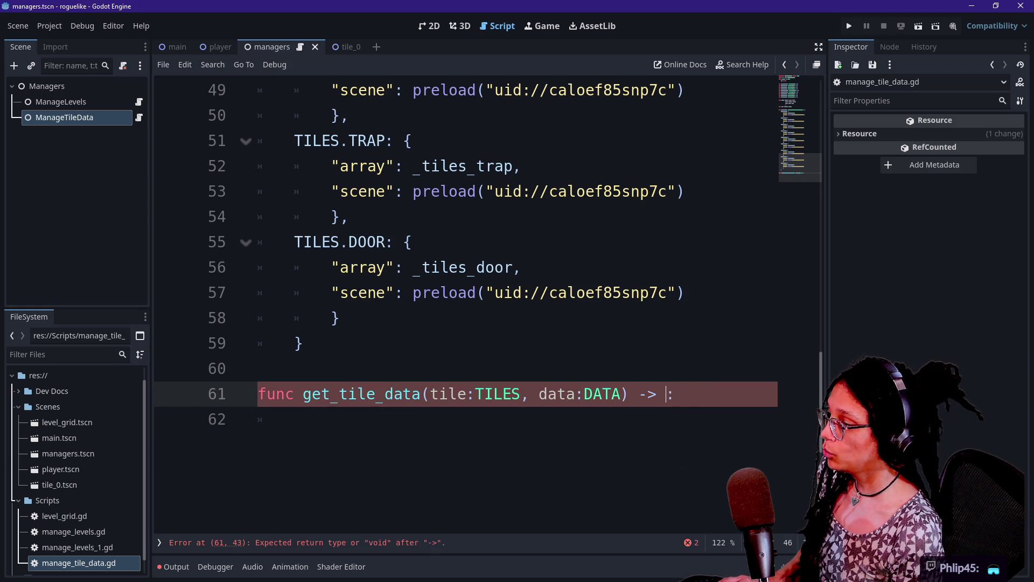
pyautogui.moveTo(294, 292); pyautogui.dragTo(302, 343)
pyautogui.click(666, 393)
pyautogui.write('Varaint')
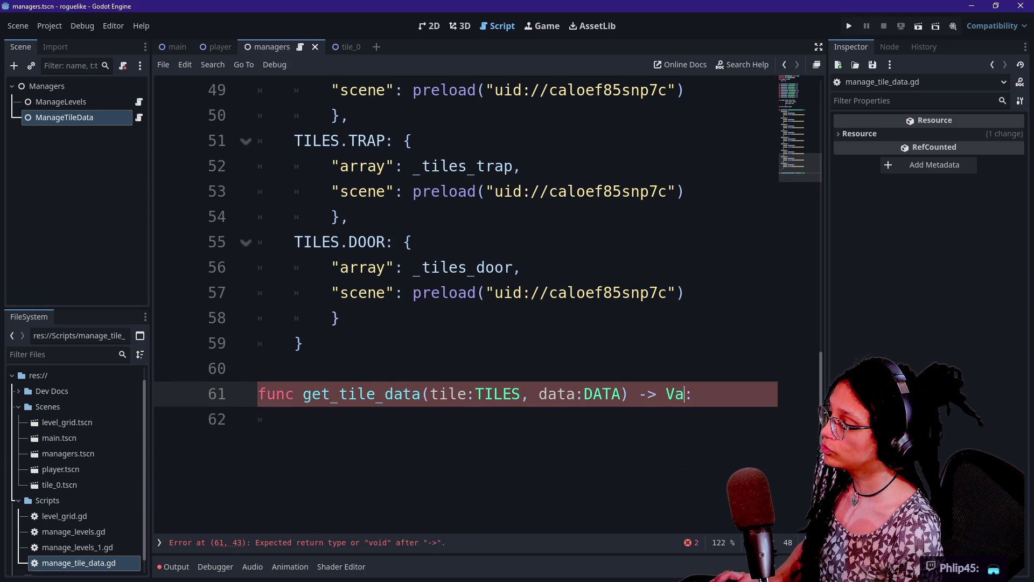
pyautogui.press('BackSpace')
pyautogui.press('BackSpace')
pyautogui.press('BackSpace')
pyautogui.write('int')
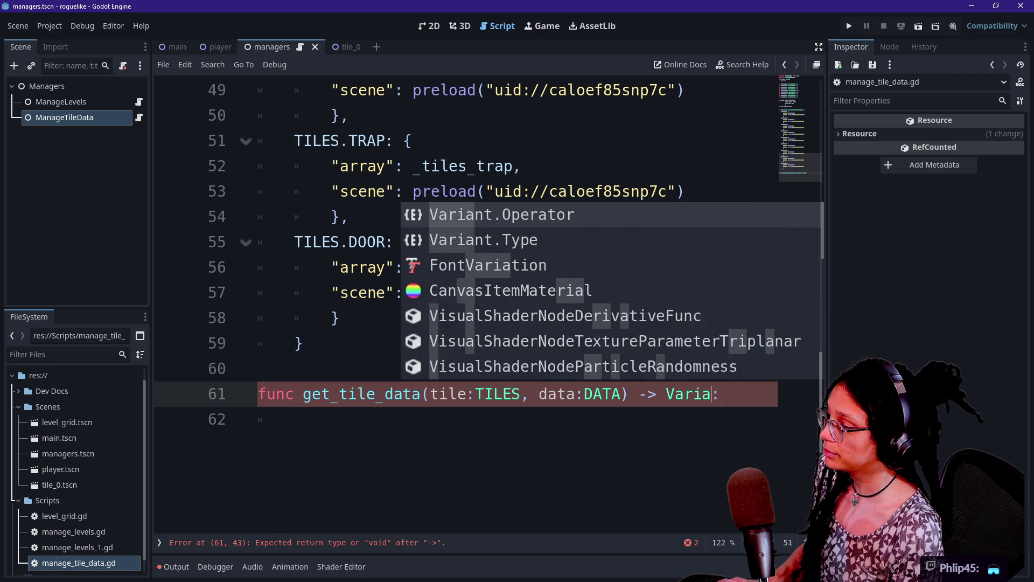
pyautogui.click(323, 419)
pyautogui.scroll(-1, 463, 302)
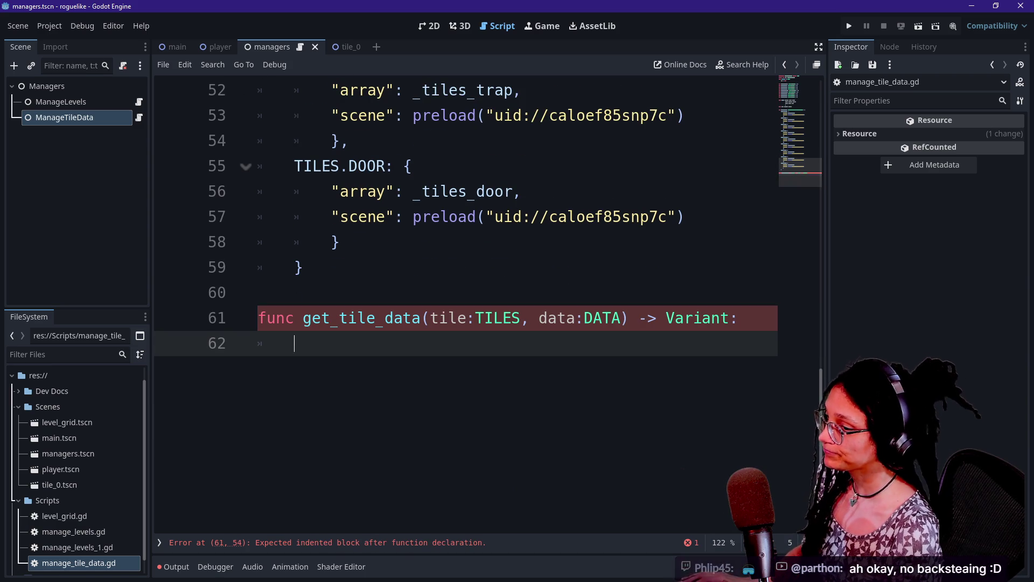
# Step: Begin get_tile_data's body with a var data_dictionary declaration
pyautogui.press('Up')
pyautogui.press('Down')
pyautogui.press('Up')
pyautogui.press('Up')
pyautogui.press('Down')
pyautogui.press('Down')
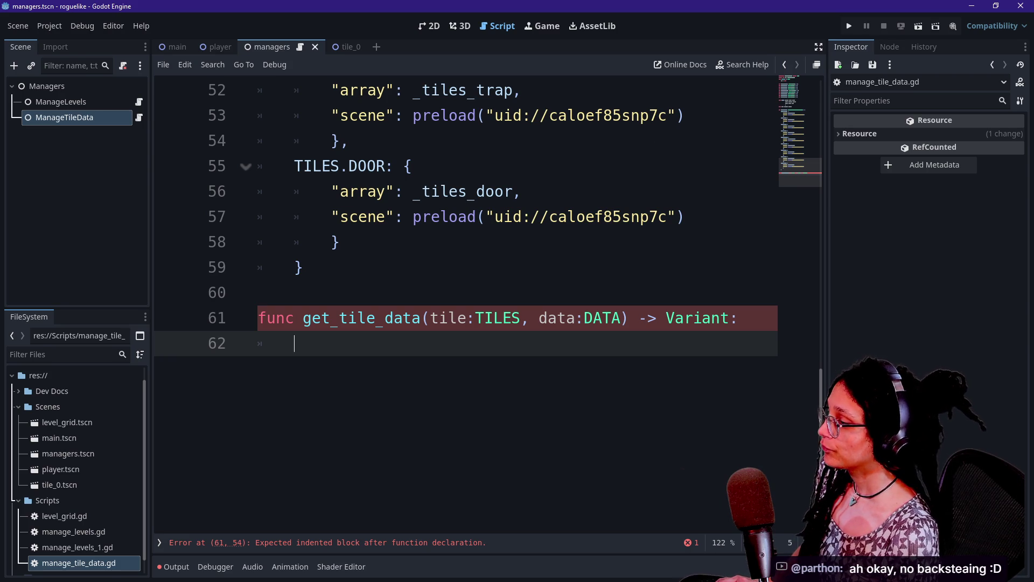
pyautogui.write('re')
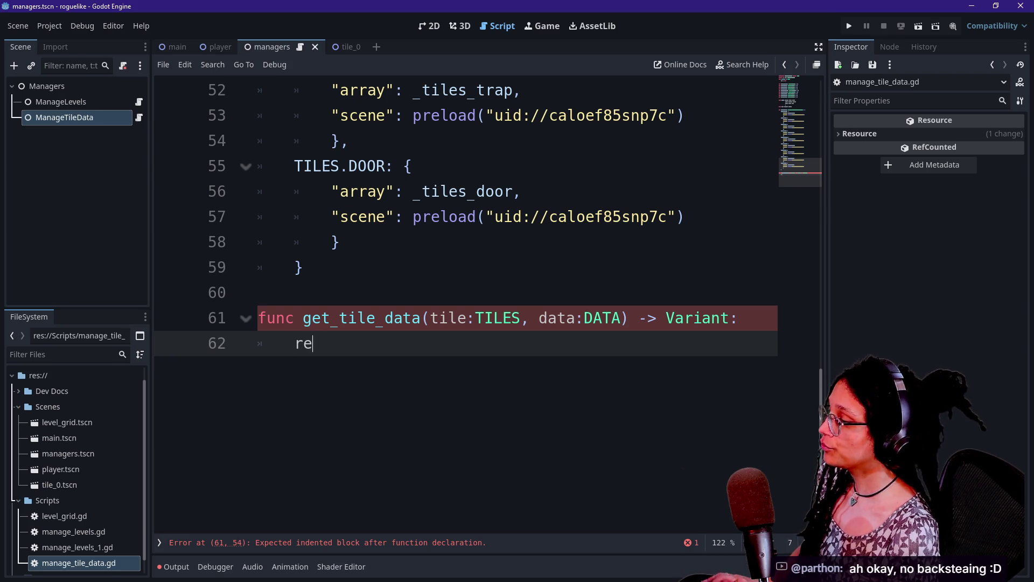
pyautogui.press('BackSpace')
pyautogui.press('BackSpace')
pyautogui.write('var ')
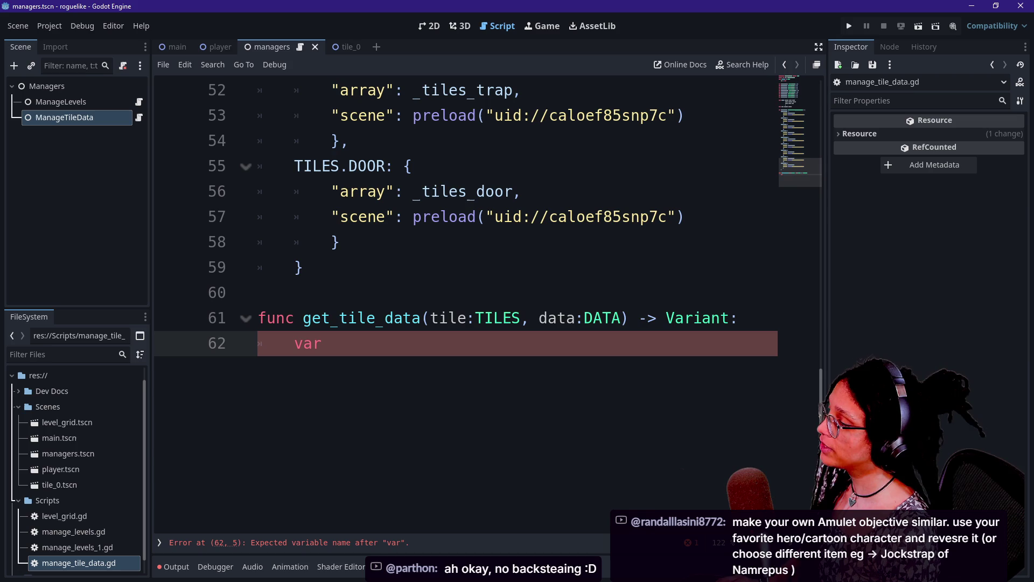
pyautogui.write('d')
pyautogui.press('BackSpace')
pyautogui.write('data-')
pyautogui.press('BackSpace')
pyautogui.write('_dictionary')
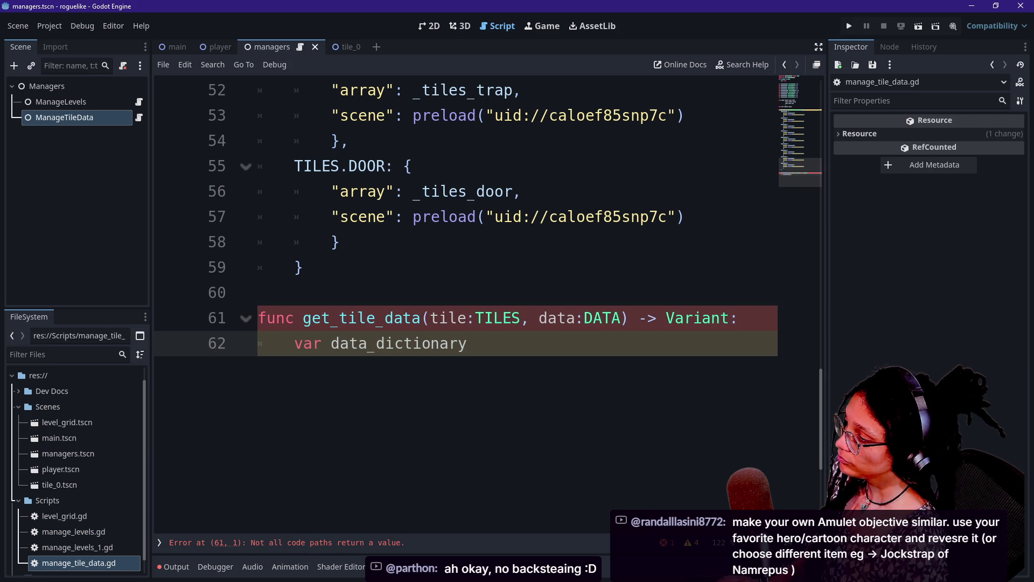
# Step: Type data_dictionary as Dictionary assigned from _tiles_data, then enable distraction-free mode
pyautogui.write(':')
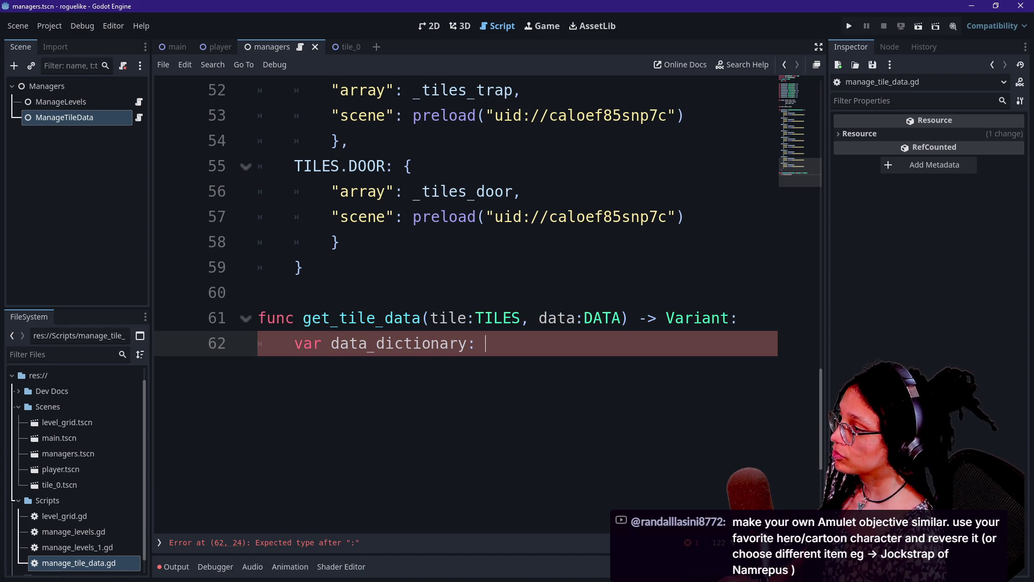
pyautogui.write('Dictionary ')
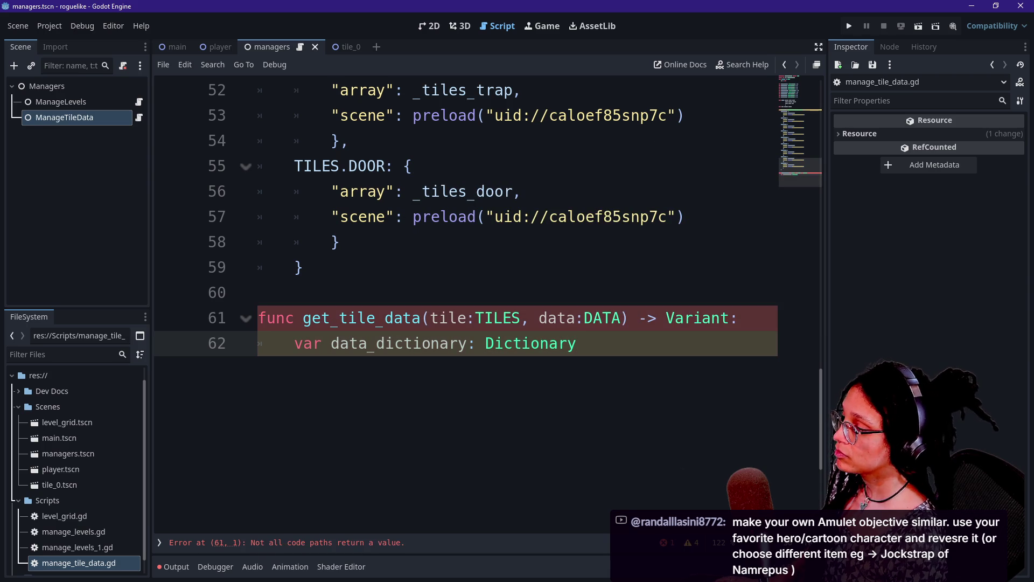
pyautogui.write('= ')
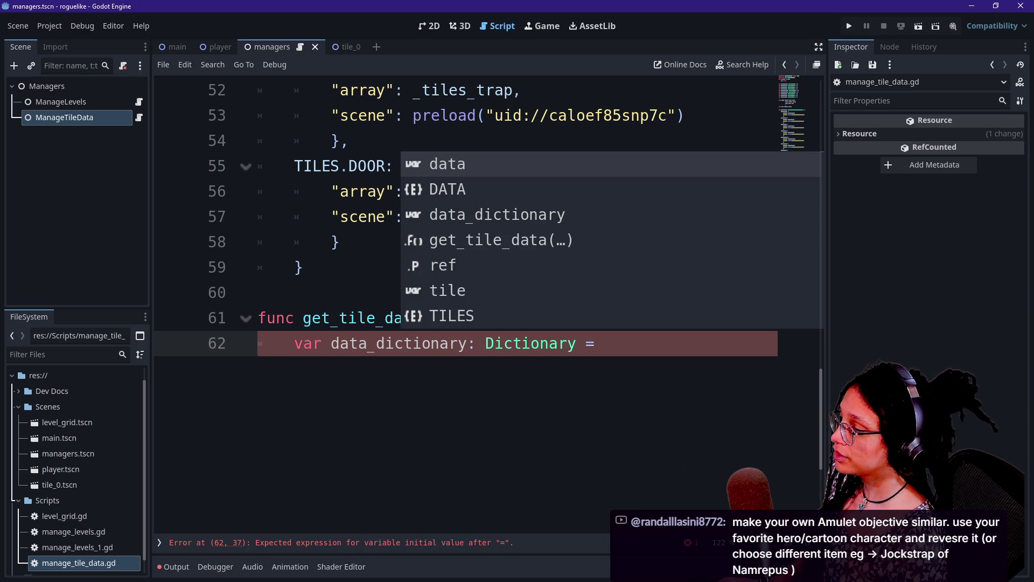
pyautogui.write('TILES')
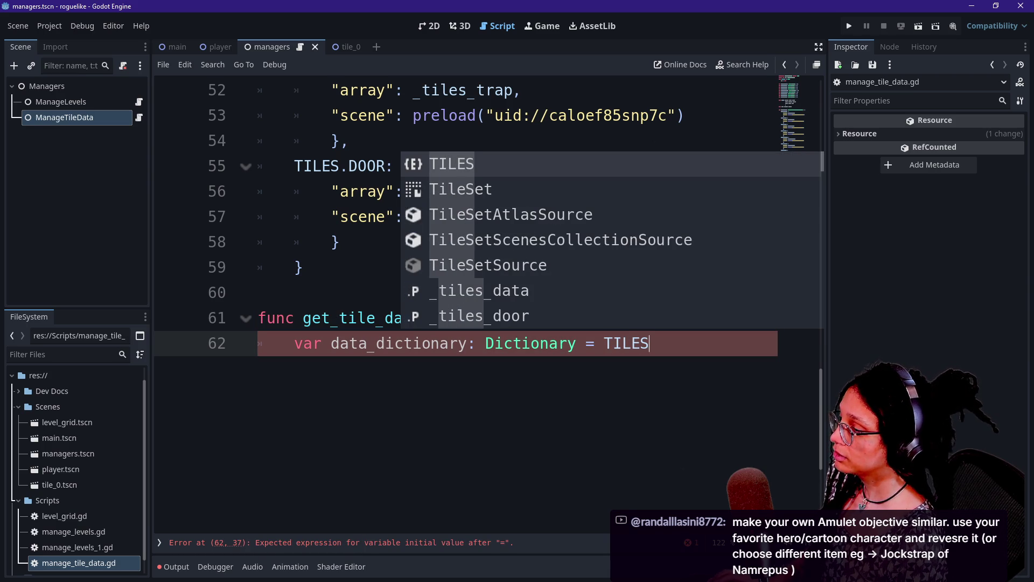
pyautogui.press('Escape')
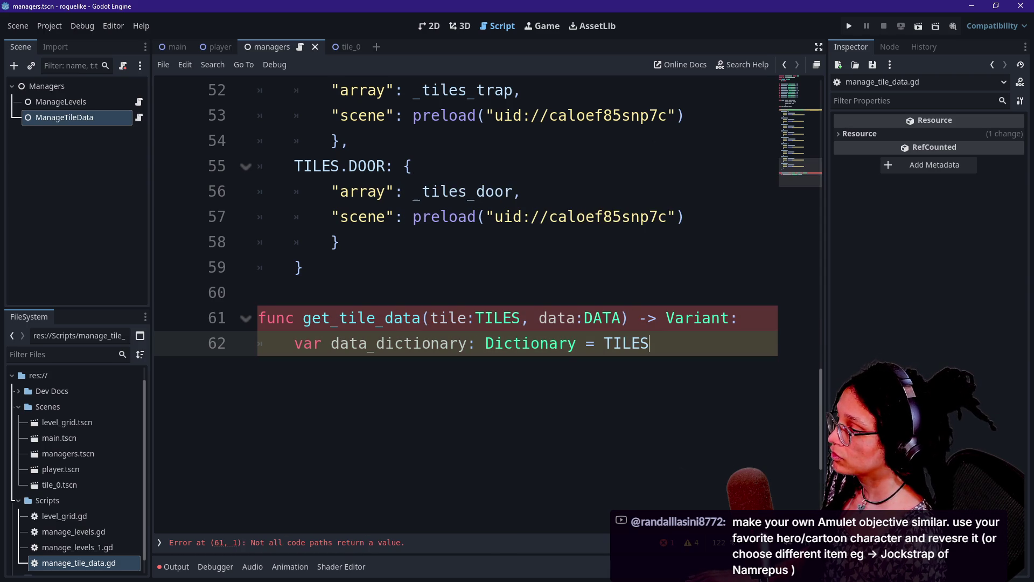
pyautogui.press('BackSpace')
pyautogui.press('BackSpace')
pyautogui.press('BackSpace')
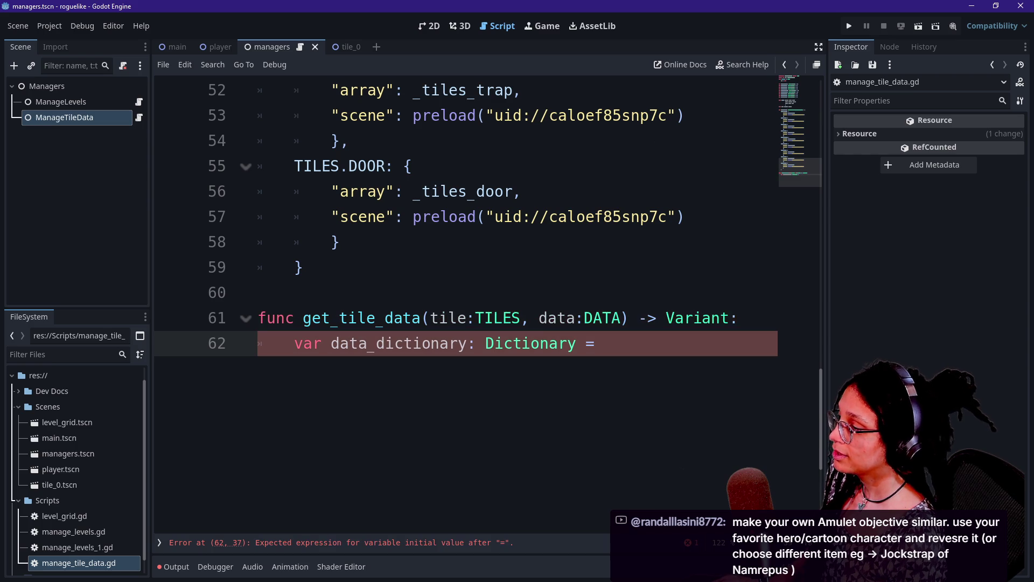
pyautogui.write(' _')
pyautogui.write('tiles')
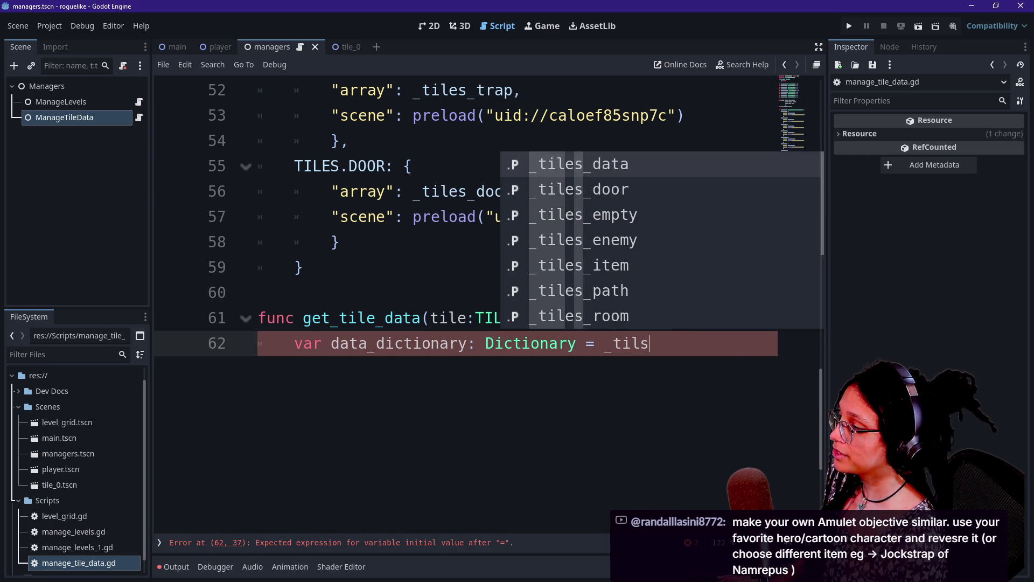
pyautogui.write('_data')
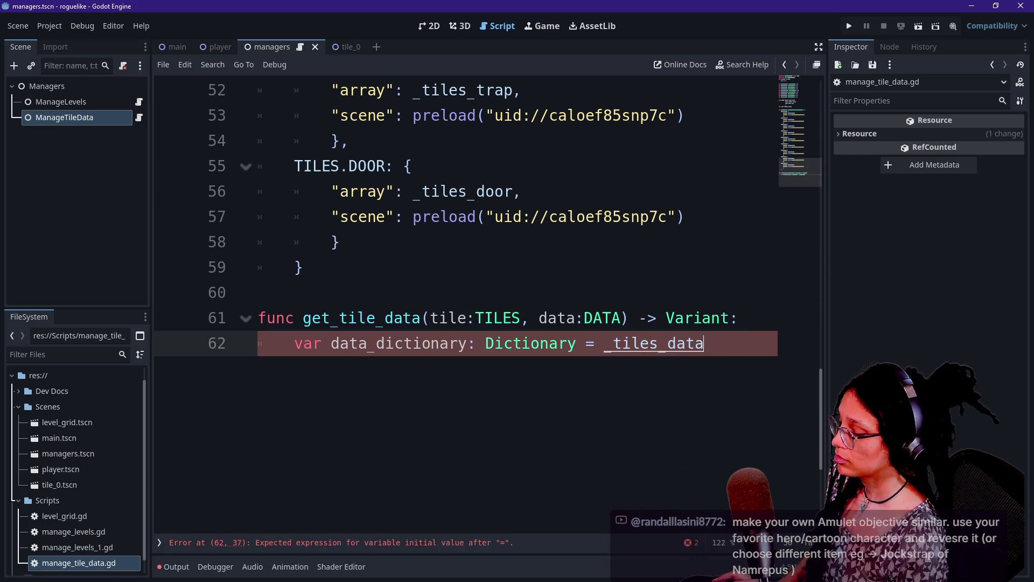
pyautogui.hotkey('ctrl', 'shift', 'F11')
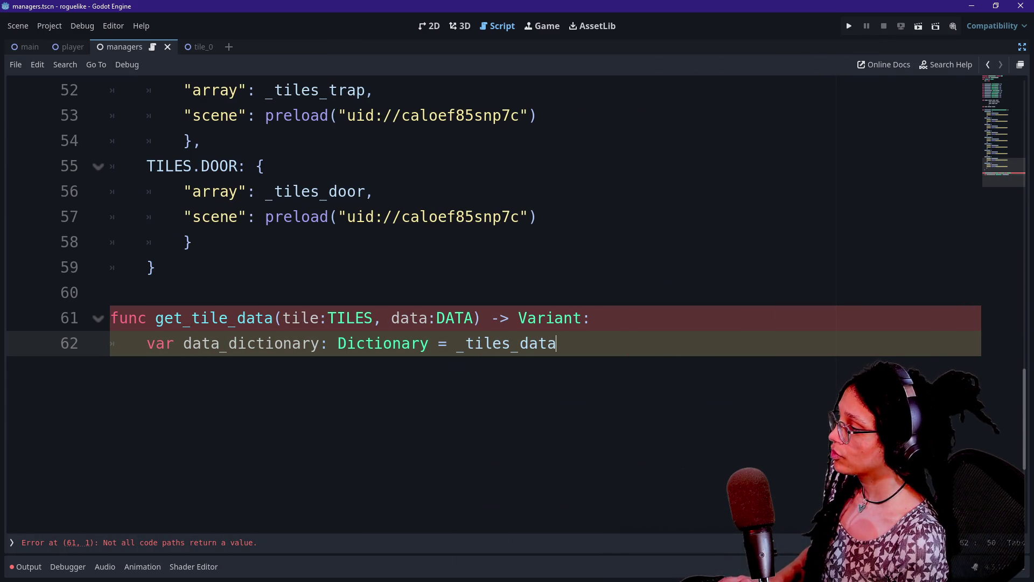
# Step: Index _tiles_data with [tile] to fetch the tile's data_dictionary
pyautogui.write('[tile')
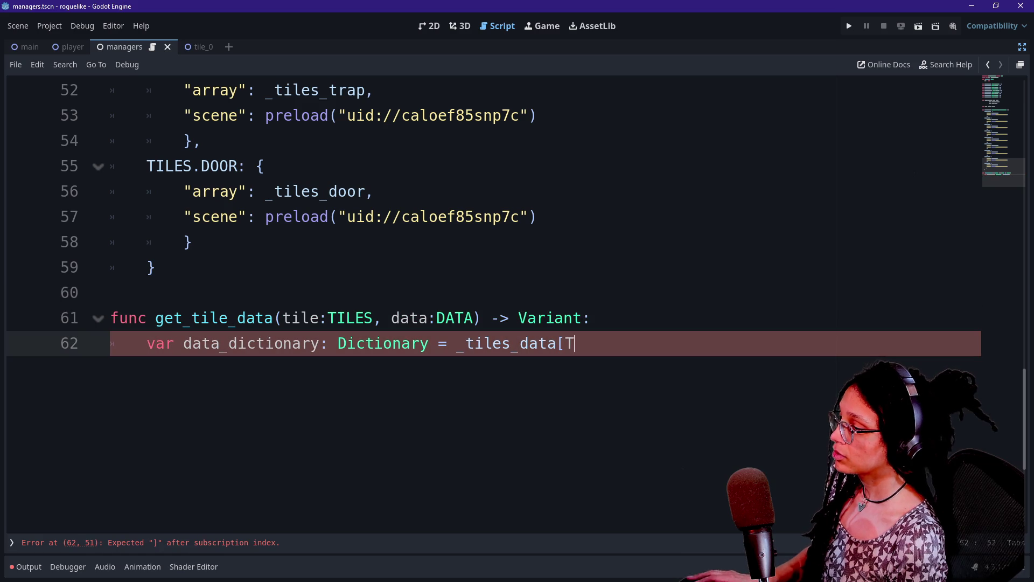
pyautogui.write(']')
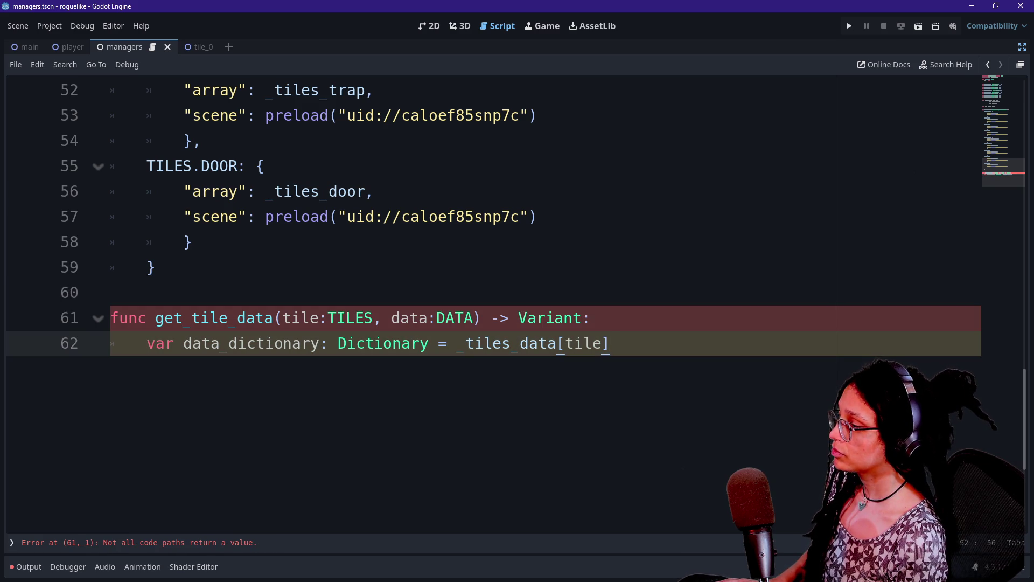
pyautogui.moveTo(111, 166); pyautogui.dragTo(275, 191)
pyautogui.click(275, 192)
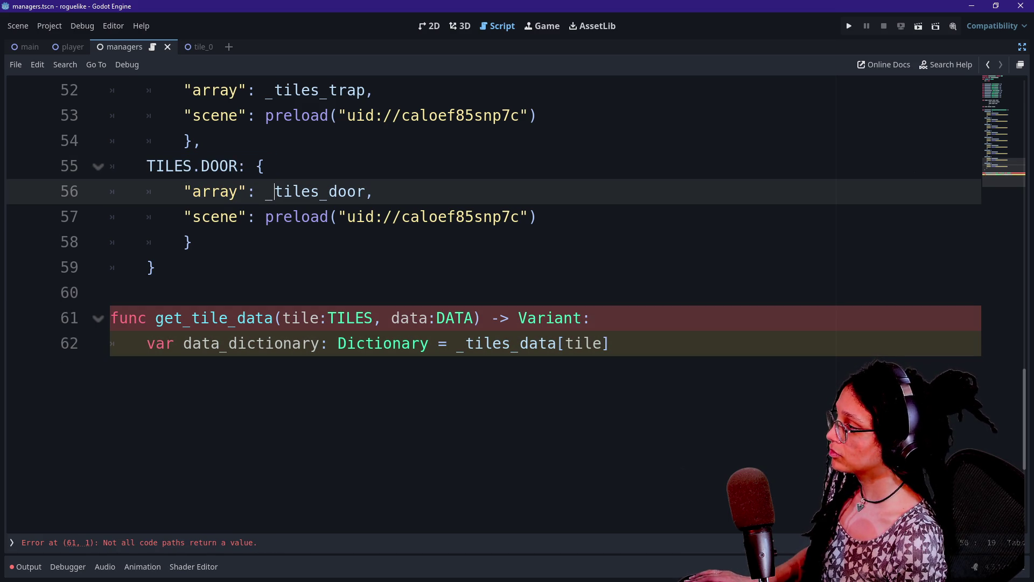
pyautogui.click(591, 318)
pyautogui.click(610, 343)
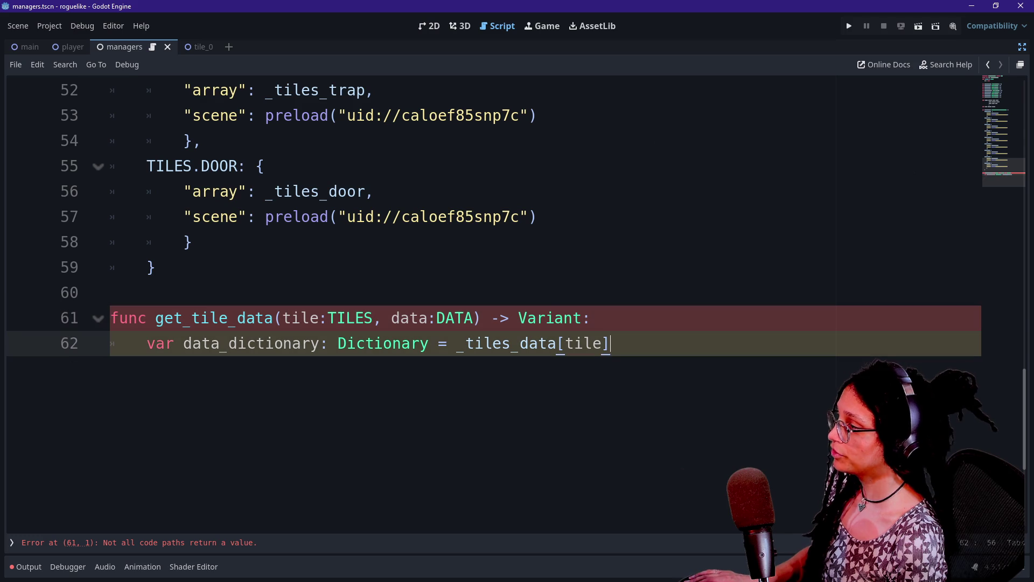
# Step: Add a line declaring var data_to_get: Variant = data_dictionary
pyautogui.press('Return')
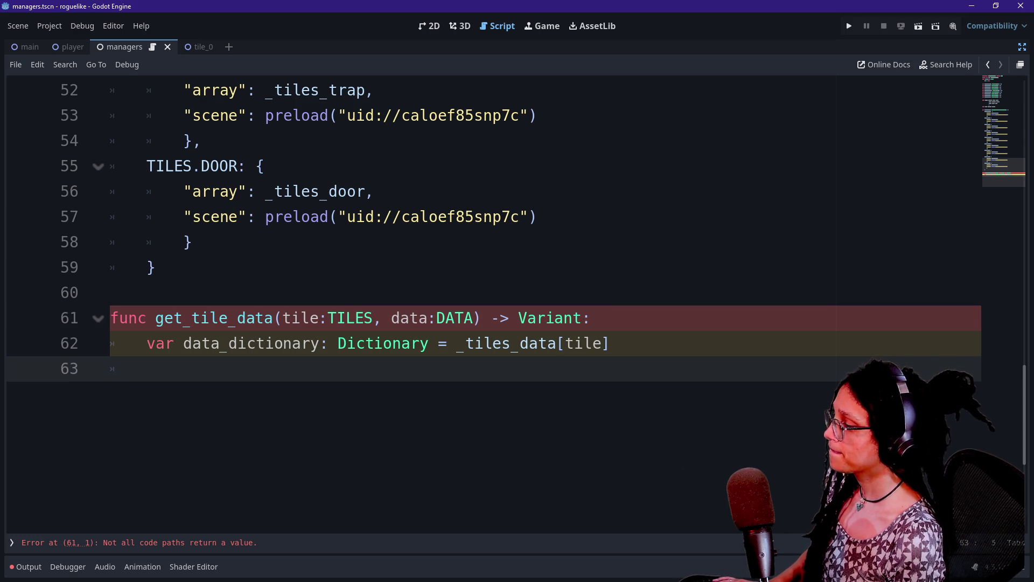
pyautogui.write('var ')
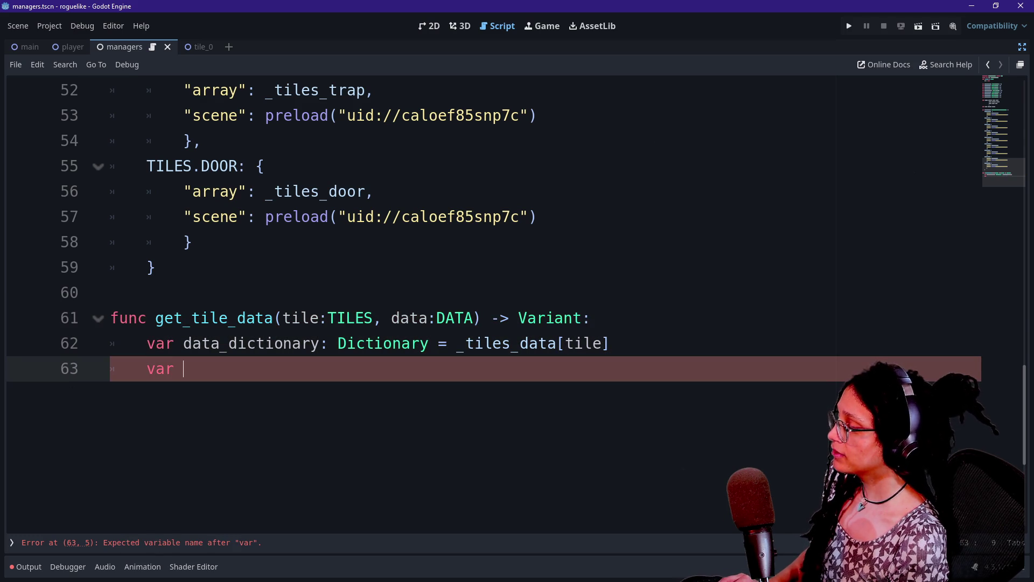
pyautogui.write('data')
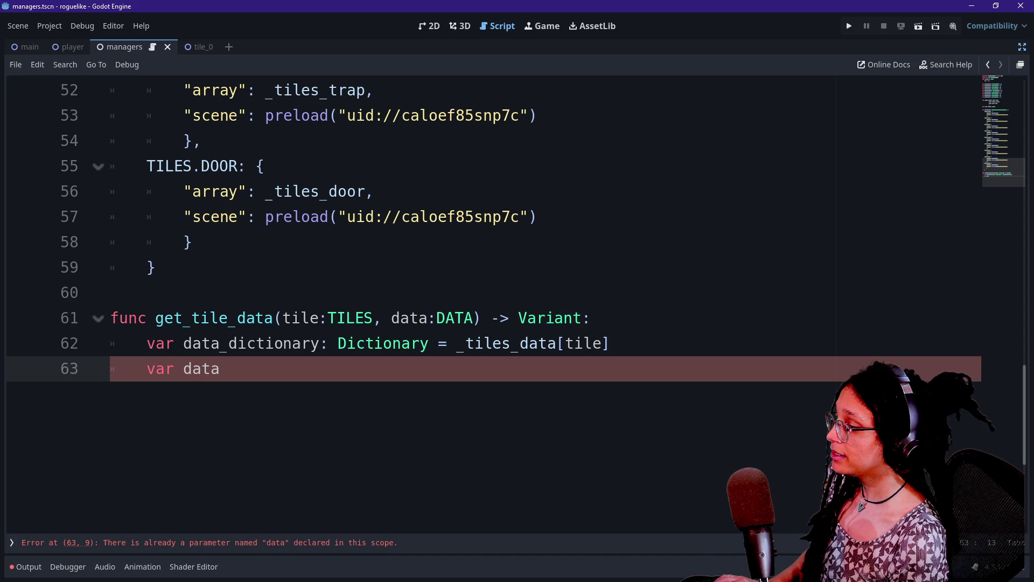
pyautogui.write('_to_get:')
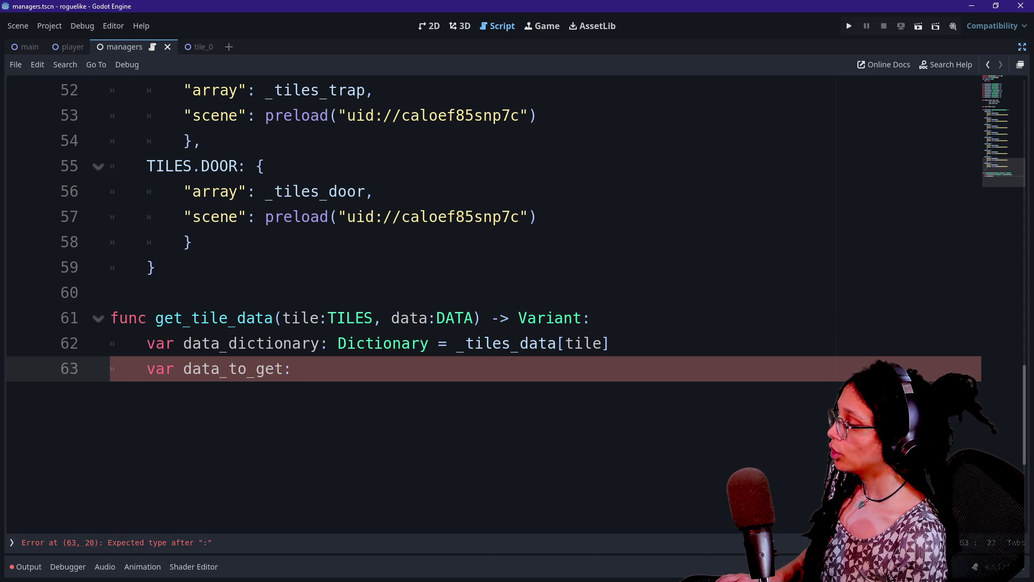
pyautogui.write(' Vari')
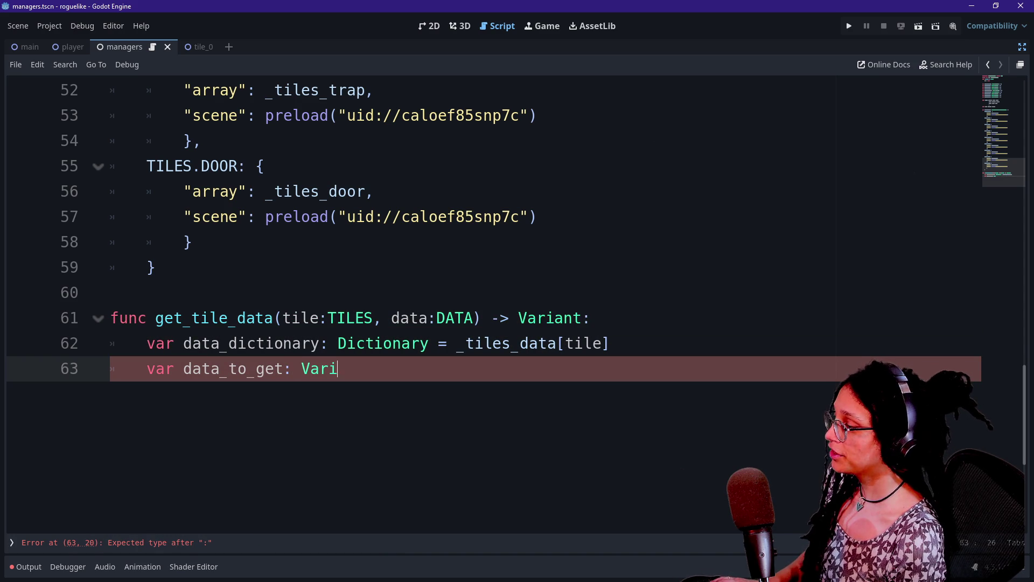
pyautogui.write('ant  =')
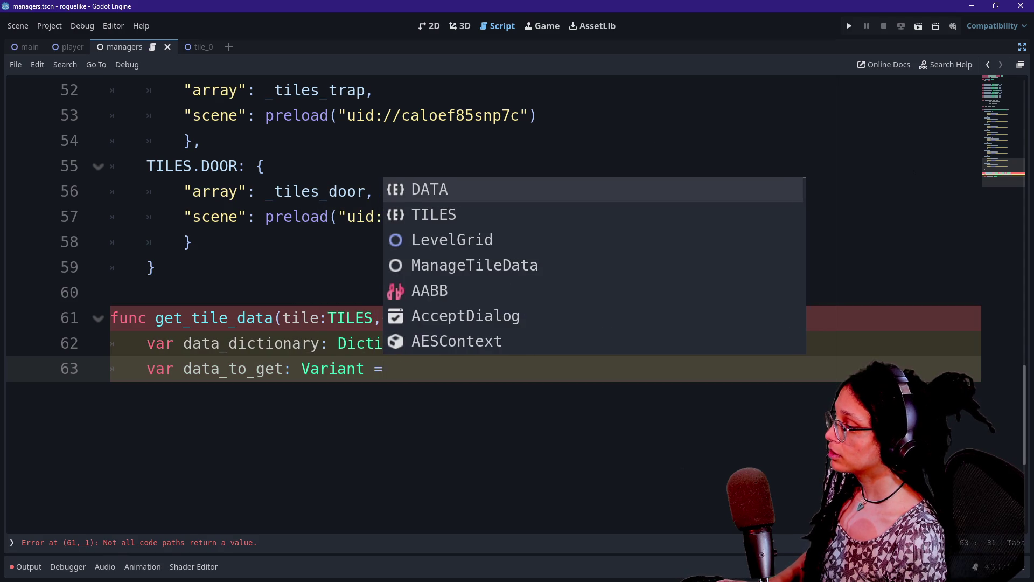
pyautogui.press('BackSpace')
pyautogui.press('BackSpace')
pyautogui.write('= data_dictiona')
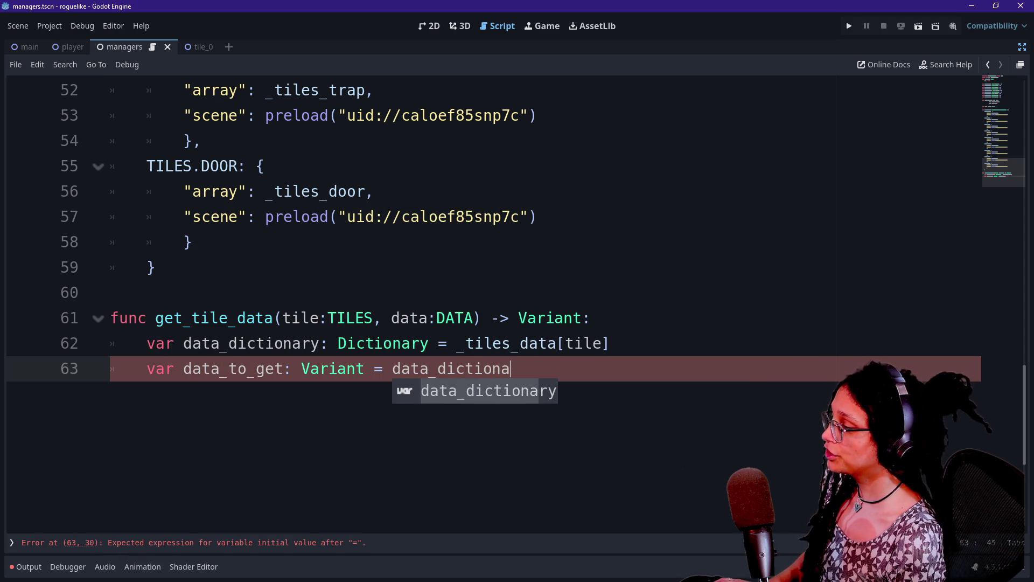
pyautogui.write('ry')
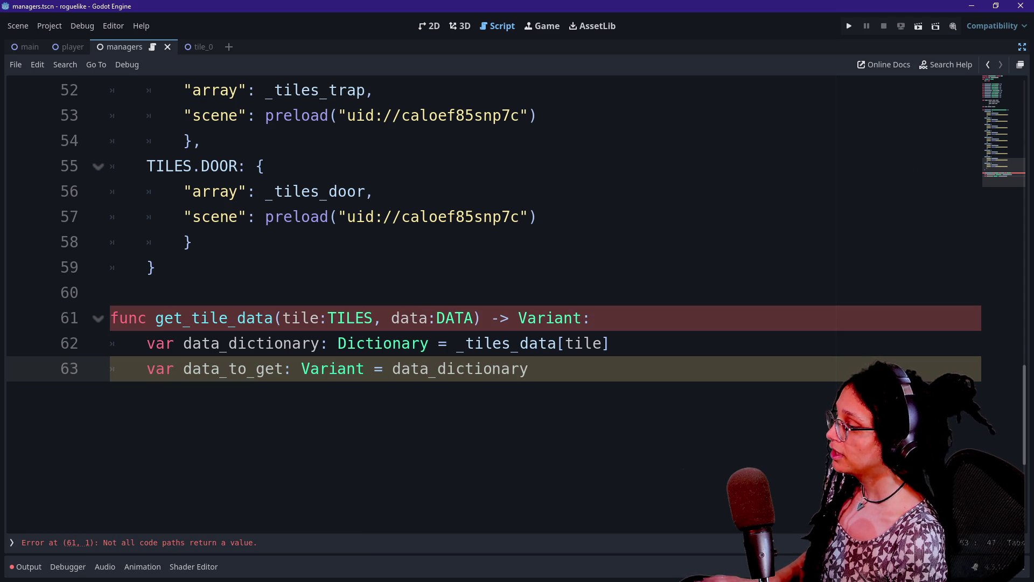
# Step: Declare data_key_string: String = DATA.find_key(data) and index data_dictionary with it
pyautogui.click(609, 343)
pyautogui.press('Return')
pyautogui.write('var ')
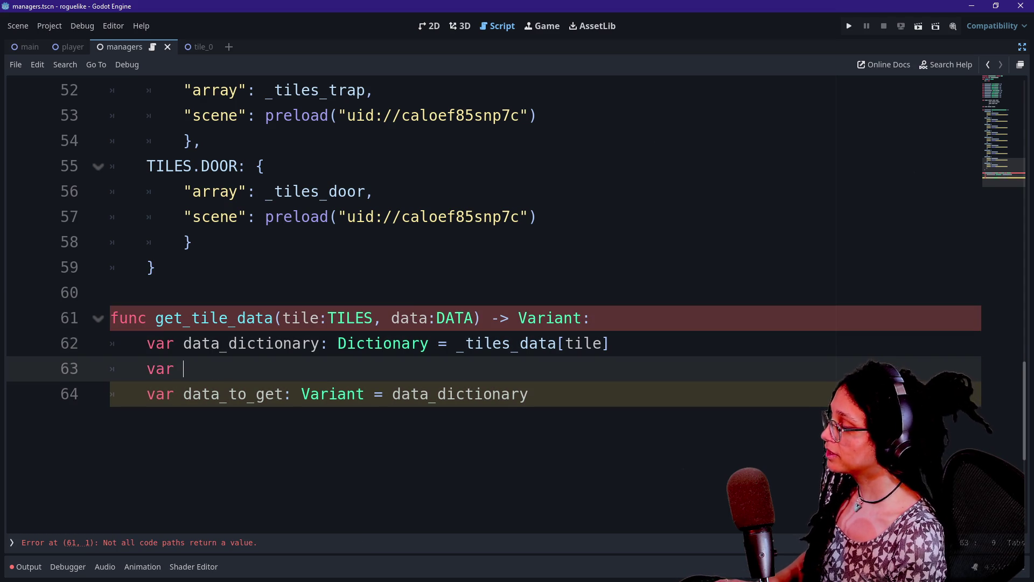
pyautogui.write('data_key')
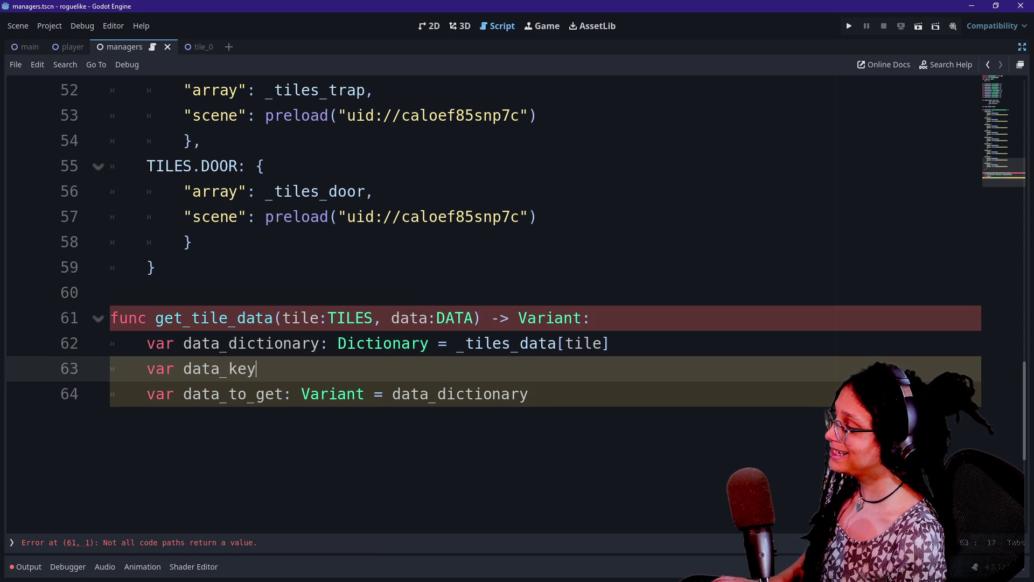
pyautogui.write('_string: String =')
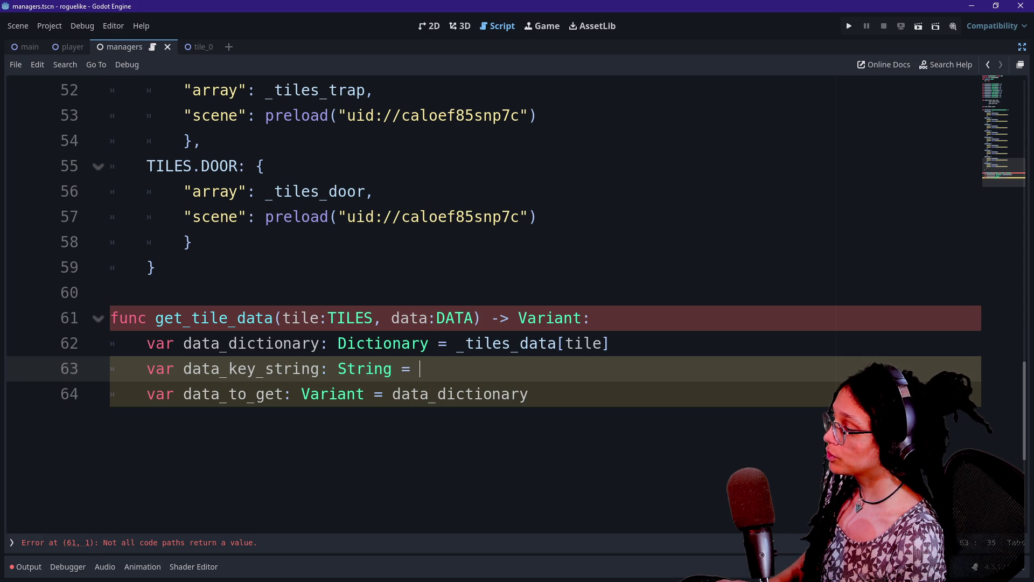
pyautogui.hotkey('ctrl', 'space')
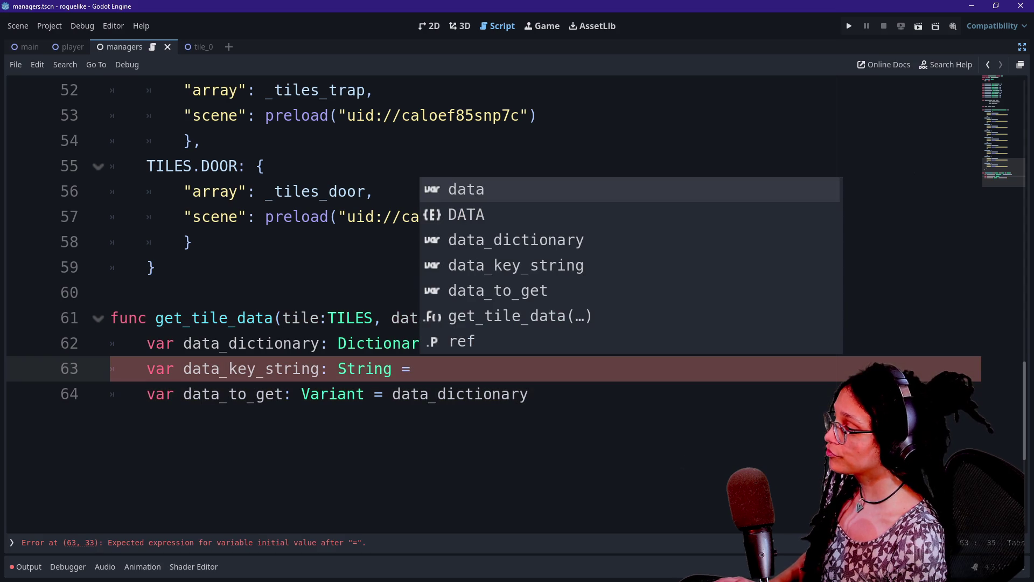
pyautogui.write('data')
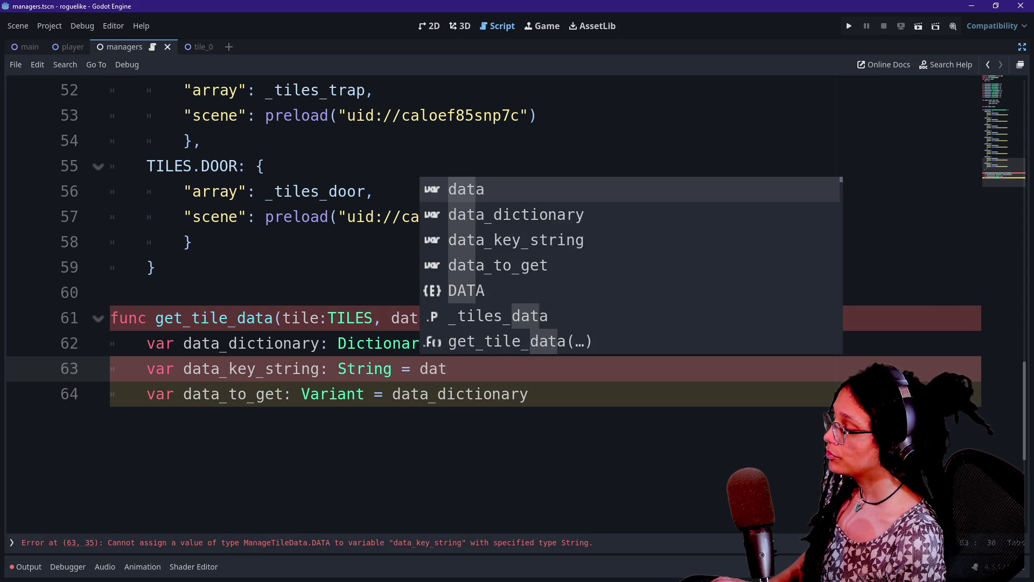
pyautogui.write('d')
pyautogui.press('BackSpace')
pyautogui.write('DATA.find')
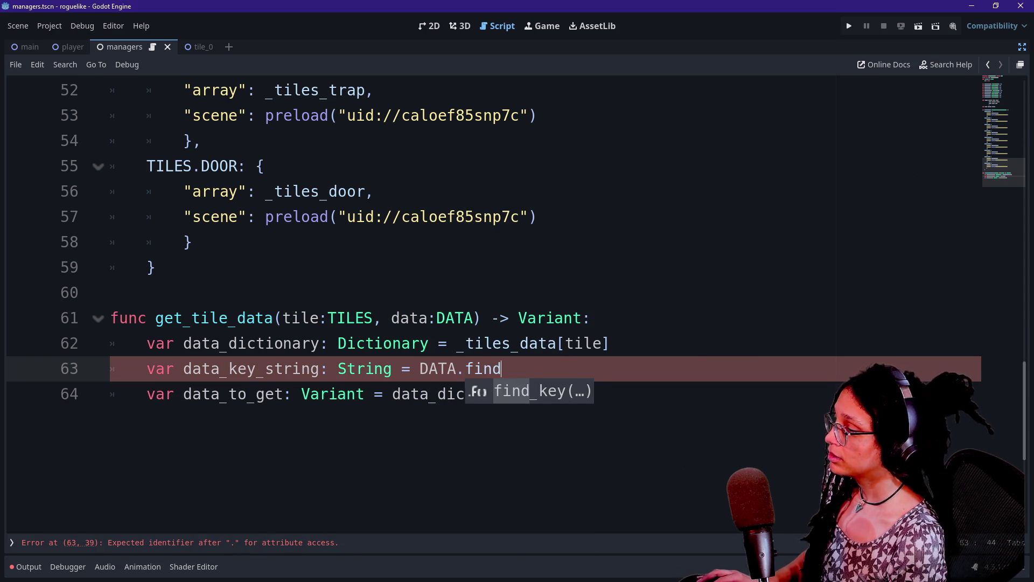
pyautogui.press('Return')
pyautogui.write('data)')
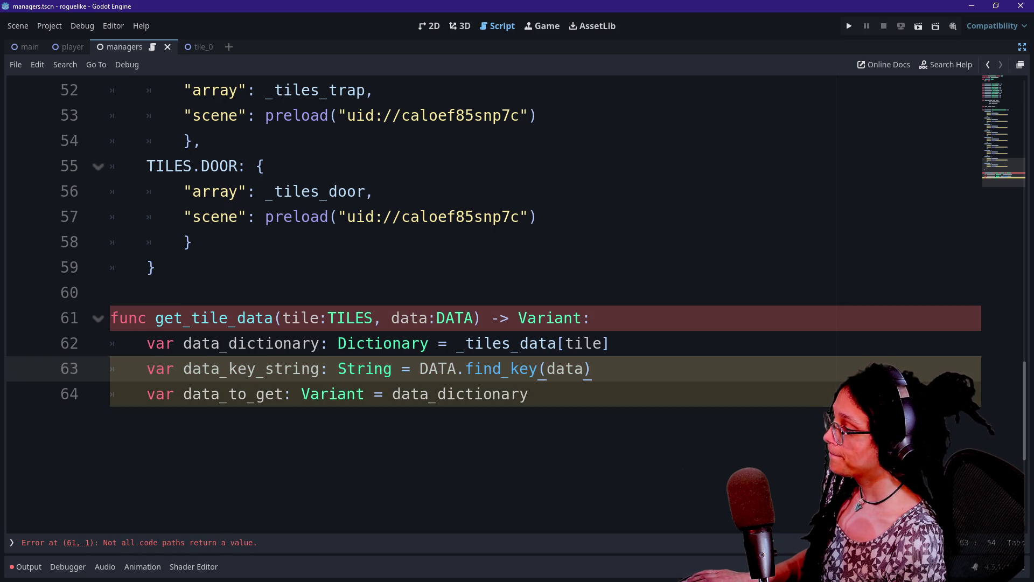
pyautogui.write('p')
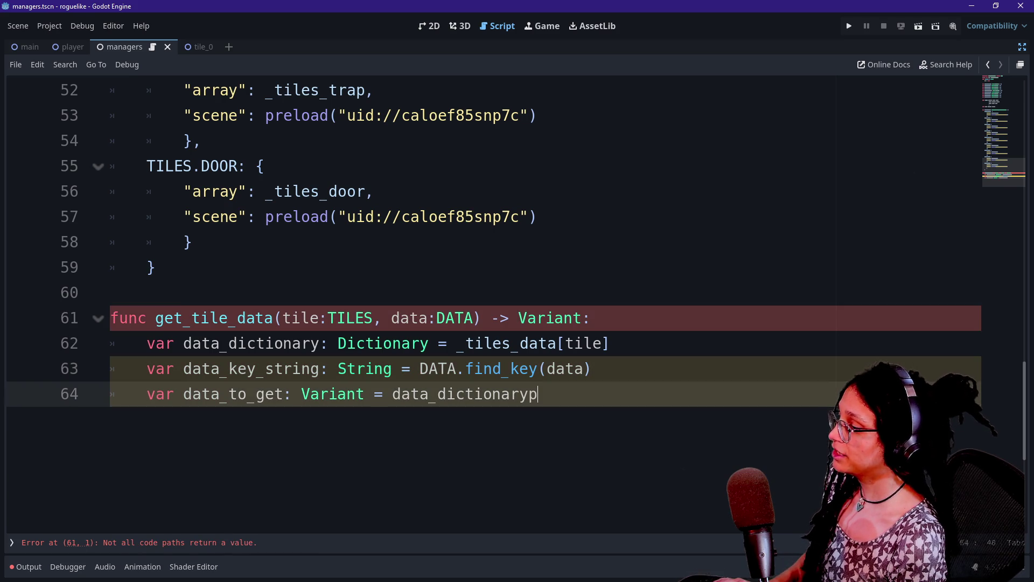
pyautogui.press('BackSpace')
pyautogui.write('[data')
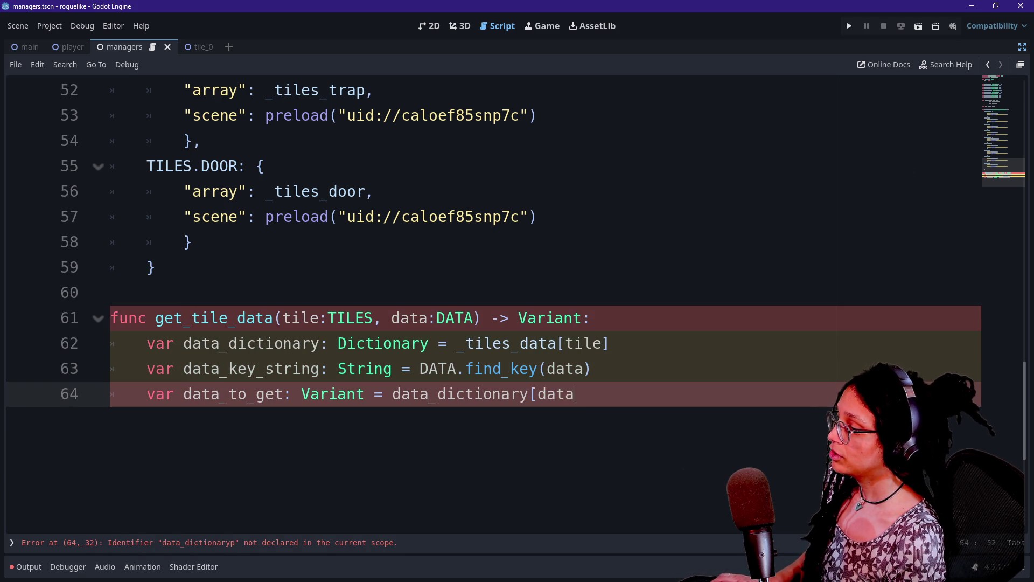
pyautogui.write('_key_string]')
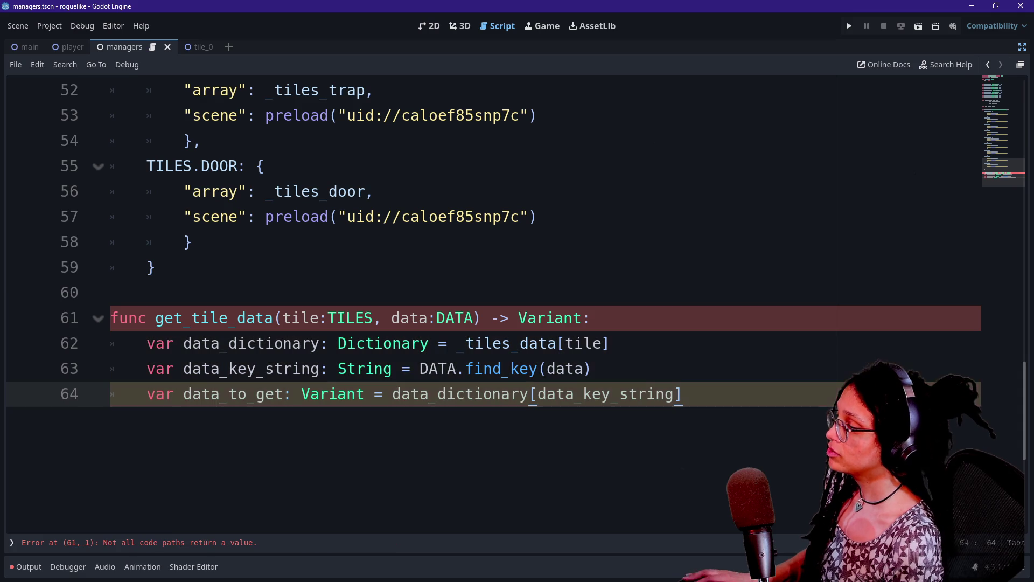
# Step: End get_tile_data with the line 'return data_to_get'
pyautogui.click(555, 393)
pyautogui.scroll(-2, 555, 393)
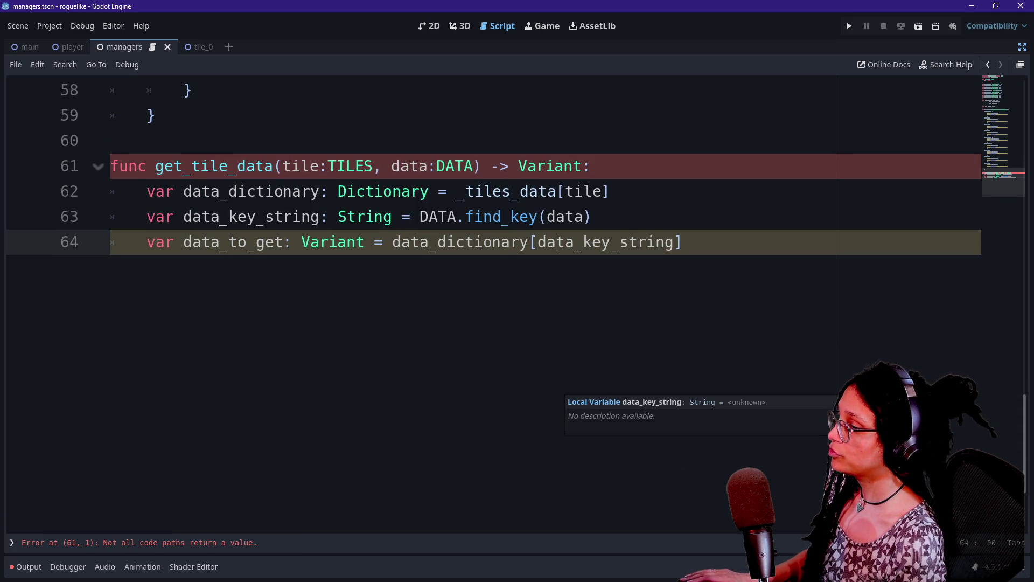
pyautogui.press('End')
pyautogui.press('Return')
pyautogui.write('ret')
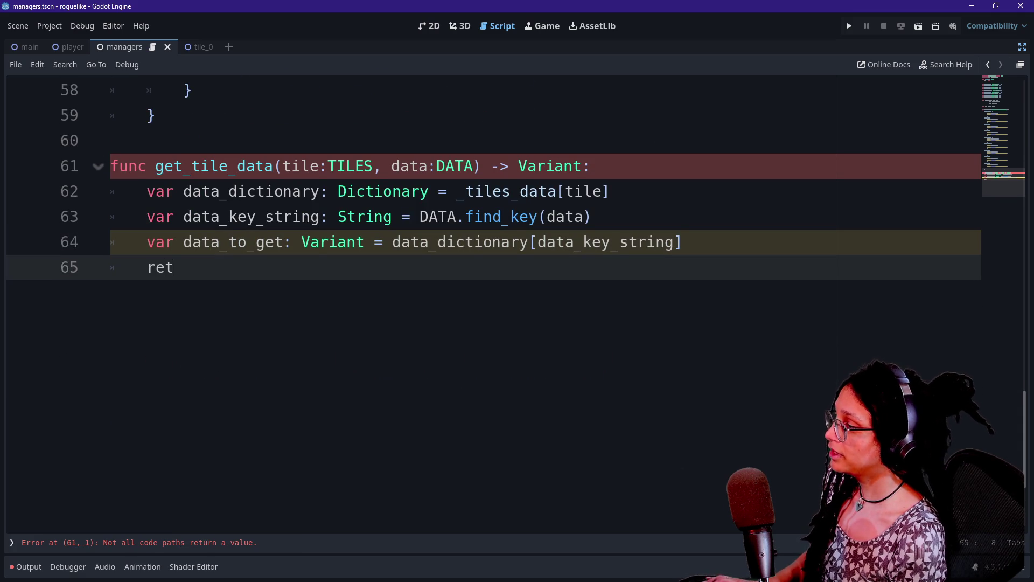
pyautogui.write('urn data_to_get')
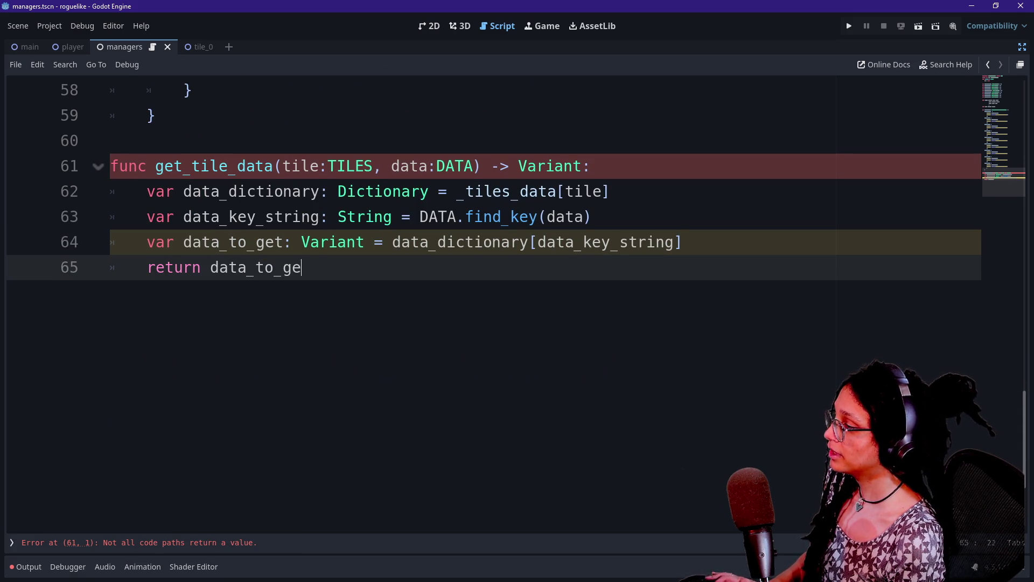
pyautogui.click(592, 217)
# Step: Leave one blank line after get_tile_data and select the whole function
pyautogui.scroll(2, 323, 269)
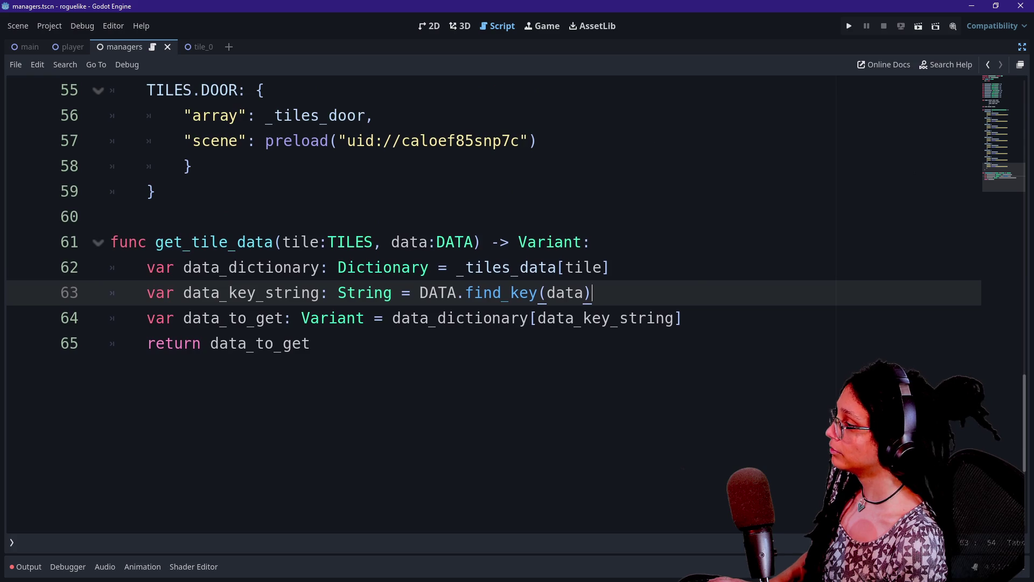
pyautogui.scroll(1, 323, 269)
pyautogui.moveTo(377, 292)
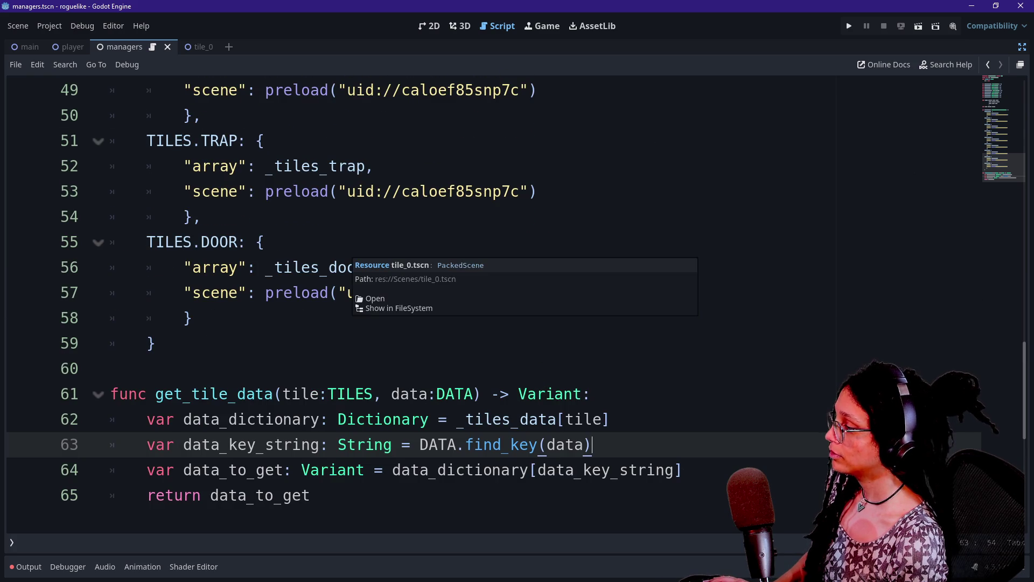
pyautogui.scroll(-1, 377, 293)
pyautogui.scroll(10, 376, 292)
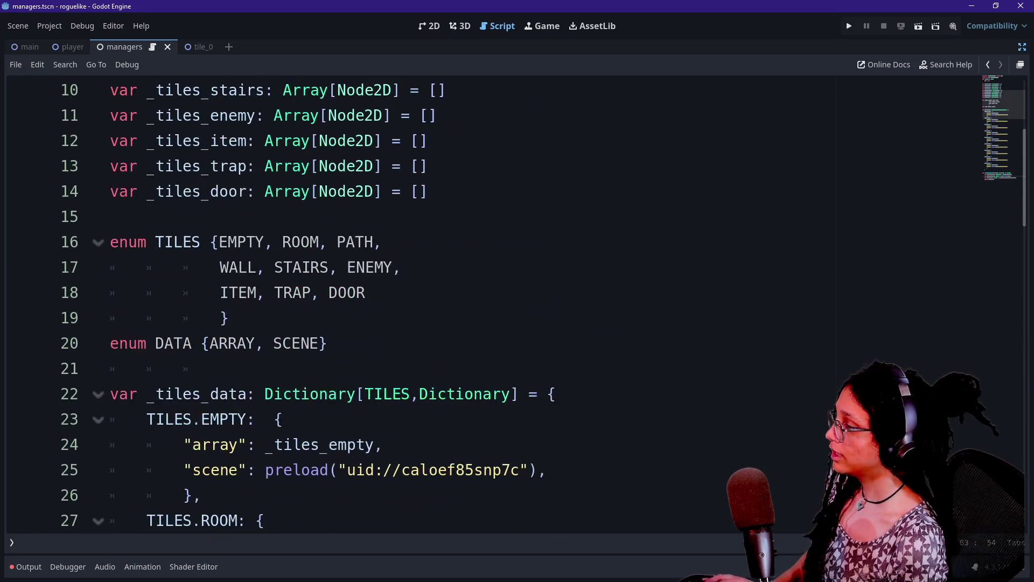
pyautogui.moveTo(224, 369); pyautogui.dragTo(283, 419)
pyautogui.hotkey('ctrl', 'End')
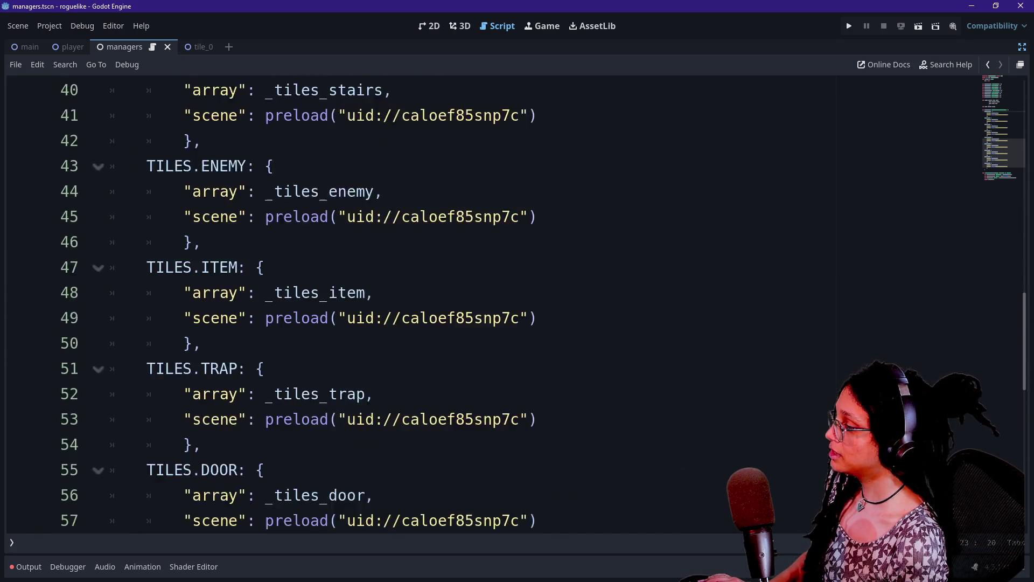
pyautogui.press('Return')
pyautogui.press('Return')
pyautogui.press('BackSpace')
pyautogui.moveTo(109, 293)
pyautogui.mouseDown()
pyautogui.moveTo(193, 166)
pyautogui.moveTo(110, 141)
pyautogui.mouseUp()
# Step: Paste a copy of get_tile_data below it and rename the copy set_tile_data
pyautogui.hotkey('ctrl', 'c')
pyautogui.hotkey('ctrl', 'End')
pyautogui.hotkey('ctrl', 'v')
pyautogui.click(191, 318)
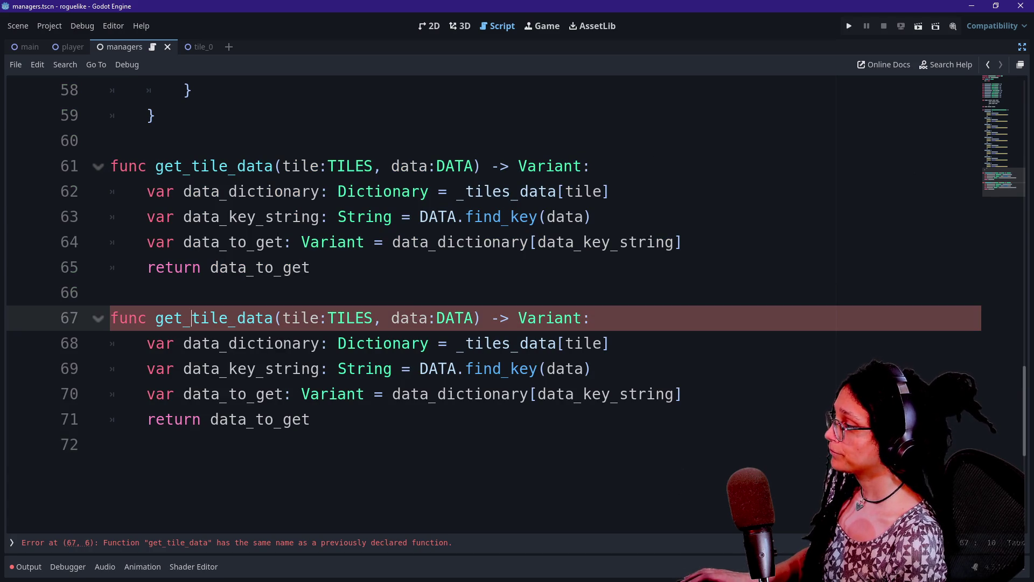
pyautogui.press('BackSpace')
pyautogui.press('BackSpace')
pyautogui.press('BackSpace')
pyautogui.write('set')
pyautogui.click(110, 292)
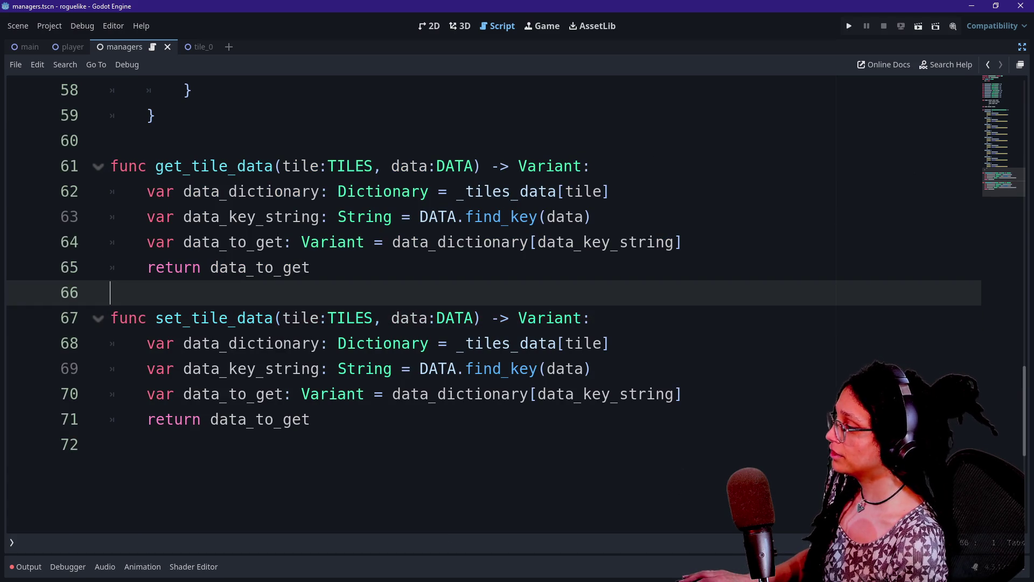
# Step: Review the copied function's parameter, dictionary lookup and key lines
pyautogui.moveTo(283, 318); pyautogui.dragTo(473, 318)
pyautogui.click(472, 318)
pyautogui.moveTo(148, 343); pyautogui.dragTo(284, 343)
pyautogui.click(284, 343)
pyautogui.moveTo(219, 343); pyautogui.dragTo(610, 343)
pyautogui.click(474, 343)
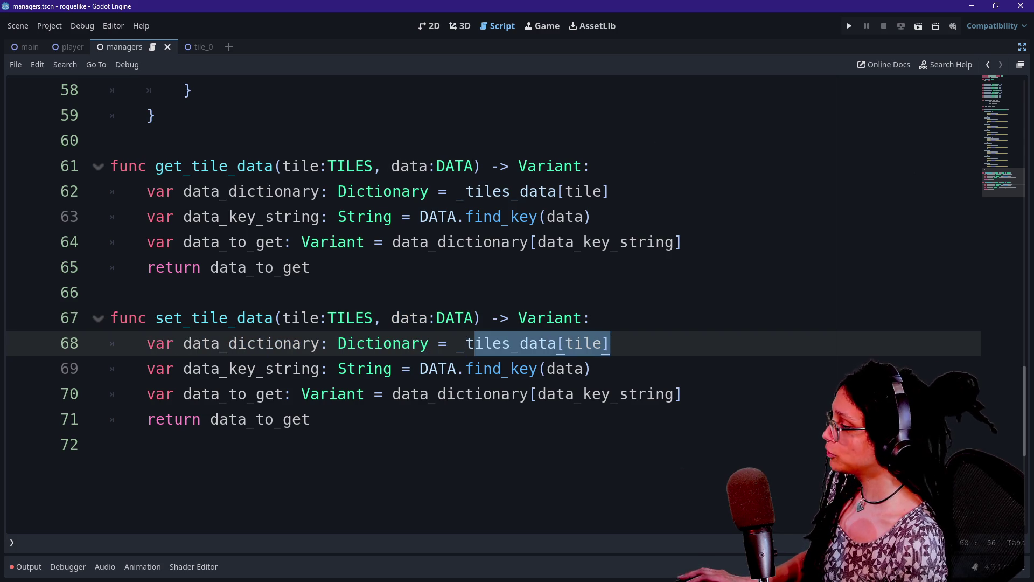
pyautogui.moveTo(148, 369); pyautogui.dragTo(504, 394)
pyautogui.click(504, 394)
pyautogui.moveTo(420, 368); pyautogui.dragTo(611, 394)
pyautogui.click(611, 394)
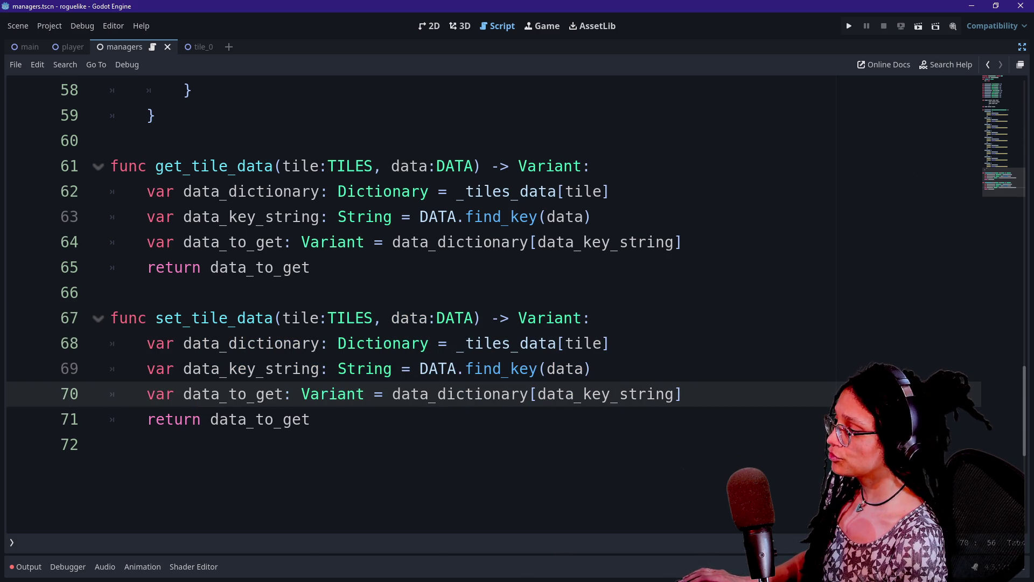
pyautogui.moveTo(188, 394); pyautogui.dragTo(310, 419)
pyautogui.click(309, 419)
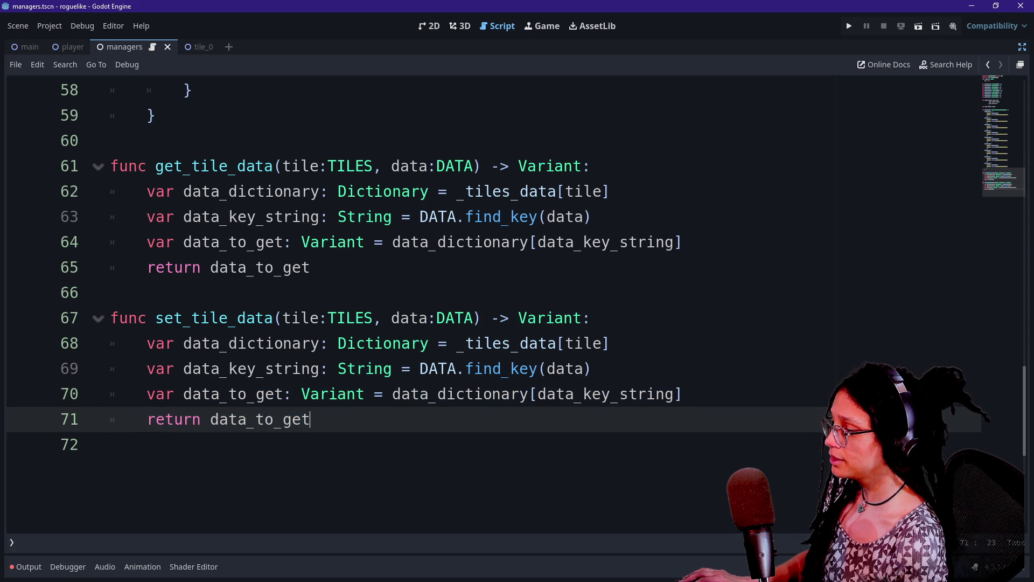
# Step: Undo a trial deletion on line 70 and add a data_to_set: Variant parameter
pyautogui.moveTo(345, 393)
pyautogui.click(273, 419)
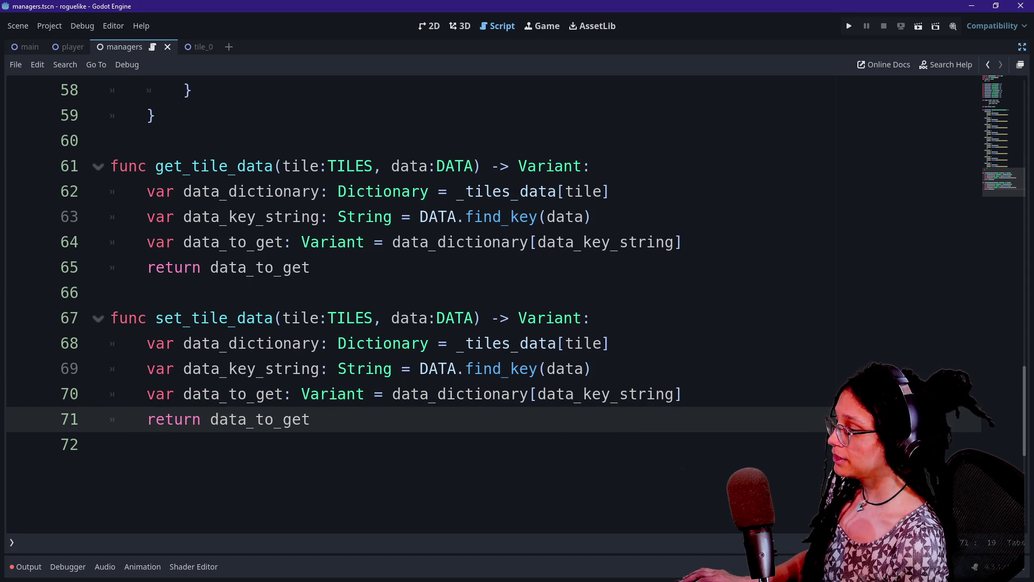
pyautogui.moveTo(211, 393); pyautogui.dragTo(493, 394)
pyautogui.click(493, 394)
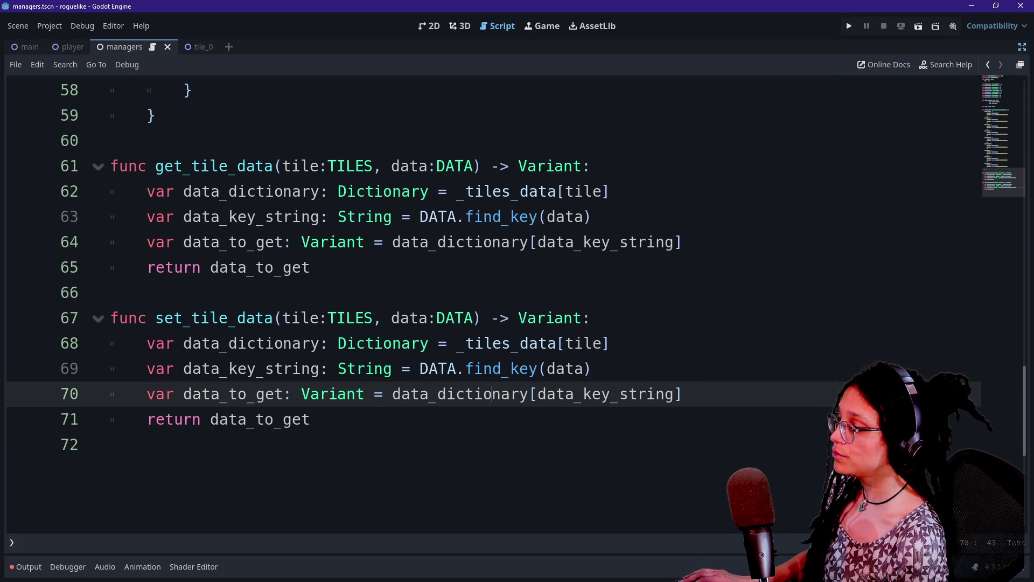
pyautogui.moveTo(358, 393)
pyautogui.click(393, 394)
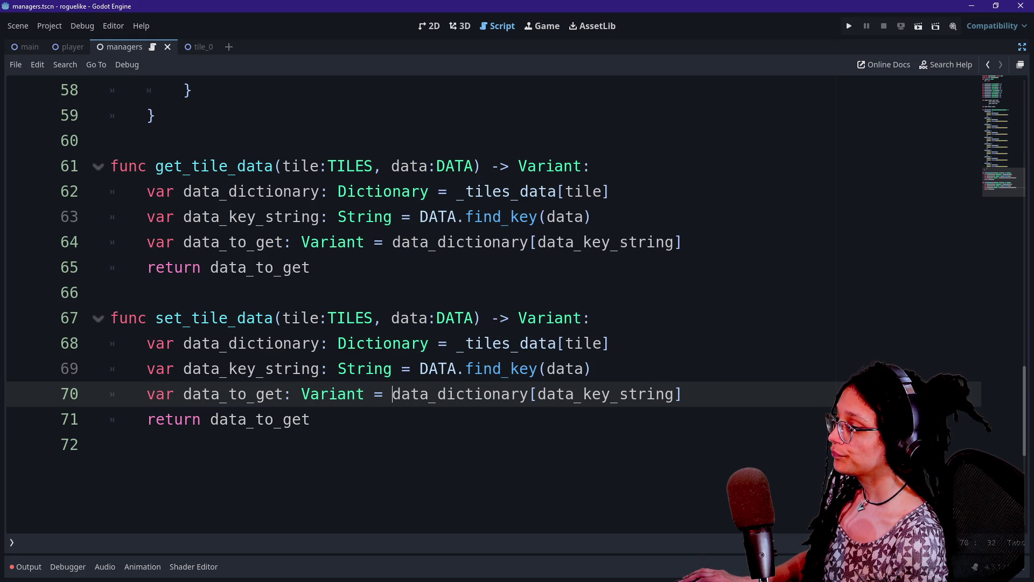
pyautogui.moveTo(593, 394)
pyautogui.mouseDown()
pyautogui.moveTo(418, 394)
pyautogui.moveTo(683, 393)
pyautogui.mouseUp()
pyautogui.click(420, 393)
pyautogui.click(683, 393)
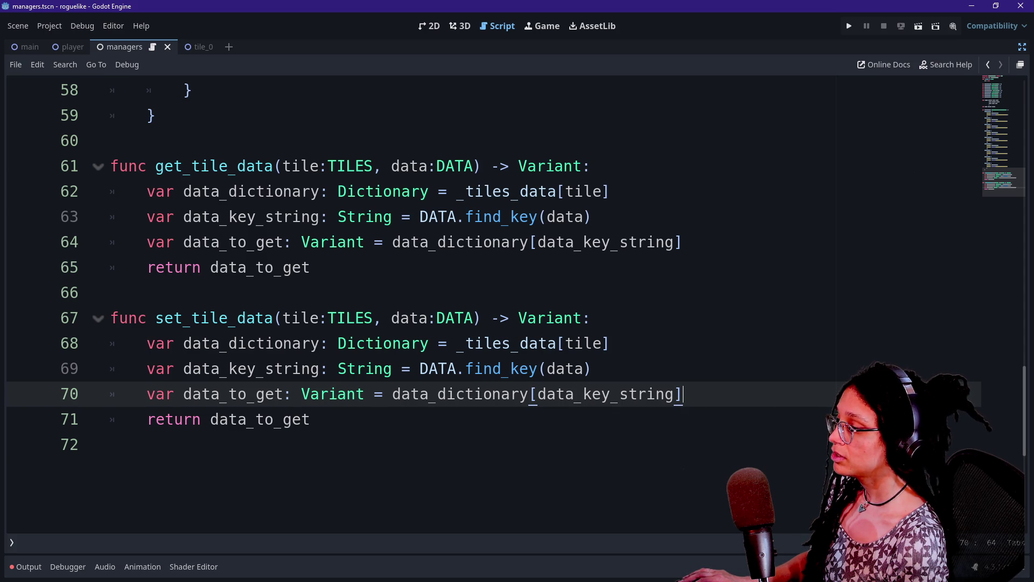
pyautogui.moveTo(387, 394); pyautogui.dragTo(193, 394)
pyautogui.press('BackSpace')
pyautogui.press('BackSpace')
pyautogui.press('BackSpace')
pyautogui.press('BackSpace')
pyautogui.click(437, 394)
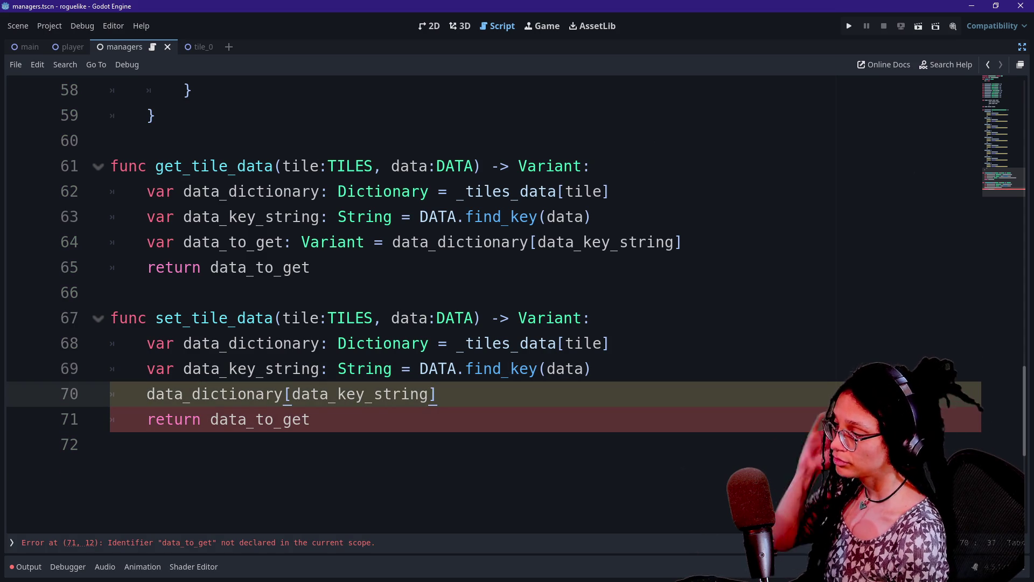
pyautogui.hotkey('ctrl', 'z')
pyautogui.hotkey('ctrl', 'z')
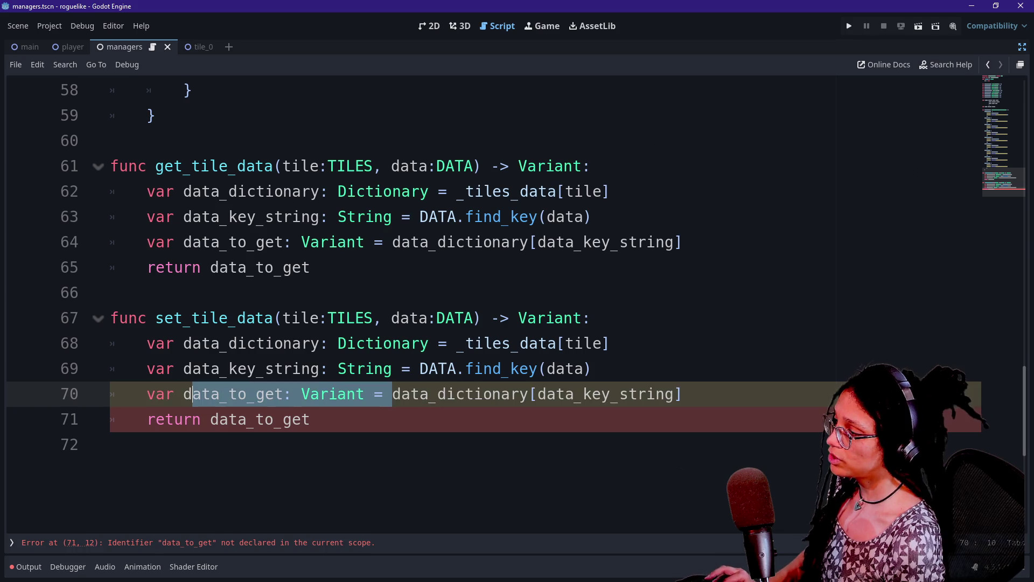
pyautogui.click(382, 318)
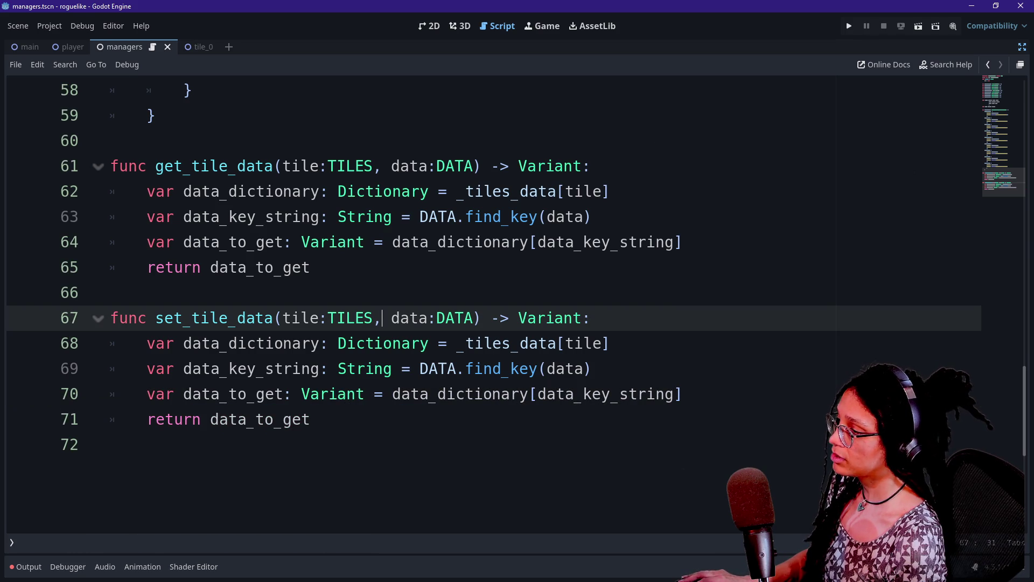
pyautogui.write(', ')
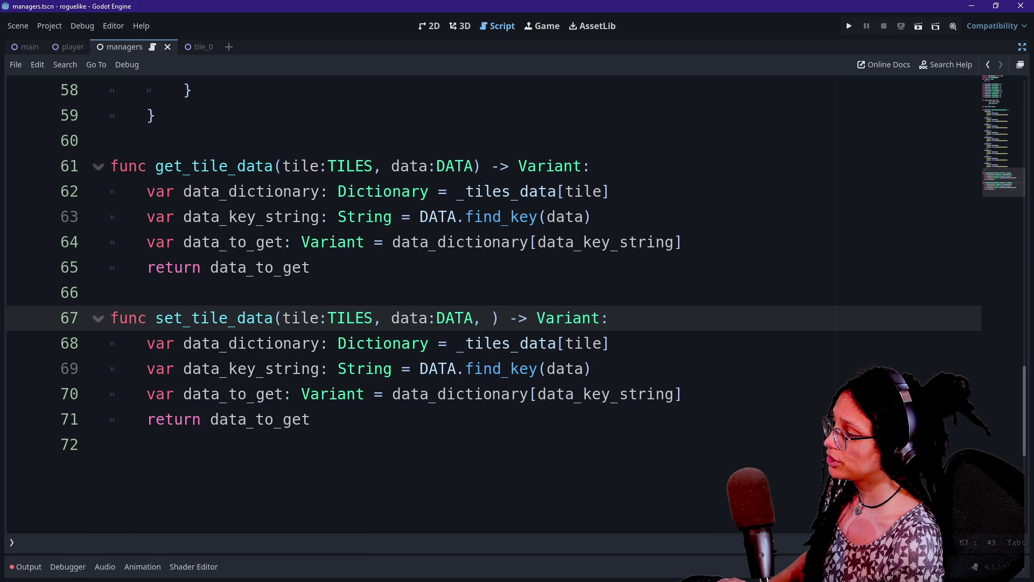
pyautogui.write('data_to_set')
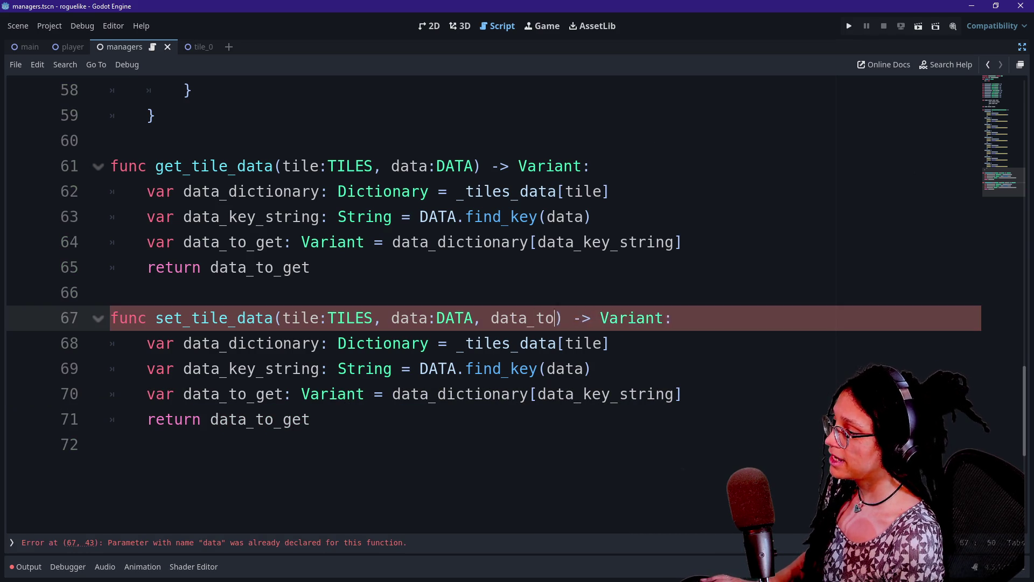
pyautogui.write(': ')
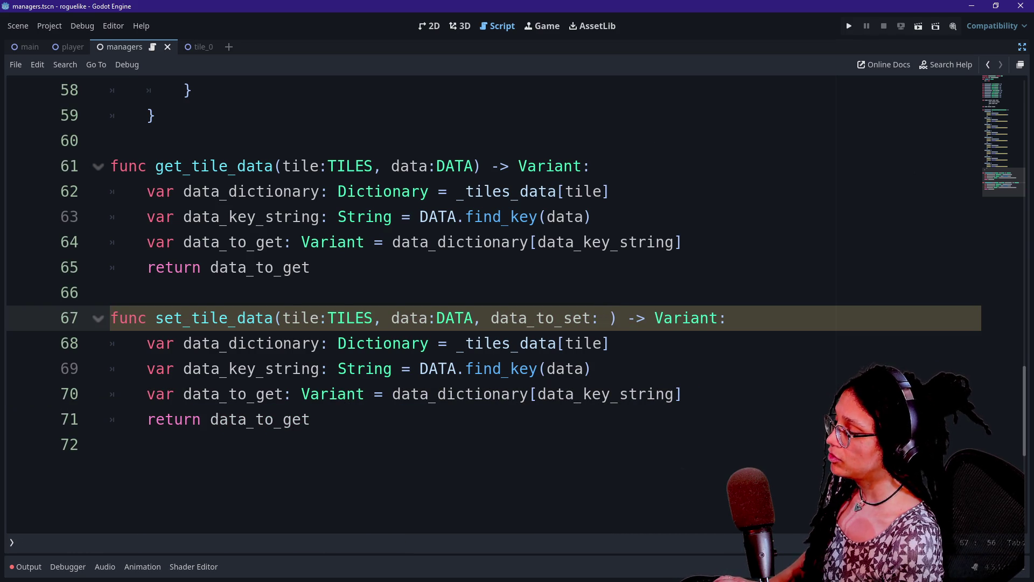
pyautogui.write('Variant')
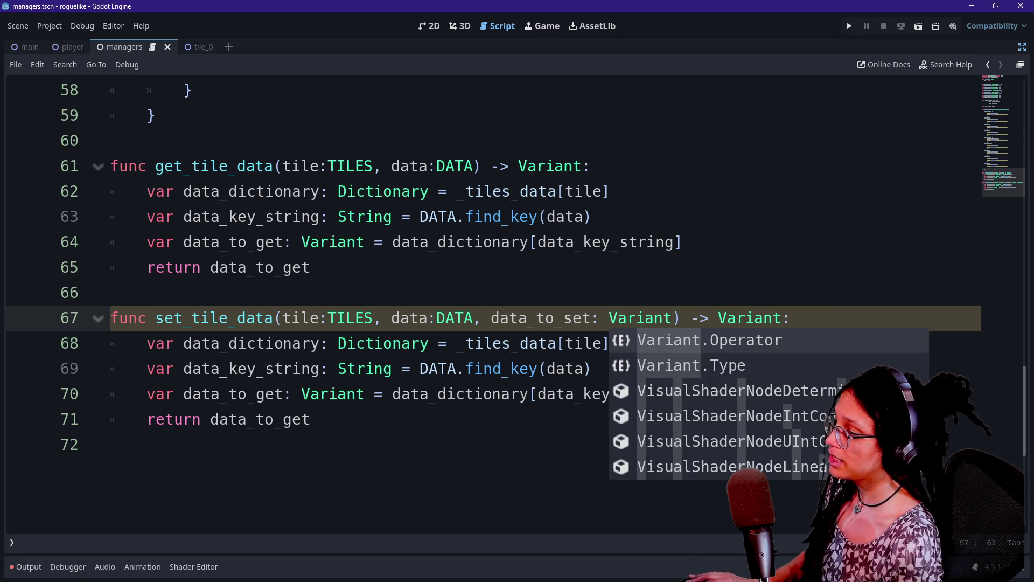
# Step: Rewrite line 70 as data_dictionary[data_key_string] = data_to_set
pyautogui.click(374, 368)
pyautogui.click(592, 368)
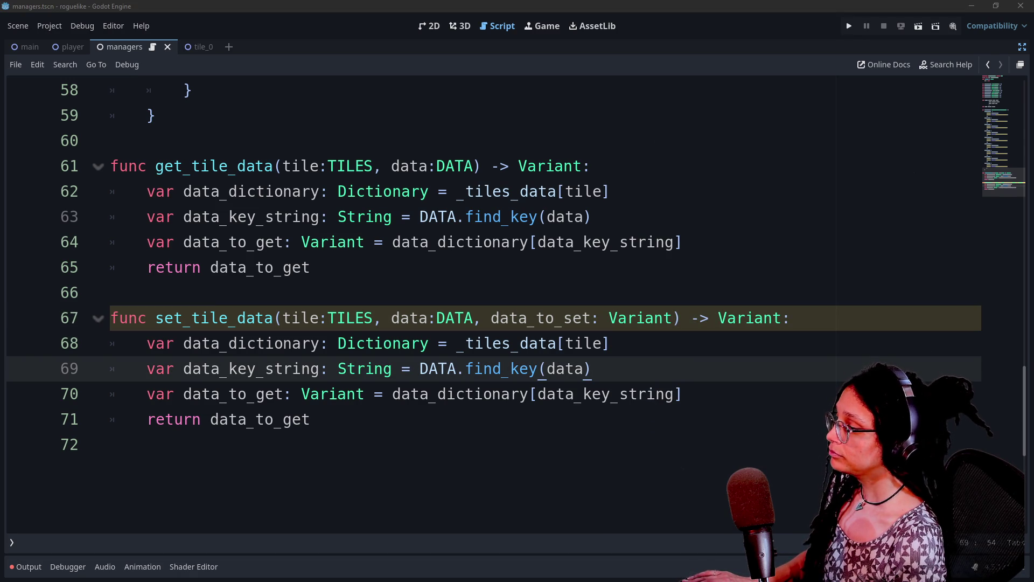
pyautogui.moveTo(392, 393); pyautogui.dragTo(174, 393)
pyautogui.press('BackSpace')
pyautogui.press('BackSpace')
pyautogui.press('BackSpace')
pyautogui.press('BackSpace')
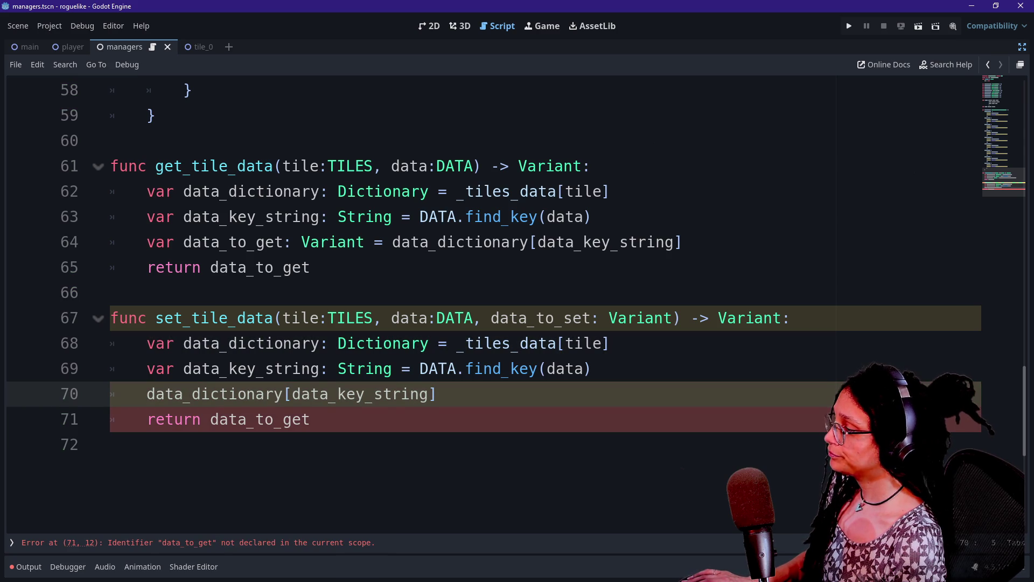
pyautogui.moveTo(291, 393); pyautogui.dragTo(440, 394)
pyautogui.click(345, 394)
pyautogui.click(439, 394)
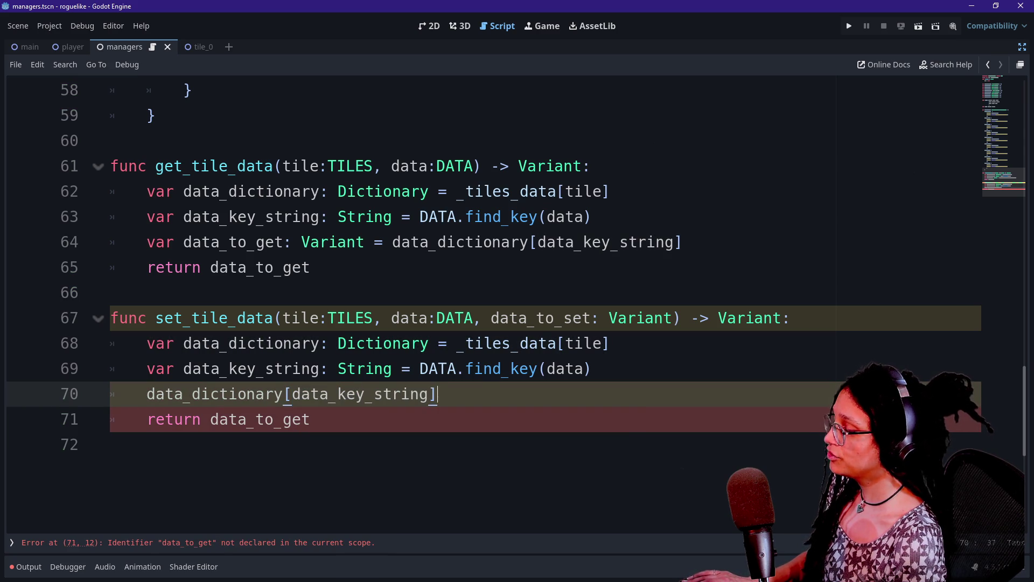
pyautogui.write('[')
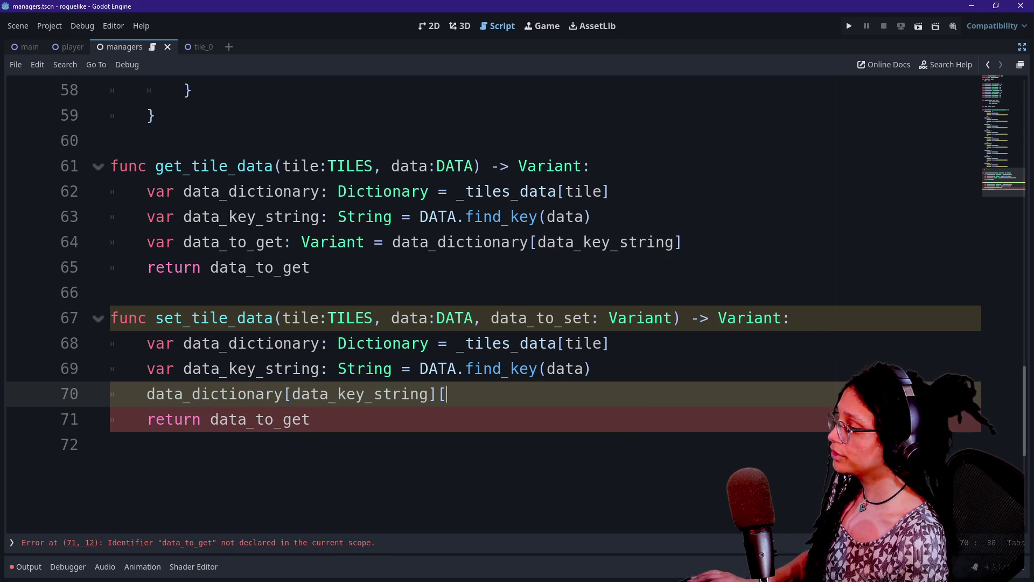
pyautogui.write('data_to_set]')
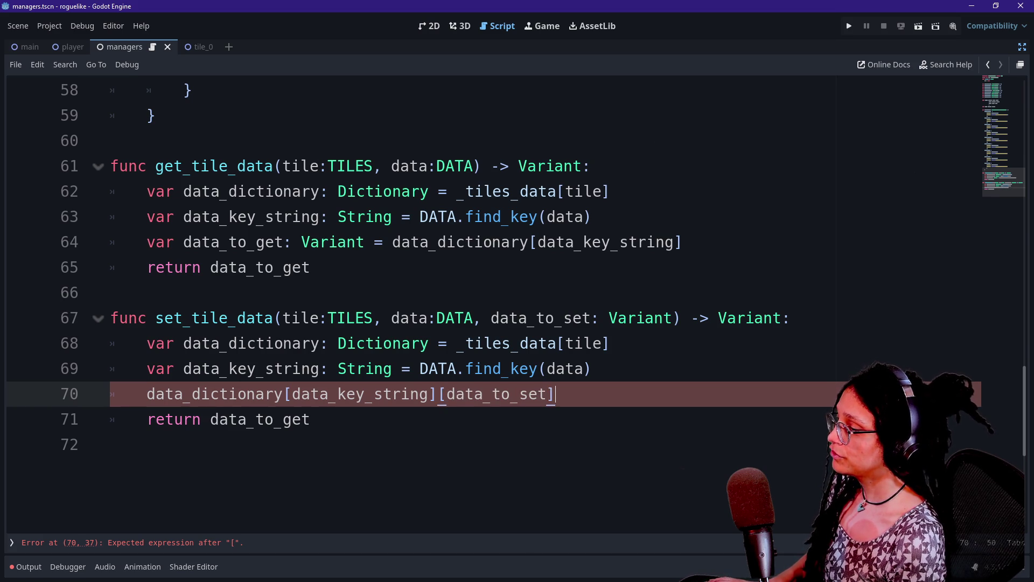
pyautogui.press('BackSpace')
pyautogui.press('BackSpace')
pyautogui.press('BackSpace')
pyautogui.write('= da')
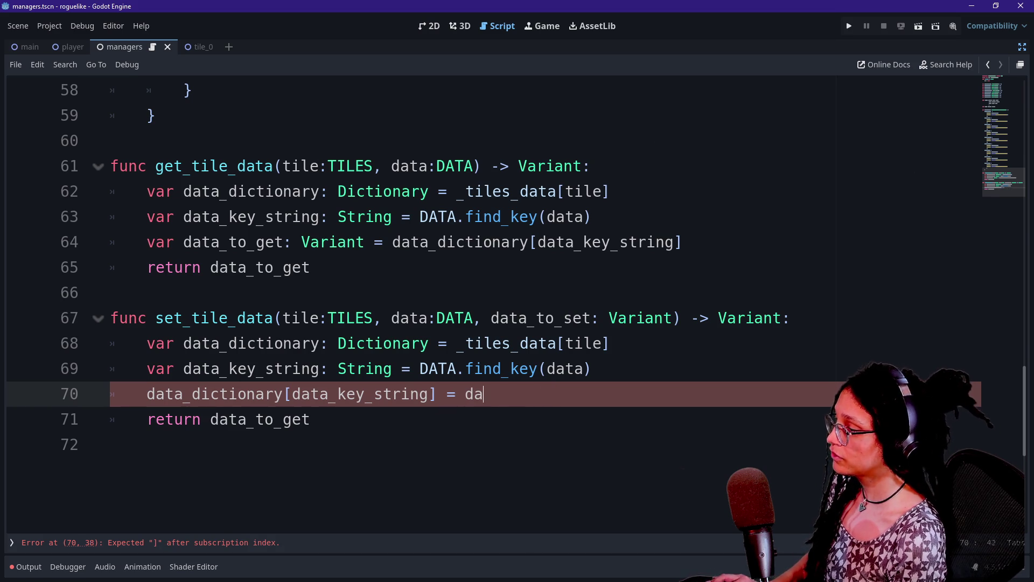
pyautogui.write('ta_to_set')
# Step: Change set_tile_data's return type from Variant to void
pyautogui.click(310, 267)
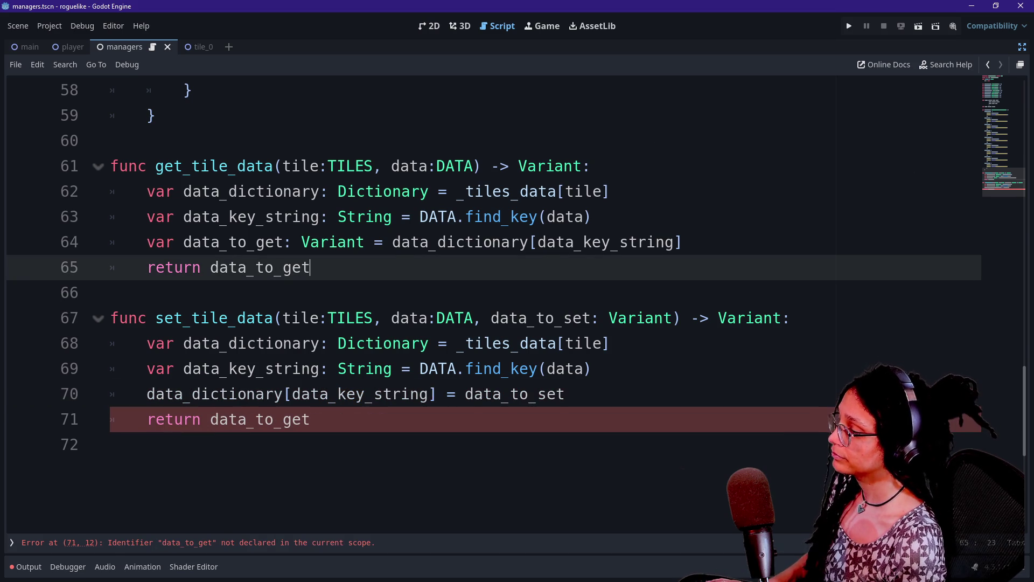
pyautogui.click(310, 419)
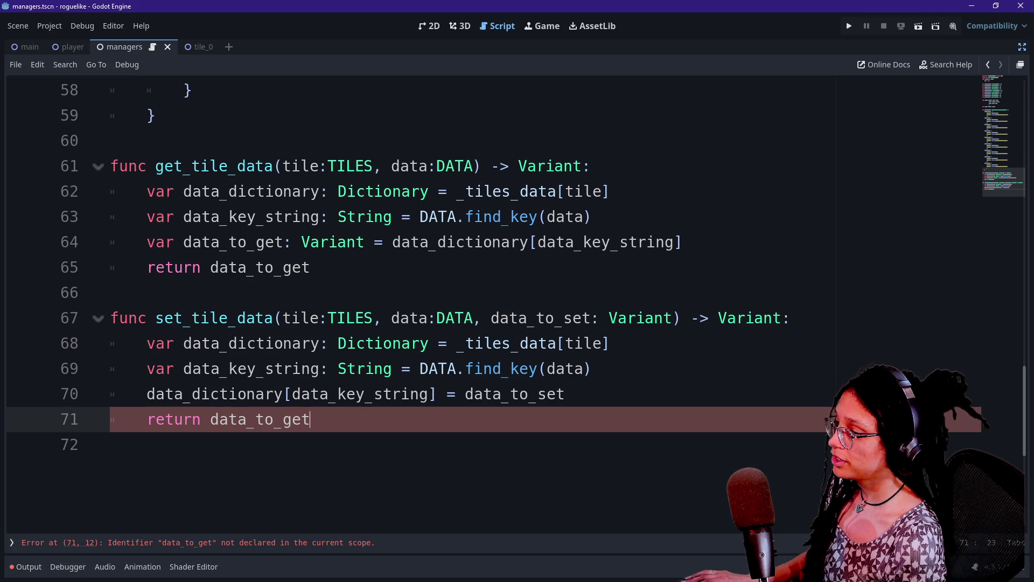
pyautogui.doubleClick(750, 317)
pyautogui.write('t')
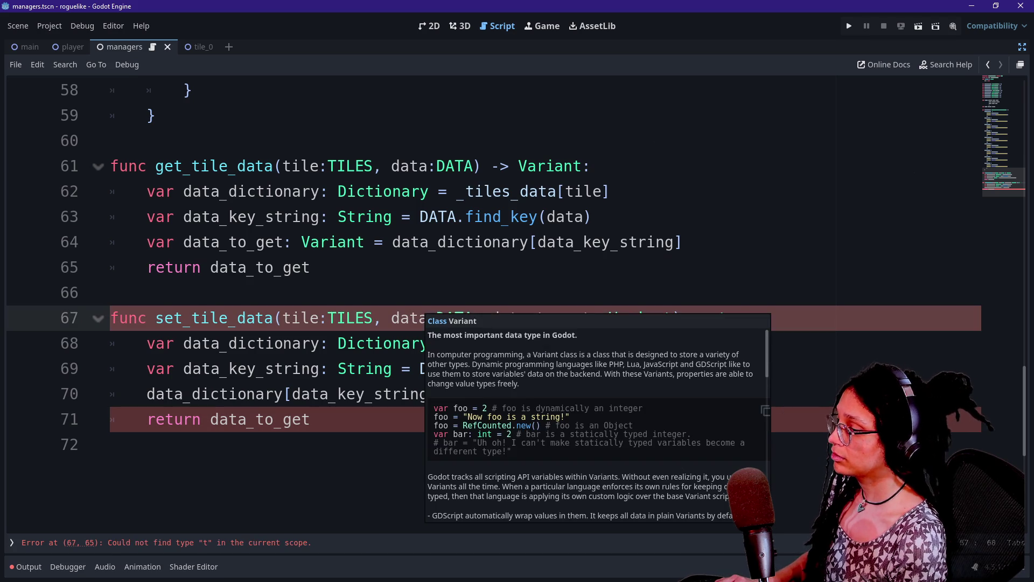
pyautogui.press('BackSpace')
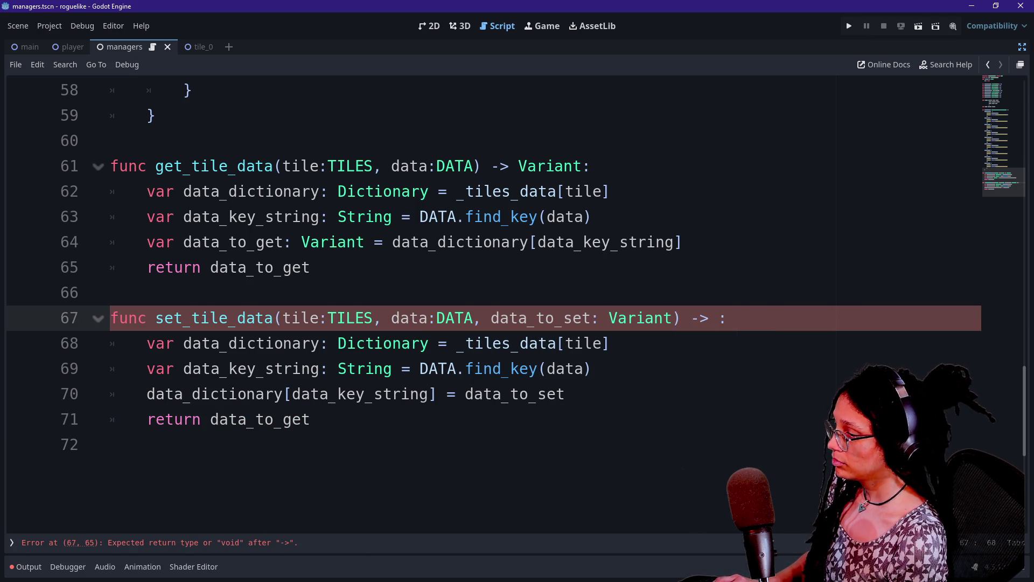
pyautogui.write('void')
# Step: Delete the leftover 'return data_to_get' line and save the scene
pyautogui.moveTo(311, 419)
pyautogui.mouseDown()
pyautogui.moveTo(592, 368)
pyautogui.moveTo(564, 393)
pyautogui.mouseUp()
pyautogui.press('BackSpace')
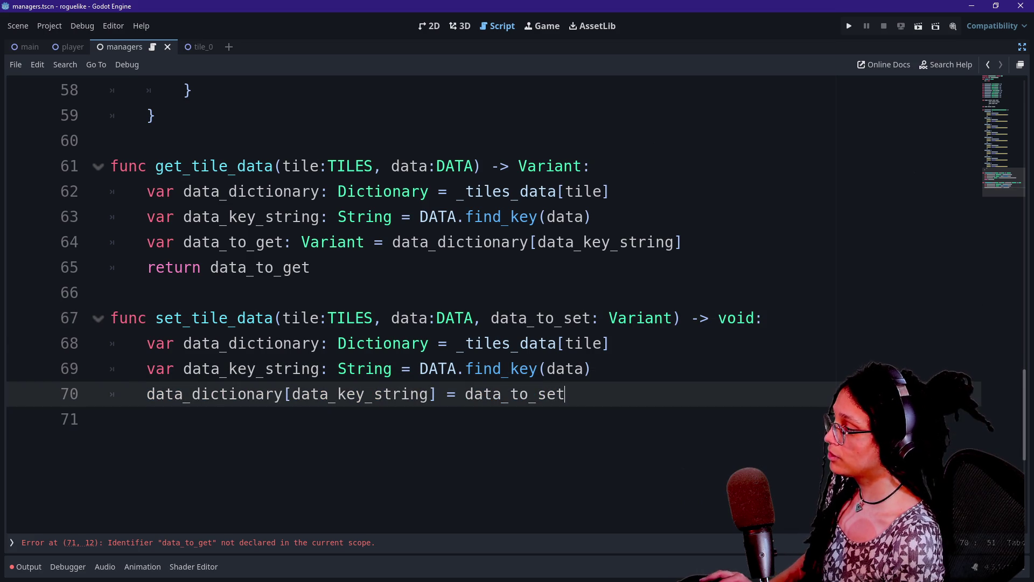
pyautogui.press('Return')
pyautogui.press('BackSpace')
pyautogui.hotkey('ctrl', 's')
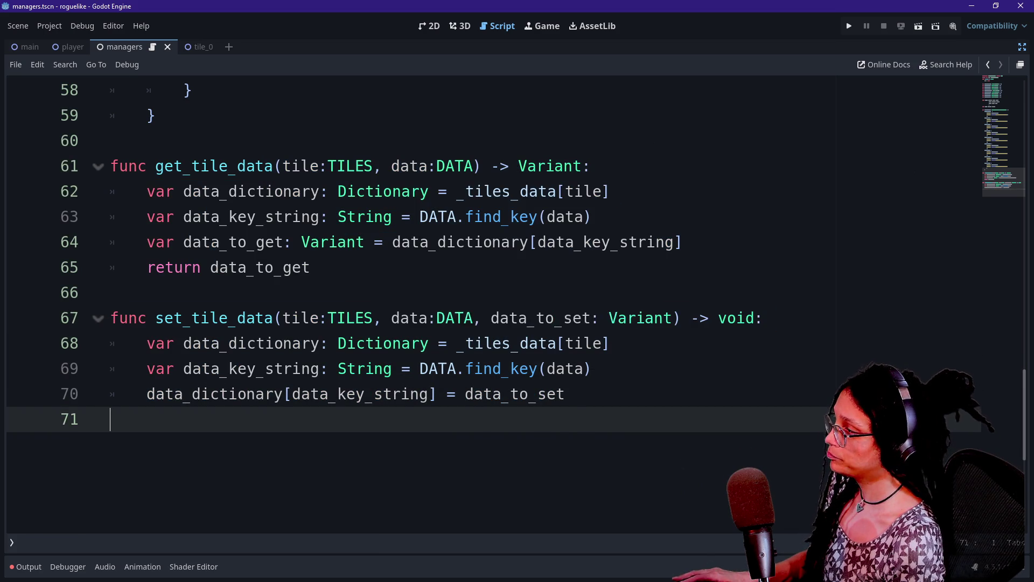
pyautogui.scroll(5, 431, 301)
# Step: Open manage_levels_1.gd from the ManageLevels node and return to distraction-free view
pyautogui.scroll(12, 430, 302)
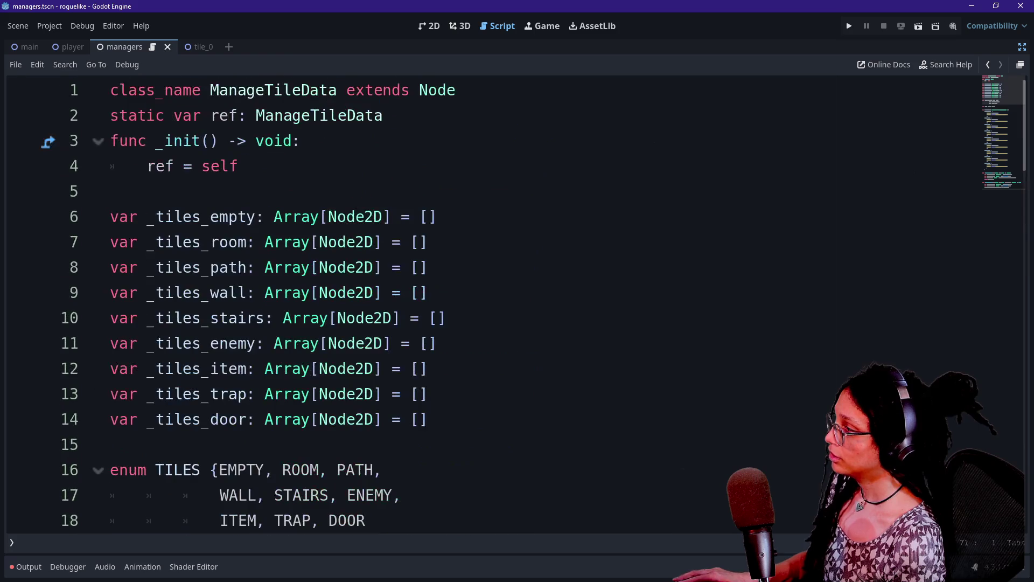
pyautogui.moveTo(210, 90); pyautogui.dragTo(436, 343)
pyautogui.click(111, 444)
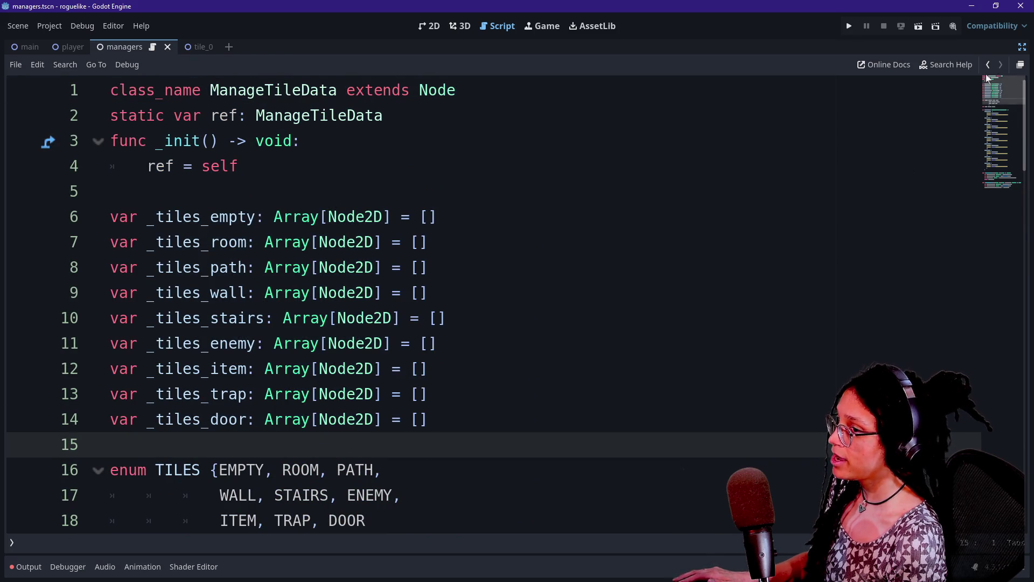
pyautogui.click(1021, 47)
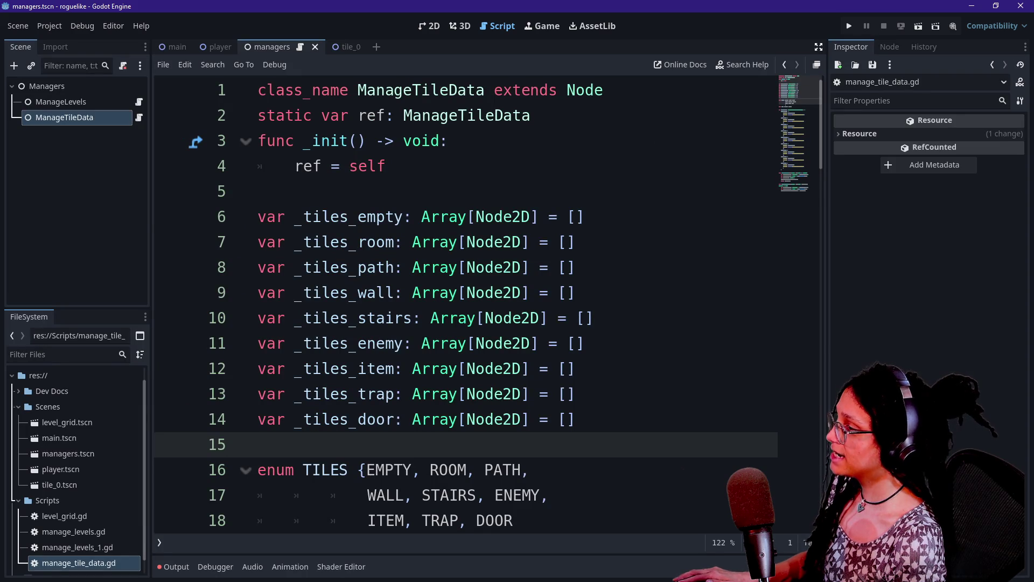
pyautogui.moveTo(356, 267); pyautogui.dragTo(258, 444)
pyautogui.scroll(-3, 463, 301)
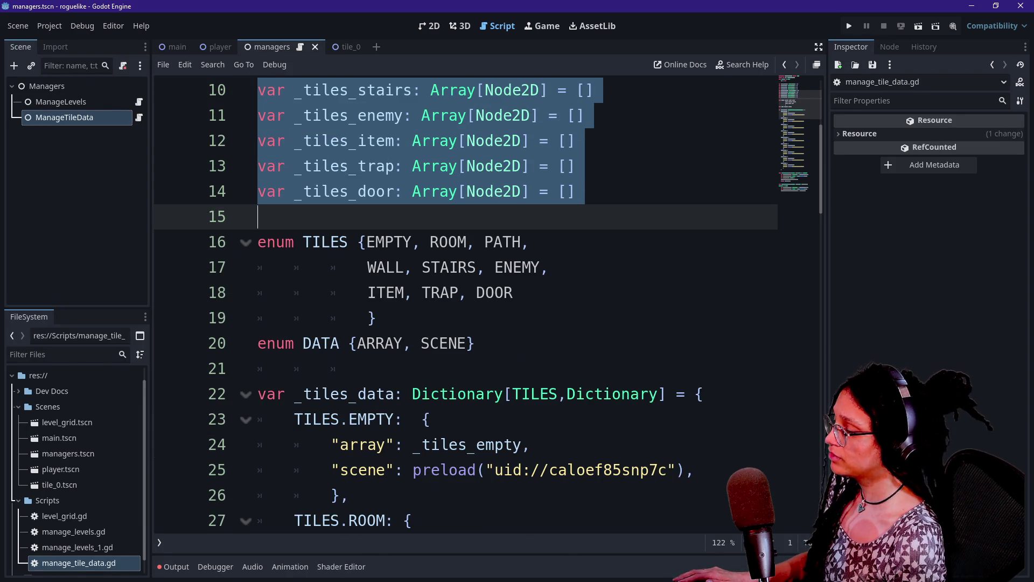
pyautogui.moveTo(302, 343); pyautogui.dragTo(457, 343)
pyautogui.click(377, 343)
pyautogui.click(366, 241)
pyautogui.click(139, 102)
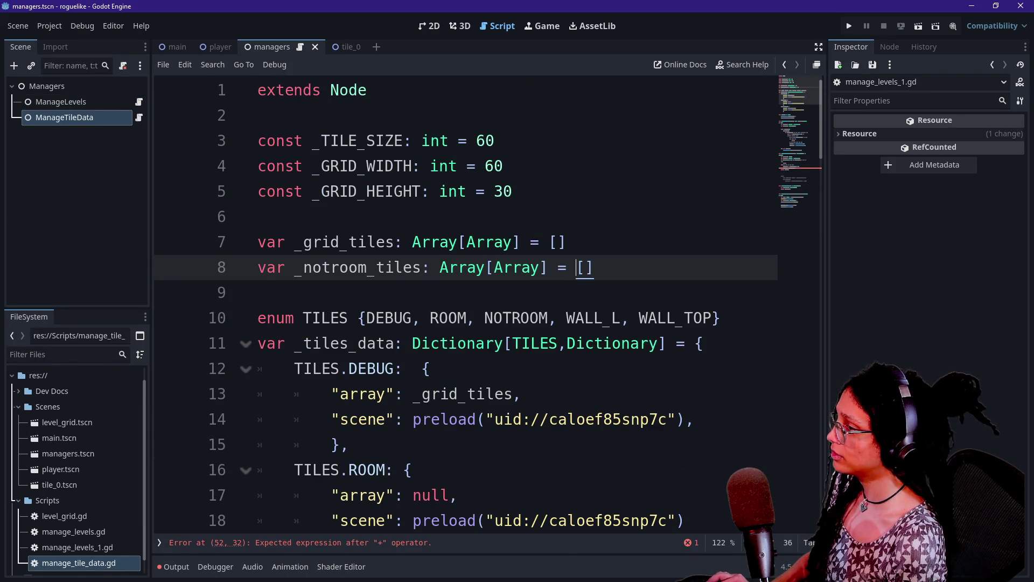
pyautogui.hotkey('ctrl', 'shift', 'F11')
pyautogui.scroll(-15, 517, 302)
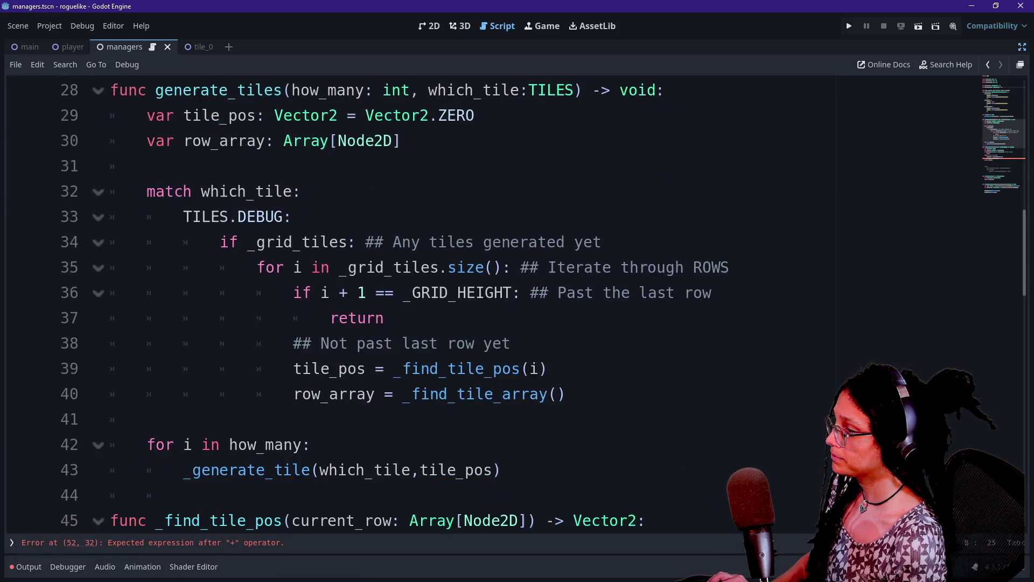
# Step: Switch to manage_levels.gd using the quick file picker
pyautogui.scroll(2, 431, 305)
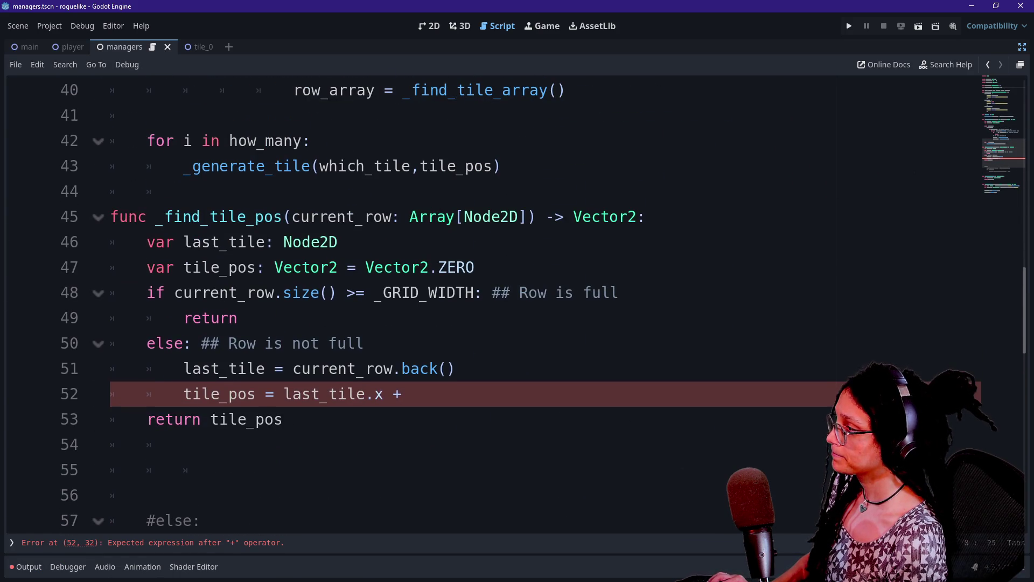
pyautogui.scroll(4, 485, 302)
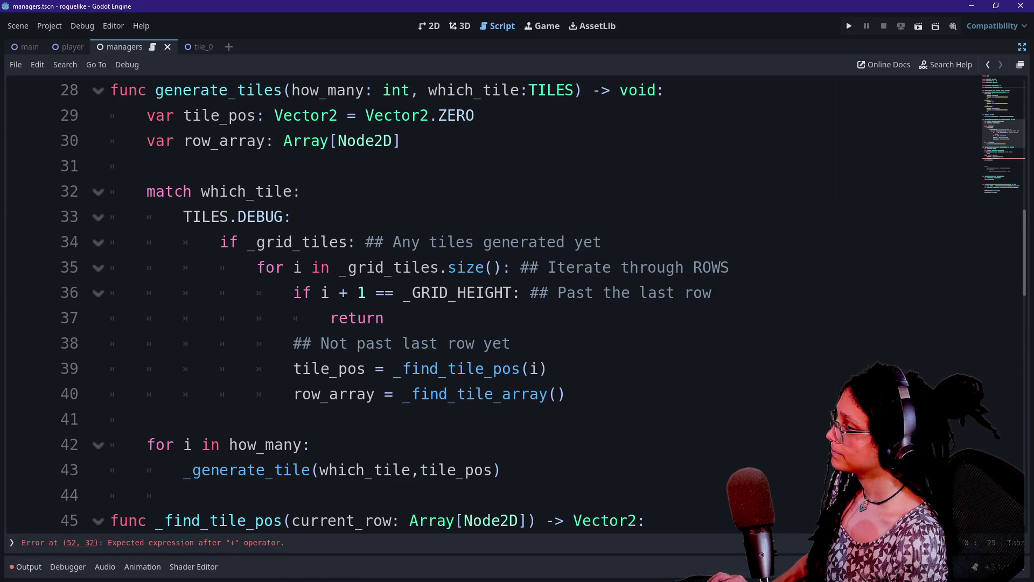
pyautogui.scroll(4, 516, 302)
pyautogui.hotkey('alt', 'shift', 'o')
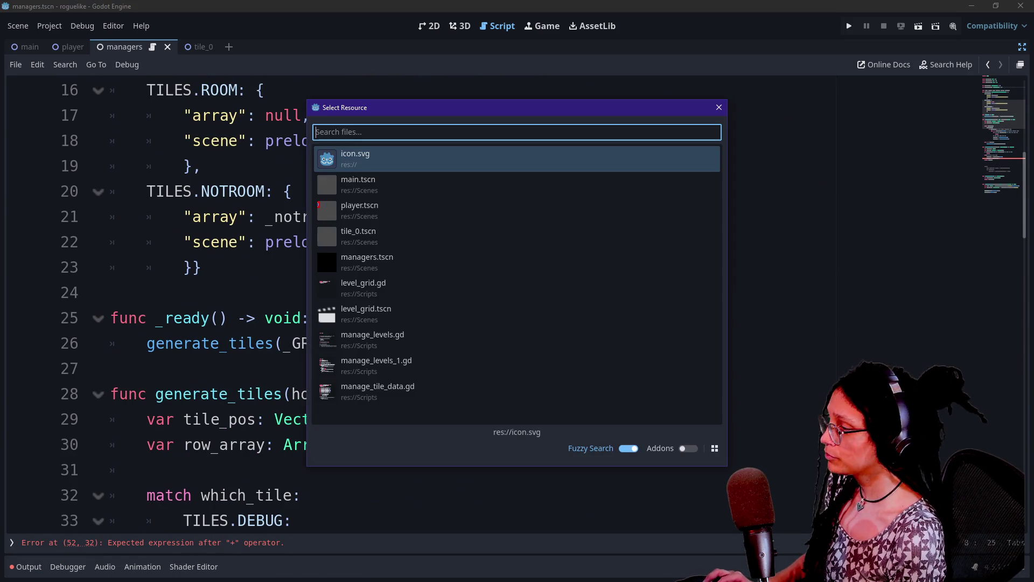
pyautogui.press('Down')
pyautogui.press('Down')
pyautogui.press('Down')
pyautogui.press('Return')
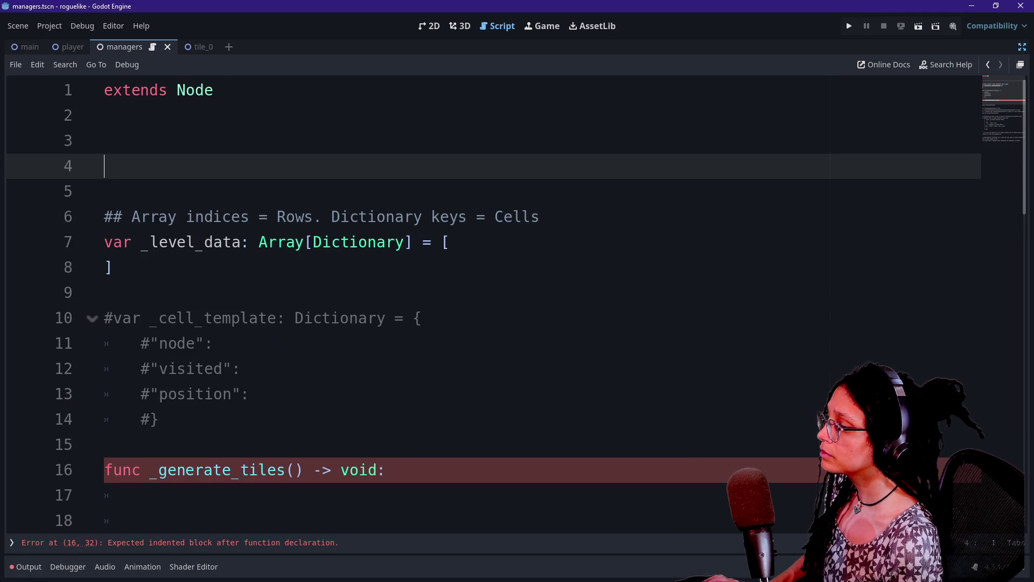
# Step: Trim the surplus blank lines under extends Node to one
pyautogui.press('BackSpace')
pyautogui.press('BackSpace')
pyautogui.press('BackSpace')
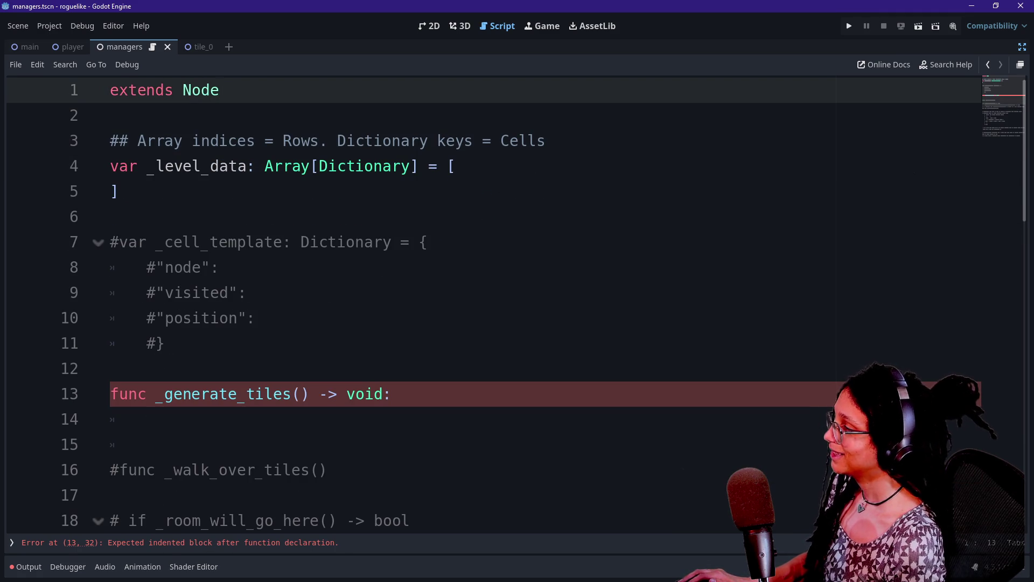
pyautogui.press('Down')
pyautogui.press('Down')
pyautogui.press('Down')
pyautogui.press('End')
pyautogui.hotkey('shift', 'Up')
pyautogui.hotkey('shift', 'Up')
pyautogui.hotkey('shift', 'Home')
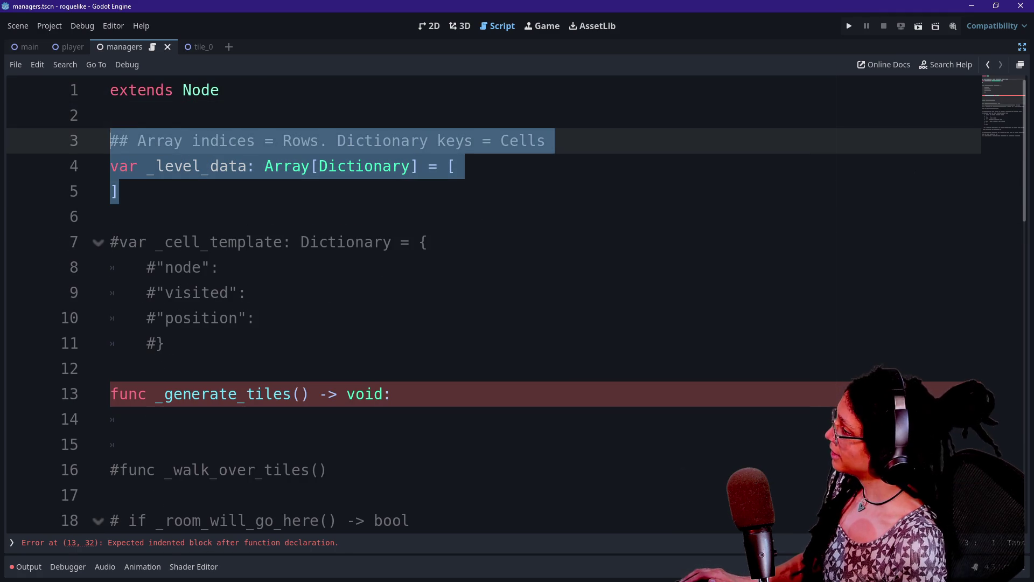
pyautogui.click(110, 115)
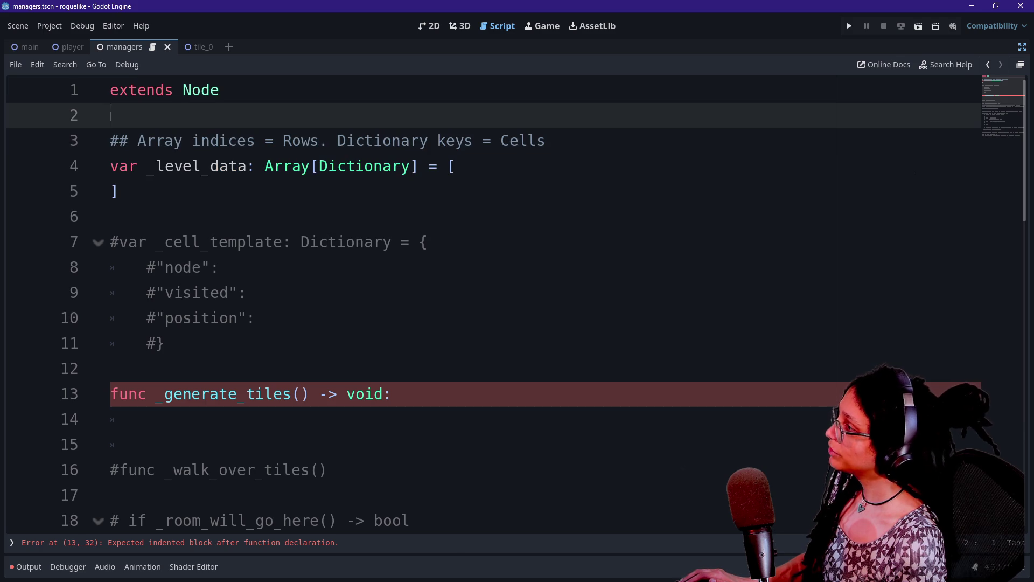
# Step: Rename the ManageLevels node to ManageLevel
pyautogui.click(1021, 49)
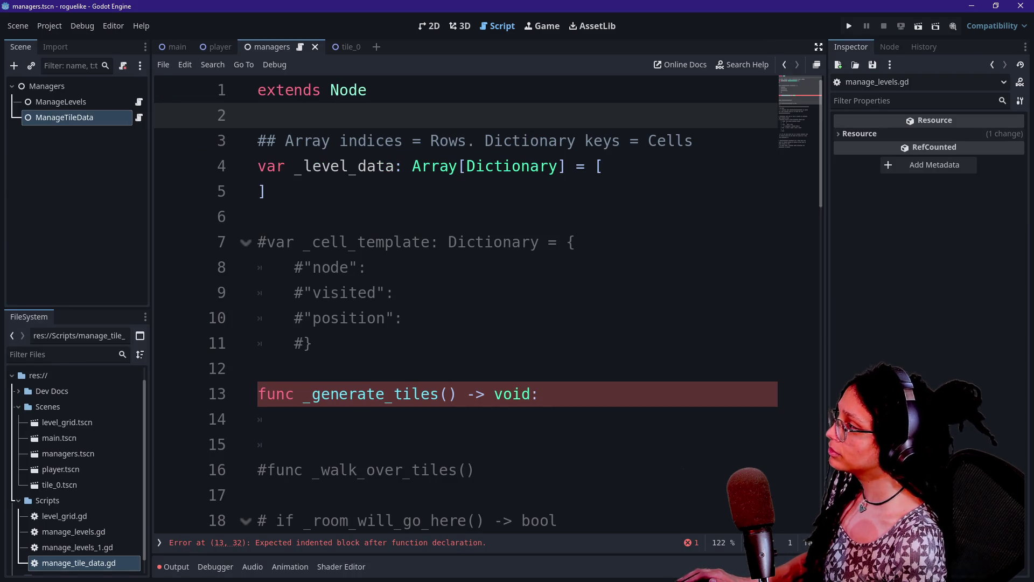
pyautogui.click(81, 102)
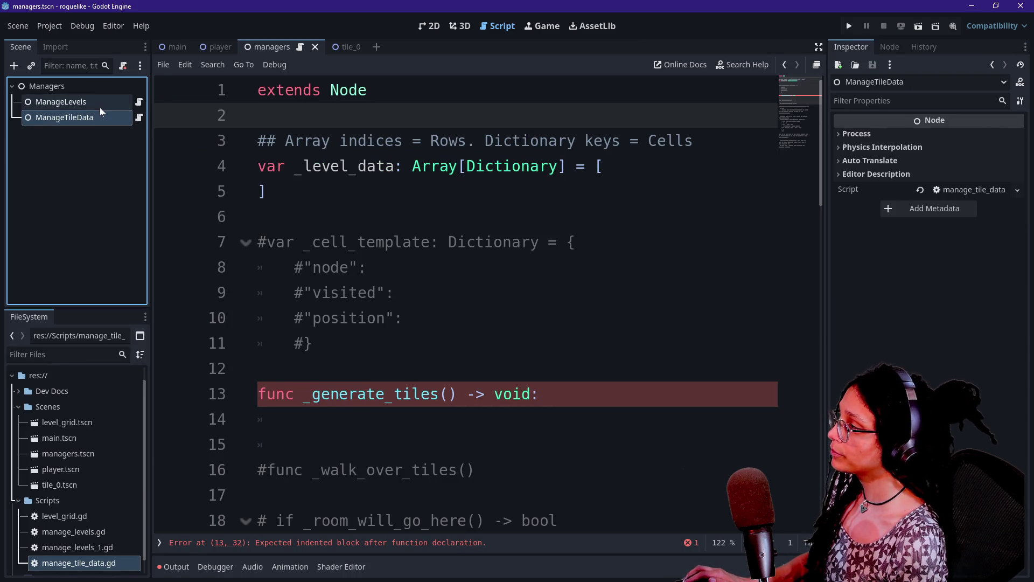
pyautogui.rightClick(100, 107)
pyautogui.click(208, 273)
pyautogui.press('End')
pyautogui.press('BackSpace')
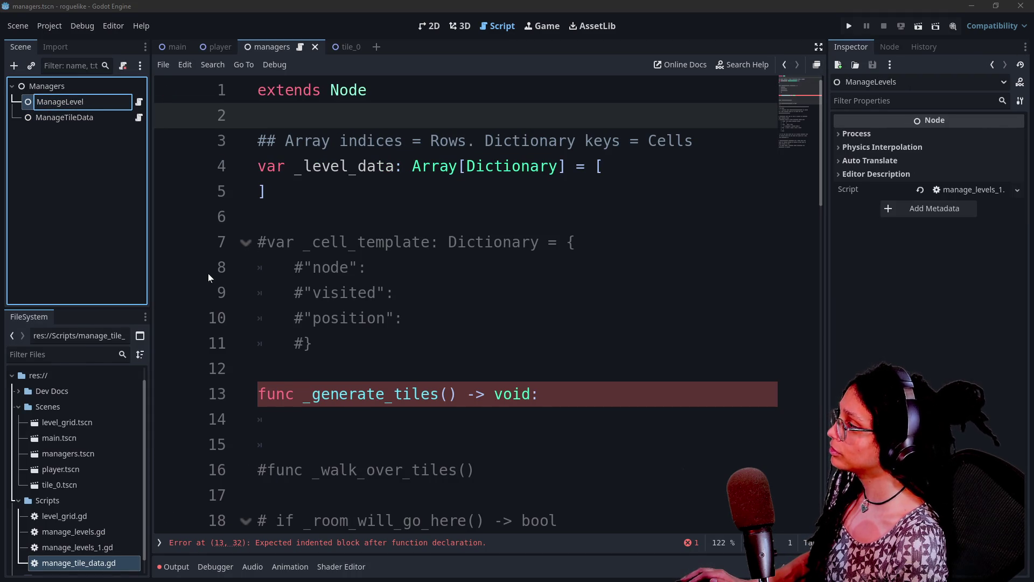
pyautogui.press('Return')
# Step: Detach ManageLevel's old script and attach manage_levels.gd instead
pyautogui.click(139, 102)
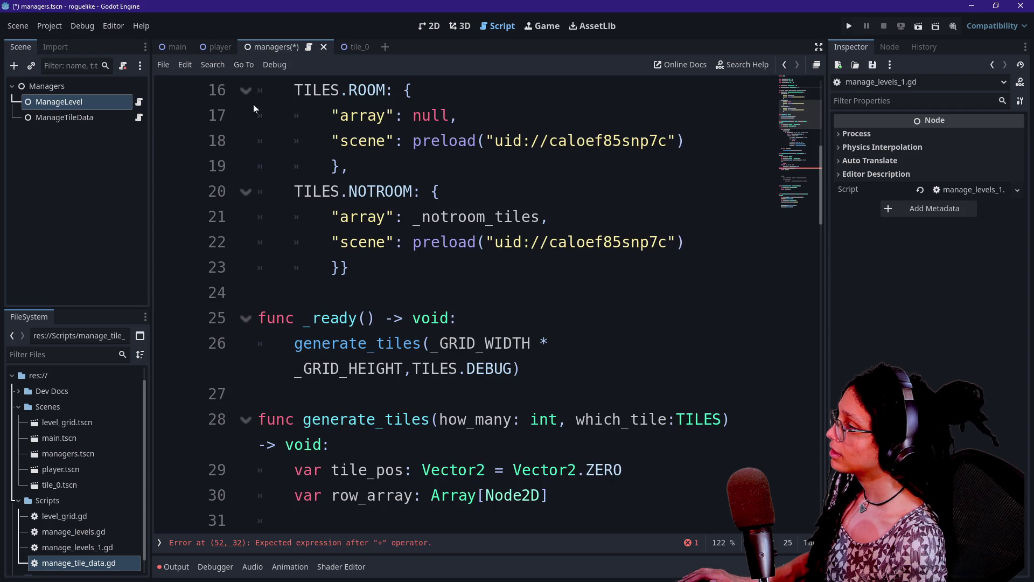
pyautogui.moveTo(331, 166)
pyautogui.mouseDown()
pyautogui.moveTo(258, 89)
pyautogui.moveTo(481, 268)
pyautogui.mouseUp()
pyautogui.click(54, 117)
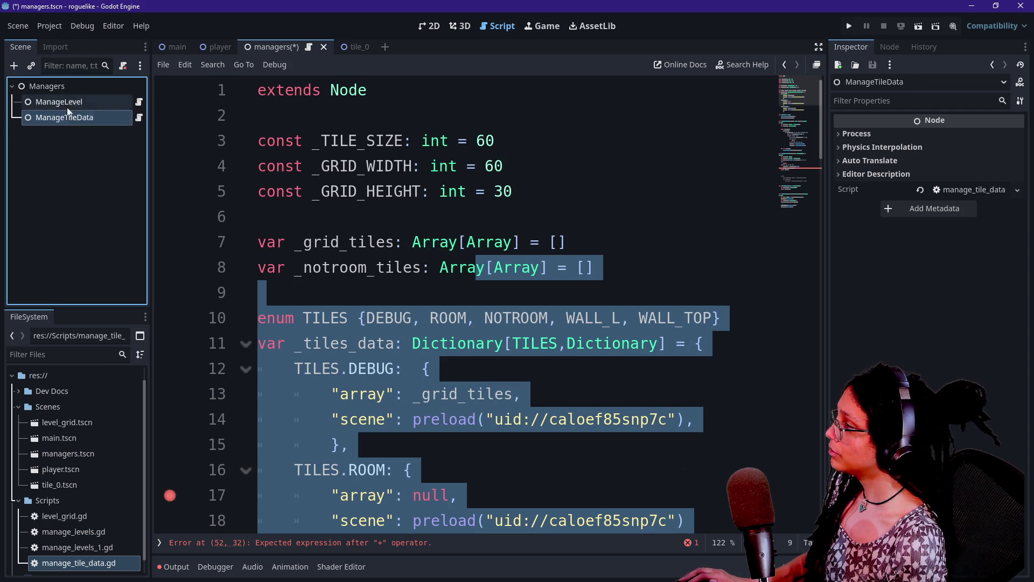
pyautogui.rightClick(67, 102)
pyautogui.click(155, 249)
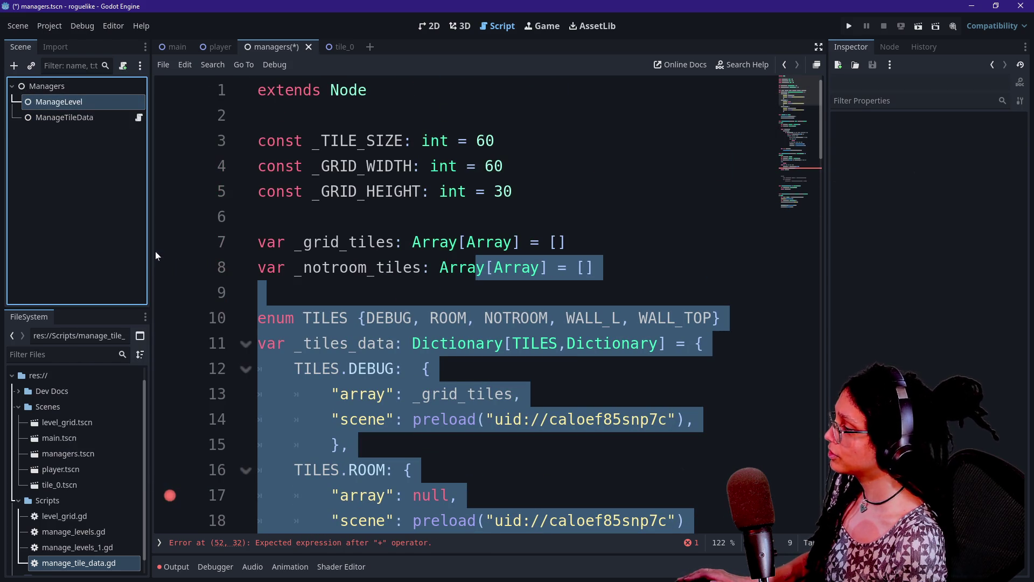
pyautogui.moveTo(99, 529)
pyautogui.mouseDown()
pyautogui.moveTo(156, 468)
pyautogui.moveTo(70, 101)
pyautogui.moveTo(144, 100)
pyautogui.mouseUp()
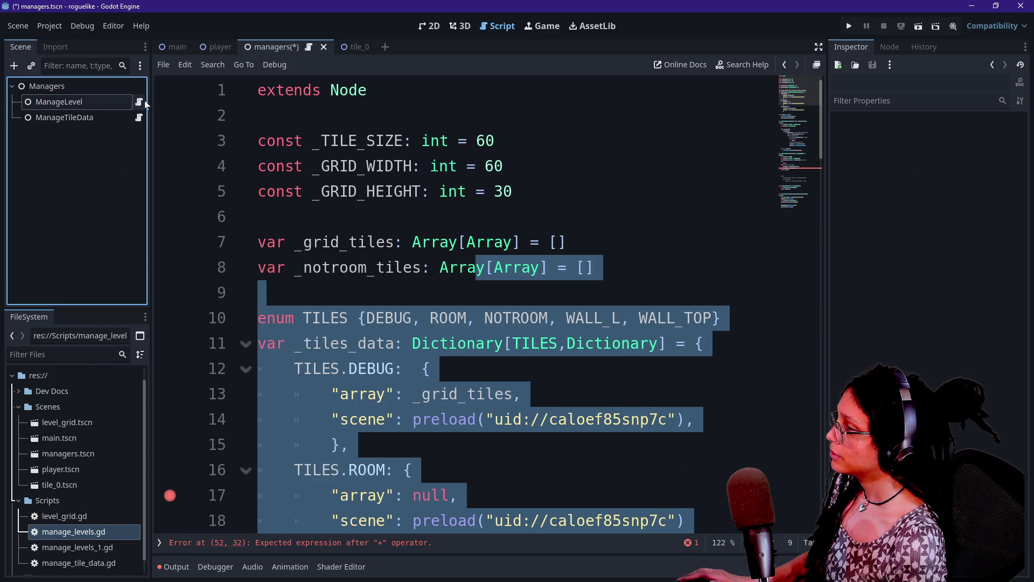
# Step: Review the level data and commented _cell_template, then go distraction-free with larger text
pyautogui.press('Down')
pyautogui.press('Down')
pyautogui.press('Down')
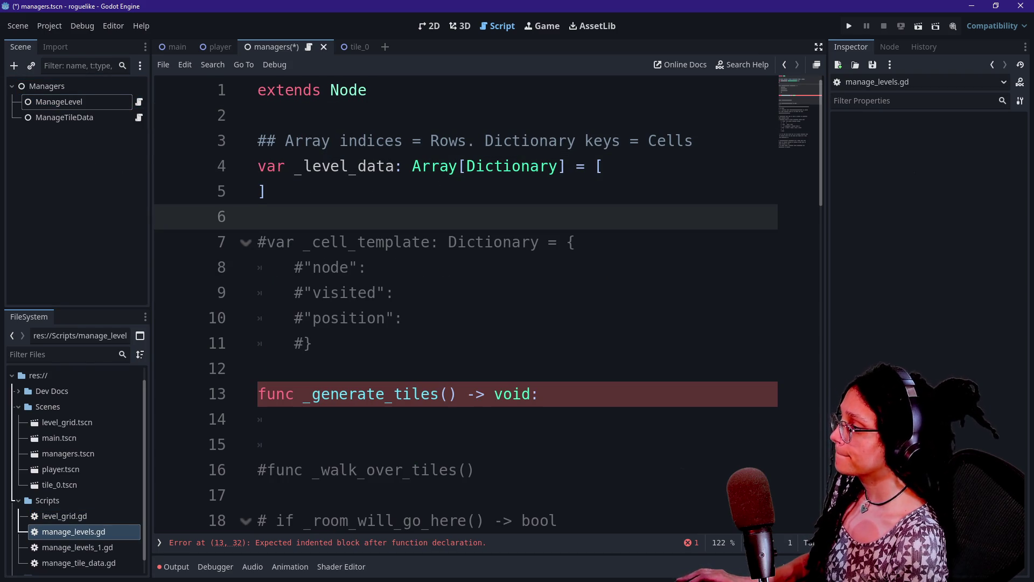
pyautogui.press('Up')
pyautogui.press('Up')
pyautogui.press('Down')
pyautogui.press('End')
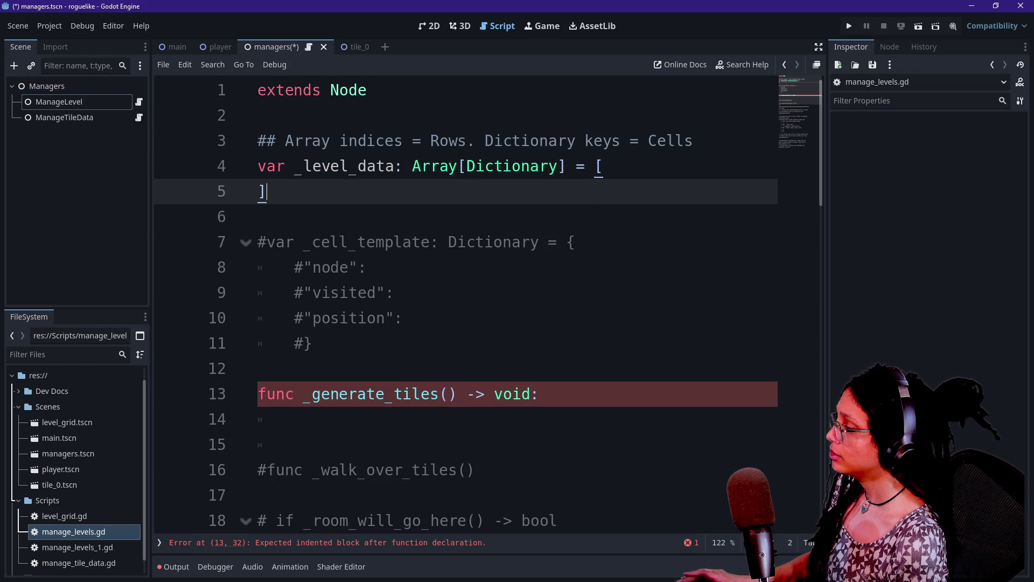
pyautogui.press('Down')
pyautogui.moveTo(258, 217); pyautogui.dragTo(375, 317)
pyautogui.scroll(-10, 463, 307)
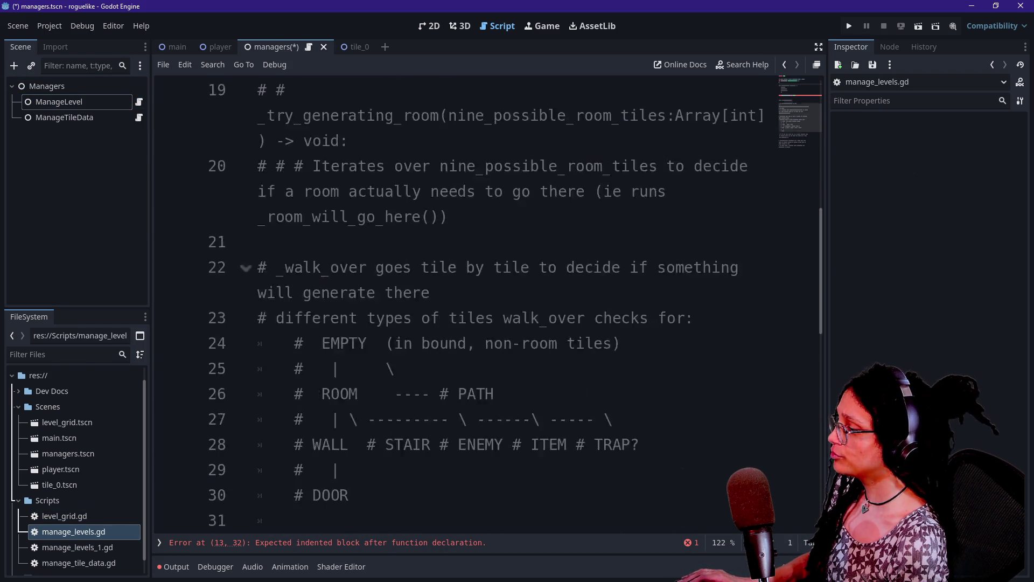
pyautogui.scroll(7, 463, 307)
pyautogui.scroll(4, 463, 307)
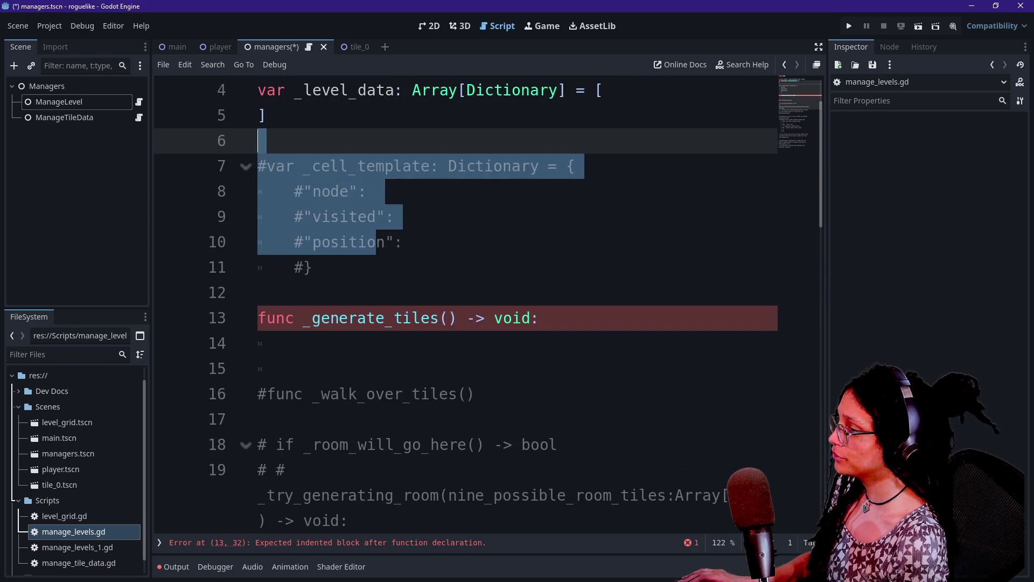
pyautogui.click(293, 368)
pyautogui.hotkey('ctrl', 'shift', 'F11')
pyautogui.hotkey('ctrl', '=')
pyautogui.hotkey('ctrl', '=')
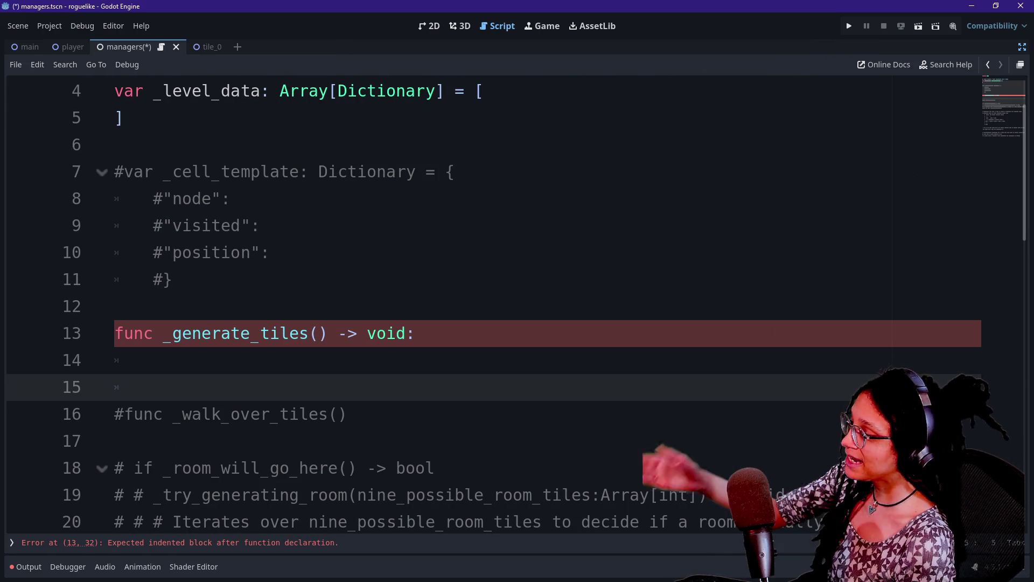
# Step: Above _generate_tiles, add func _ready() -> void: whose body calls _ready_the_grid()
pyautogui.click(318, 333)
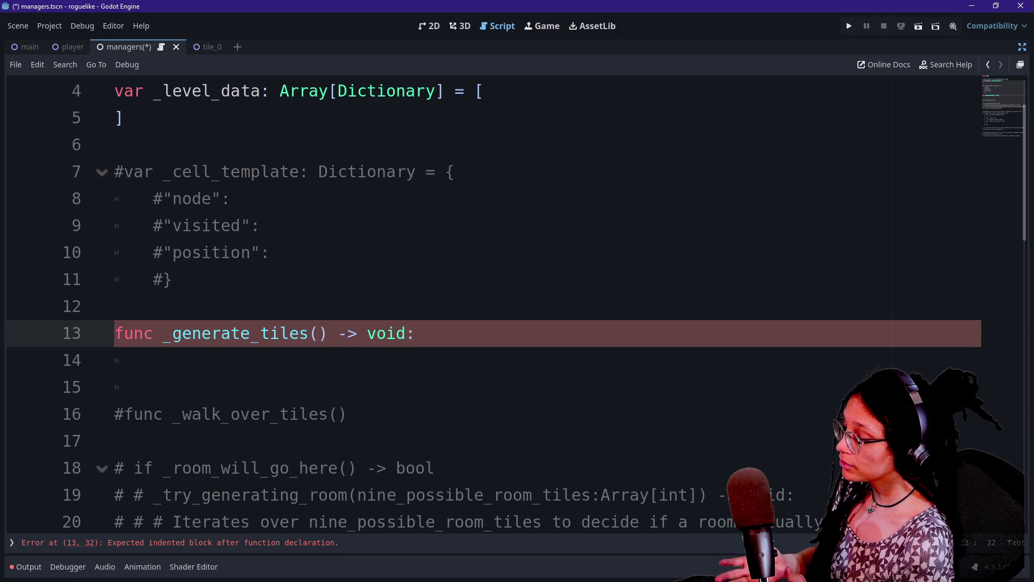
pyautogui.click(173, 279)
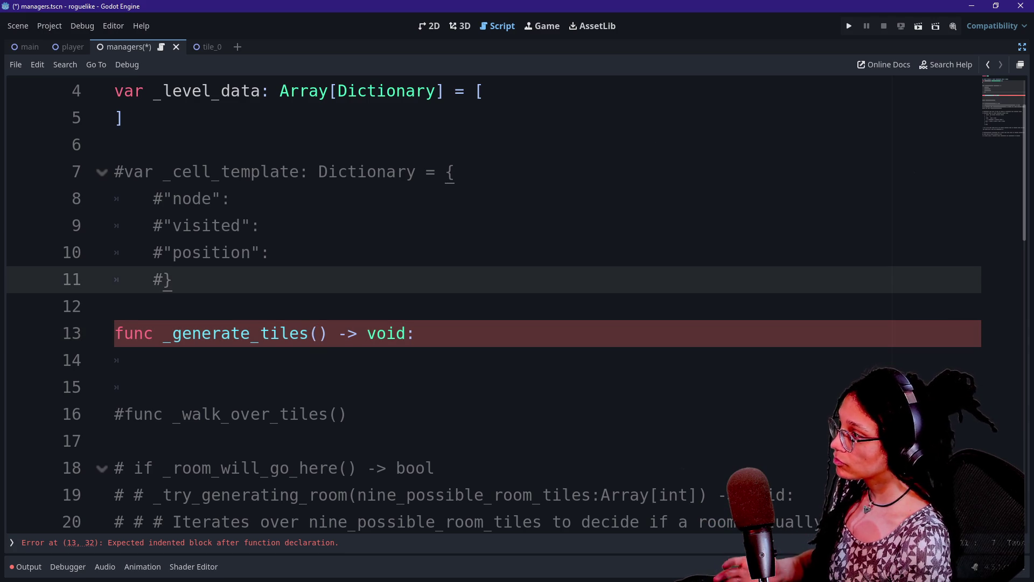
pyautogui.click(117, 306)
pyautogui.press('Return')
pyautogui.press('Return')
pyautogui.press('Up')
pyautogui.write('func _ready() -> void')
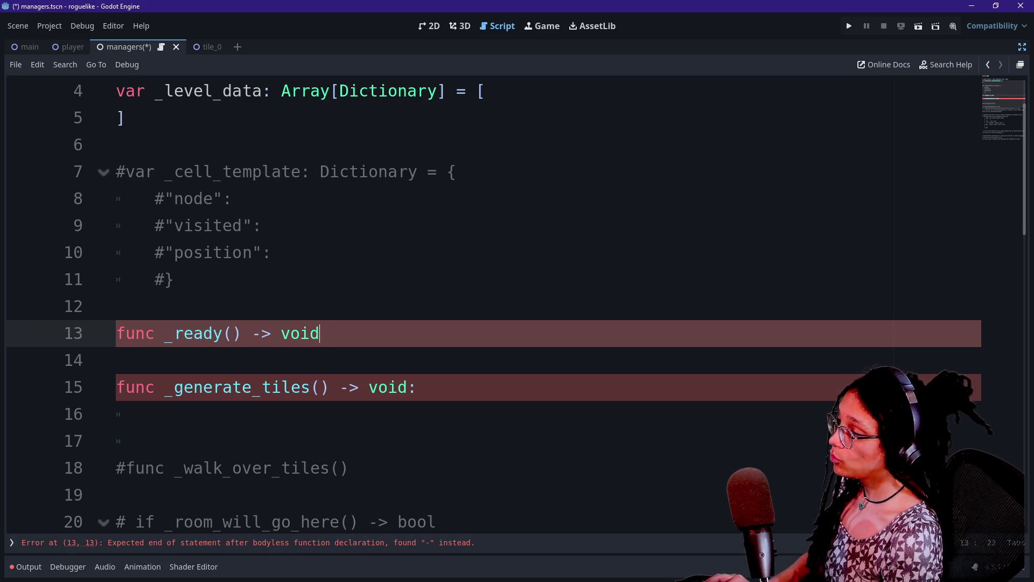
pyautogui.write(':')
pyautogui.press('Return')
pyautogui.write('_ready')
pyautogui.press('BackSpace')
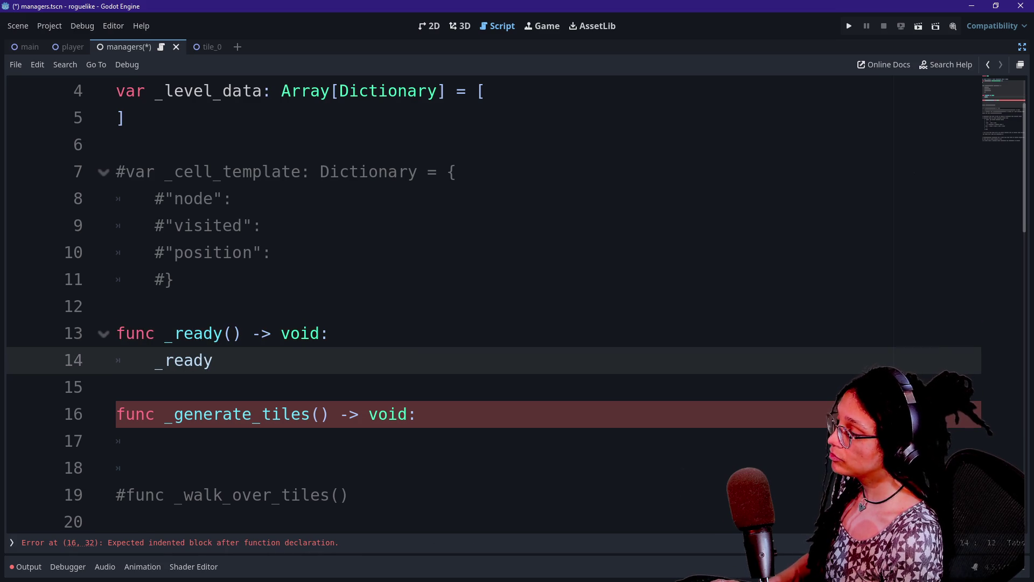
pyautogui.write('_')
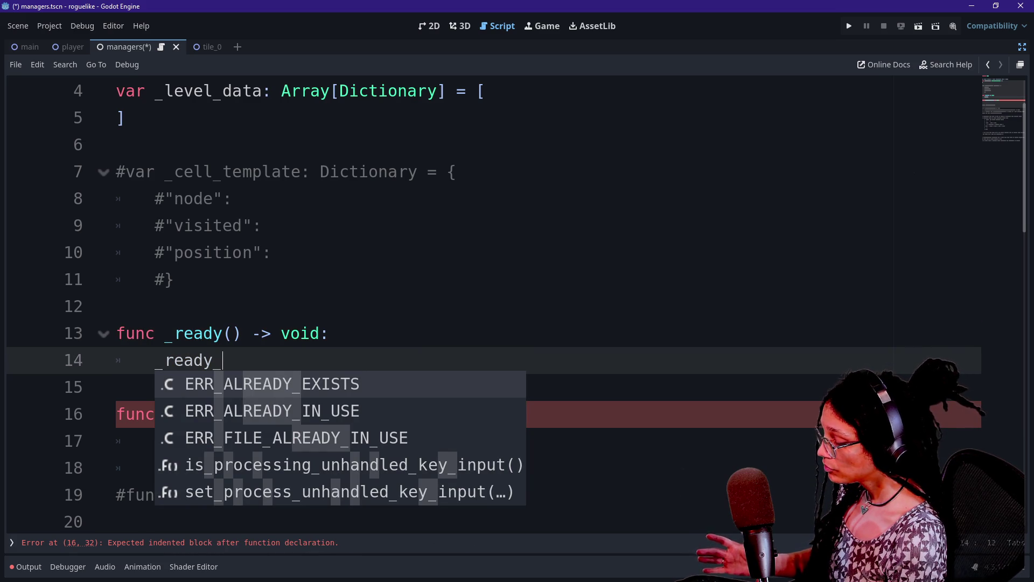
pyautogui.write('t')
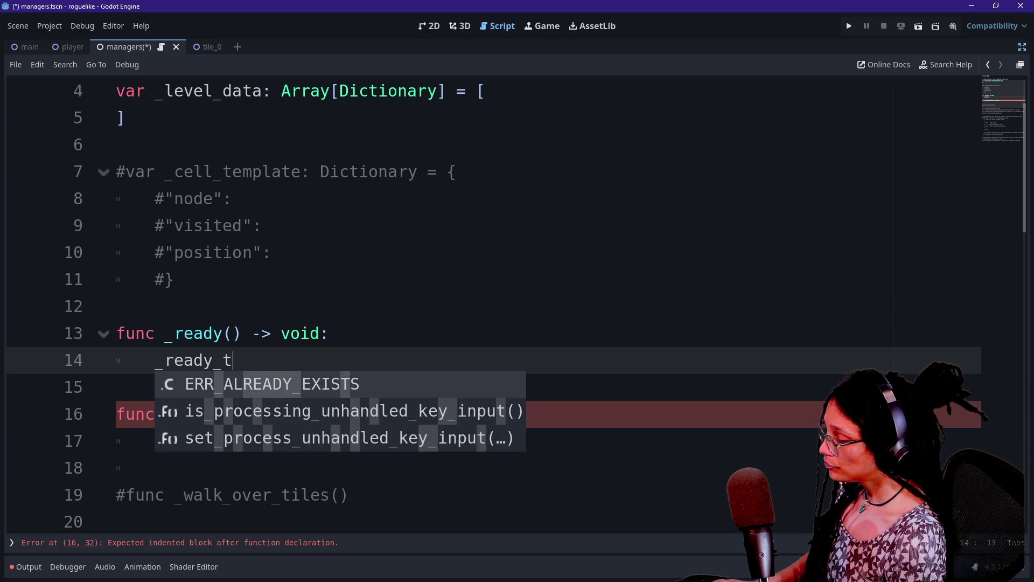
pyautogui.write('he_grid()')
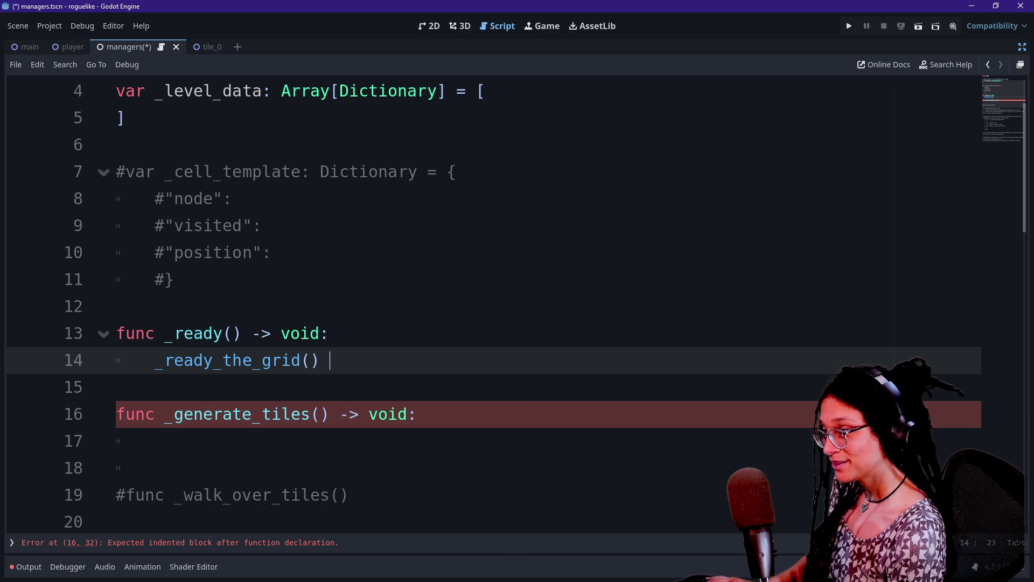
pyautogui.press('BackSpace')
pyautogui.press('BackSpace')
# Step: Define _ready_the_grid() -> void: with a body that begins a _generate_tiles( call
pyautogui.press('Return')
pyautogui.press('Return')
pyautogui.press('BackSpace')
pyautogui.write('func ')
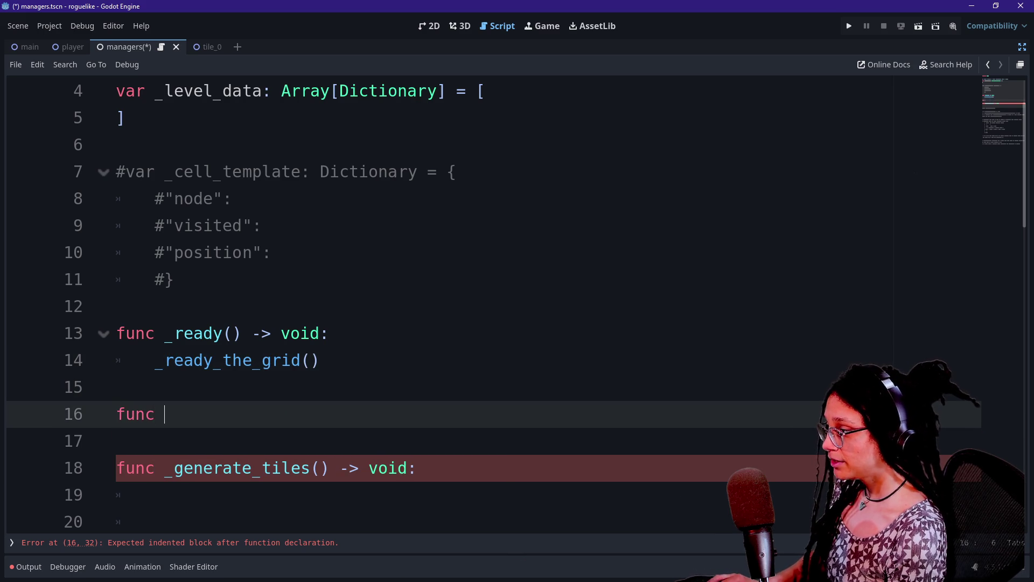
pyautogui.write('_ready_the')
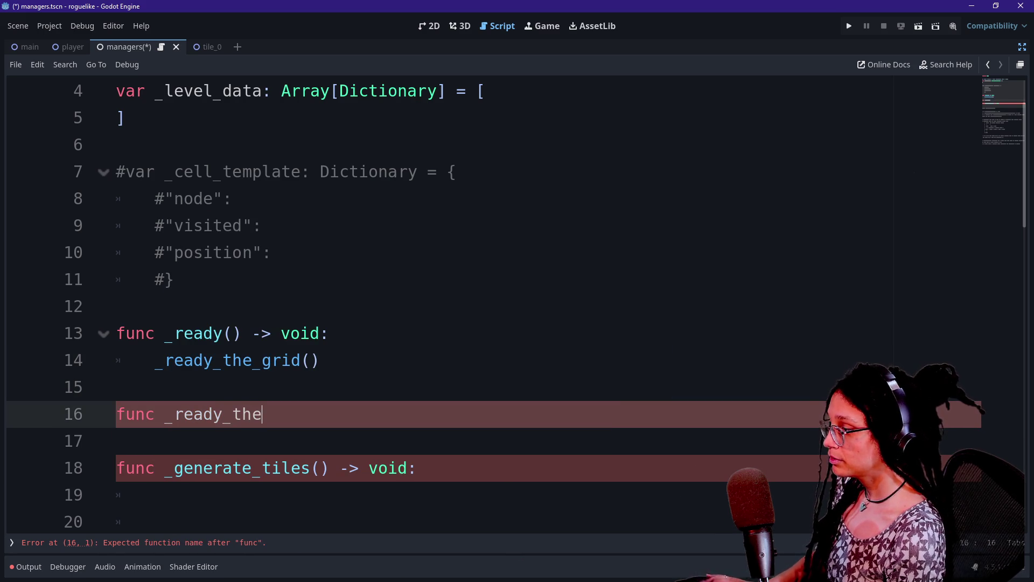
pyautogui.write('_grid()')
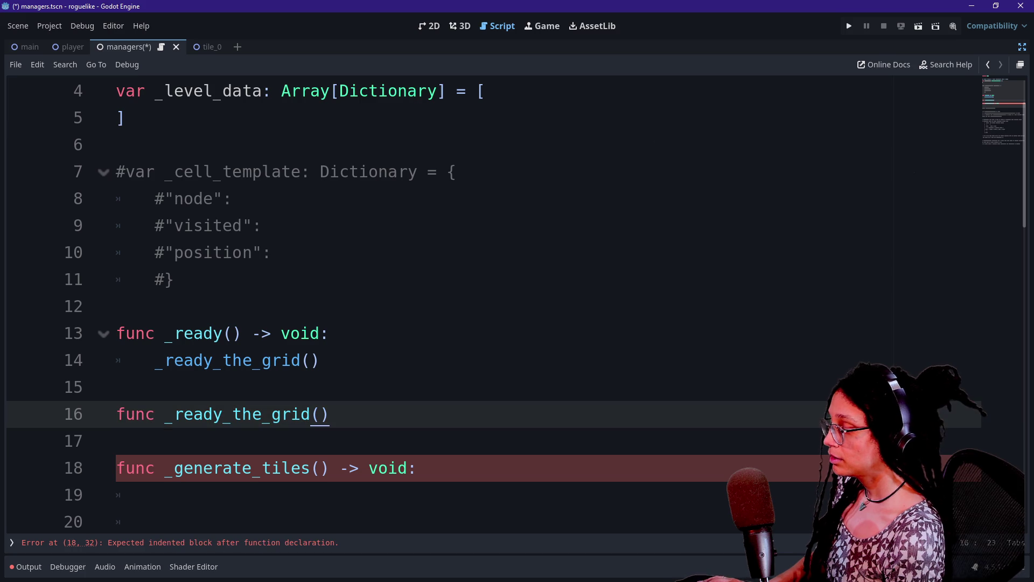
pyautogui.write(':')
pyautogui.write('->')
pyautogui.press('BackSpace')
pyautogui.press('BackSpace')
pyautogui.press('BackSpace')
pyautogui.press('BackSpace')
pyautogui.write('v')
pyautogui.press('Return')
pyautogui.write('_generate_tiles(')
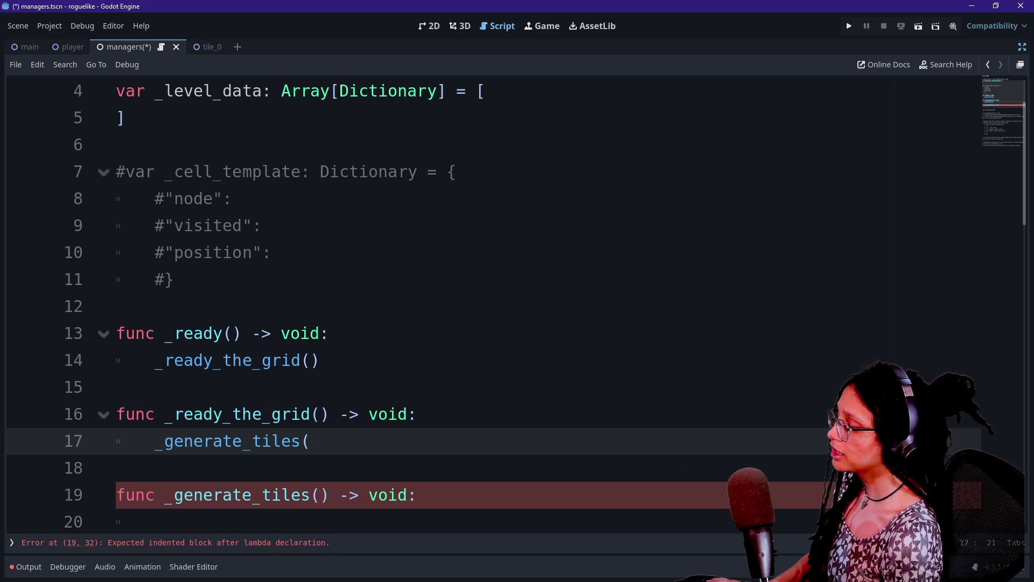
# Step: Add a tile_to_generate: parameter inside _generate_tiles' parentheses
pyautogui.scroll(-1, 516, 307)
pyautogui.click(321, 414)
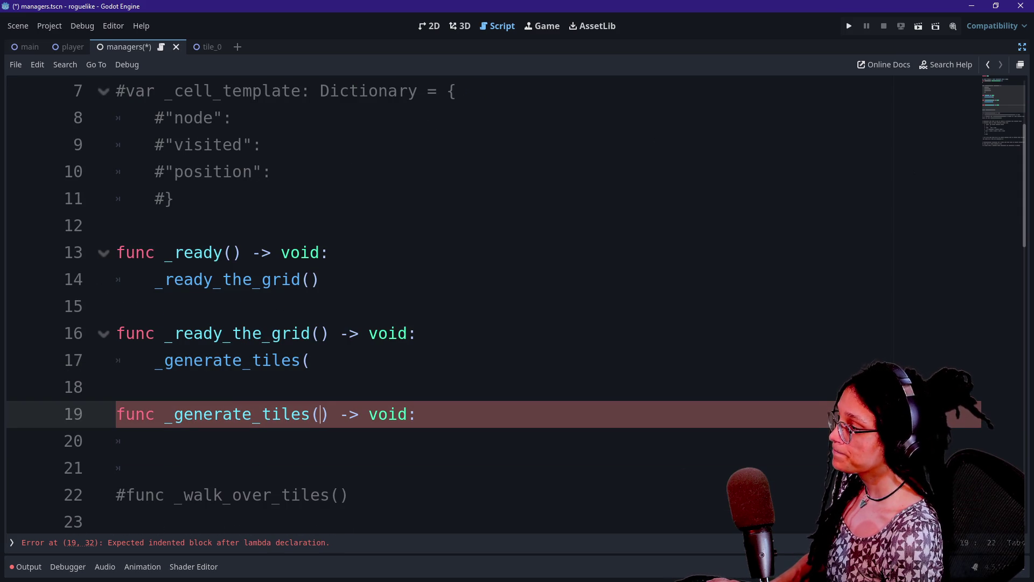
pyautogui.write('t')
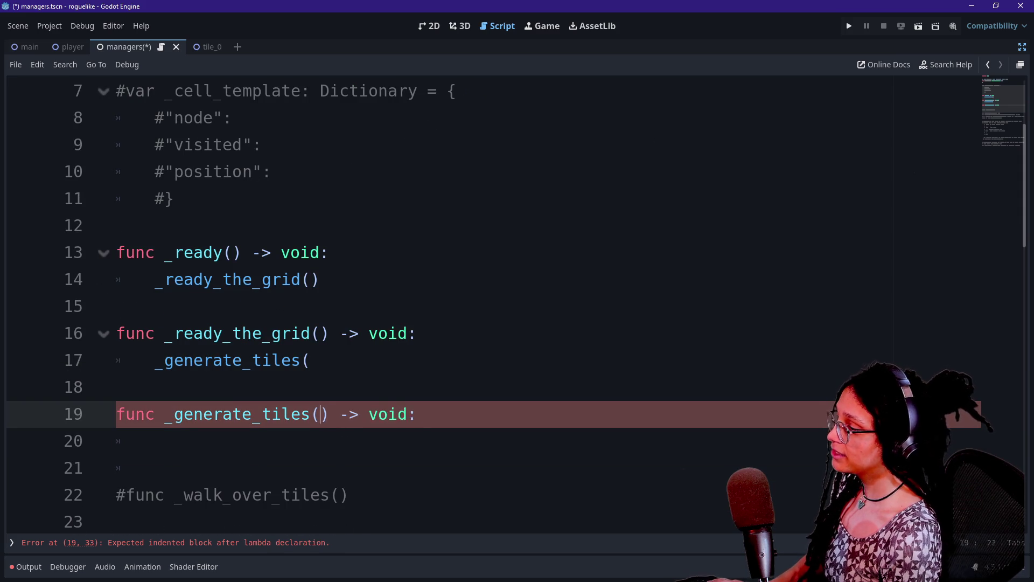
pyautogui.write('a')
pyautogui.press('BackSpace')
pyautogui.press('BackSpace')
pyautogui.write('tile')
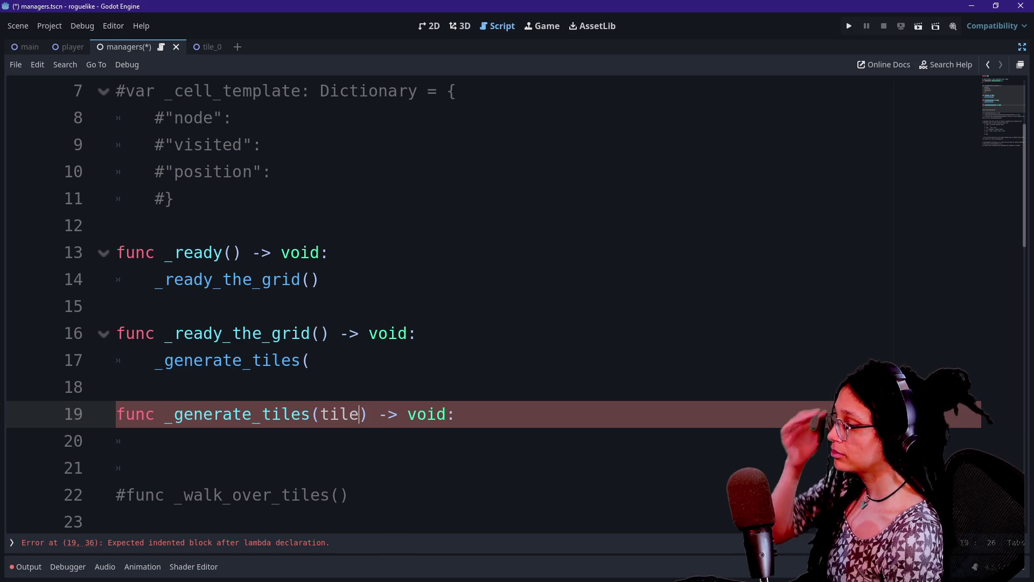
pyautogui.write('_to_generate:')
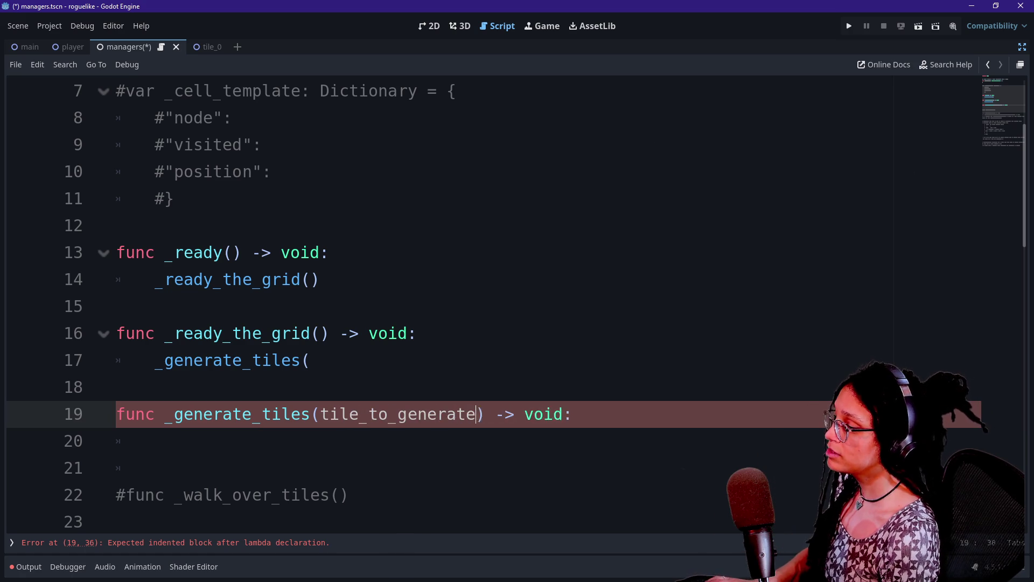
# Step: Split the signature over separate lines and type the parameter as ManageTileData.TILES
pyautogui.click(321, 414)
pyautogui.press('Return')
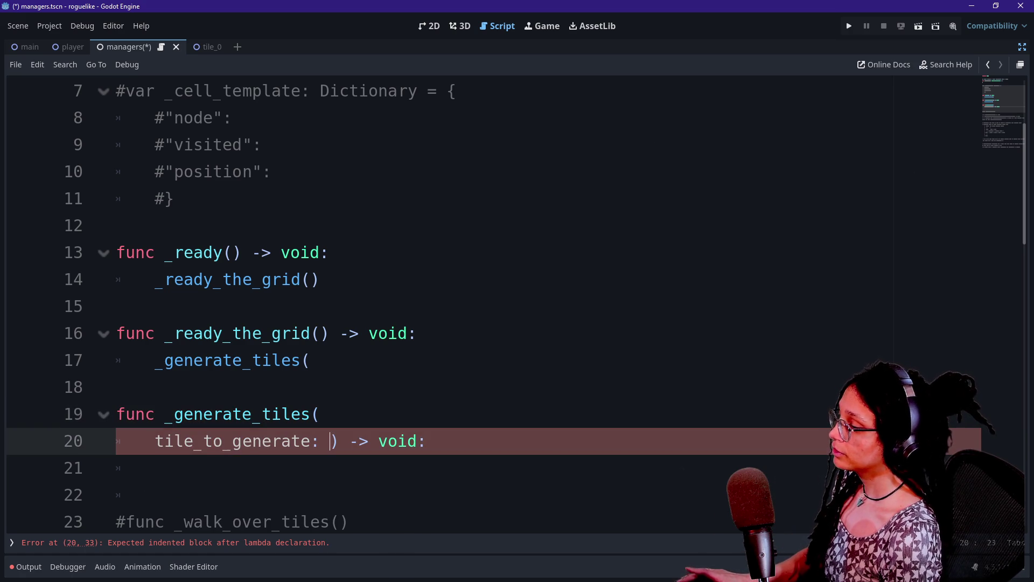
pyautogui.press('Return')
pyautogui.press('Up')
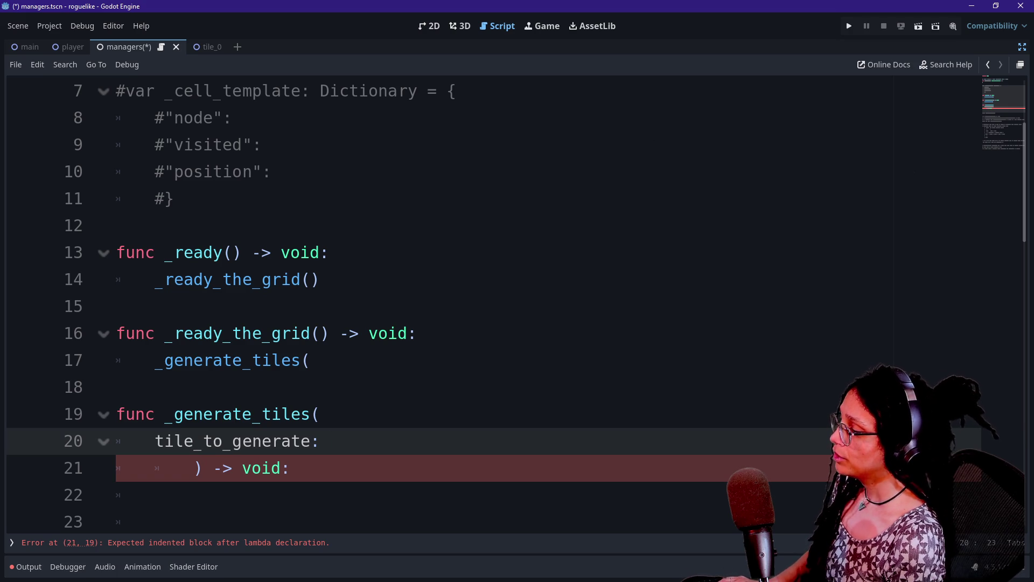
pyautogui.write('ILES')
pyautogui.press('BackSpace')
pyautogui.press('BackSpace')
pyautogui.press('BackSpace')
pyautogui.press('BackSpace')
pyautogui.press('BackSpace')
pyautogui.write('Manage')
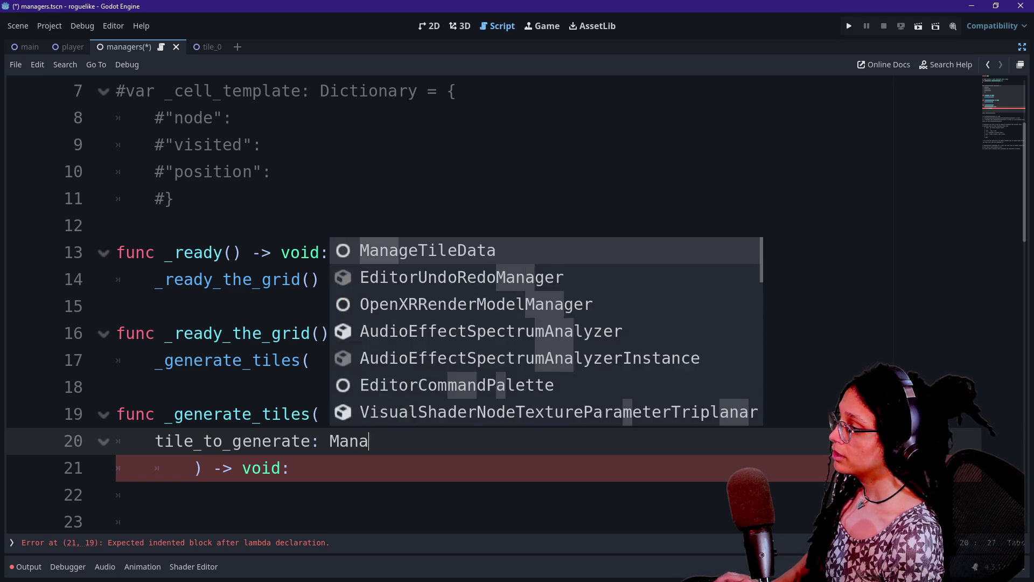
pyautogui.press('Return')
pyautogui.write('.r')
pyautogui.press('BackSpace')
pyautogui.press('BackSpace')
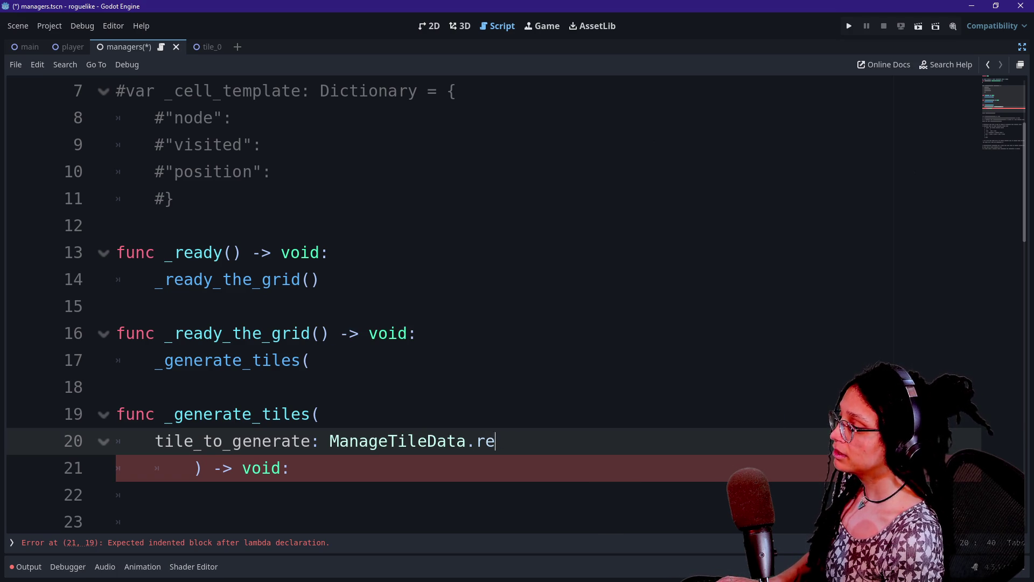
pyautogui.write('LES')
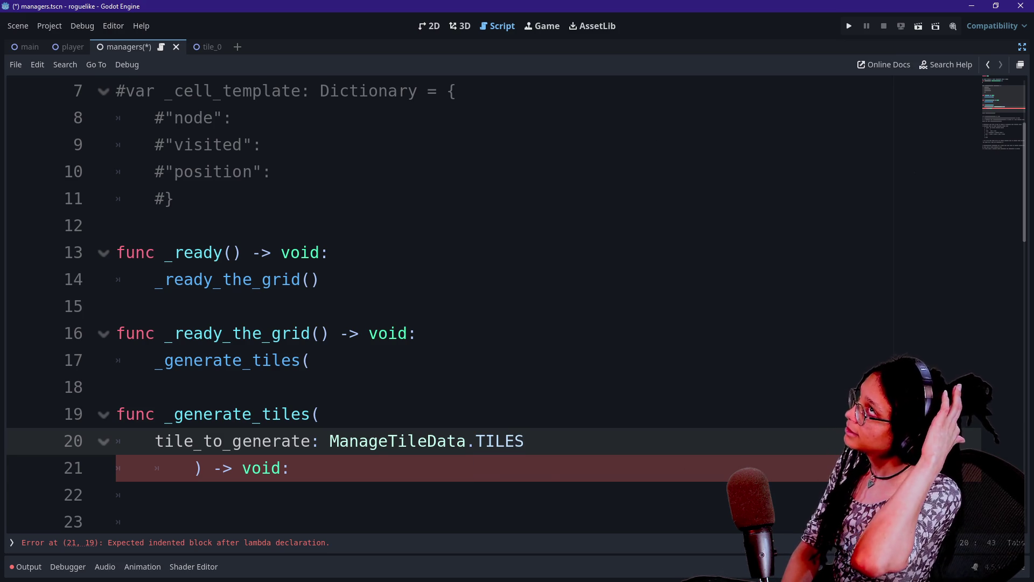
pyautogui.click(290, 467)
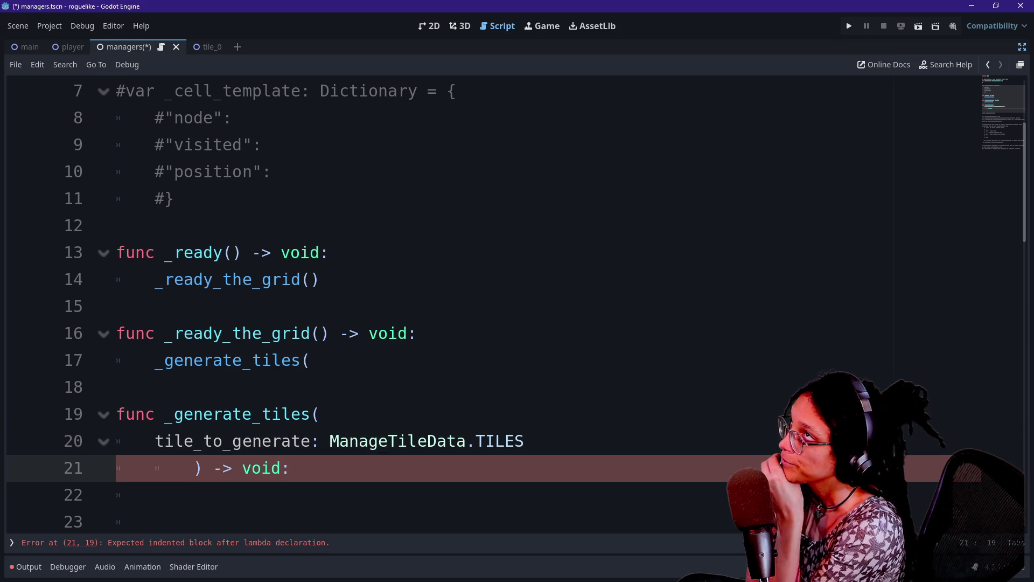
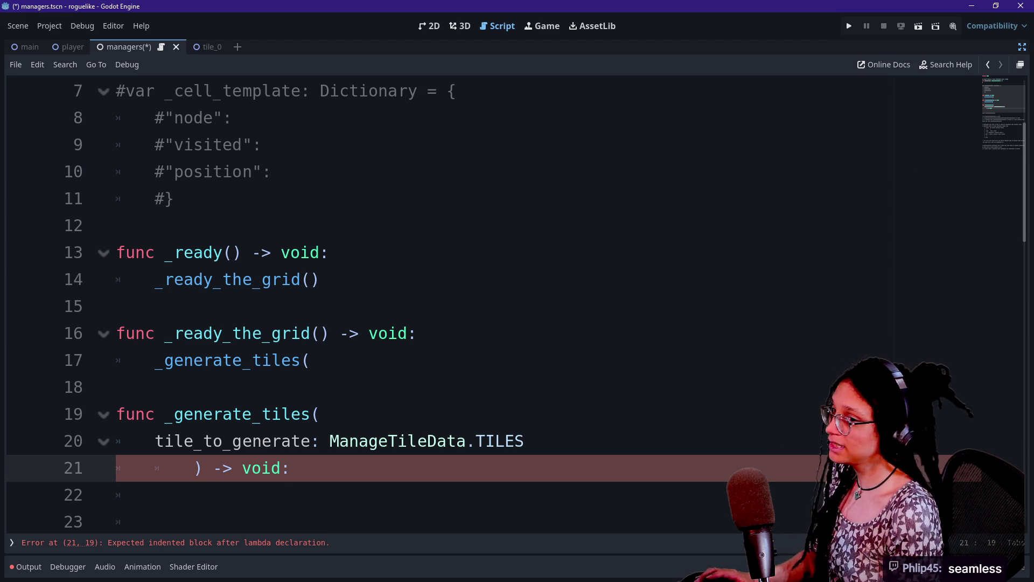
# Step: Set the managers script aside and bring the browser forward, opening and closing a blank tab
pyautogui.click(416, 332)
pyautogui.hotkey('alt', 'Tab')
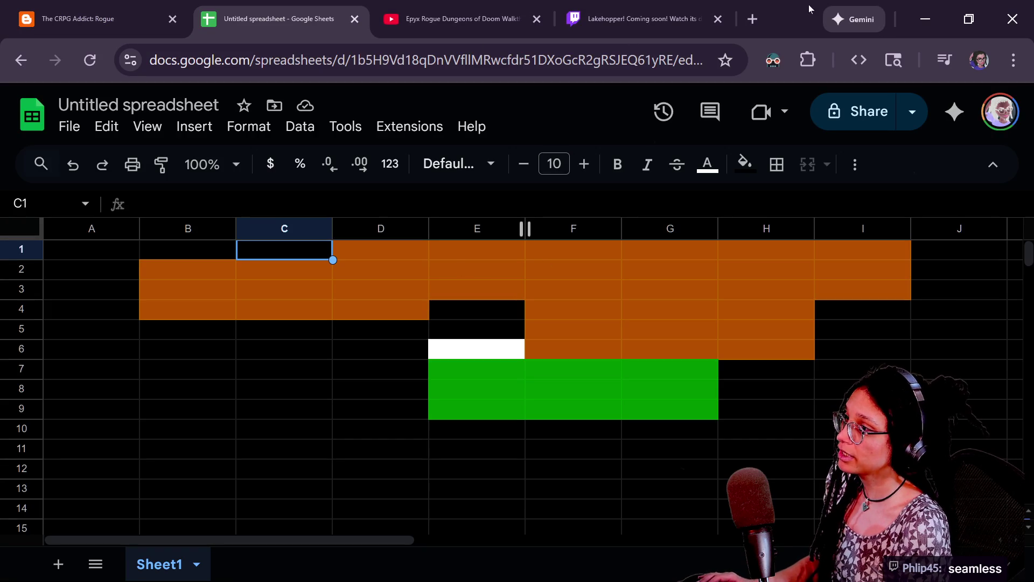
pyautogui.press('alt')
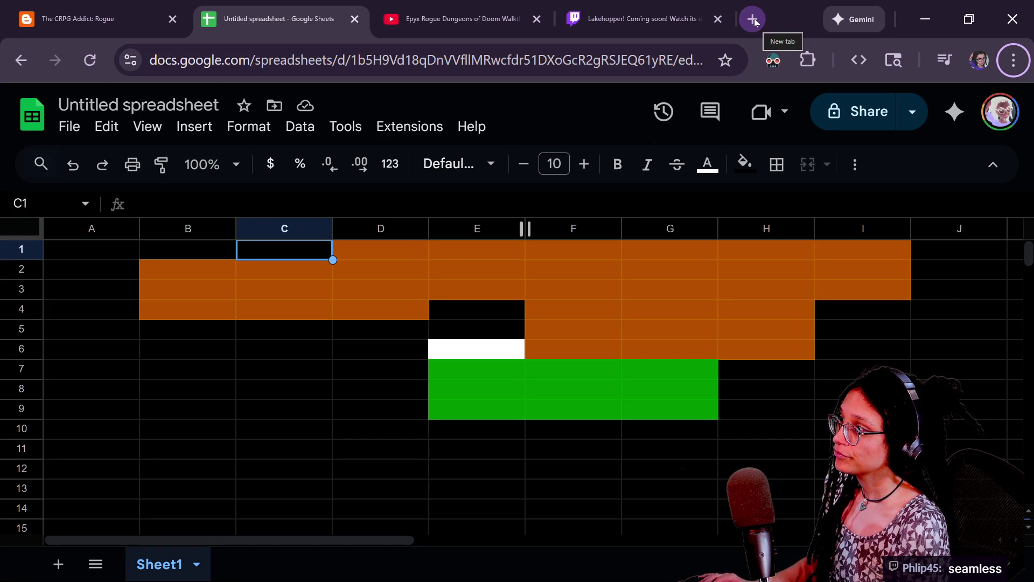
pyautogui.click(753, 19)
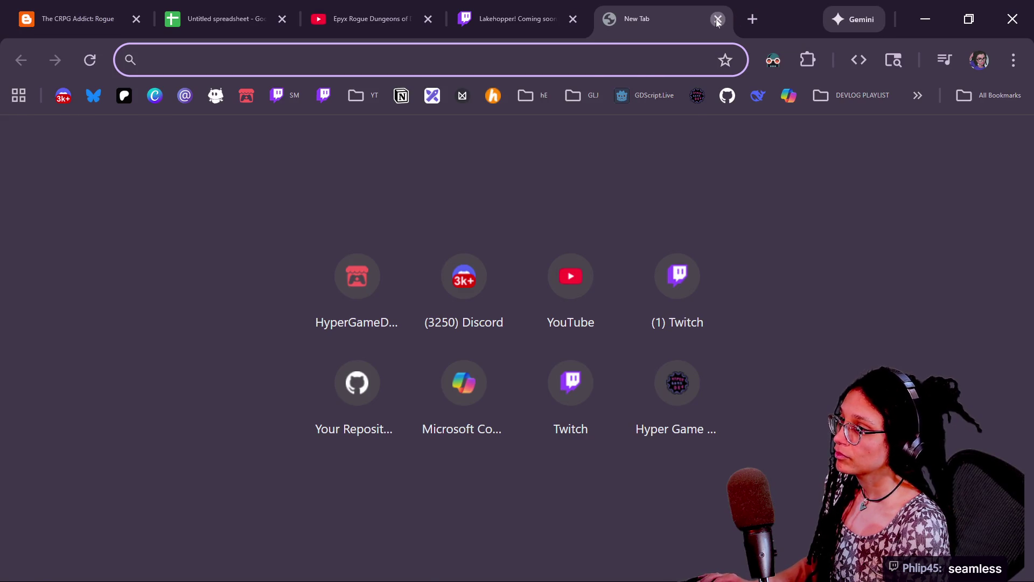
pyautogui.click(716, 20)
# Step: Search Startpage for 'resolution calculator resize online' and scroll through the first results
pyautogui.hotkey('alt', 'Tab')
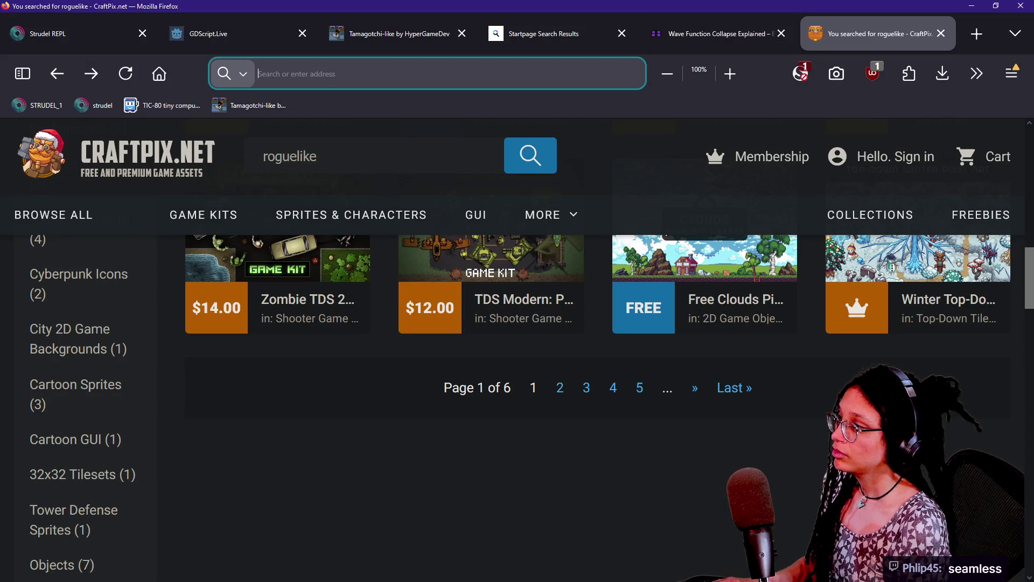
pyautogui.write('resolution calculator')
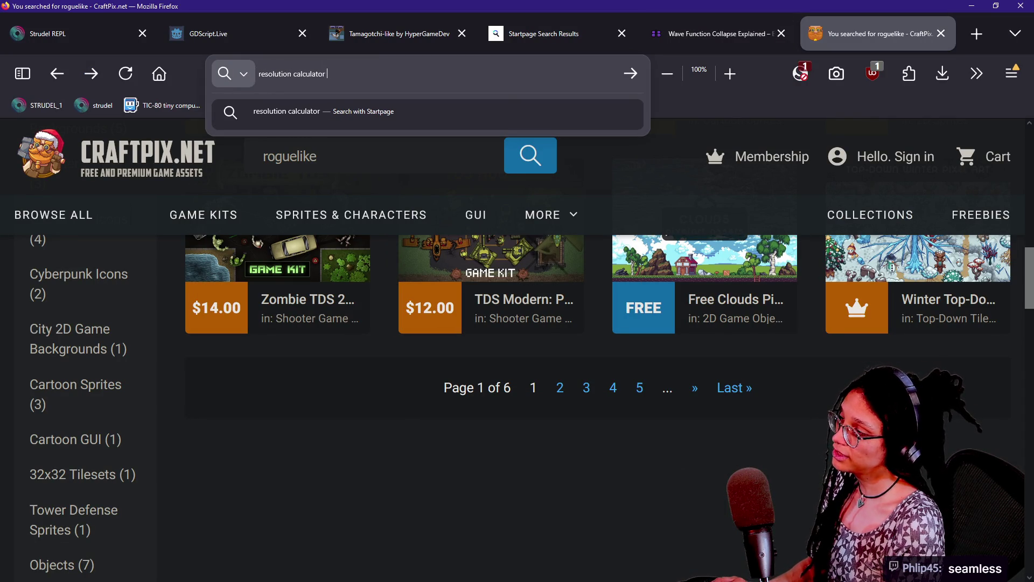
pyautogui.write(' resize')
pyautogui.write(' online')
pyautogui.press('Return')
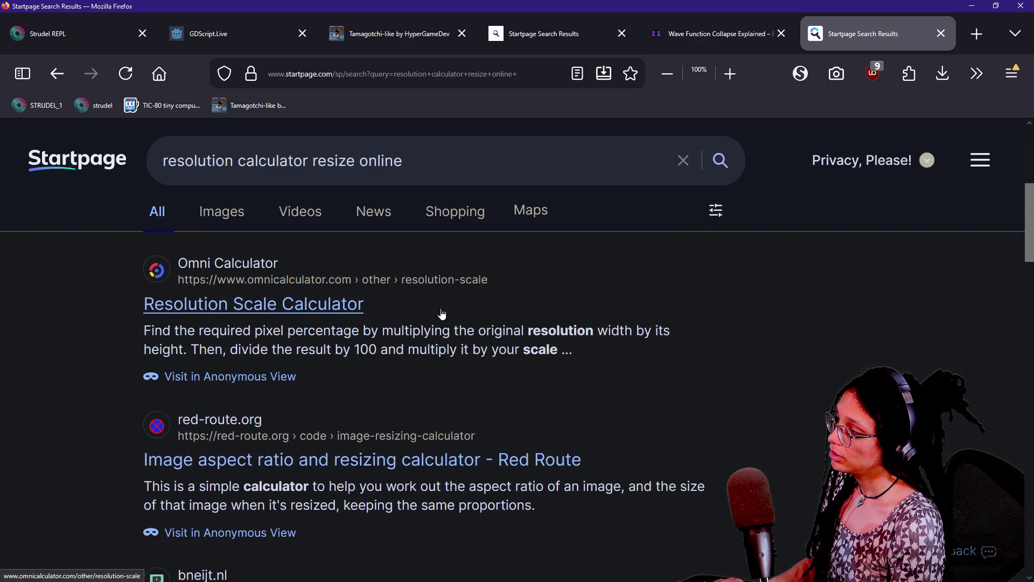
pyautogui.scroll(-5, 442, 313)
pyautogui.moveTo(1018, 279)
pyautogui.mouseDown()
pyautogui.moveTo(1016, 393)
pyautogui.moveTo(987, 510)
pyautogui.mouseUp()
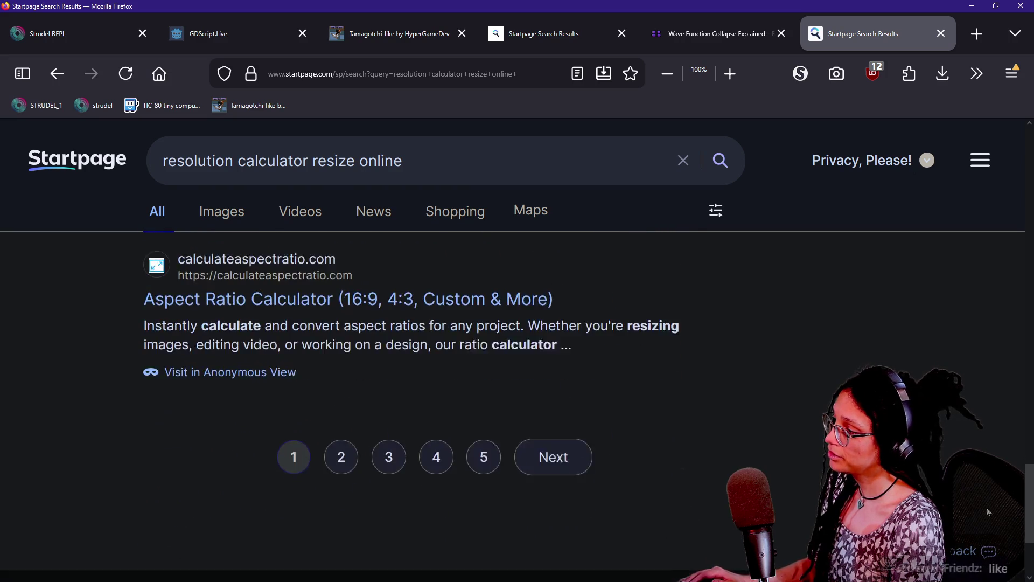
# Step: Page through the Startpage results from page 2 to page 6
pyautogui.click(529, 429)
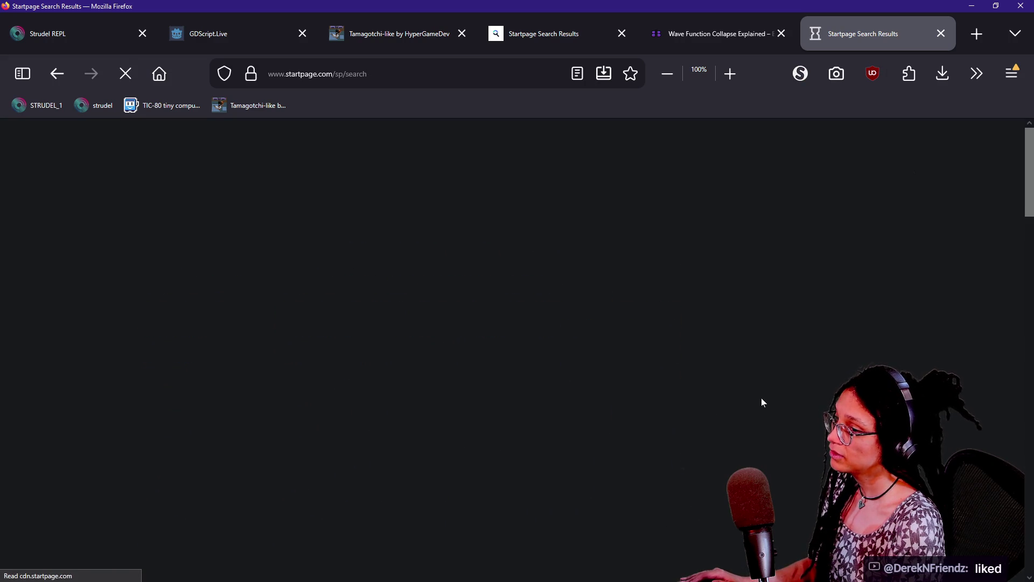
pyautogui.moveTo(1029, 175); pyautogui.dragTo(1002, 505)
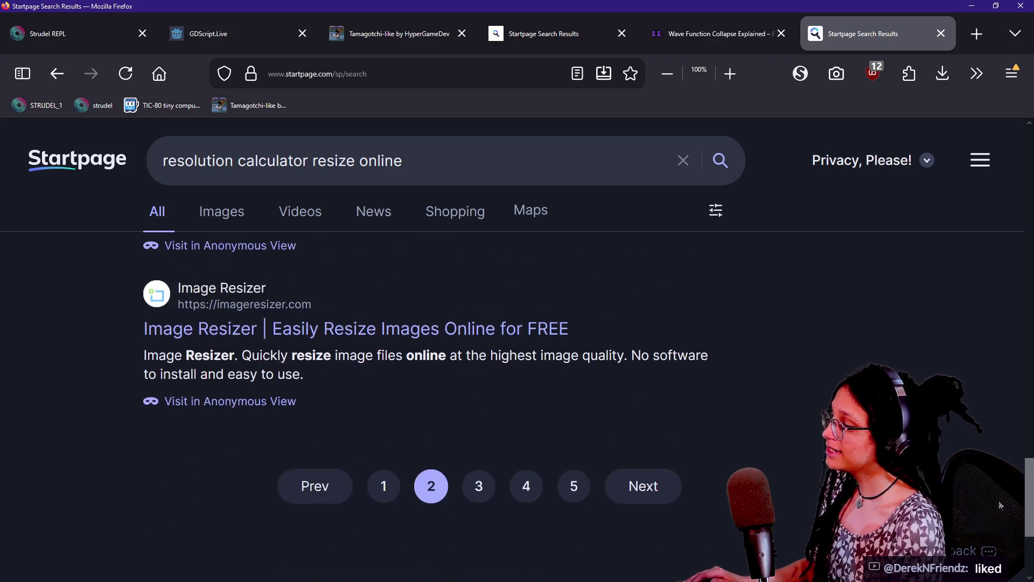
pyautogui.click(650, 480)
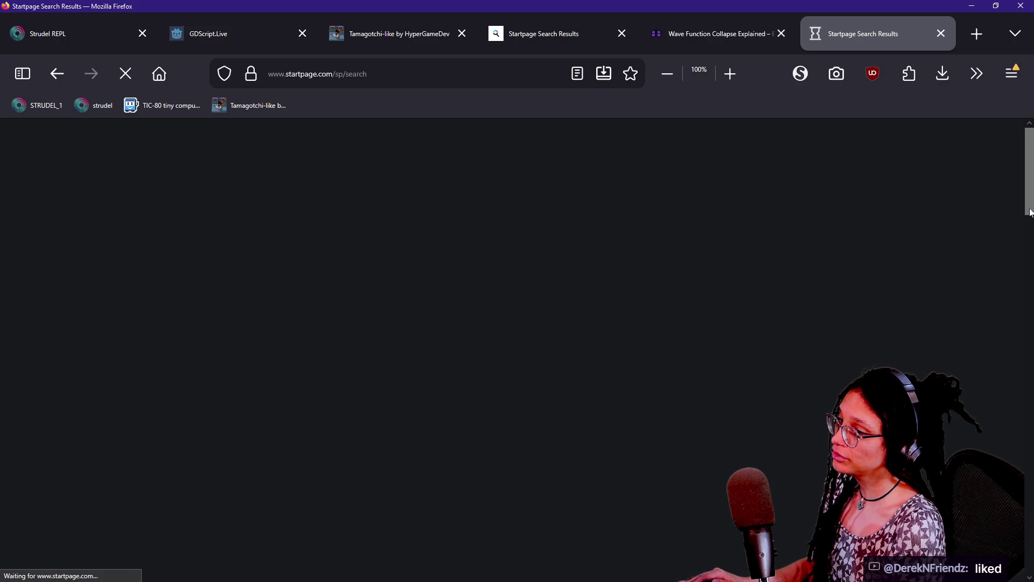
pyautogui.moveTo(1029, 213)
pyautogui.mouseDown()
pyautogui.moveTo(1006, 453)
pyautogui.moveTo(915, 505)
pyautogui.moveTo(660, 541)
pyautogui.mouseUp()
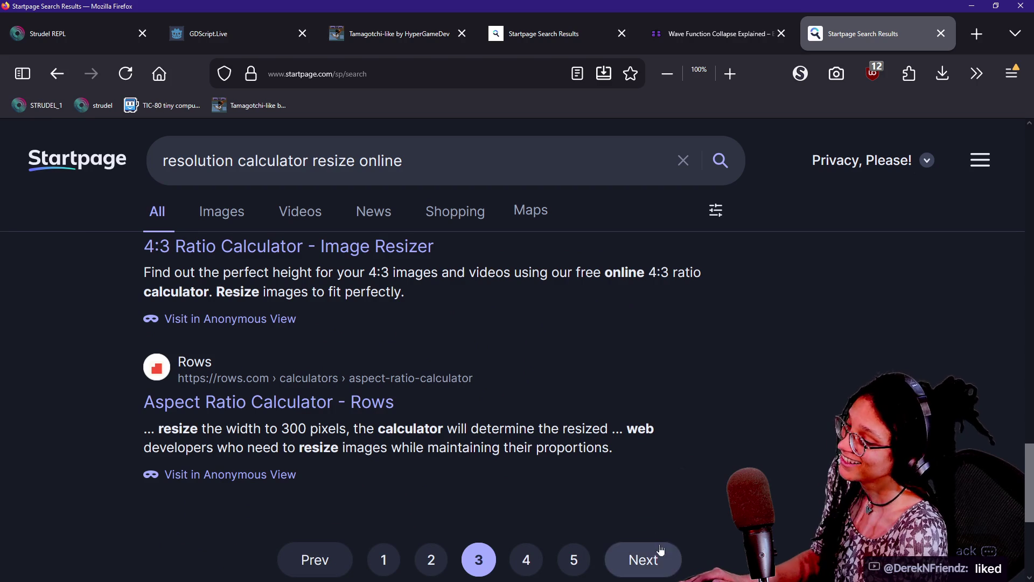
pyautogui.click(663, 557)
pyautogui.moveTo(1030, 183); pyautogui.dragTo(1007, 523)
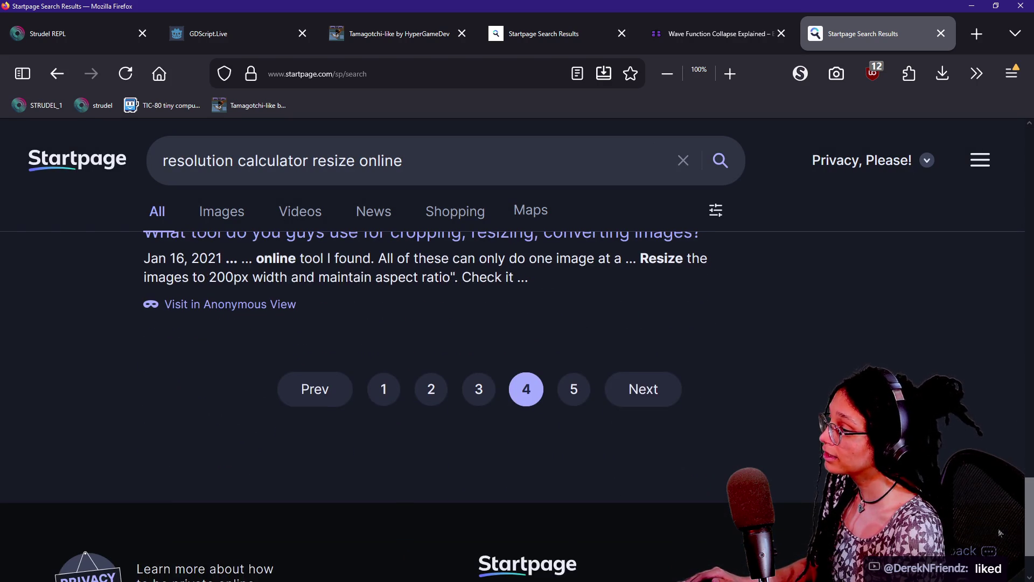
pyautogui.click(670, 394)
pyautogui.moveTo(1026, 211); pyautogui.dragTo(999, 373)
pyautogui.moveTo(1022, 317); pyautogui.dragTo(1021, 489)
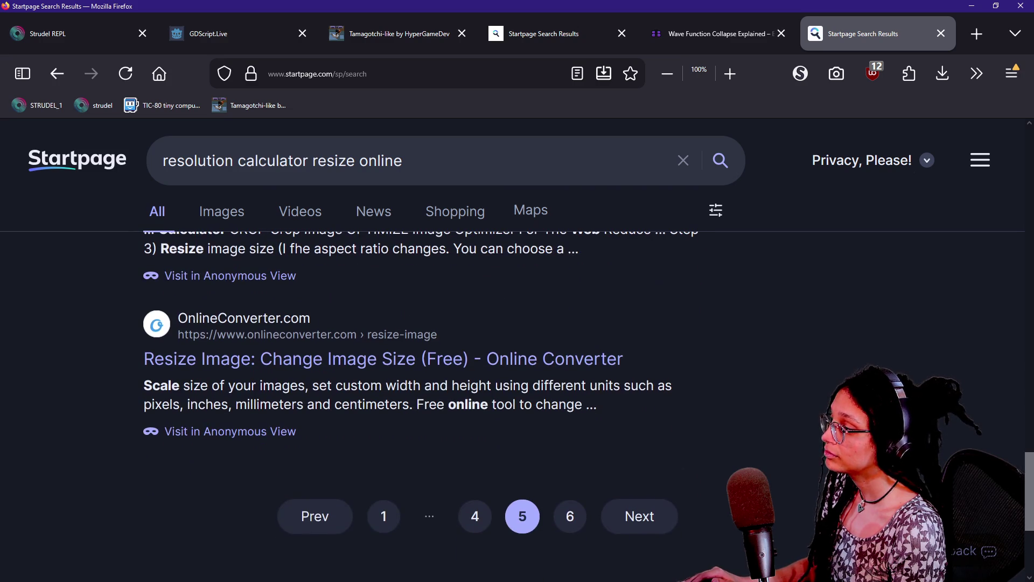
pyautogui.click(629, 516)
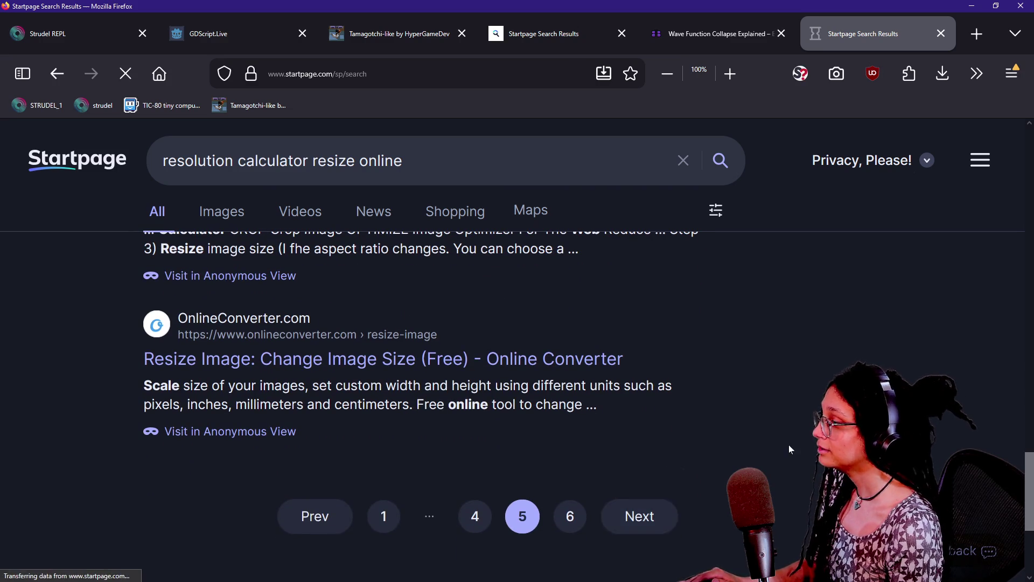
pyautogui.scroll(-5, 1023, 248)
pyautogui.moveTo(1019, 259); pyautogui.dragTo(997, 560)
# Step: Open a new tab and load google.com
pyautogui.click(548, 144)
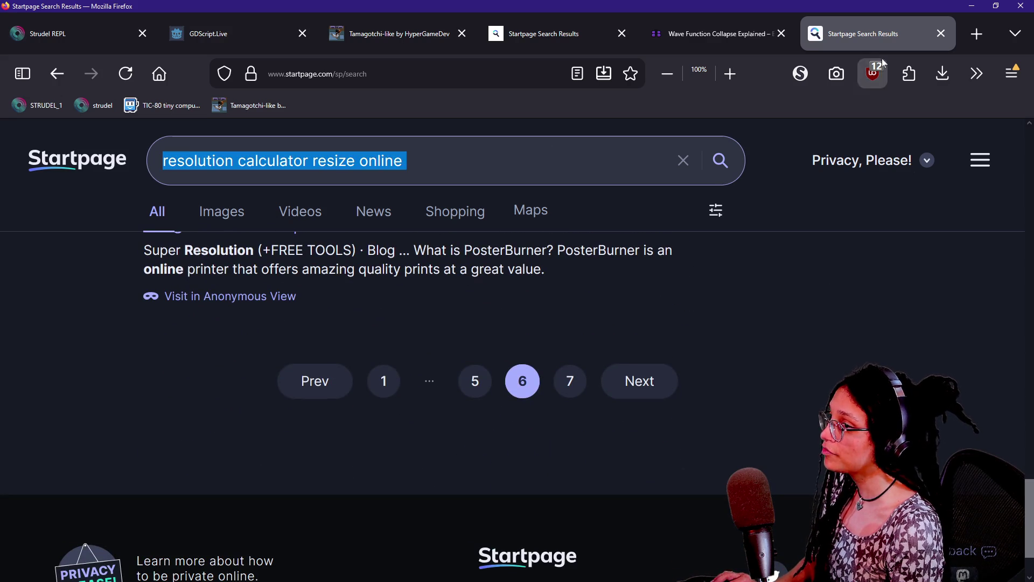
pyautogui.press('BackSpace')
pyautogui.click(975, 33)
pyautogui.write('google.com')
pyautogui.press('Return')
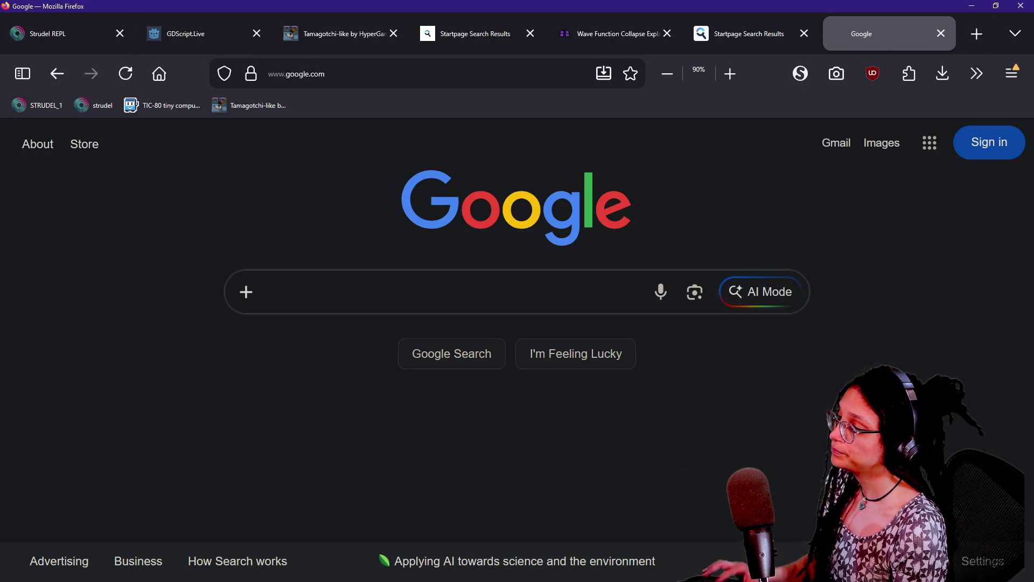
# Step: Search Google for 'resolution calculator resize online' and scroll the first results page
pyautogui.write('resolution calculator resize online')
pyautogui.press('Return')
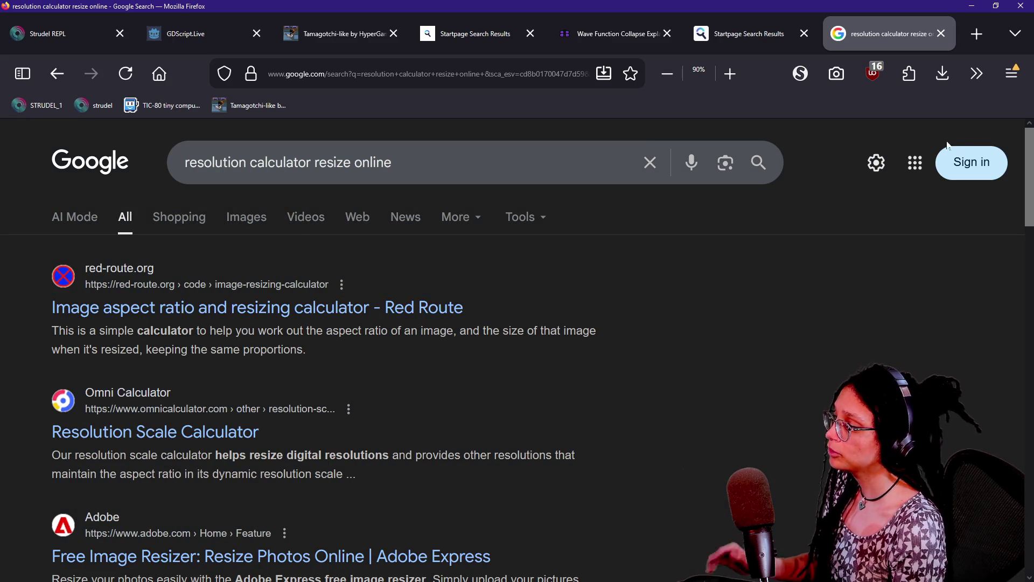
pyautogui.scroll(-10, 937, 173)
pyautogui.scroll(-10, 602, 370)
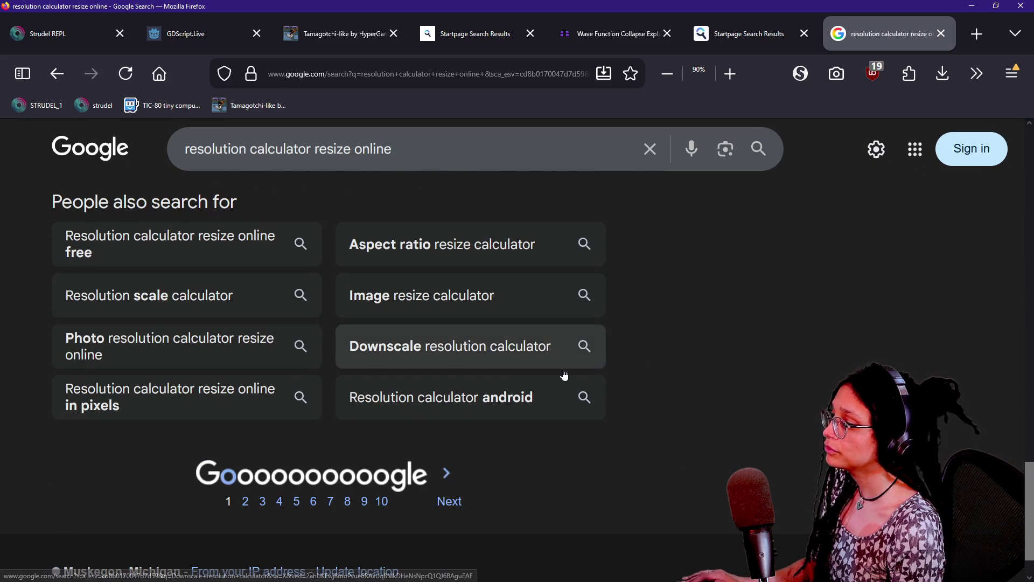
pyautogui.scroll(20, 991, 198)
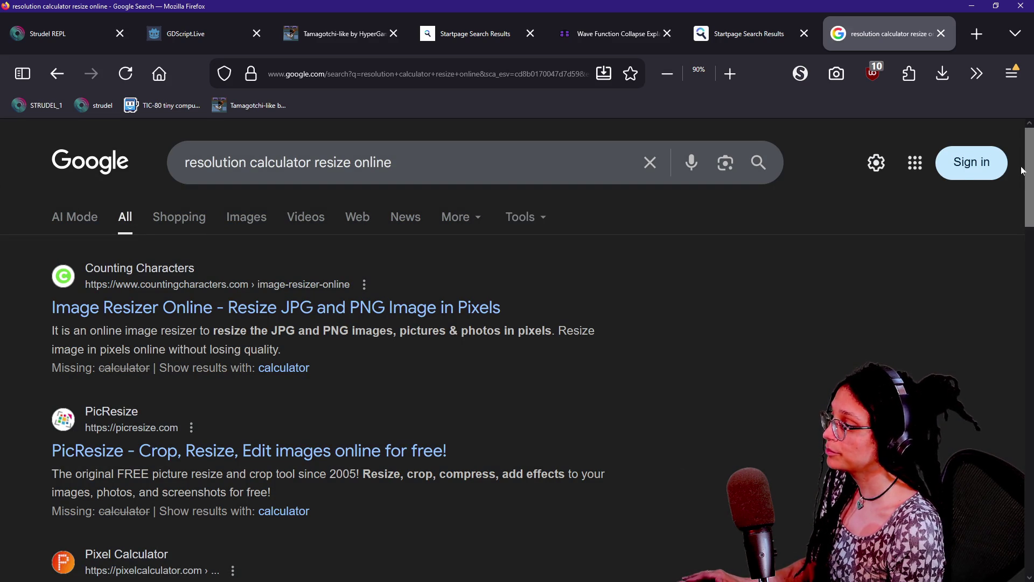
pyautogui.moveTo(1021, 172)
pyautogui.mouseDown()
pyautogui.moveTo(1024, 328)
pyautogui.moveTo(1006, 393)
pyautogui.moveTo(1001, 501)
pyautogui.moveTo(979, 535)
pyautogui.mouseUp()
# Step: Browse several further Google result pages, then return to the tile-layout spreadsheet
pyautogui.click(480, 465)
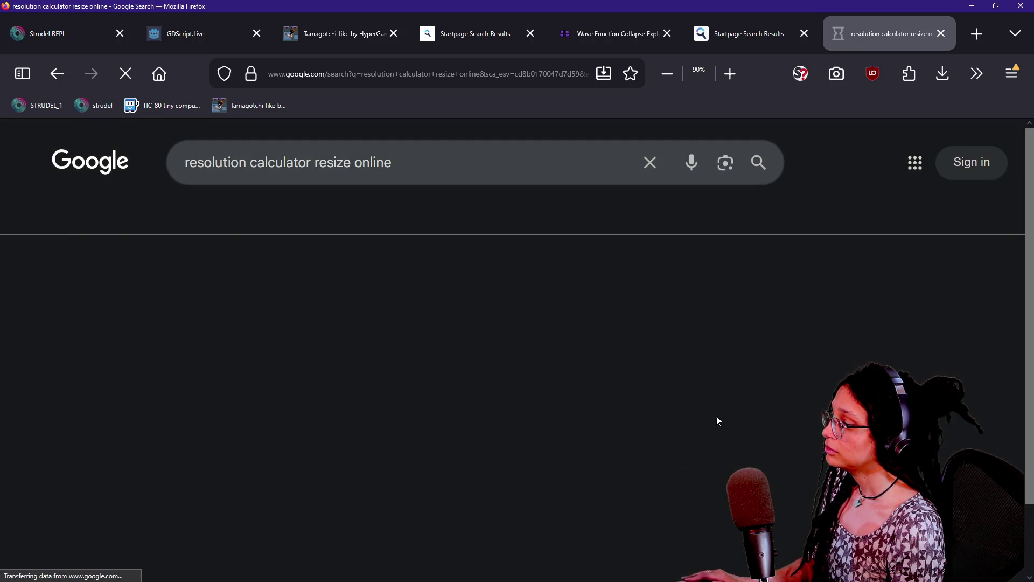
pyautogui.moveTo(1029, 199); pyautogui.dragTo(1003, 548)
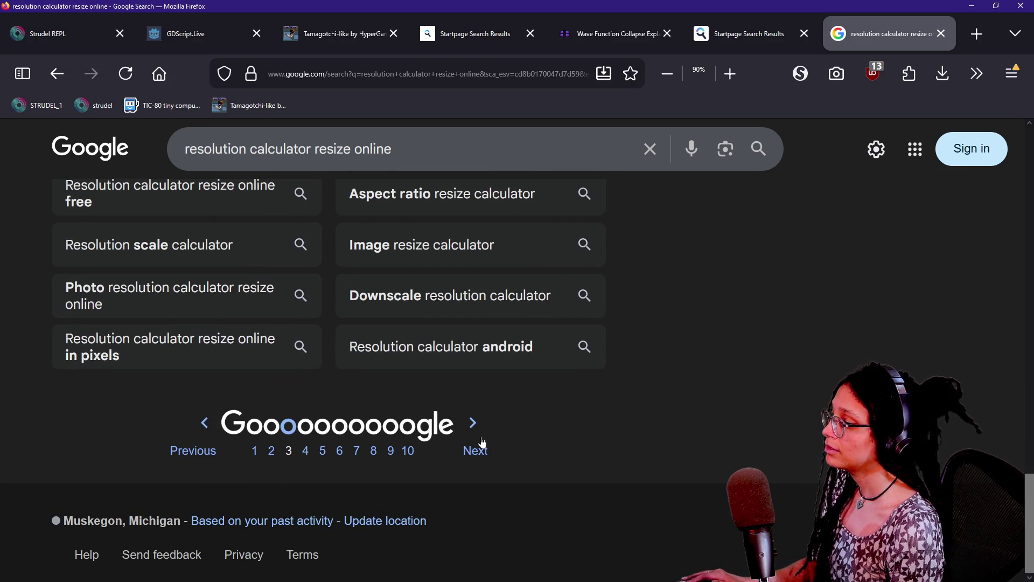
pyautogui.click(479, 443)
pyautogui.moveTo(1027, 200); pyautogui.dragTo(1014, 375)
pyautogui.click(1018, 213)
pyautogui.scroll(-9, 1010, 414)
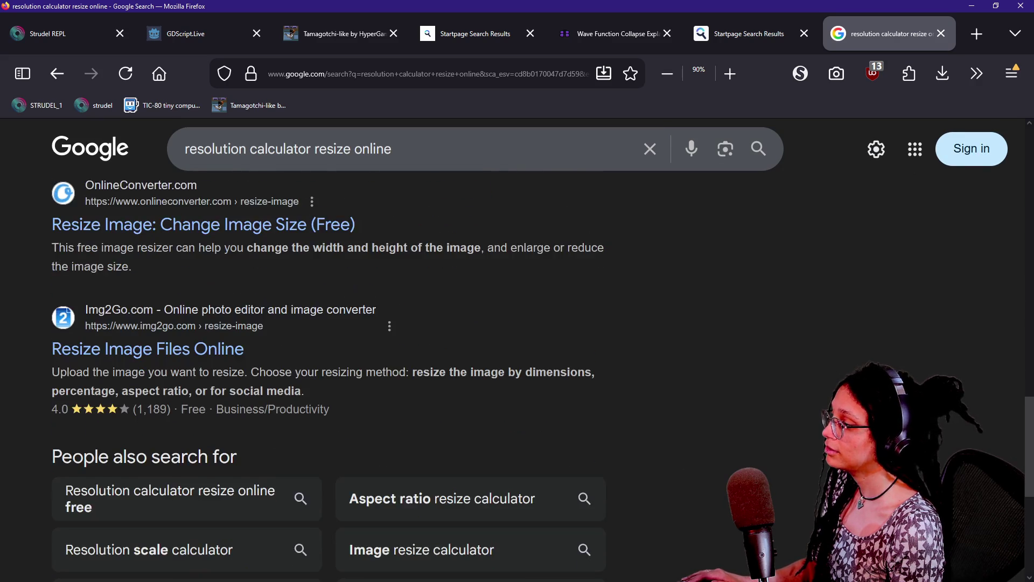
pyautogui.click(472, 509)
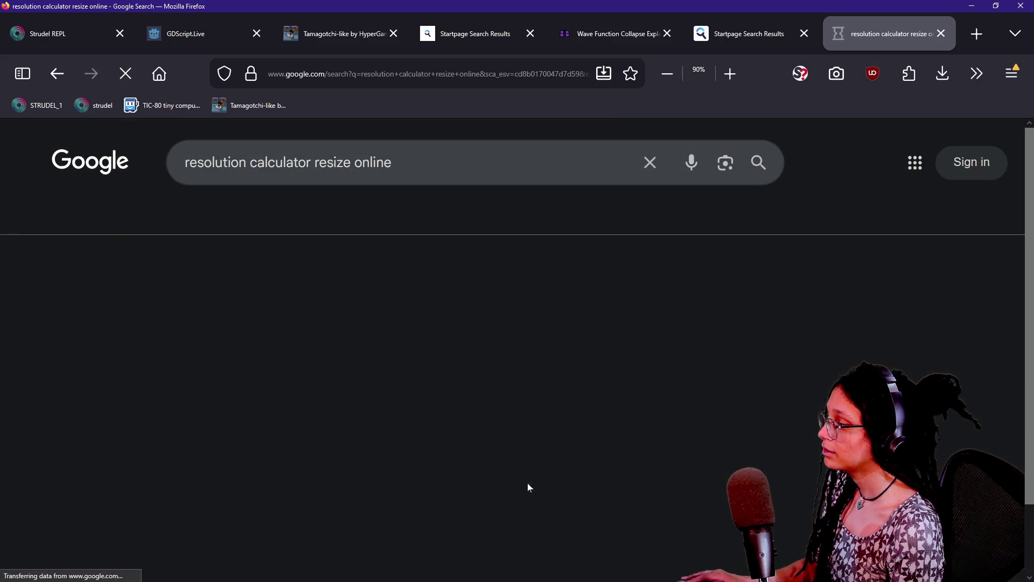
pyautogui.scroll(-3, 767, 353)
pyautogui.scroll(-12, 768, 355)
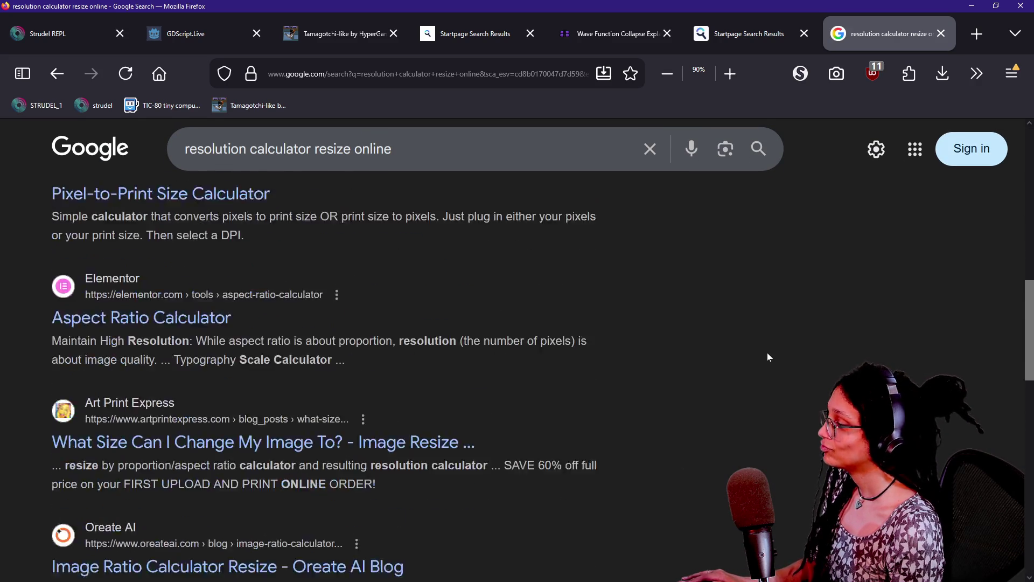
pyautogui.scroll(4, 769, 346)
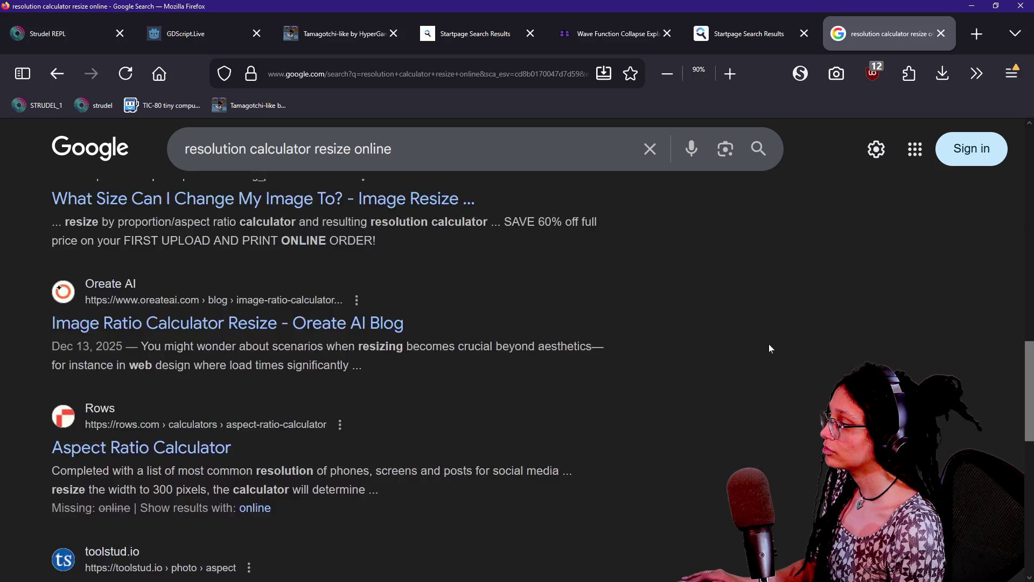
pyautogui.scroll(-10, 769, 345)
pyautogui.hotkey('alt', 'Tab')
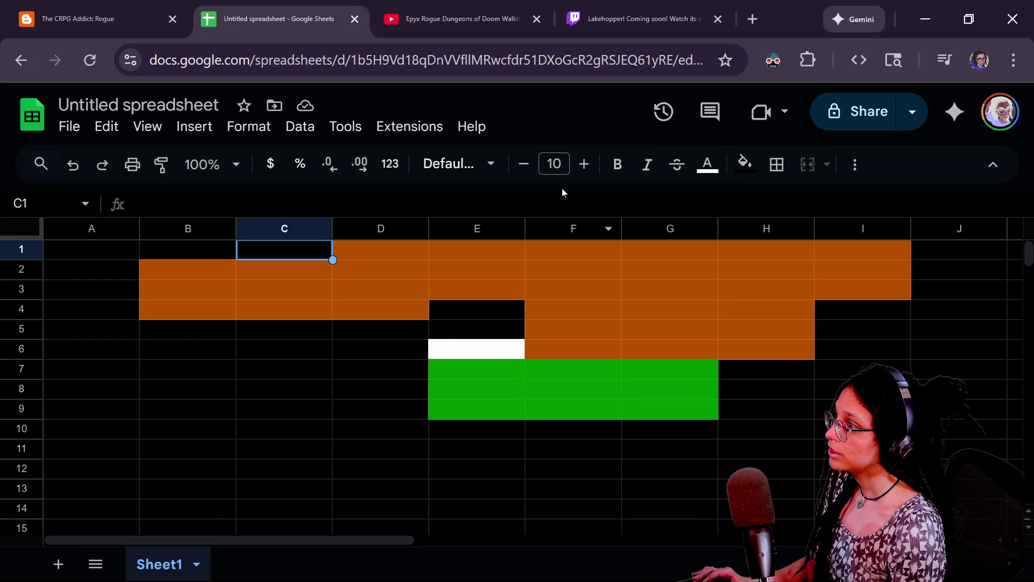
# Step: Return to Godot's 2D workspace with distraction-free mode turned off
pyautogui.hotkey('alt', 'Tab')
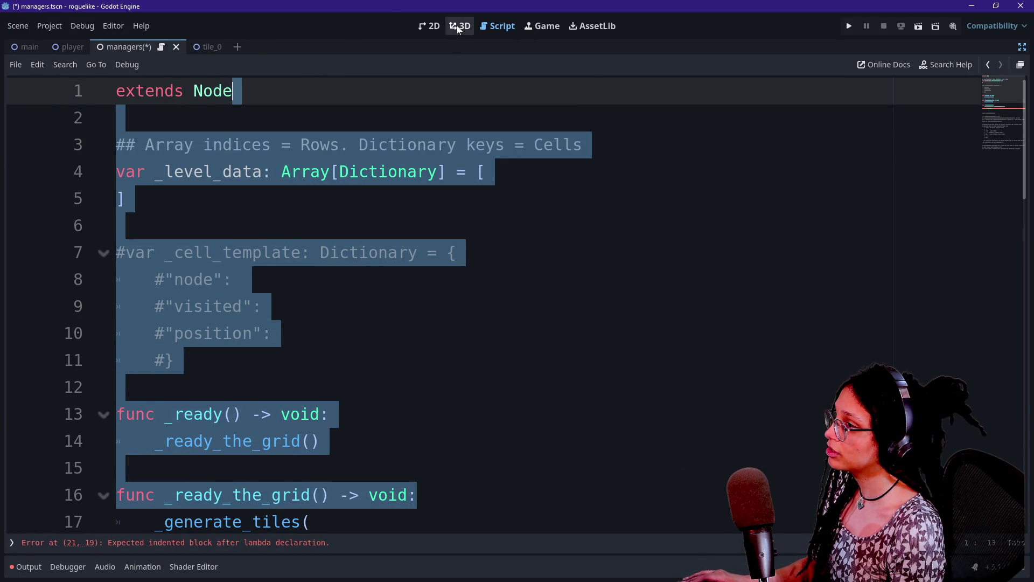
pyautogui.click(456, 26)
pyautogui.click(429, 26)
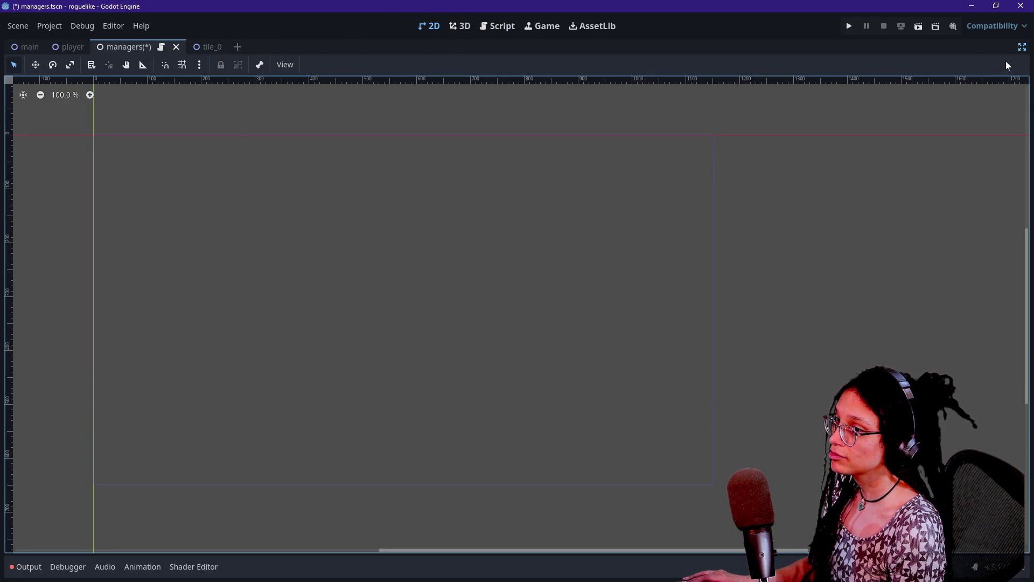
pyautogui.click(1023, 47)
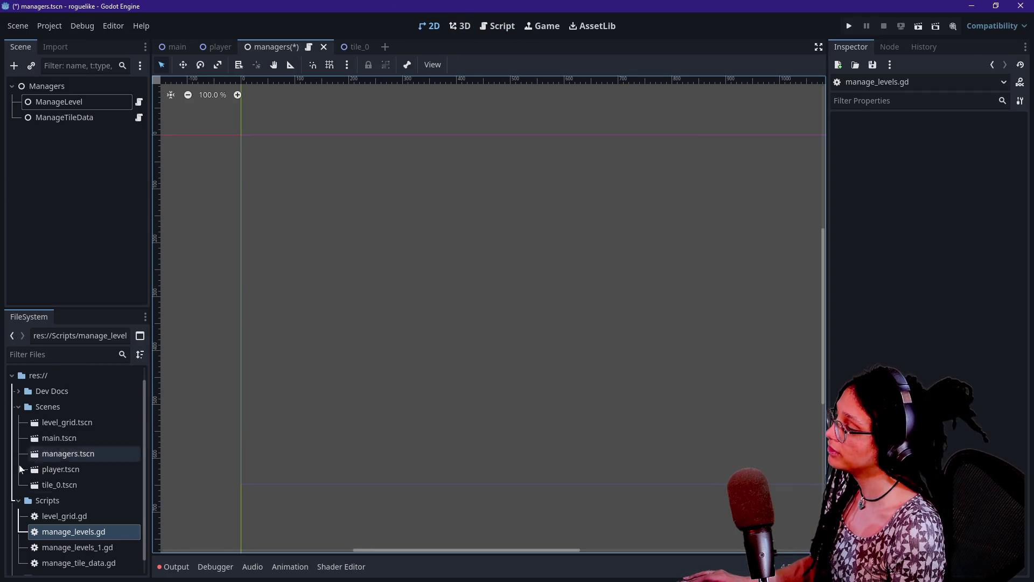
pyautogui.scroll(1, 54, 399)
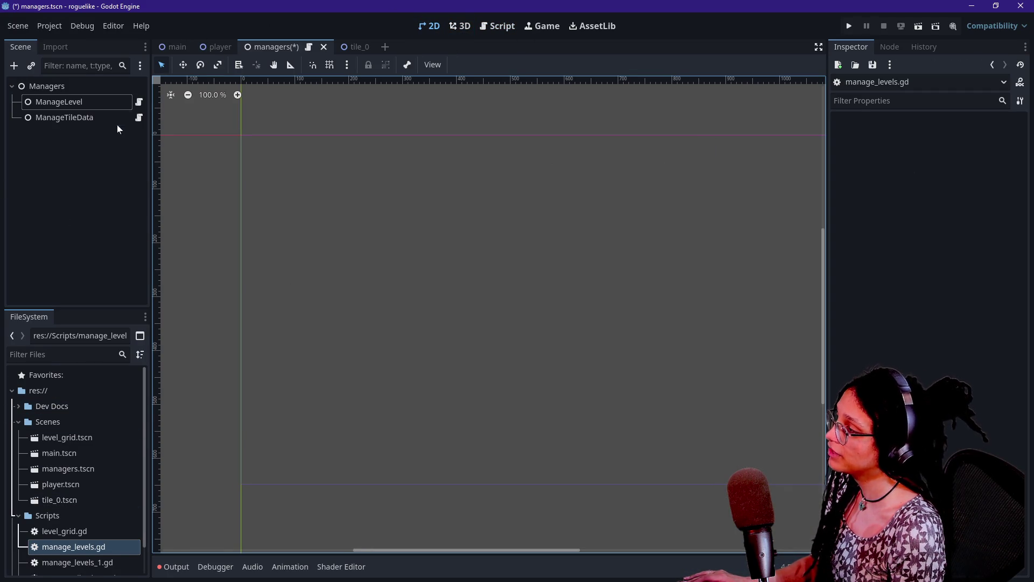
# Step: Select the Managers root and the main scene's Node2D, then create a new Node2D scene
pyautogui.click(68, 87)
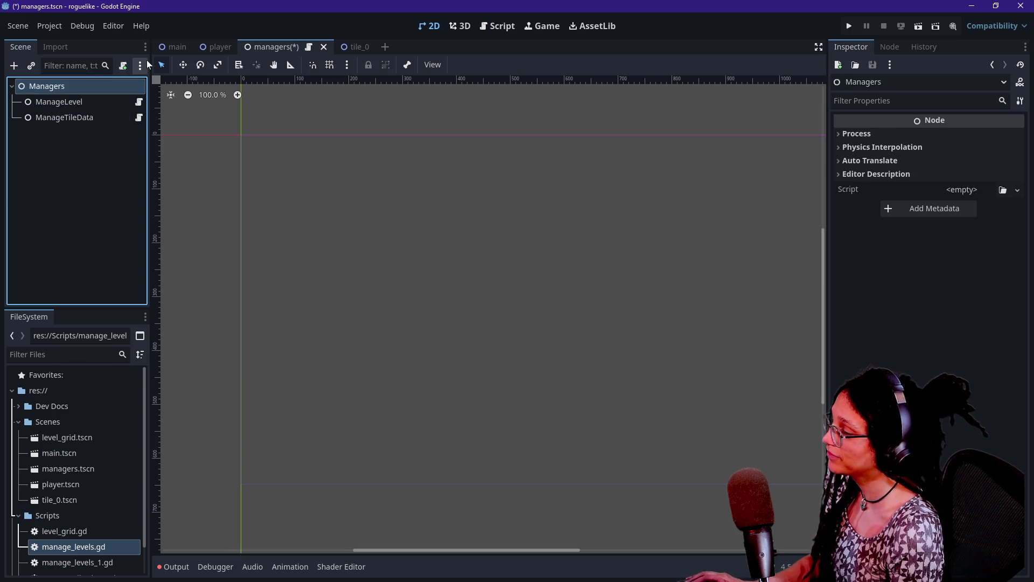
pyautogui.click(178, 45)
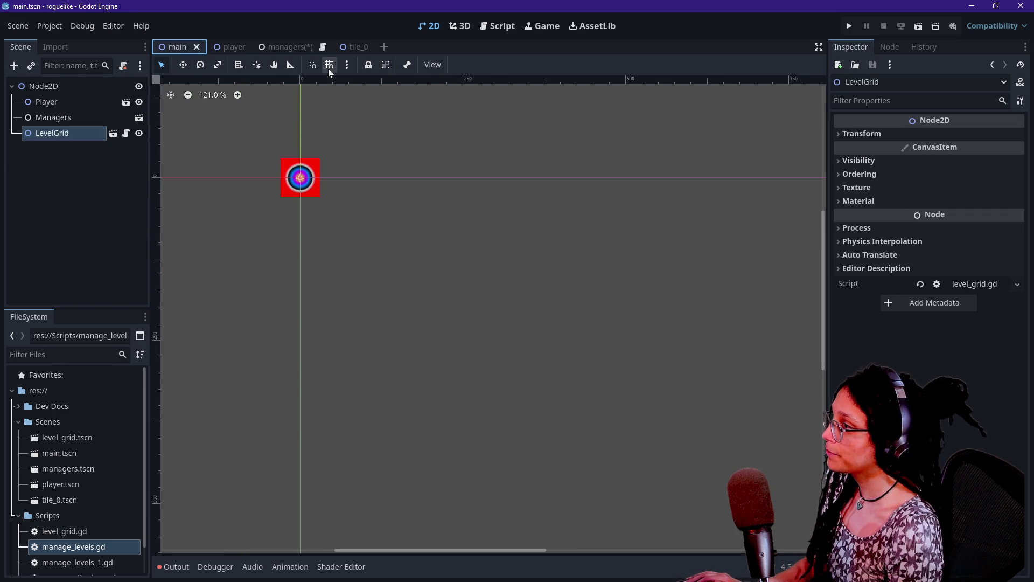
pyautogui.click(44, 86)
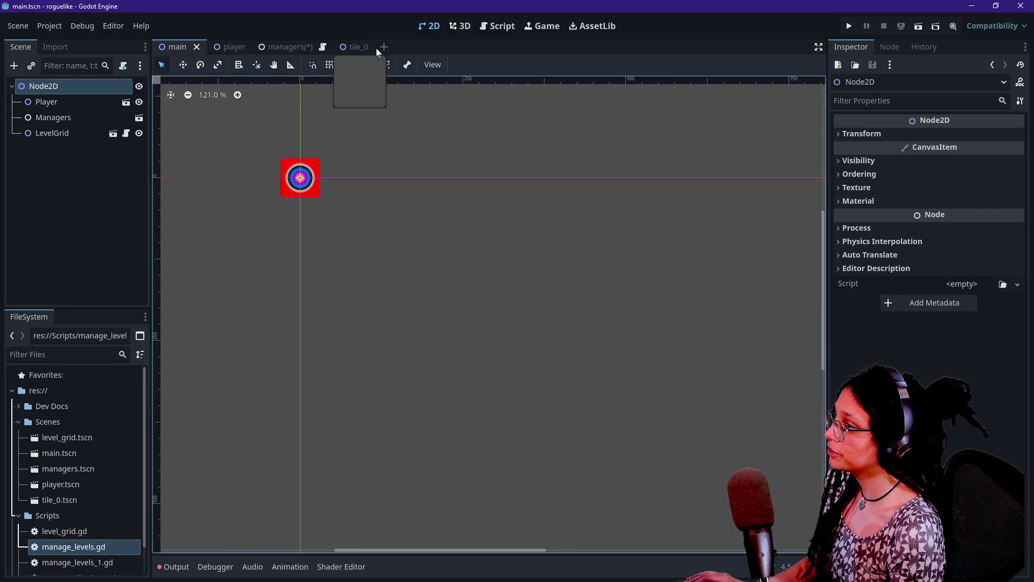
pyautogui.click(384, 47)
pyautogui.click(82, 101)
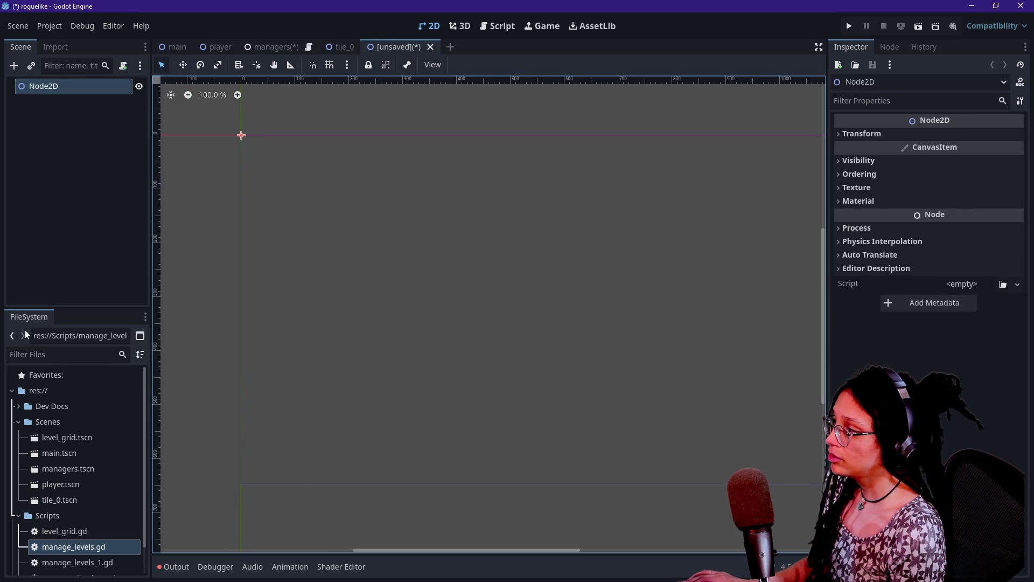
# Step: Add a TextureRect child under Node2D and assign icon.svg as its texture
pyautogui.rightClick(40, 88)
pyautogui.click(108, 97)
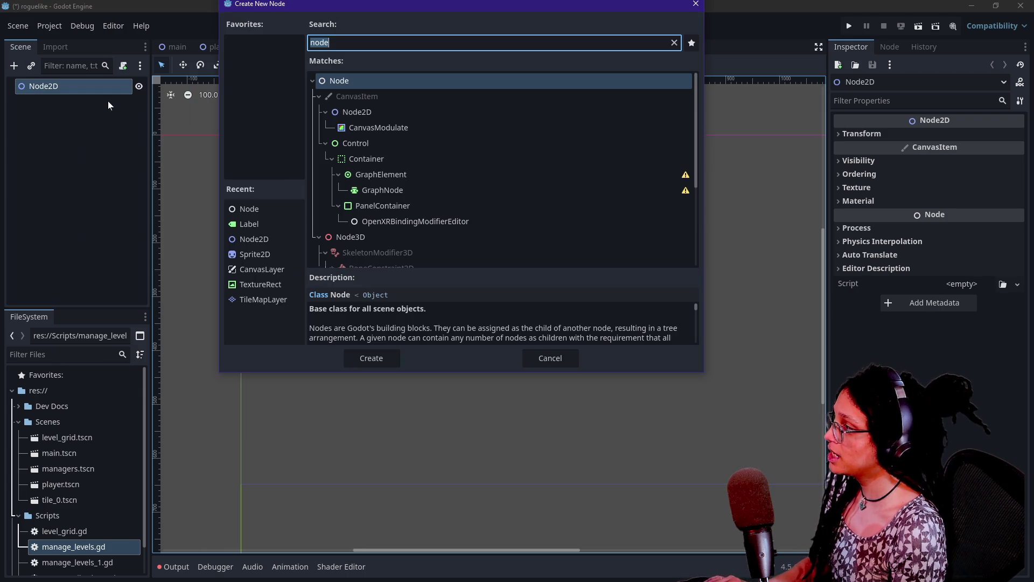
pyautogui.write('texture')
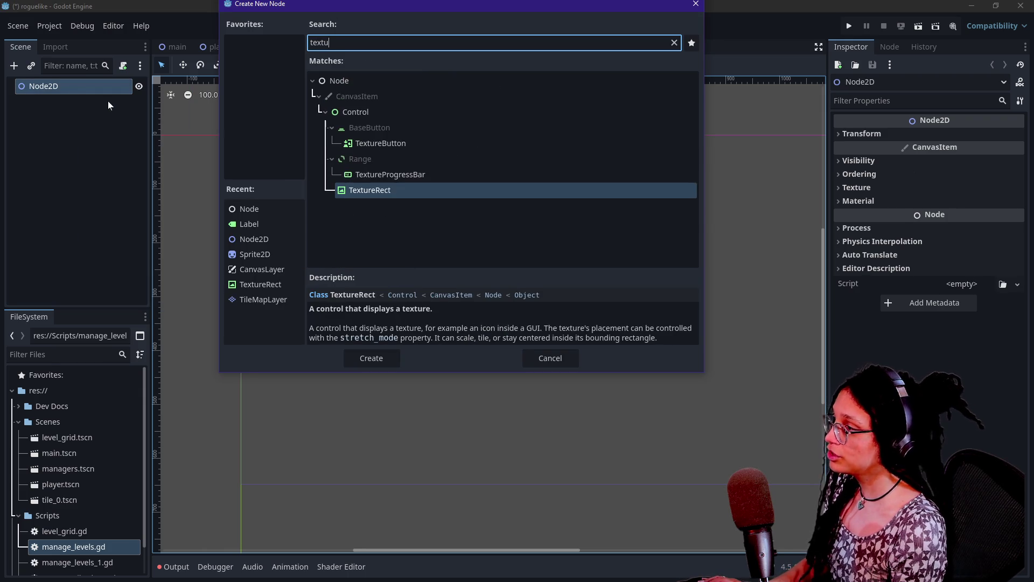
pyautogui.press('Return')
pyautogui.click(1002, 136)
pyautogui.press('Escape')
pyautogui.click(1003, 136)
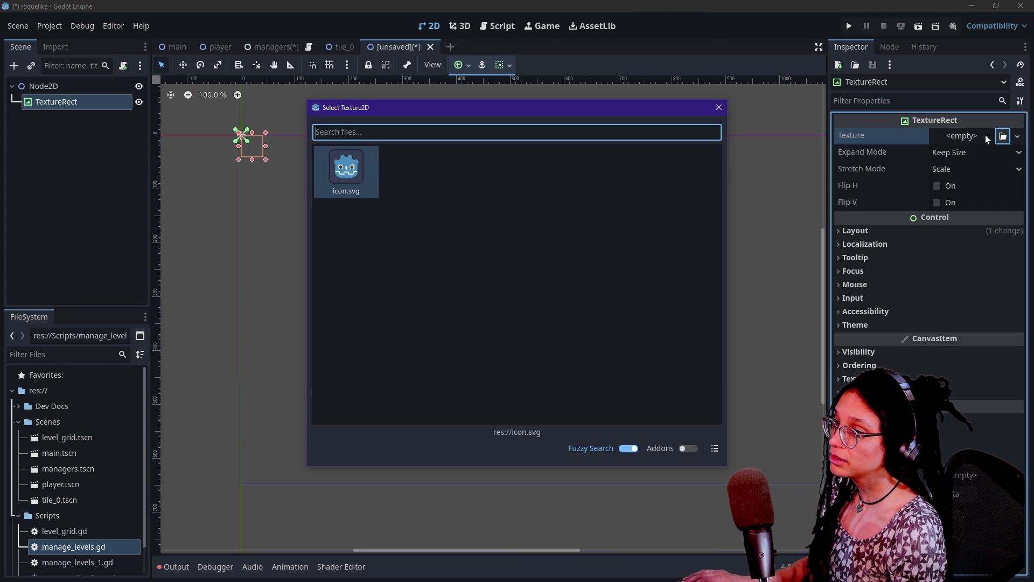
pyautogui.doubleClick(353, 189)
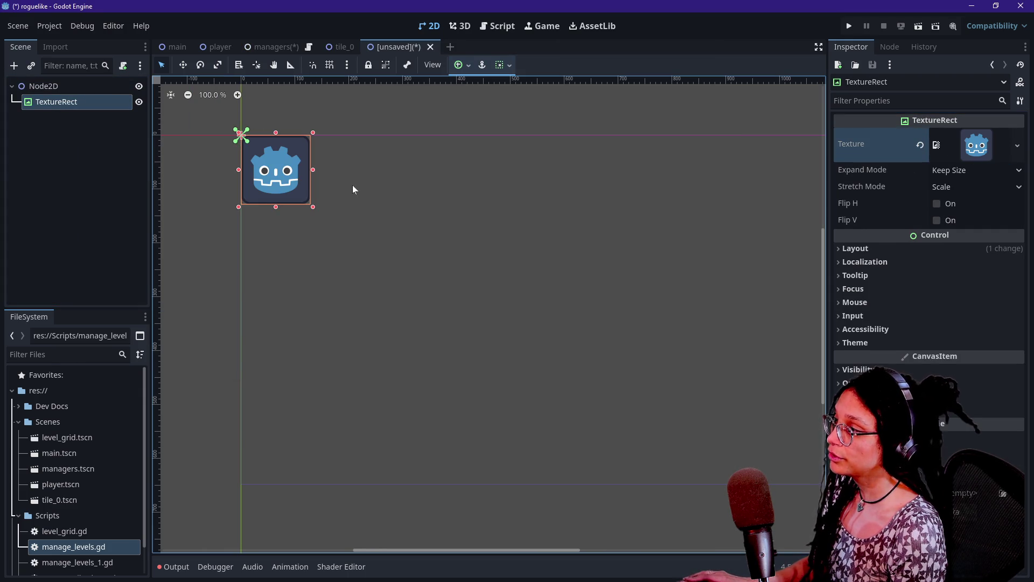
# Step: Expand the Layout and Transform sections to inspect the 128×128 size
pyautogui.click(889, 247)
pyautogui.click(972, 144)
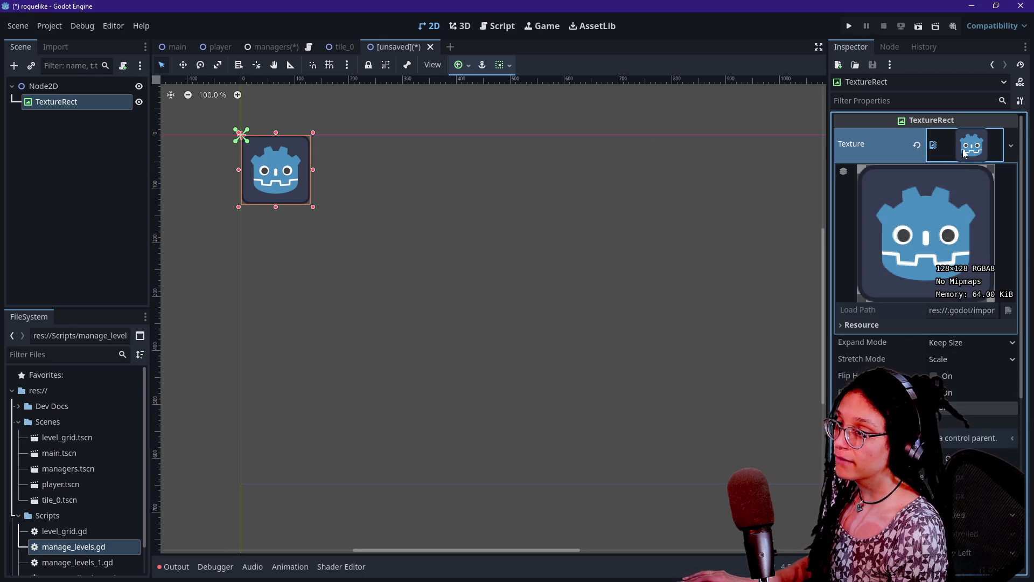
pyautogui.scroll(-3, 868, 299)
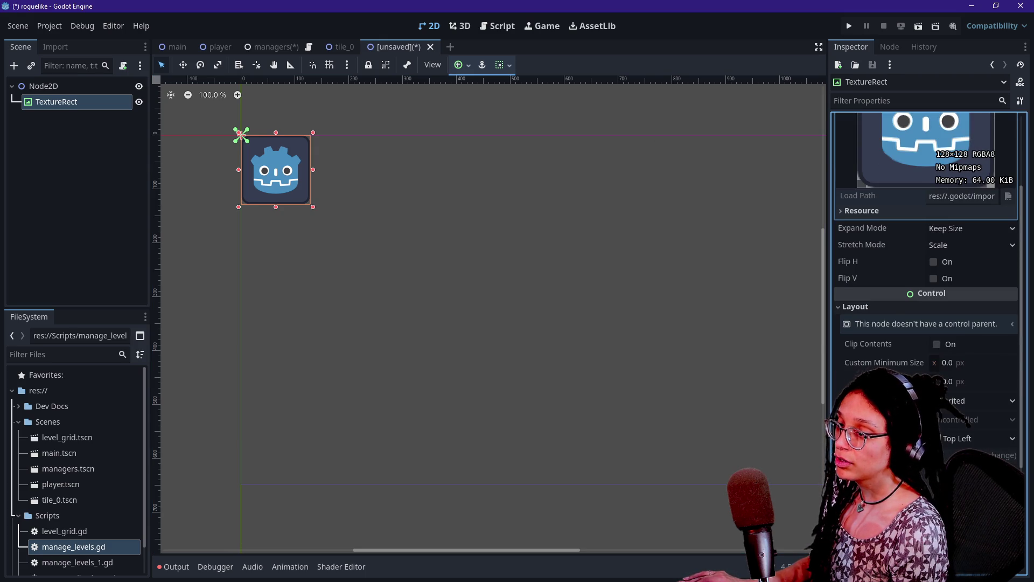
pyautogui.click(869, 455)
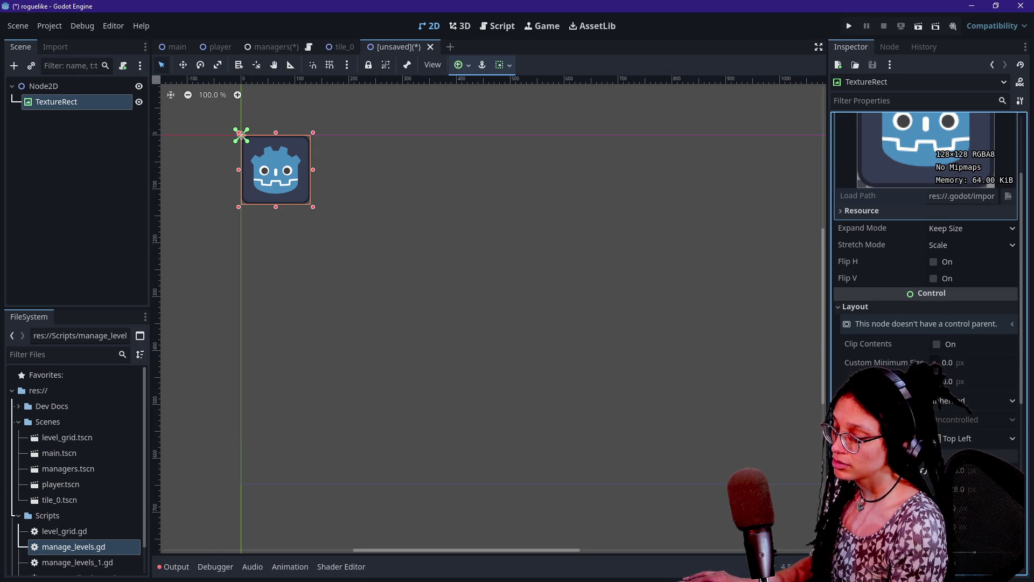
pyautogui.scroll(-1, 938, 474)
pyautogui.click(965, 414)
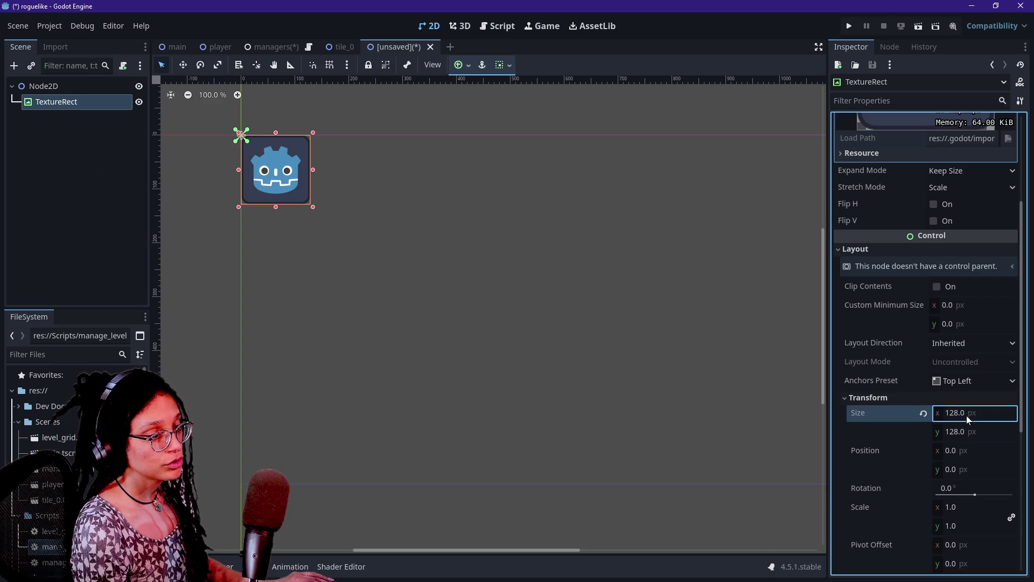
pyautogui.write('90')
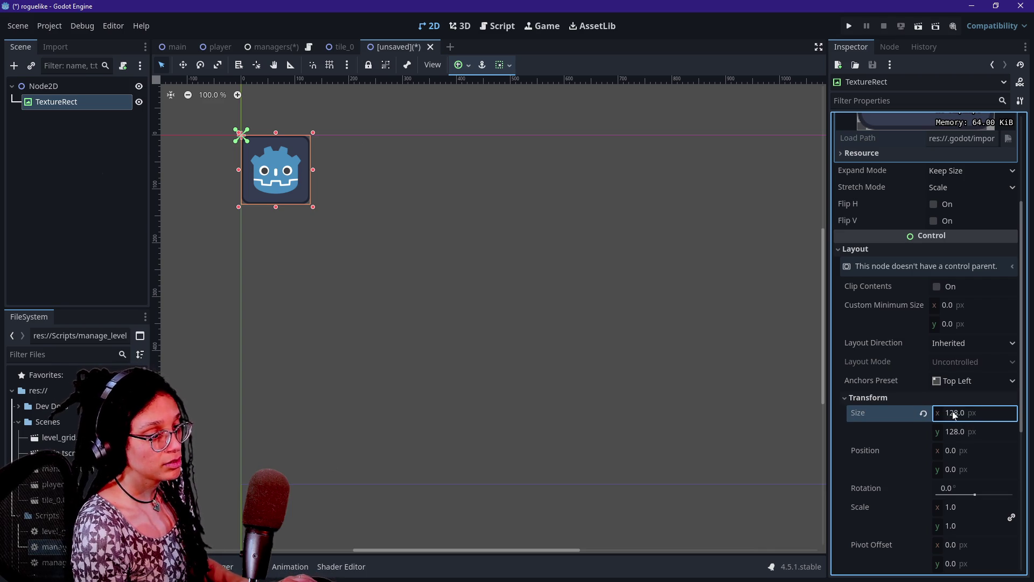
pyautogui.click(970, 417)
pyautogui.write('90')
pyautogui.click(923, 415)
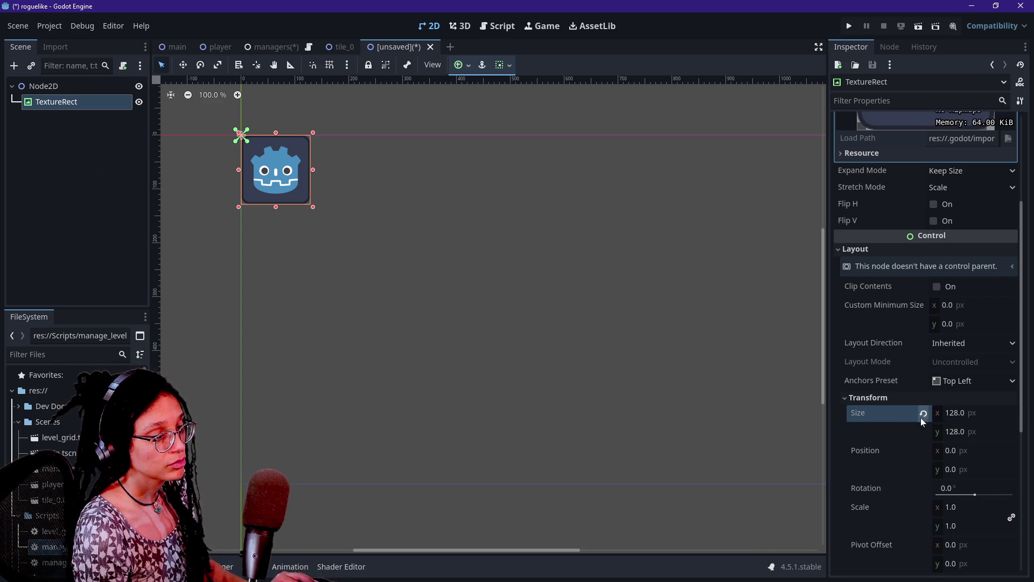
pyautogui.click(977, 419)
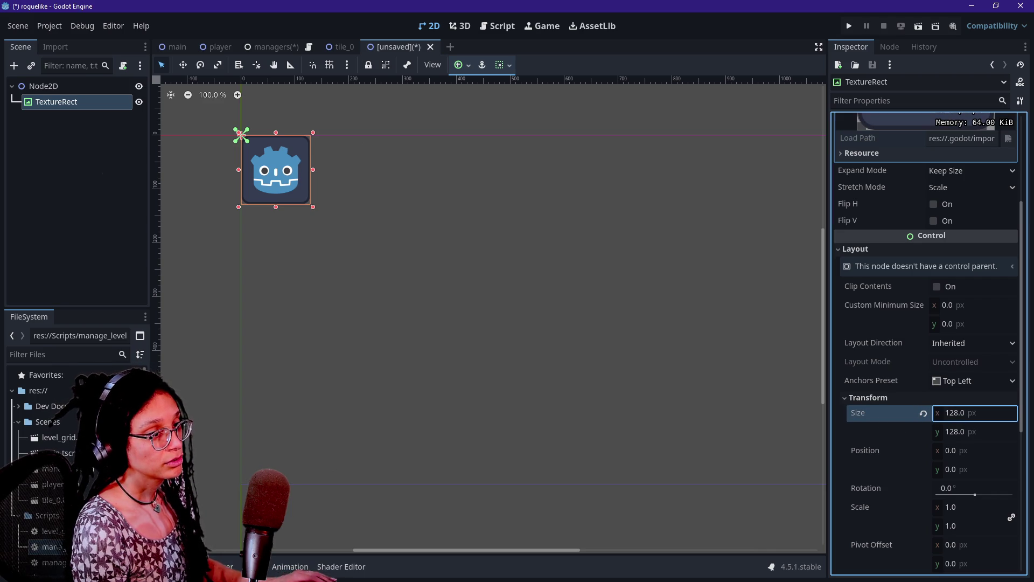
pyautogui.hotkey('ctrl', 'a')
pyautogui.write('345')
pyautogui.press('Return')
pyautogui.hotkey('ctrl', 'a')
pyautogui.write('128')
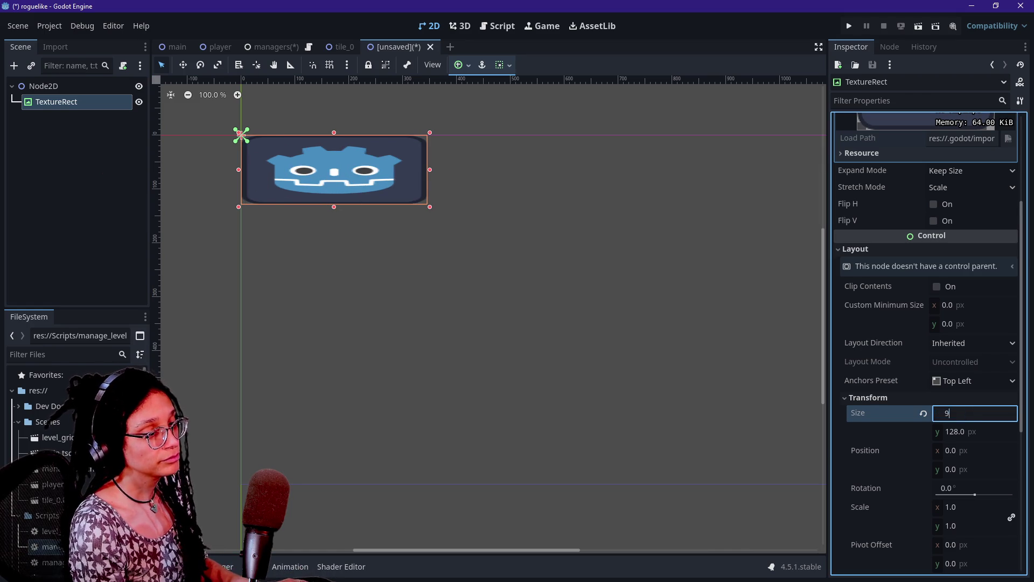
pyautogui.press('Return')
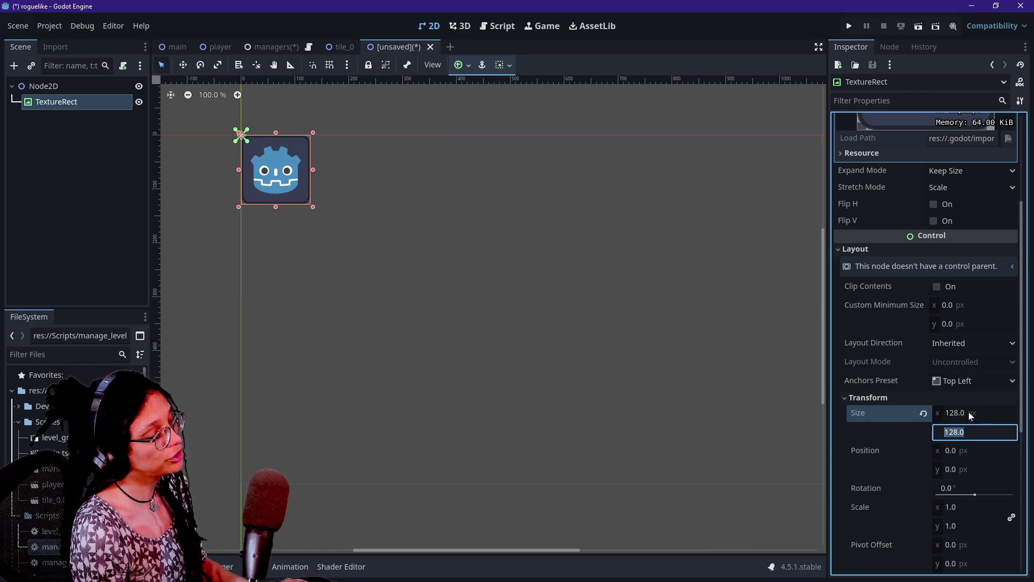
pyautogui.click(970, 413)
pyautogui.hotkey('ctrl', 'z')
pyautogui.hotkey('ctrl', 'a')
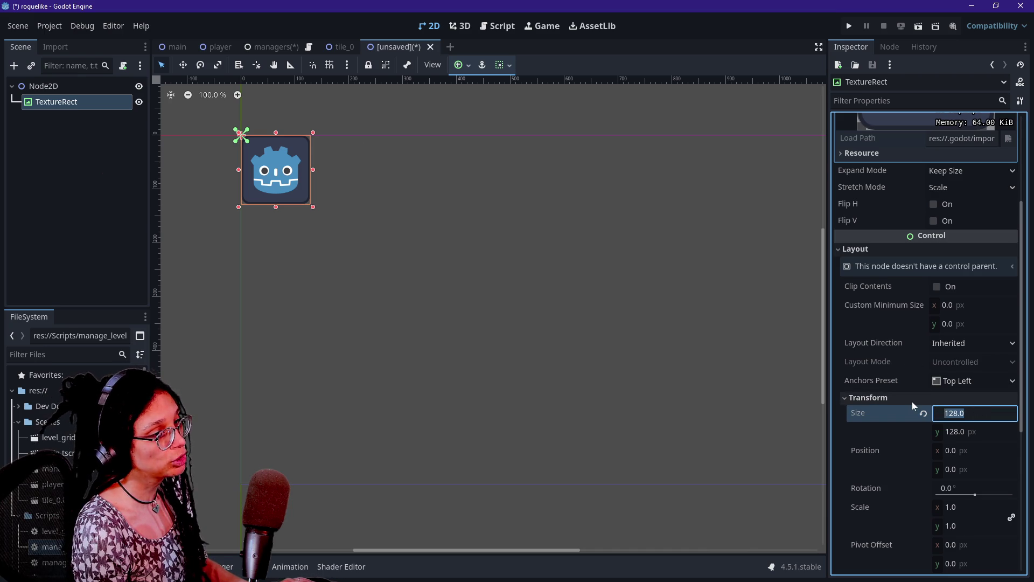
pyautogui.scroll(1, 907, 318)
pyautogui.scroll(-2, 907, 318)
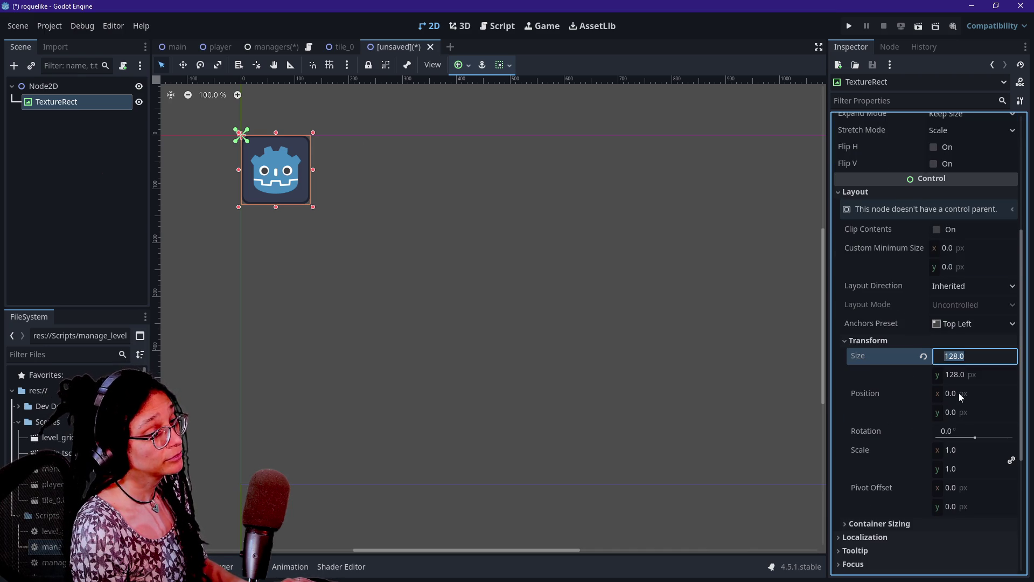
pyautogui.click(894, 450)
pyautogui.click(958, 358)
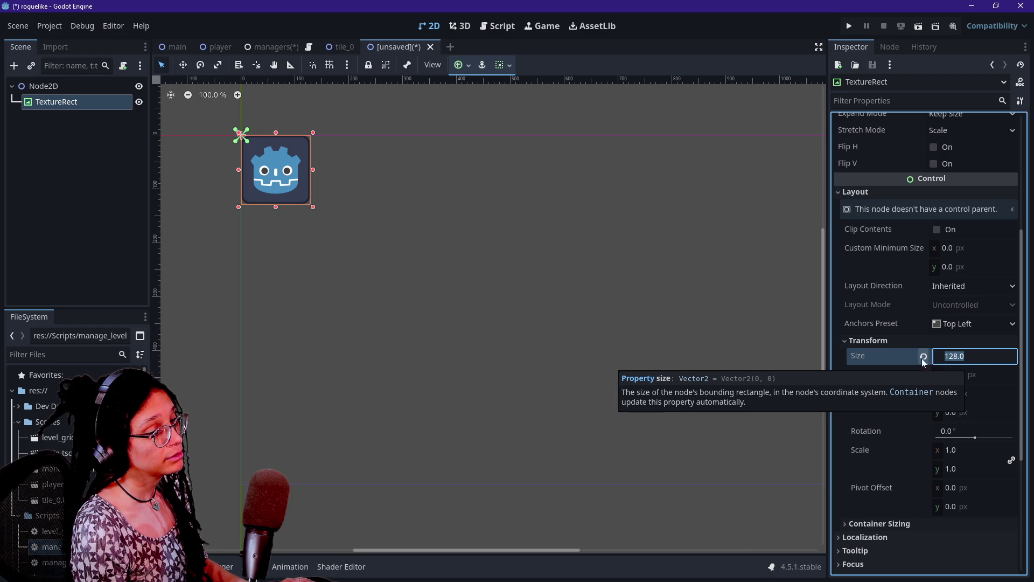
pyautogui.click(868, 325)
pyautogui.scroll(2, 883, 319)
pyautogui.scroll(3, 884, 319)
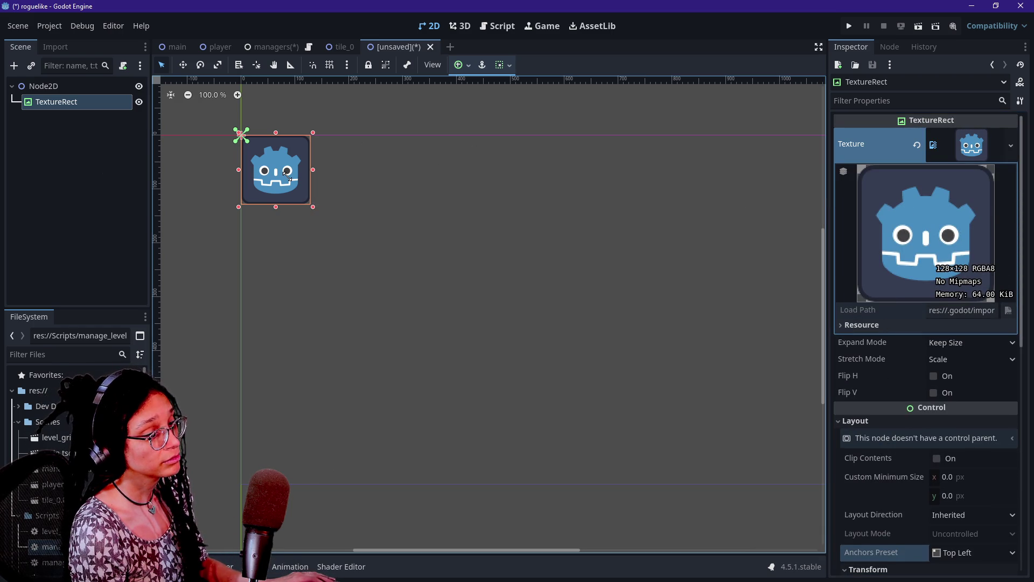
pyautogui.moveTo(315, 210)
pyautogui.mouseDown()
pyautogui.moveTo(250, 115)
pyautogui.moveTo(261, 133)
pyautogui.mouseUp()
pyautogui.press('Delete')
pyautogui.click(493, 301)
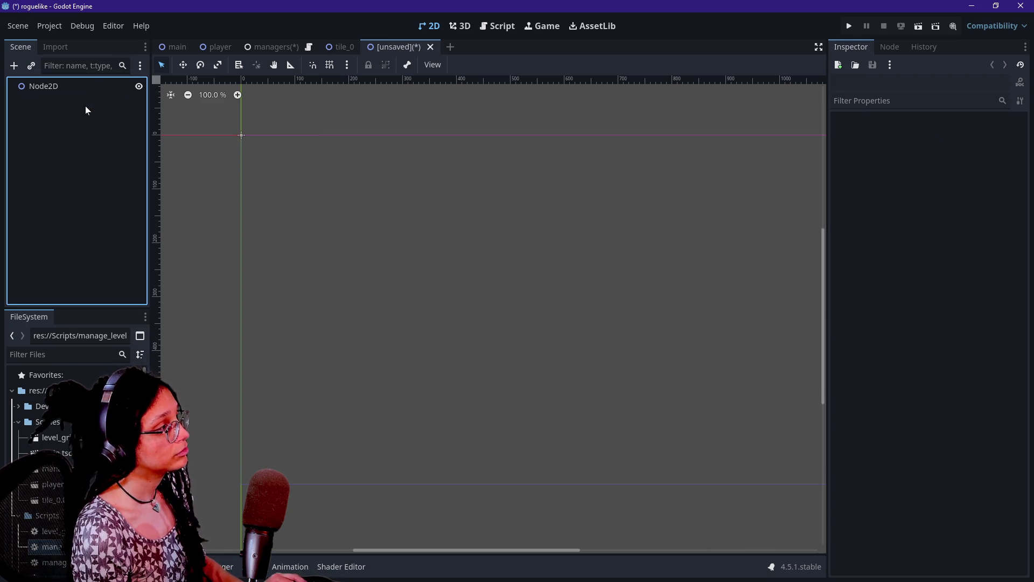
pyautogui.click(93, 88)
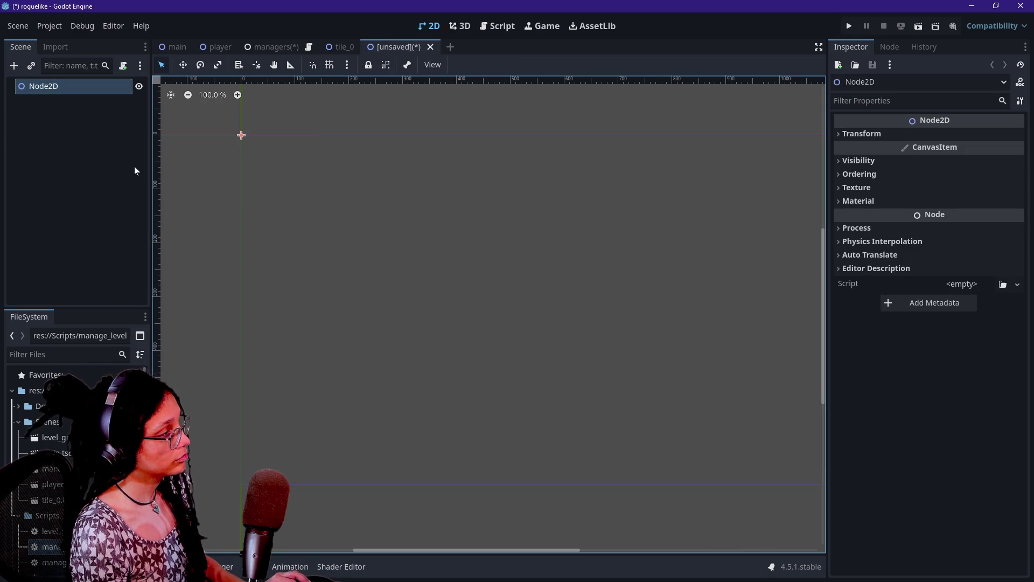
pyautogui.hotkey('ctrl', 'z')
pyautogui.click(57, 105)
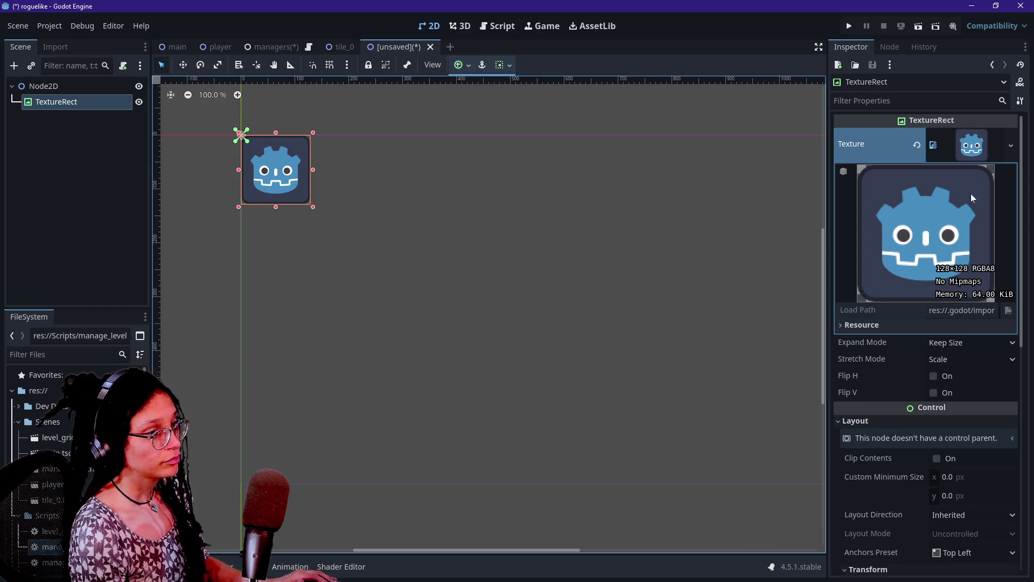
pyautogui.click(1011, 145)
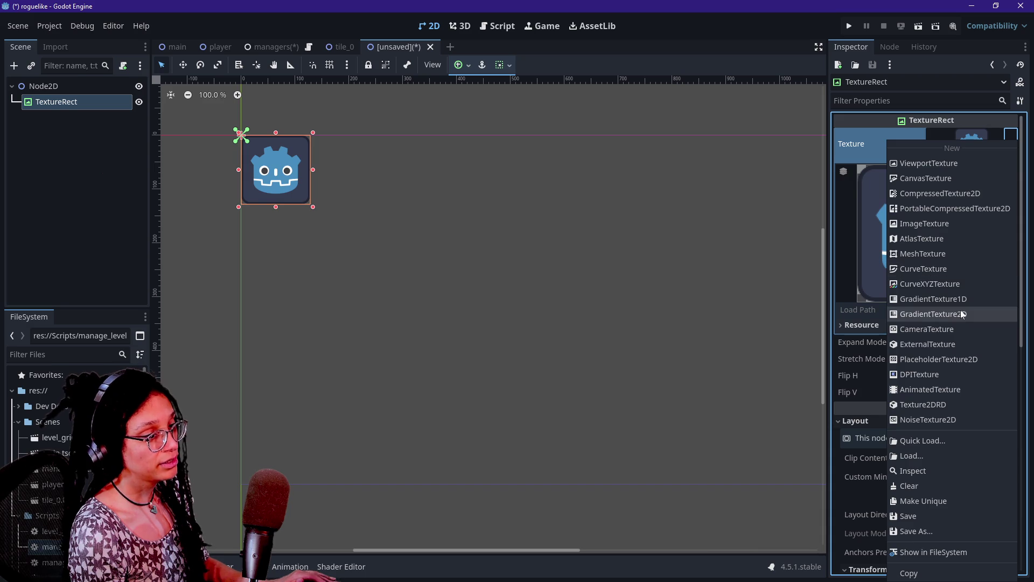
# Step: Swap the texture for a New GradientTexture2D and resize the TextureRect to 90×64 px
pyautogui.click(960, 311)
pyautogui.scroll(-6, 882, 270)
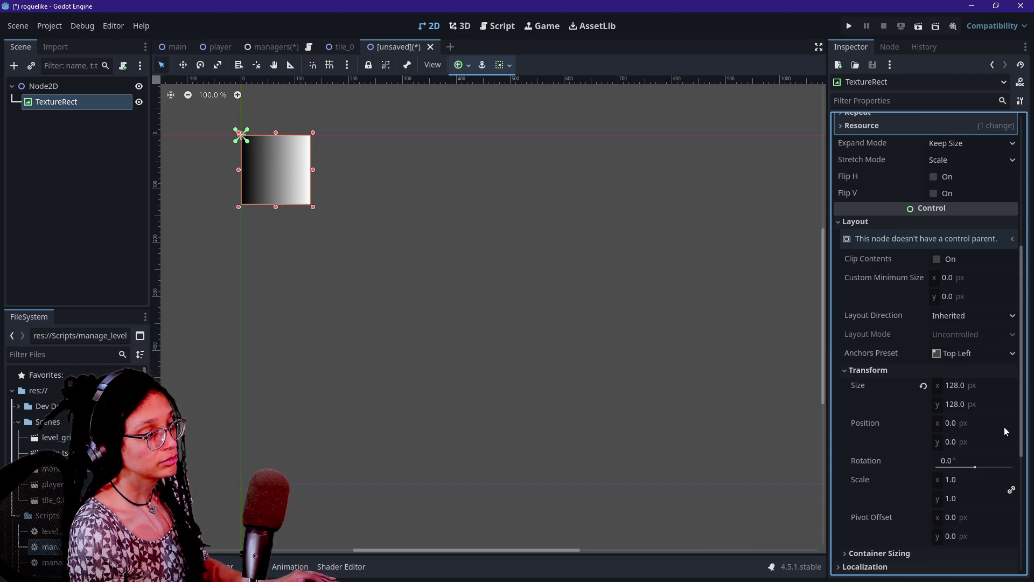
pyautogui.click(978, 384)
pyautogui.write('90')
pyautogui.press('Return')
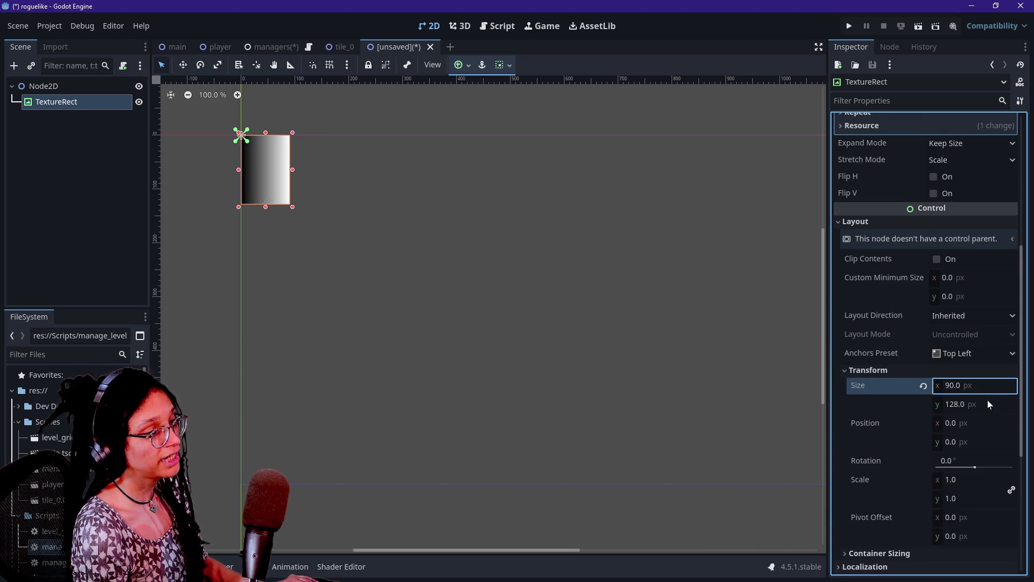
pyautogui.click(987, 401)
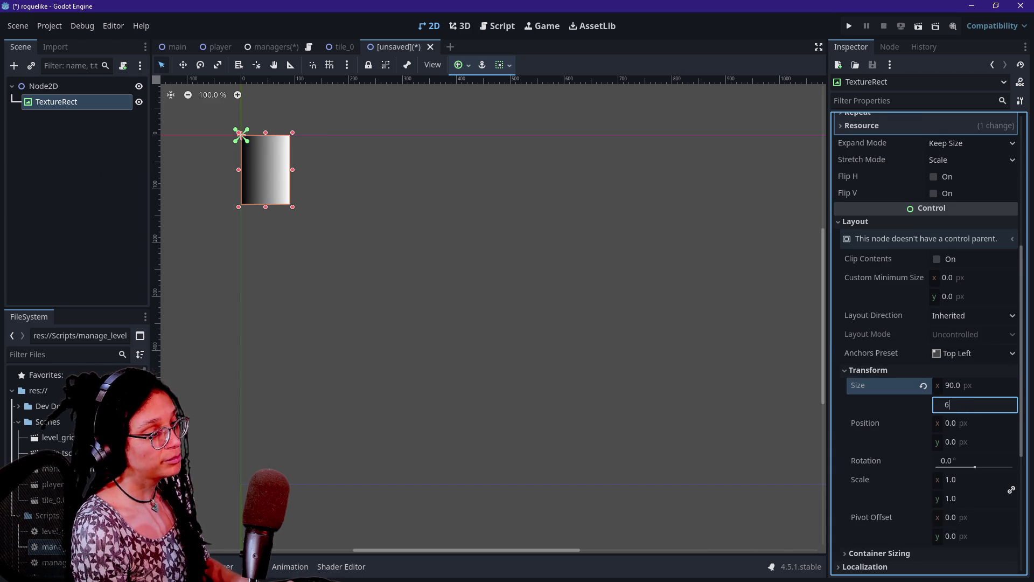
pyautogui.press('BackSpace')
pyautogui.press('BackSpace')
pyautogui.write('64')
pyautogui.press('Return')
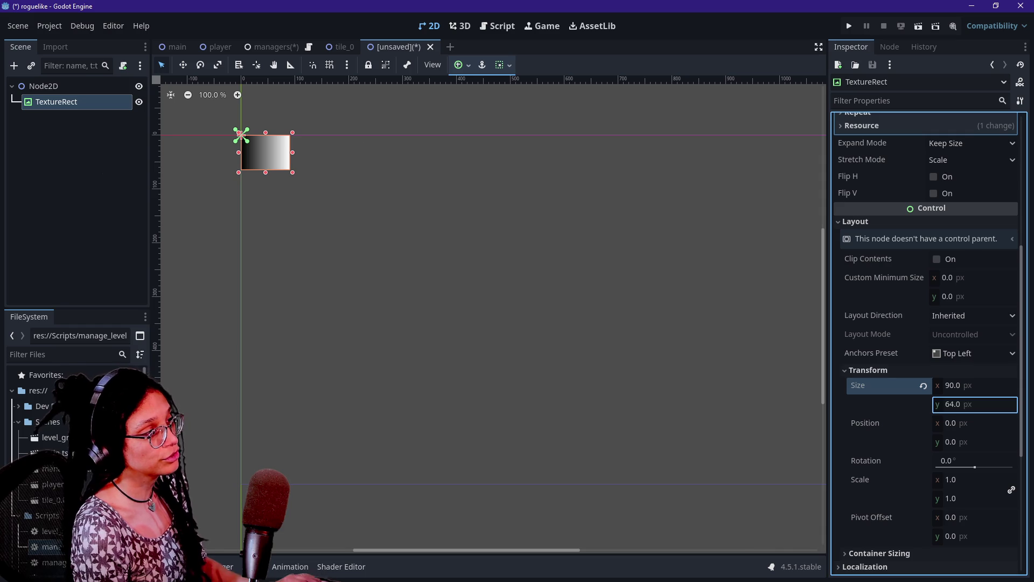
pyautogui.scroll(3, 240, 173)
pyautogui.scroll(6, 238, 169)
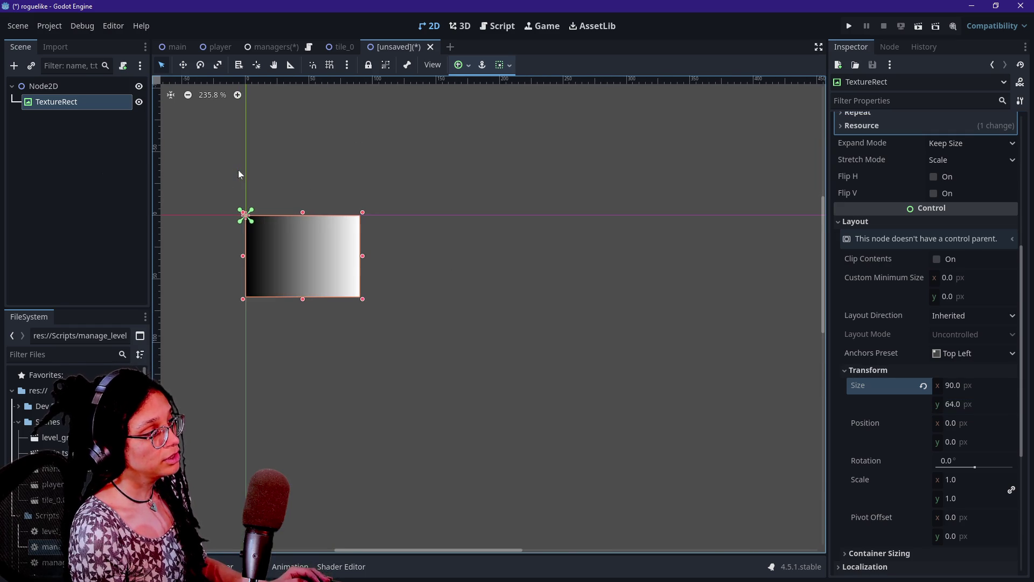